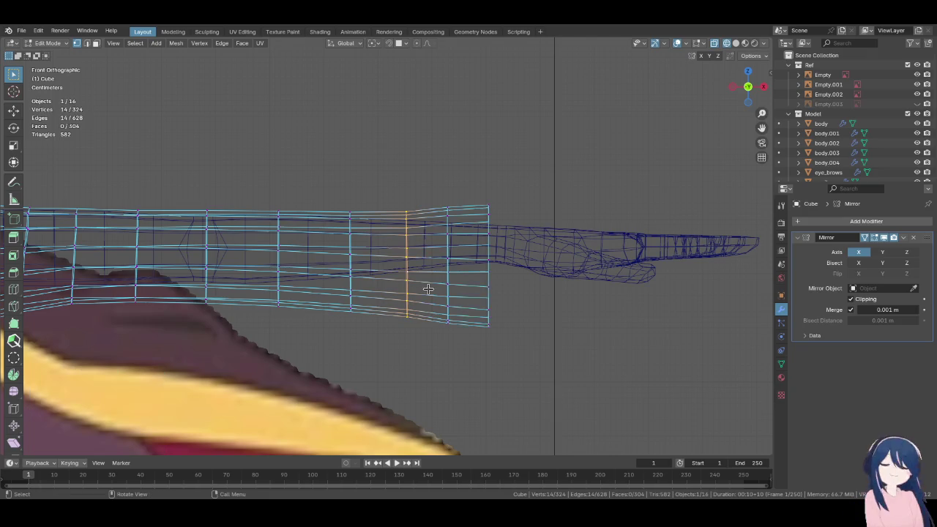
Smooth the sleeve's middle edge loop by running Set Edge Flow twice
left_click(486, 309)
scroll(402, 333, "down", 3)
scroll(403, 333, "down", 2)
scroll(439, 338, "down", 1)
scroll(481, 344, "up", 5)
key("ctrl+e")
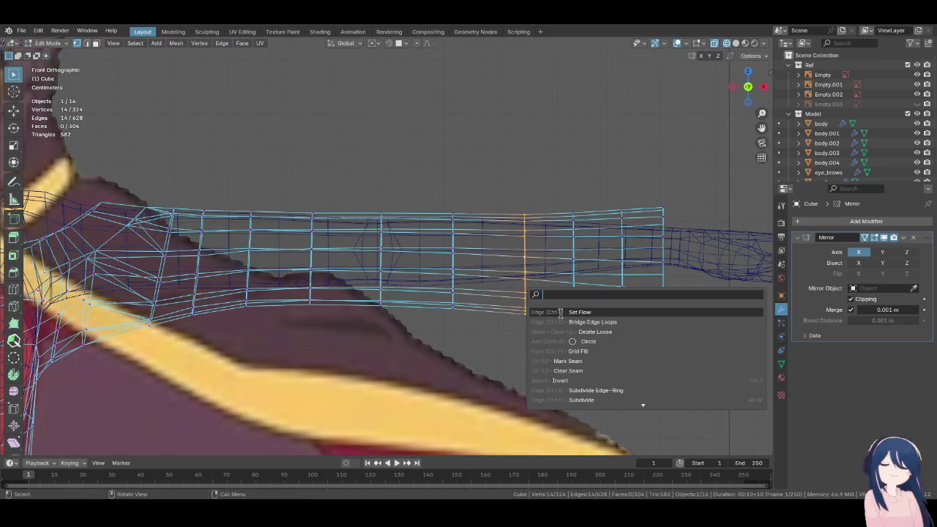
left_click(563, 314)
Turn off X-ray so the shirt shows solid, then return to Edit Mode on the shoulder
key("Tab")
scroll(491, 350, "down", 3)
scroll(439, 340, "down", 3)
key("alt+z")
mouse_move(477, 345)
middle_mouse_down()
mouse_move(429, 351)
mouse_move(298, 335)
mouse_move(303, 272)
mouse_move(373, 227)
mouse_move(368, 328)
mouse_move(468, 391)
mouse_move(432, 359)
middle_mouse_up()
key("Tab")
scroll(437, 391, "up", 4)
mouse_move(422, 290)
middle_mouse_down()
mouse_move(359, 255)
mouse_move(362, 242)
mouse_move(389, 355)
mouse_move(383, 286)
mouse_move(394, 246)
mouse_move(533, 329)
mouse_move(456, 354)
mouse_move(274, 356)
mouse_move(263, 334)
middle_mouse_up()
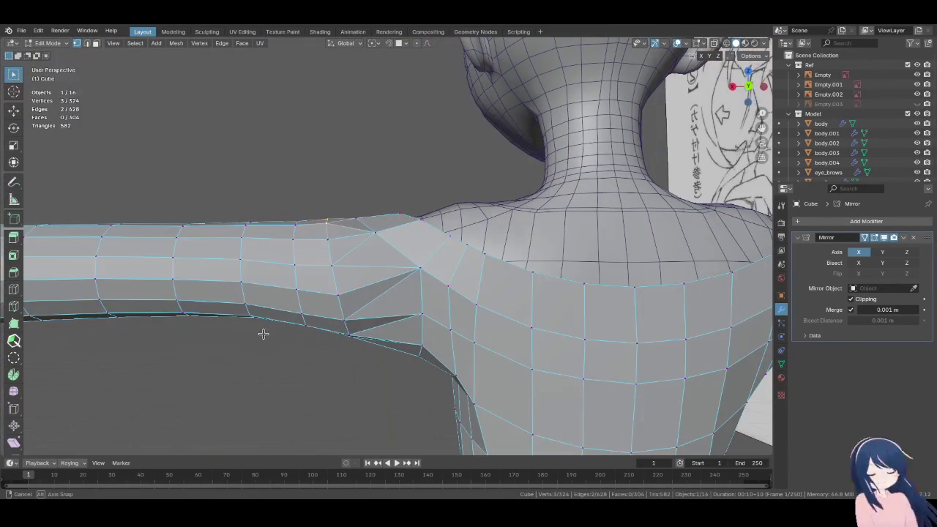
Select the band of faces joining the sleeve to the shoulder
left_click(11, 292)
key("w")
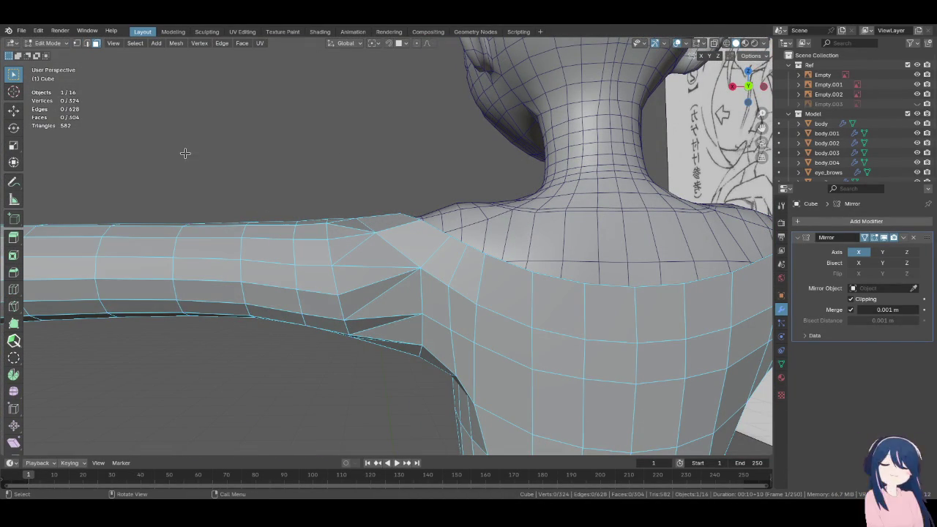
left_click(366, 292, "alt")
left_click(370, 290)
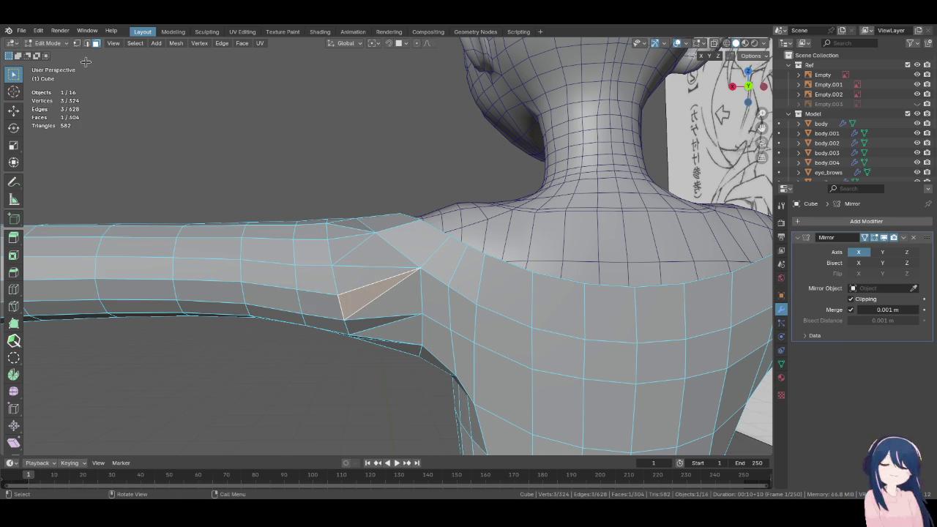
left_click_drag(370, 274, 381, 326)
mouse_move(381, 327)
middle_mouse_down()
mouse_move(379, 259)
mouse_move(582, 264)
mouse_move(393, 341)
middle_mouse_up()
left_click_drag(393, 342, 407, 223)
middle_click_drag(407, 223, 380, 311)
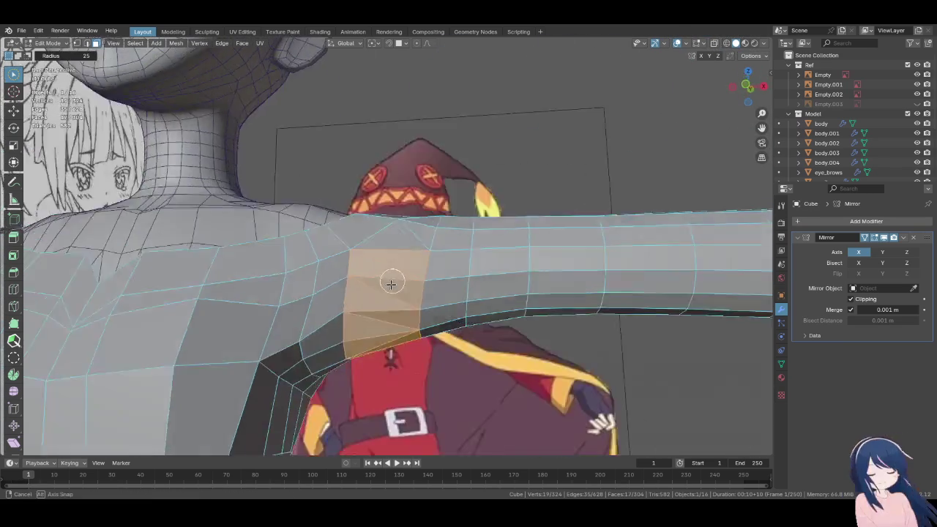
left_click_drag(376, 310, 415, 253)
mouse_move(415, 253)
middle_mouse_down()
mouse_move(403, 279)
mouse_move(425, 274)
middle_mouse_up()
left_click_drag(425, 274, 424, 271)
middle_click_drag(424, 272, 334, 241)
mouse_move(333, 241)
left_mouse_down()
mouse_move(356, 257)
mouse_move(376, 298)
left_mouse_up()
mouse_move(376, 299)
middle_mouse_down()
mouse_move(383, 314)
mouse_move(354, 248)
mouse_move(342, 263)
mouse_move(364, 323)
middle_mouse_up()
Delete the selected shoulder-sleeve faces and check the gap from the front view in Object Mode
key("x")
left_click(352, 260)
key("KP_1")
scroll(364, 323, "up", 4)
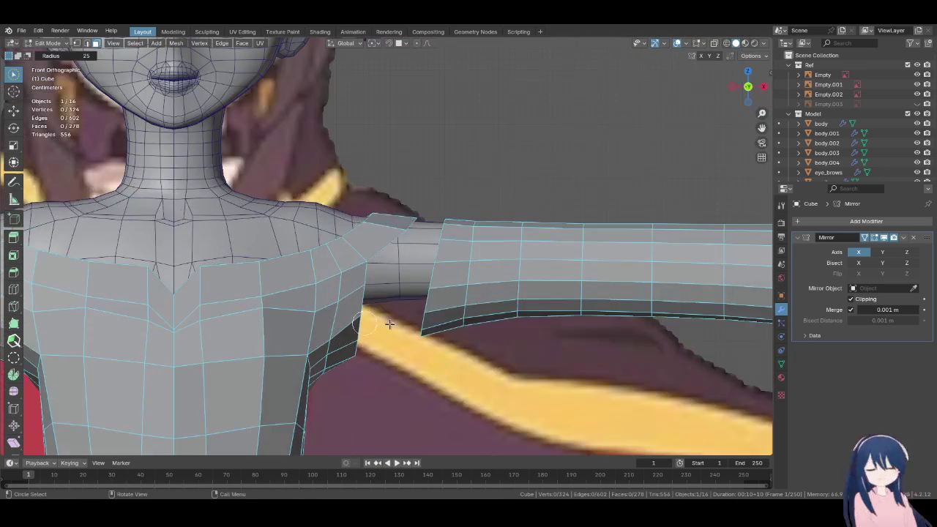
key("Tab")
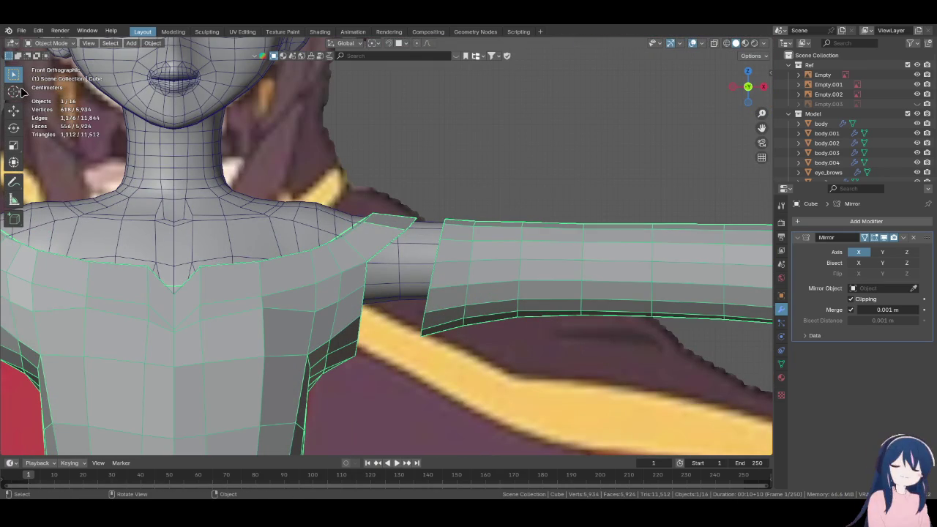
Inspect the sleeve opening from behind and from front view, toggling Edit Mode
key("Tab")
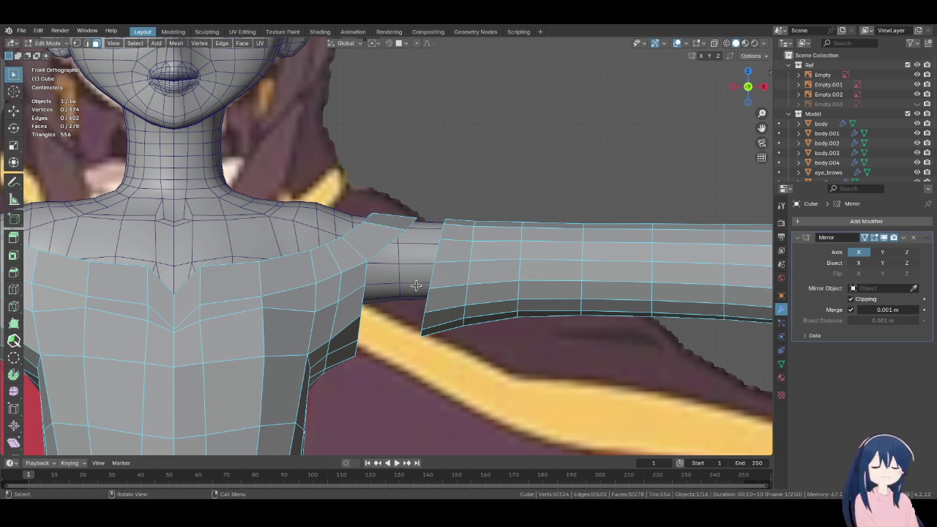
scroll(414, 232, "down", 5)
middle_click_drag(414, 231, 188, 260)
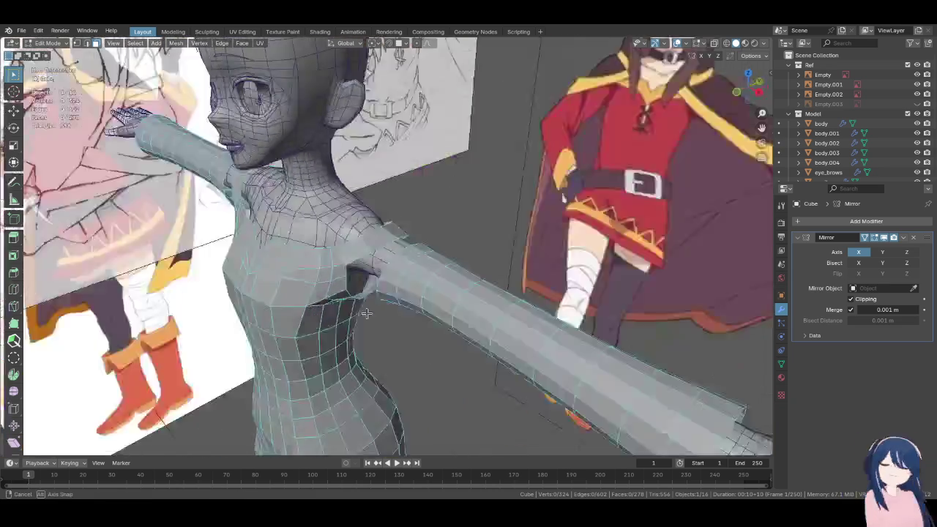
key("KP_1")
scroll(188, 260, "up", 5)
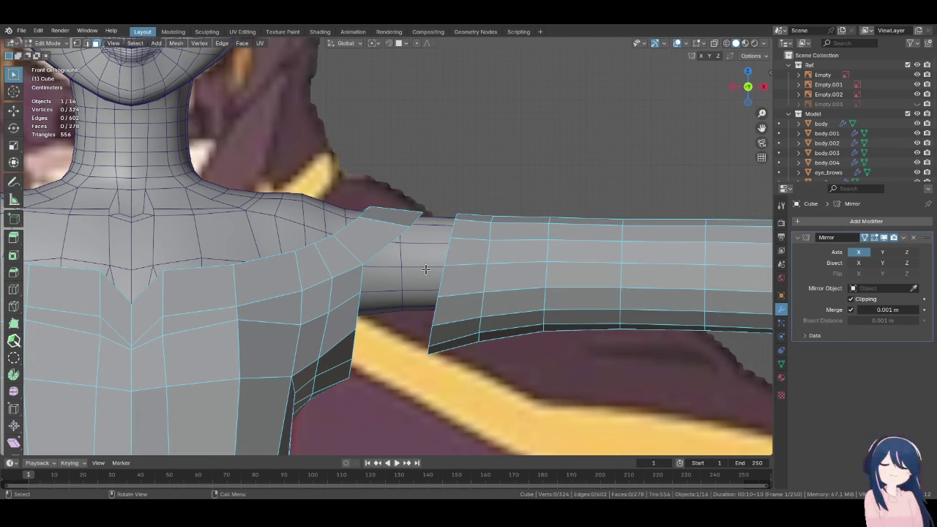
key("Tab")
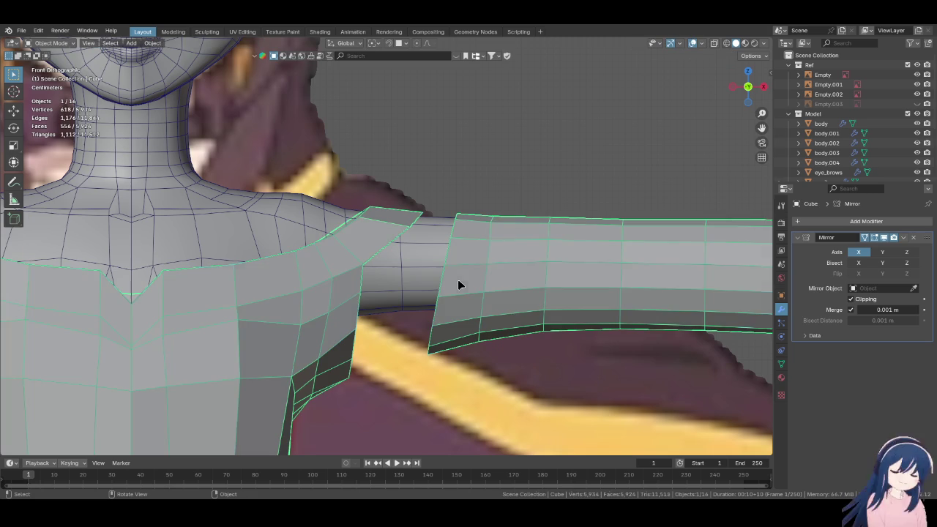
key("Tab")
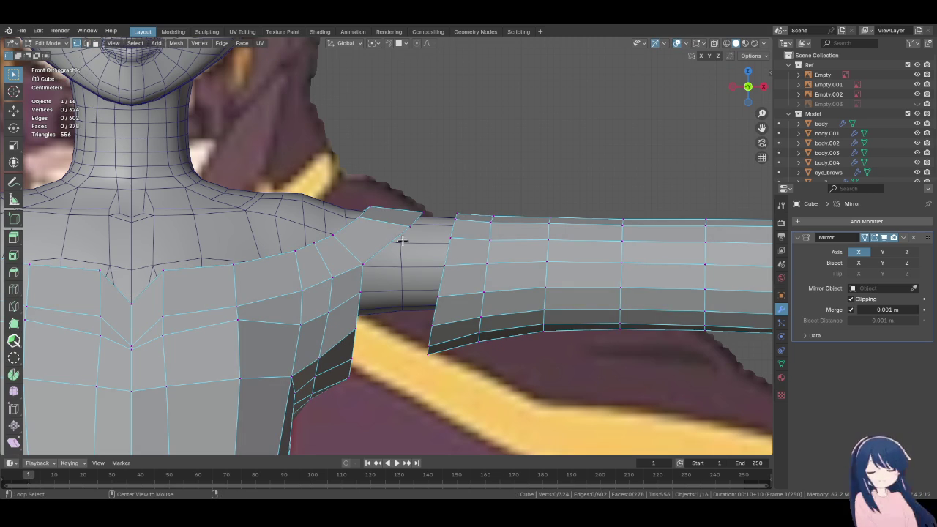
Extrude the sleeve's inner loop along X and smooth it with Set Edge Flow
key("e")
key("x")
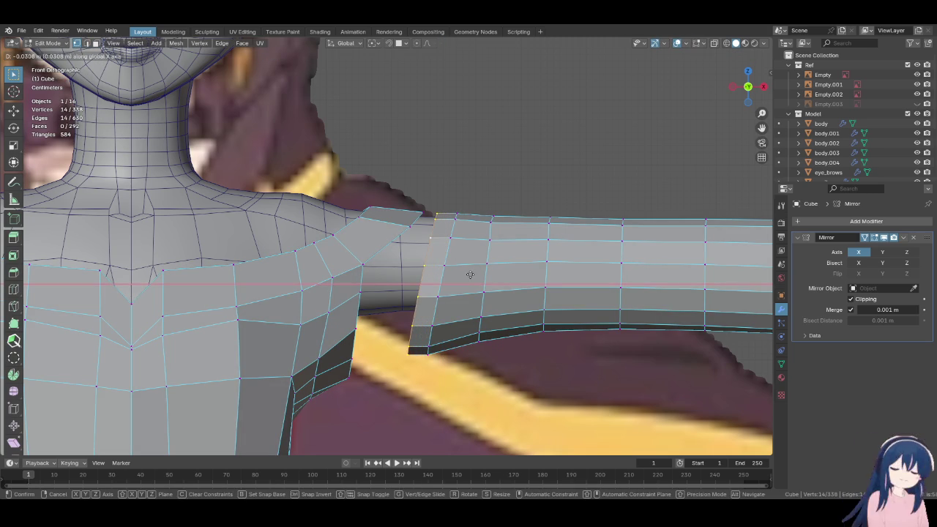
left_click(483, 268)
right_click(494, 265)
left_click(565, 286)
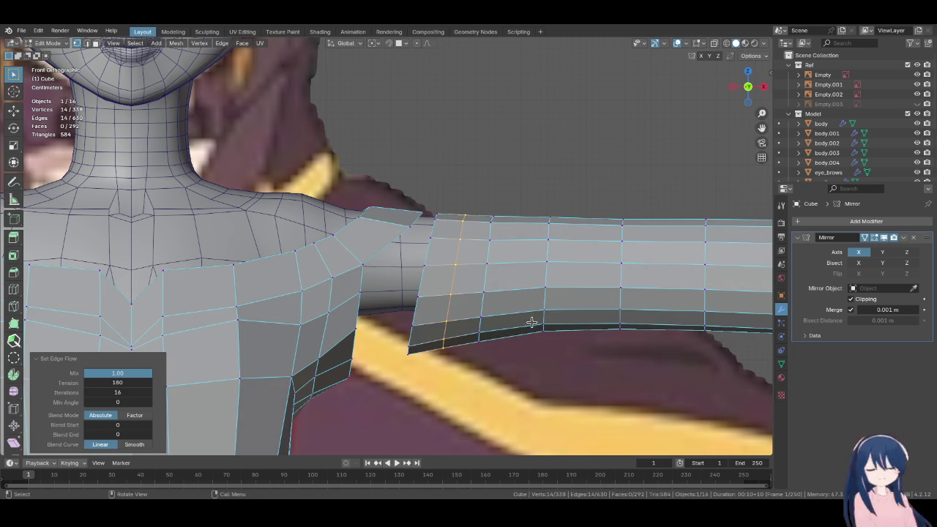
scroll(468, 320, "down", 2)
scroll(472, 326, "down", 1)
scroll(468, 319, "down", 2)
scroll(461, 311, "up", 1)
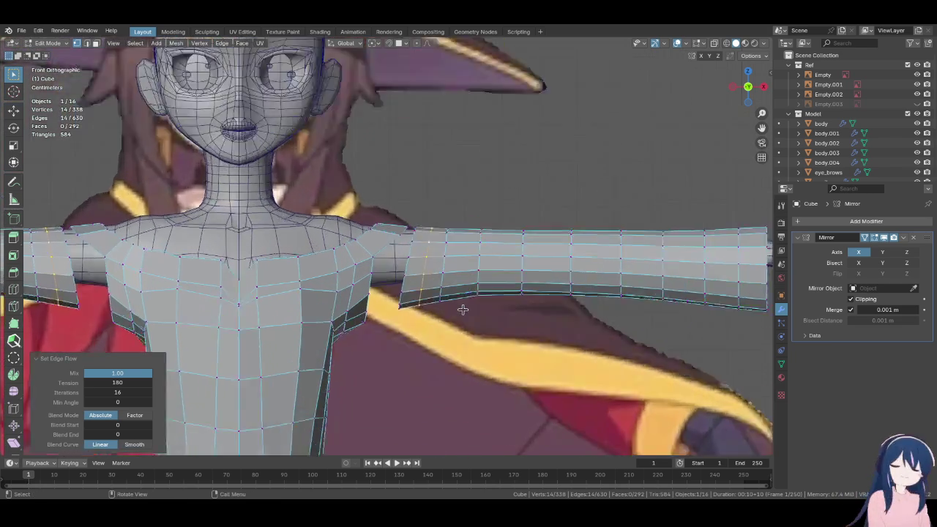
scroll(460, 308, "up", 4)
scroll(459, 292, "up", 1)
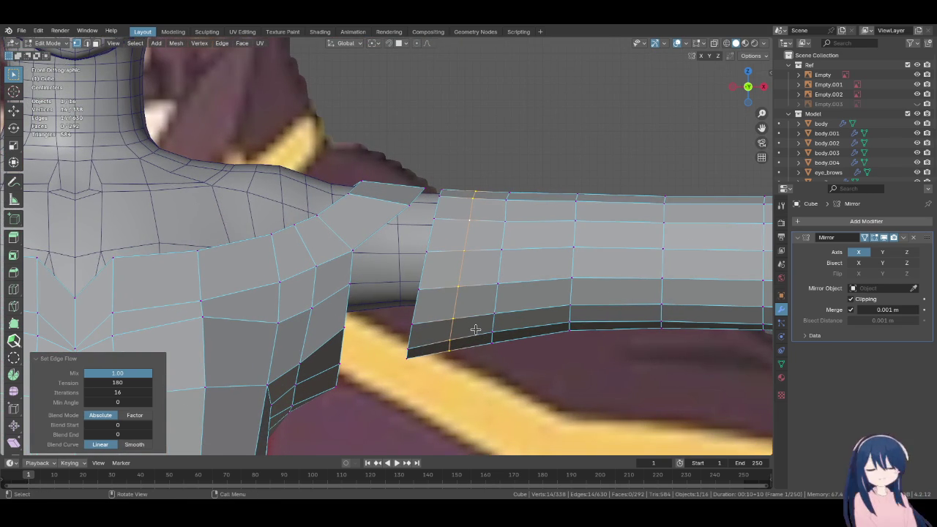
scroll(475, 330, "down", 2)
Shift the sleeve's end loop along X, enlarge it to 1.045 and lower it slightly
middle_click_drag(477, 325, 217, 315)
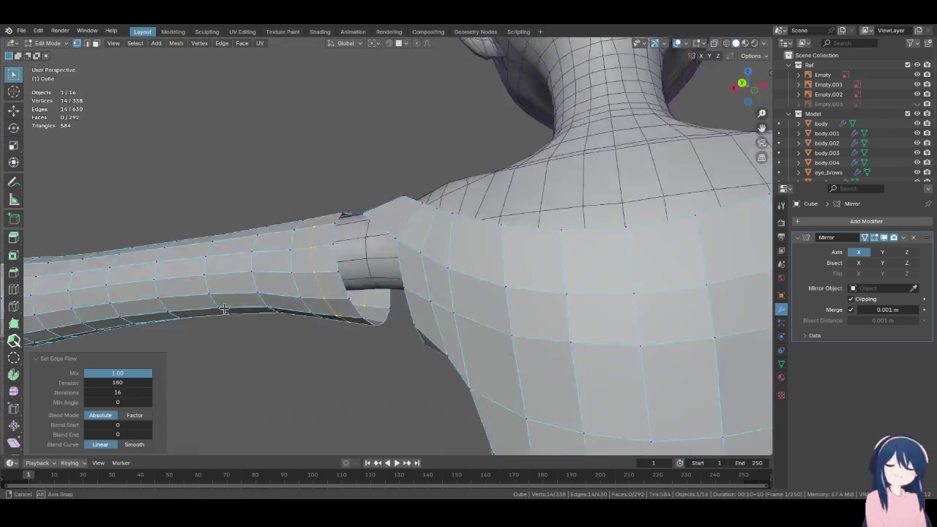
key("KP_1")
middle_click_drag(336, 284, 439, 209, "shift")
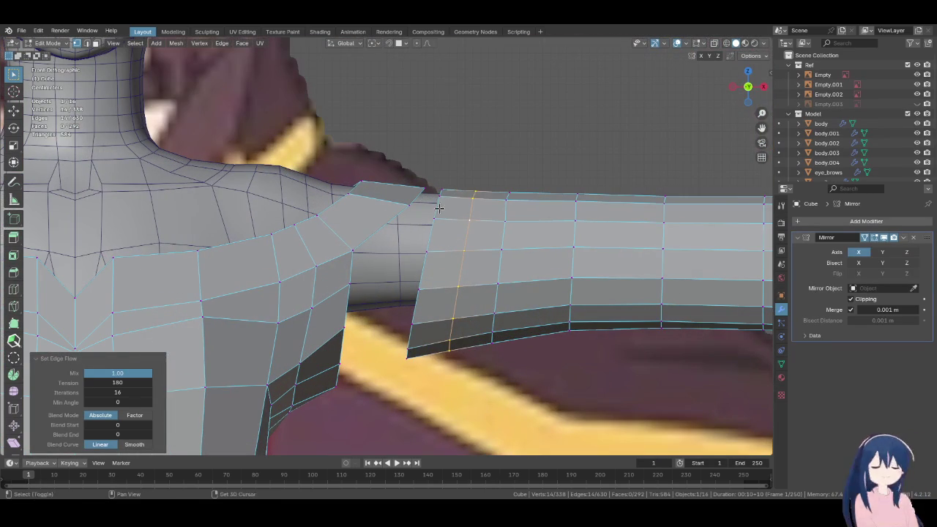
left_click(424, 233, "alt")
key("g")
key("x")
left_click(439, 240)
key("s")
left_click(489, 300)
key("g")
key("z")
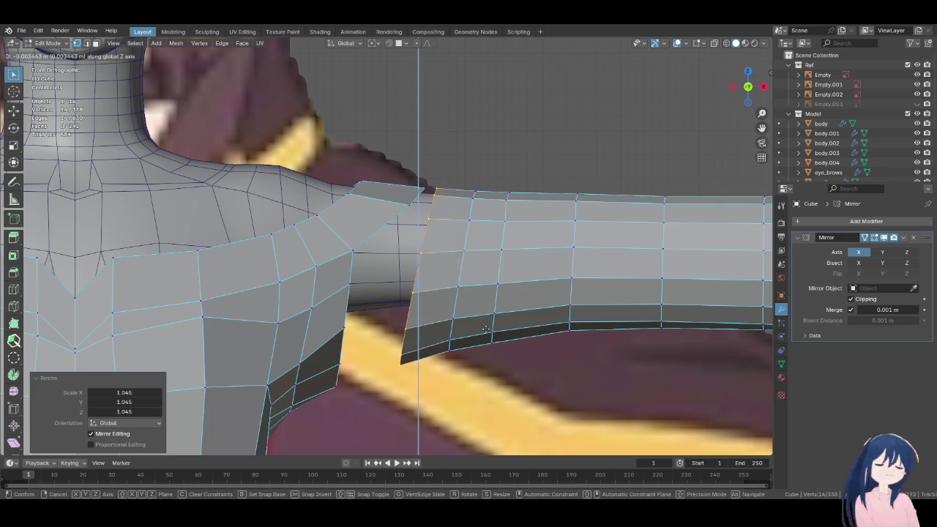
left_click(482, 339)
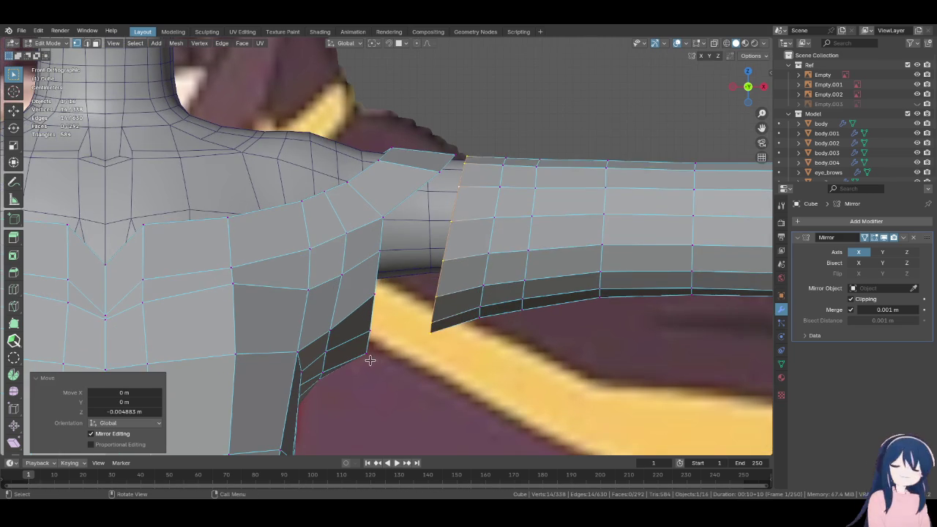
Bridge the gap between sleeve and shoulder with Bridge Edge Loops
left_click(373, 356)
mouse_move(373, 356)
middle_mouse_down()
mouse_move(294, 247)
mouse_move(321, 272)
middle_mouse_up()
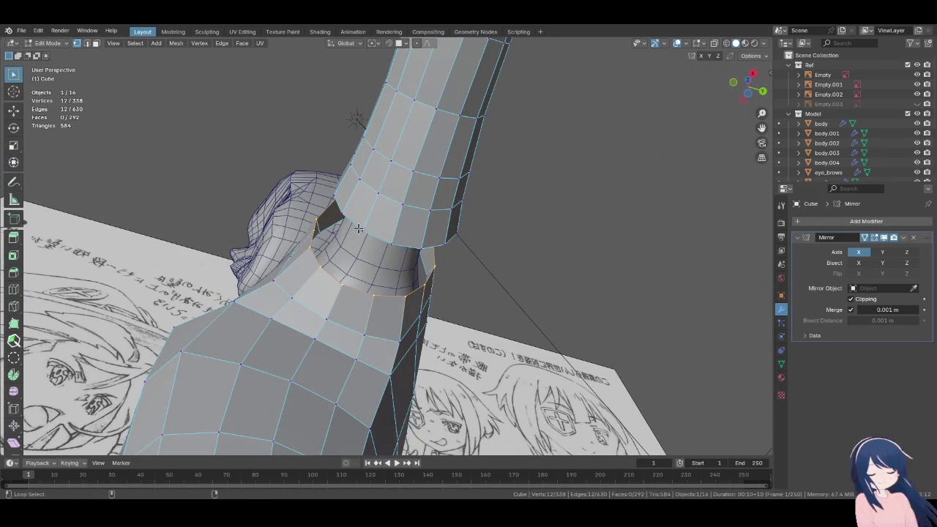
middle_click_drag(346, 269, 423, 308)
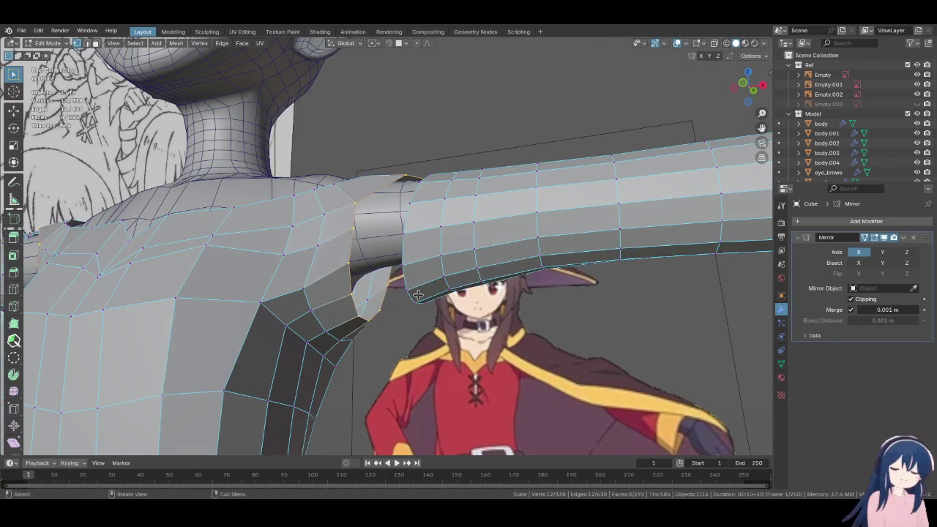
key("ctrl+e")
left_click(489, 256)
Undo the sleeve-shoulder bridge and a trial shoulder loop cut
mouse_move(489, 258)
middle_mouse_down()
mouse_move(468, 284)
mouse_move(262, 140)
mouse_move(373, 263)
mouse_move(451, 270)
mouse_move(394, 278)
mouse_move(388, 305)
mouse_move(481, 281)
mouse_move(504, 247)
mouse_move(282, 203)
mouse_move(297, 154)
mouse_move(404, 139)
mouse_move(483, 251)
mouse_move(430, 302)
mouse_move(378, 282)
middle_mouse_up()
key("ctrl+z")
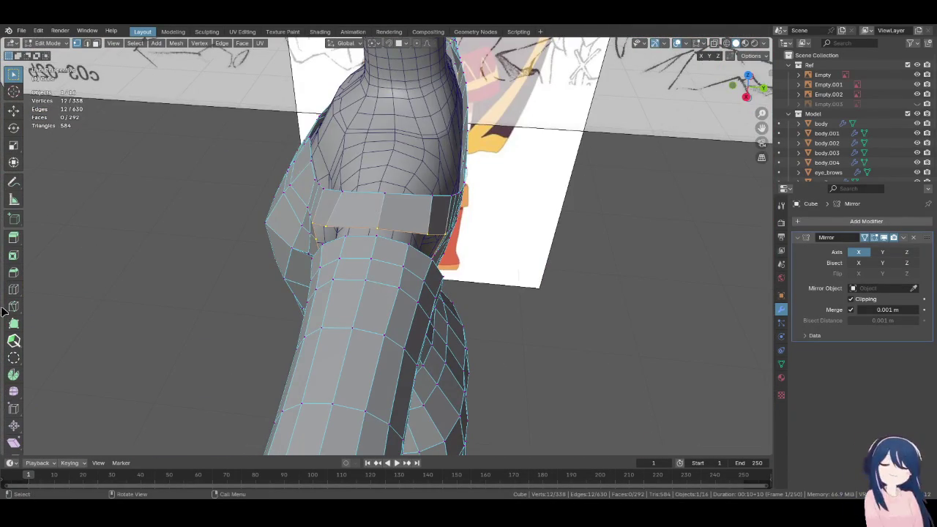
left_click(13, 289)
left_click(343, 212)
key("ctrl+z")
Run Set Edge Flow on the shoulder loop and a selected armhole edge
middle_click_drag(352, 249, 410, 286)
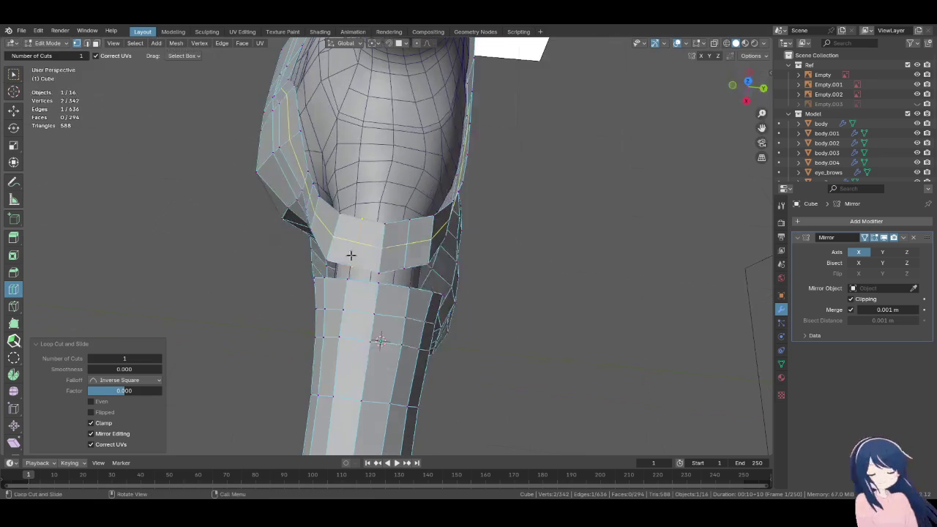
key("ctrl+e")
left_click(407, 284)
key("w")
left_click(405, 242)
key("ctrl+e")
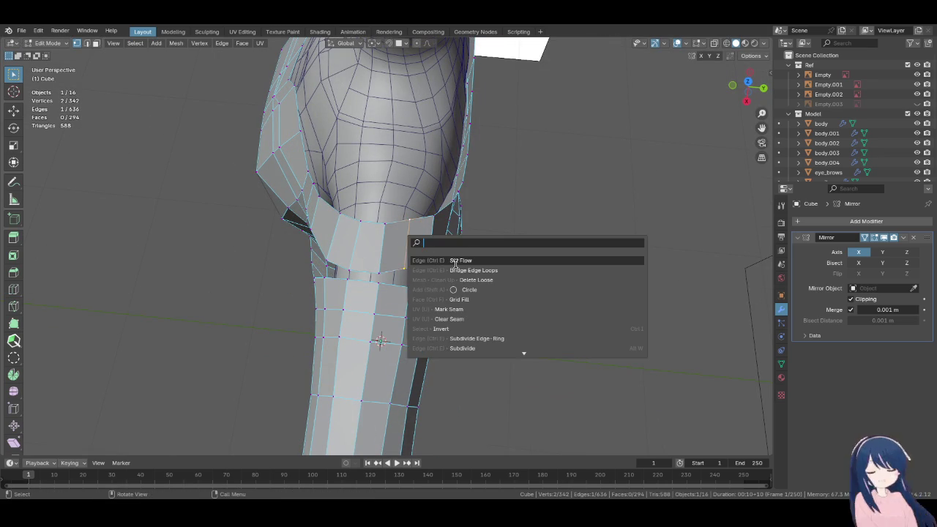
left_click(470, 264)
Select the shoulder opening loop and try bridging it to the sleeve
mouse_move(395, 275)
middle_mouse_down()
mouse_move(341, 240)
mouse_move(395, 264)
middle_mouse_up()
left_click(404, 271, "alt")
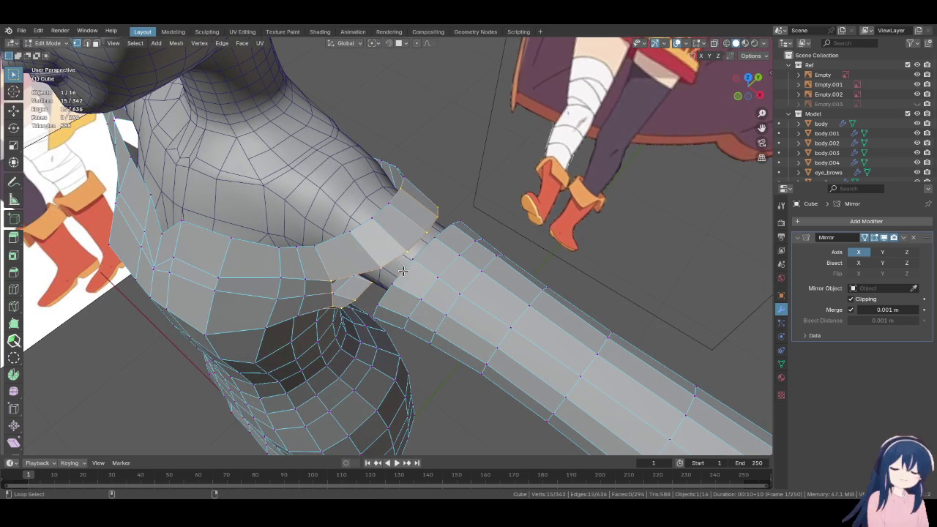
key("ctrl+e")
left_click(514, 313)
middle_click_drag(414, 309, 437, 229)
left_click(369, 194, "alt")
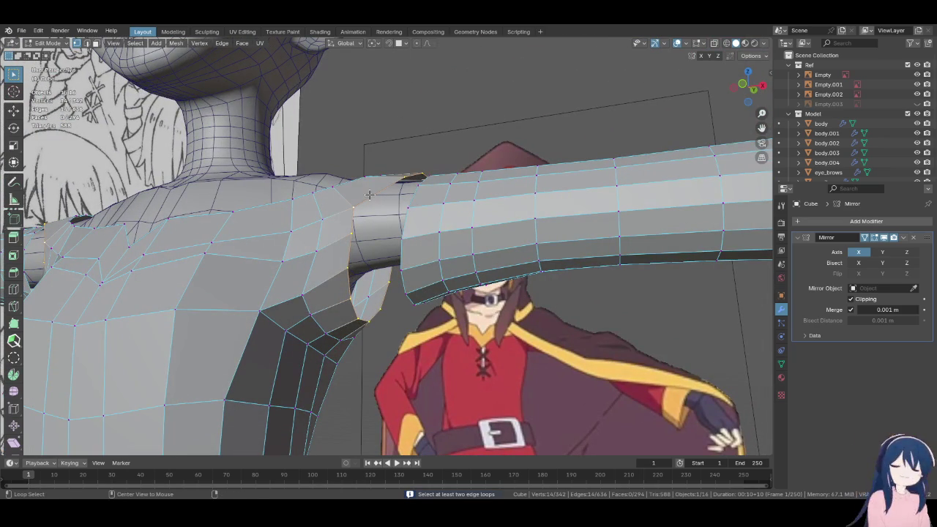
middle_click_drag(378, 210, 432, 247)
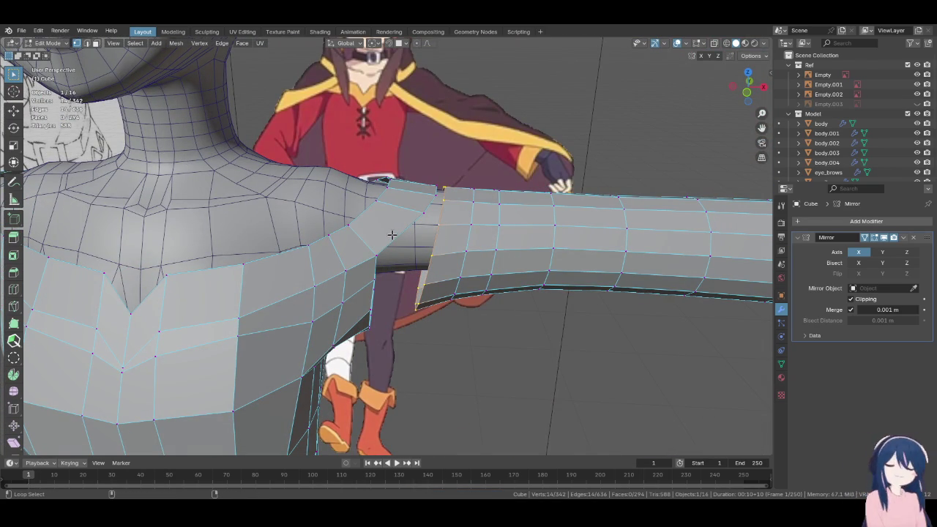
Bridge the sleeve to the shoulder opening, then undo a failed bridge on an upper-arm loop
key("F3")
left_click(455, 260)
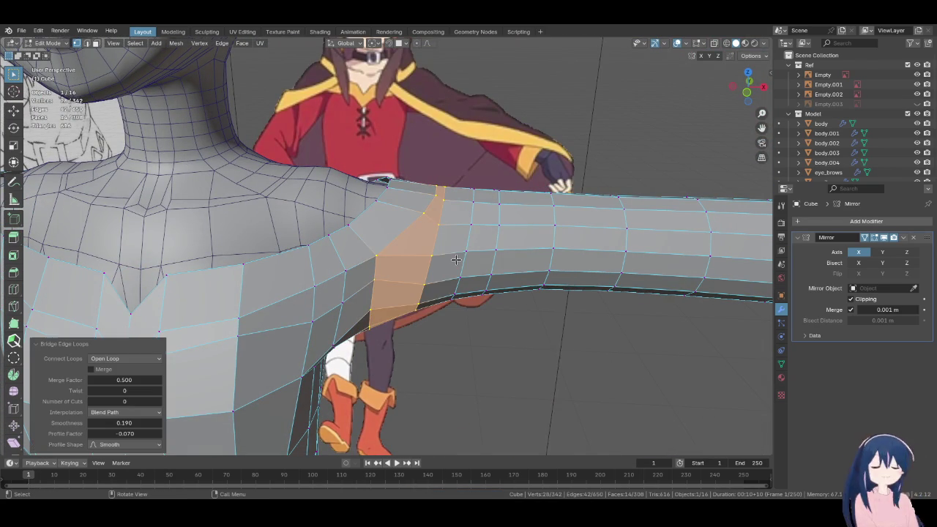
middle_click_drag(455, 260, 329, 251)
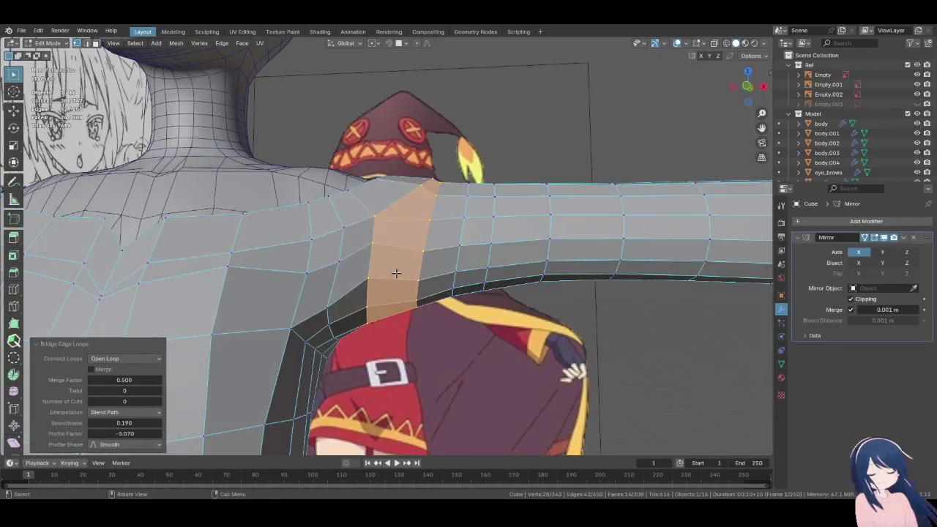
middle_click_drag(329, 251, 418, 271)
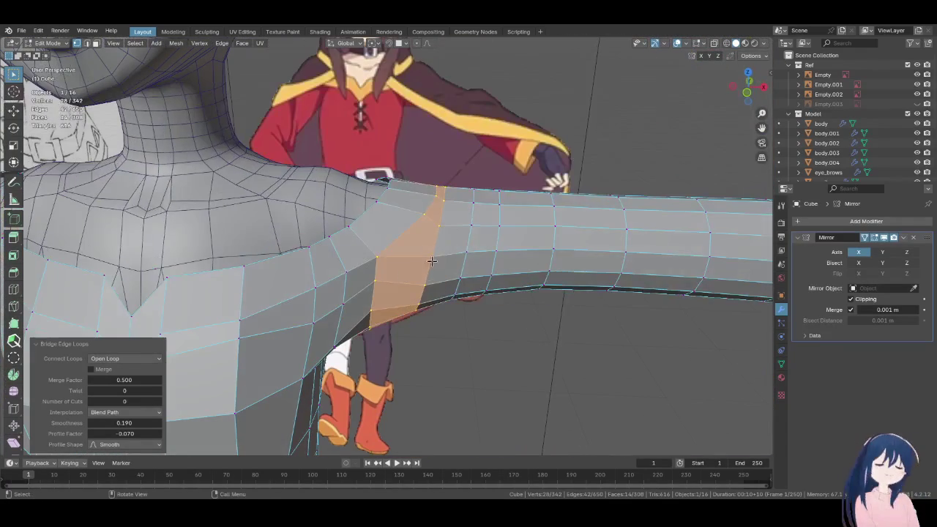
left_click(448, 214, "alt")
middle_click_drag(448, 214, 488, 251)
key("F3")
left_click(495, 257)
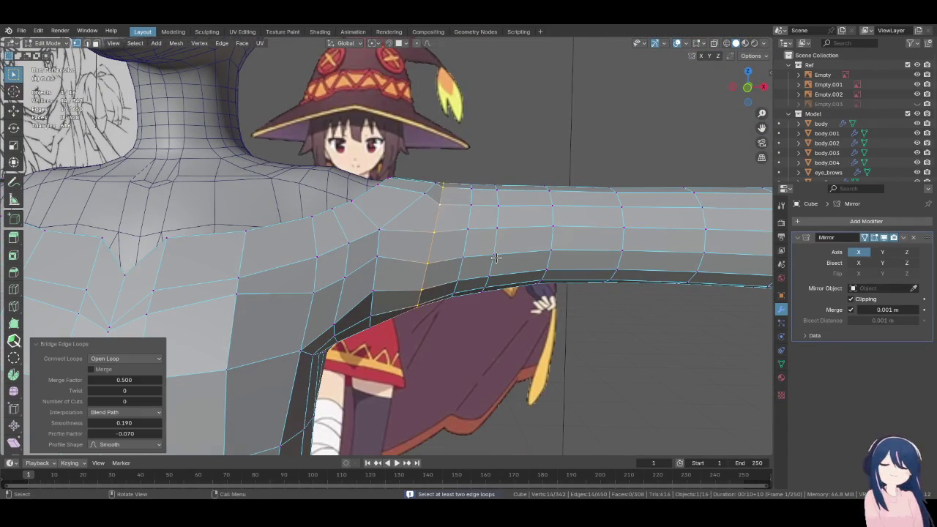
key("ctrl+z")
key("ctrl+z")
key("ctrl+shift+z")
Relax the upper-arm and shoulder loops with Set Edge Flow from the F3 search
key("F3")
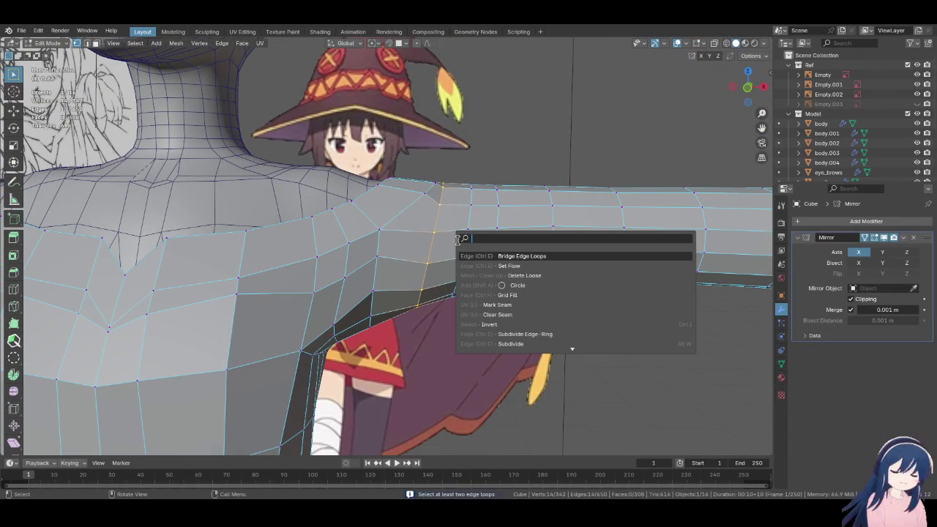
left_click(491, 265)
mouse_move(490, 265)
middle_mouse_down()
mouse_move(267, 262)
mouse_move(278, 157)
mouse_move(292, 201)
middle_mouse_up()
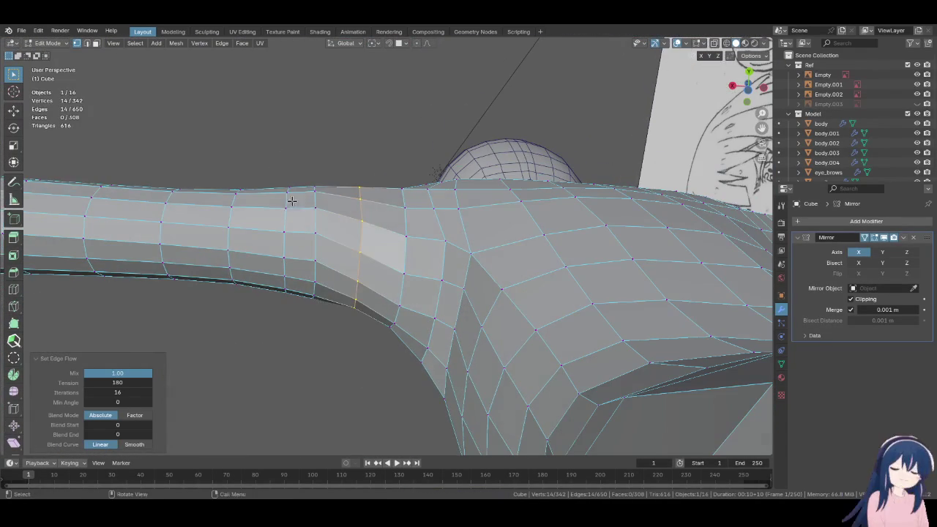
key("F3")
left_click(393, 216)
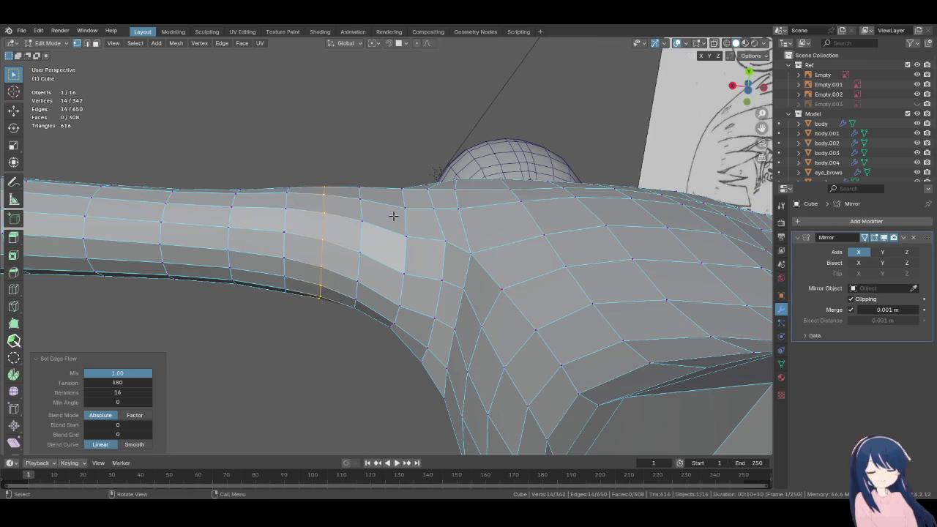
key("KP_1")
key("ctrl+z")
key("F3")
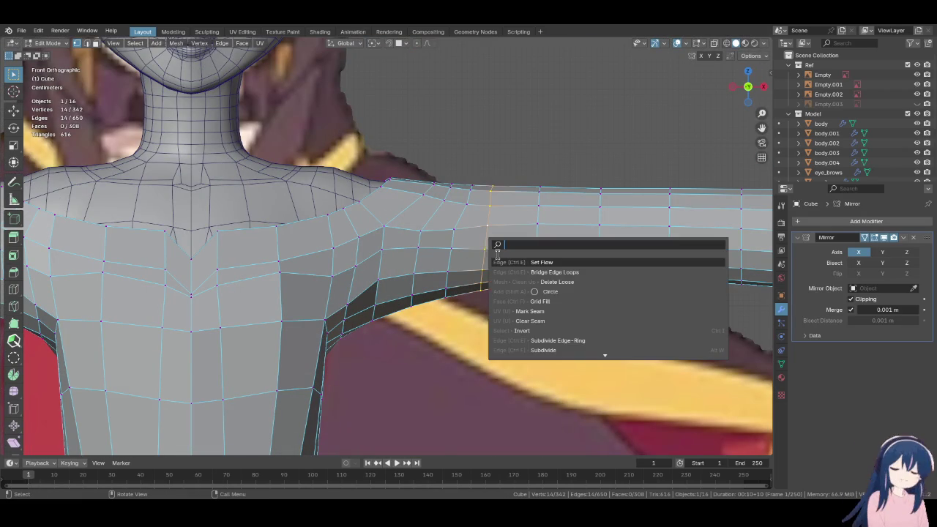
left_click(512, 255)
mouse_move(513, 255)
middle_mouse_down()
mouse_move(359, 231)
mouse_move(339, 195)
mouse_move(389, 314)
mouse_move(429, 328)
mouse_move(412, 339)
mouse_move(179, 173)
middle_mouse_up()
In Sculpt Mode, pull the underarm and shoulder underside into shape with Elastic Deform
left_click(56, 45)
left_click(51, 88)
scroll(357, 263, "up", 3)
scroll(288, 287, "up", 1)
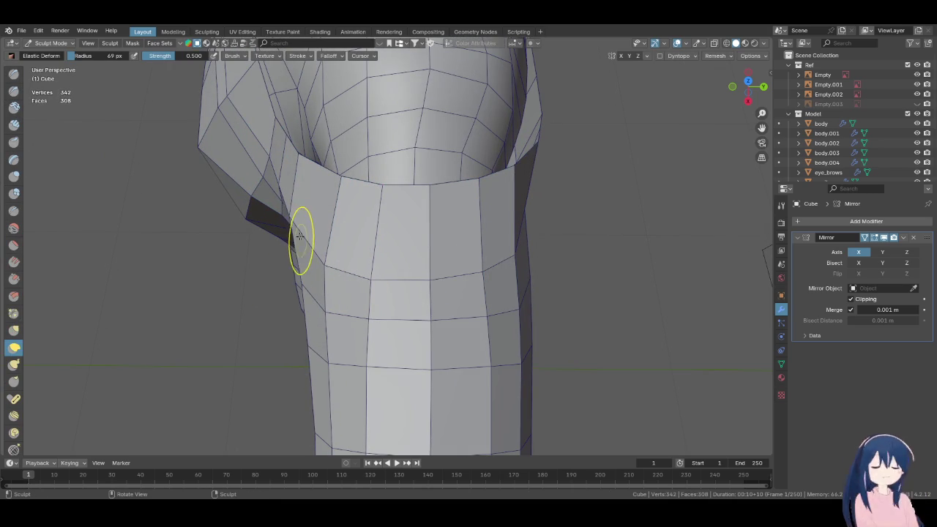
mouse_move(302, 221)
middle_mouse_down()
mouse_move(341, 259)
mouse_move(393, 271)
mouse_move(464, 260)
middle_mouse_up()
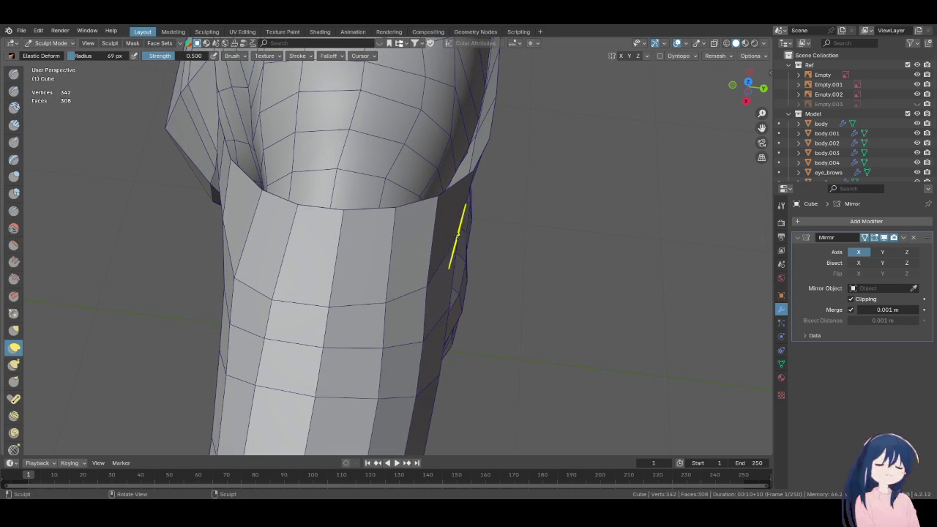
mouse_move(472, 236)
middle_mouse_down()
mouse_move(467, 216)
mouse_move(368, 156)
mouse_move(389, 215)
mouse_move(408, 201)
mouse_move(399, 271)
middle_mouse_up()
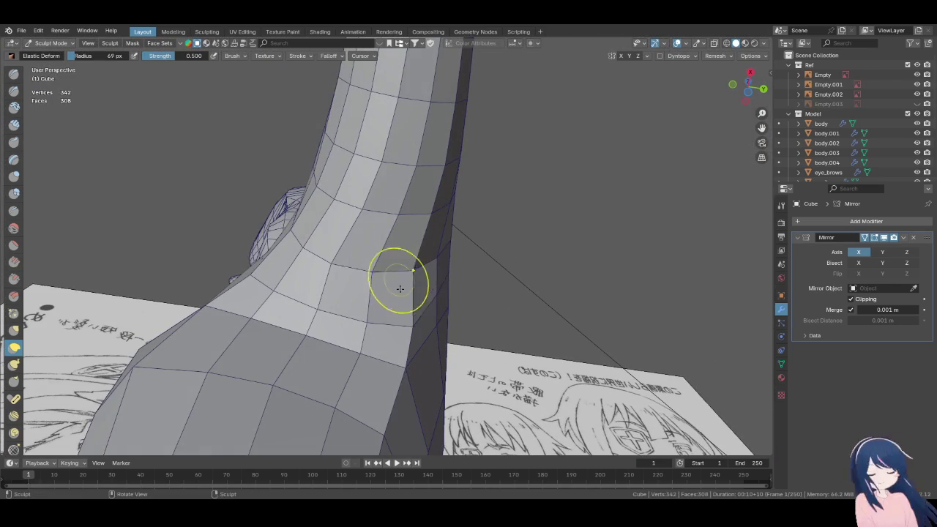
left_click_drag(407, 279, 429, 283)
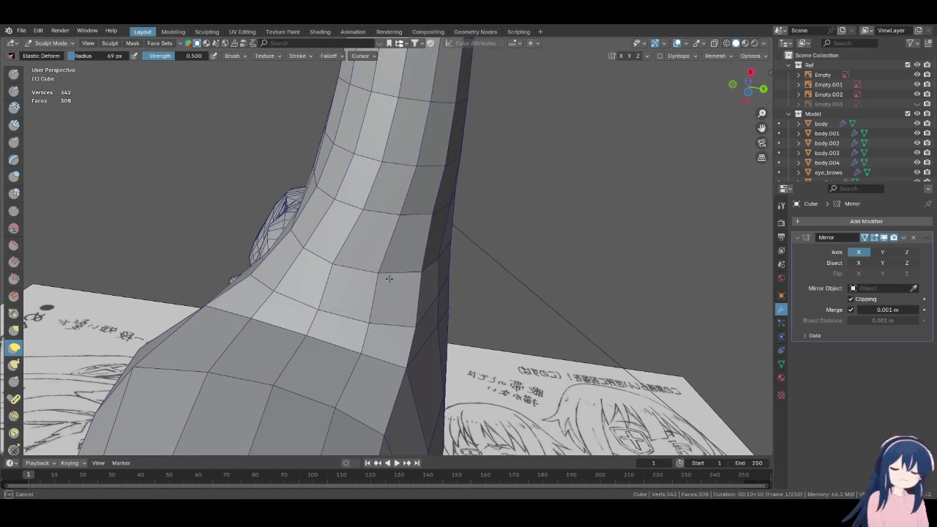
left_click_drag(339, 266, 374, 276)
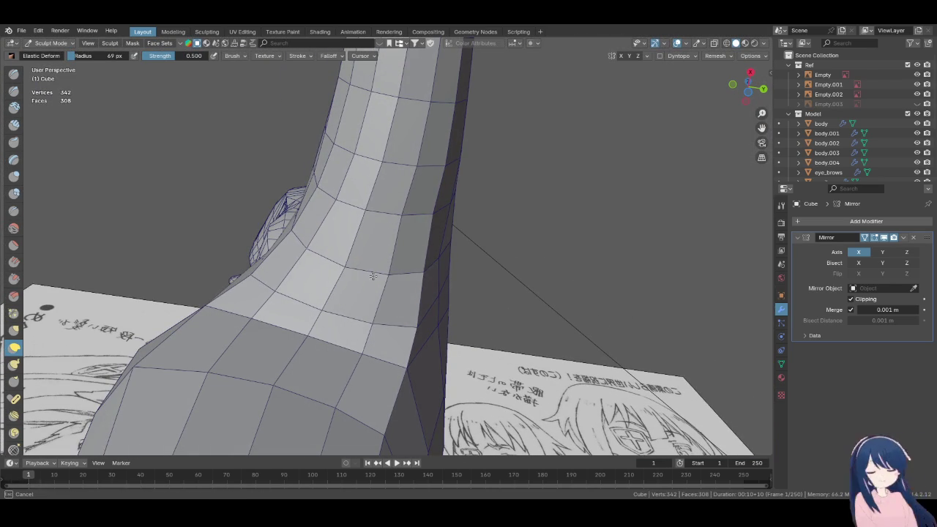
middle_click_drag(315, 270, 371, 317)
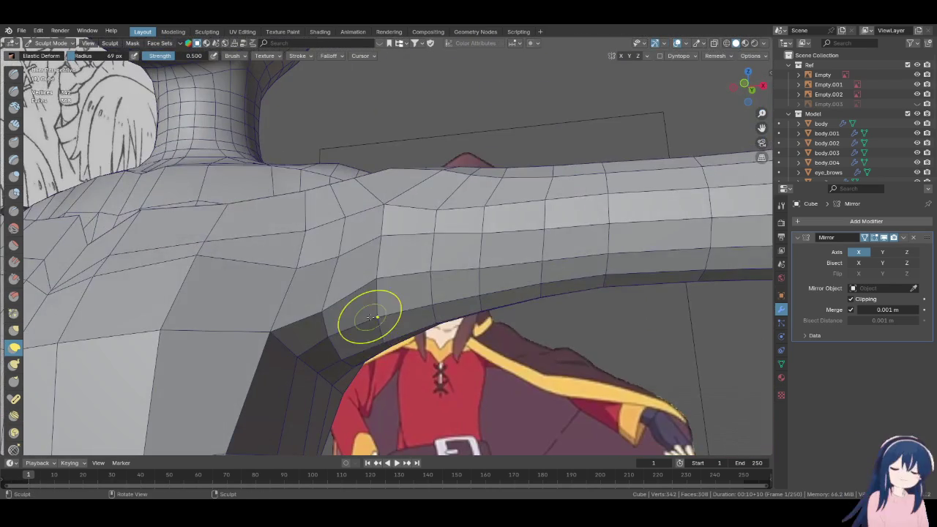
left_click_drag(366, 280, 378, 302)
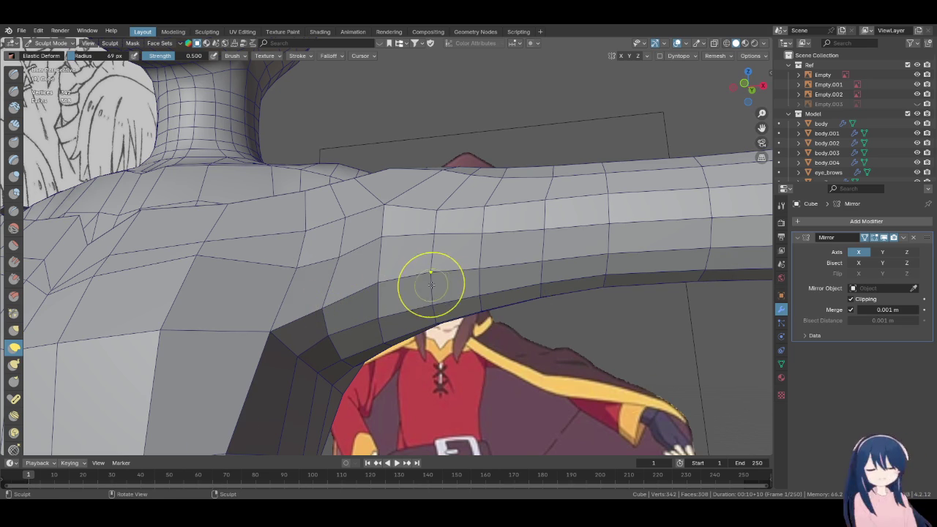
From the front view, nudge the shirt's edge under the shoulder
key("KP_1")
scroll(432, 286, "up", 3)
scroll(436, 293, "up", 5)
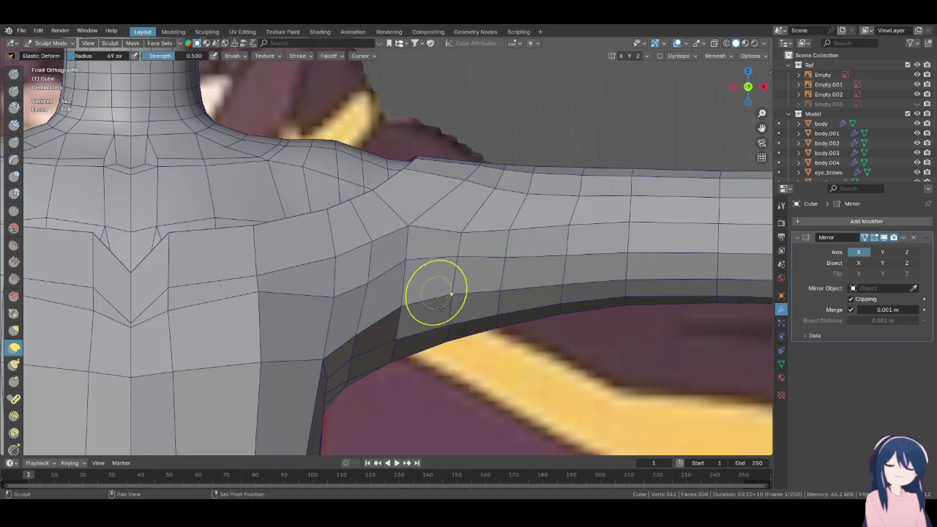
scroll(437, 322, "down", 1, "shift")
left_click_drag(453, 332, 444, 322)
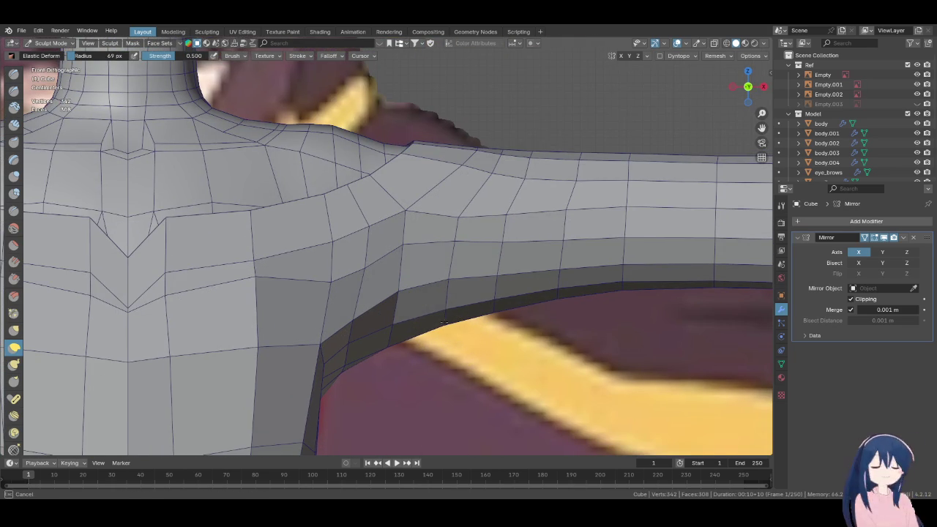
scroll(443, 322, "down", 4)
scroll(456, 330, "down", 3)
scroll(456, 331, "up", 3)
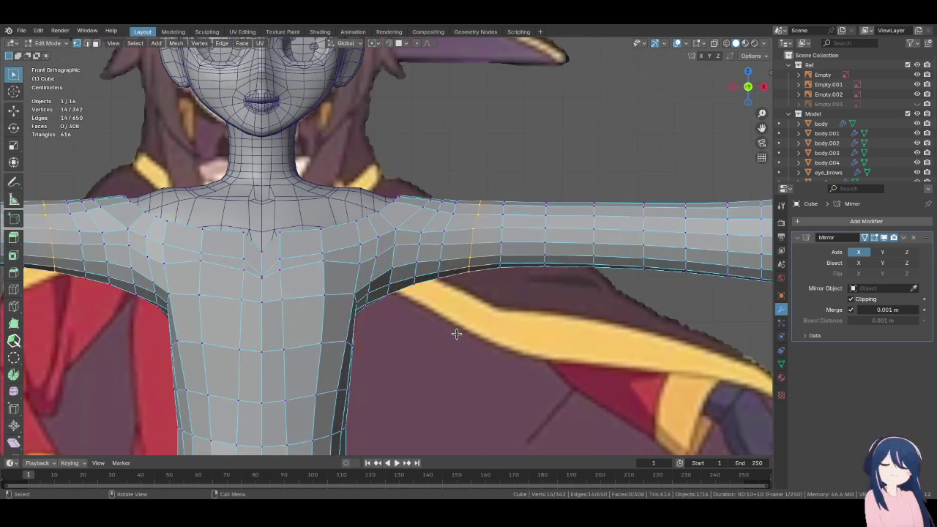
scroll(456, 333, "up", 2)
scroll(456, 333, "down", 2)
scroll(461, 333, "down", 2)
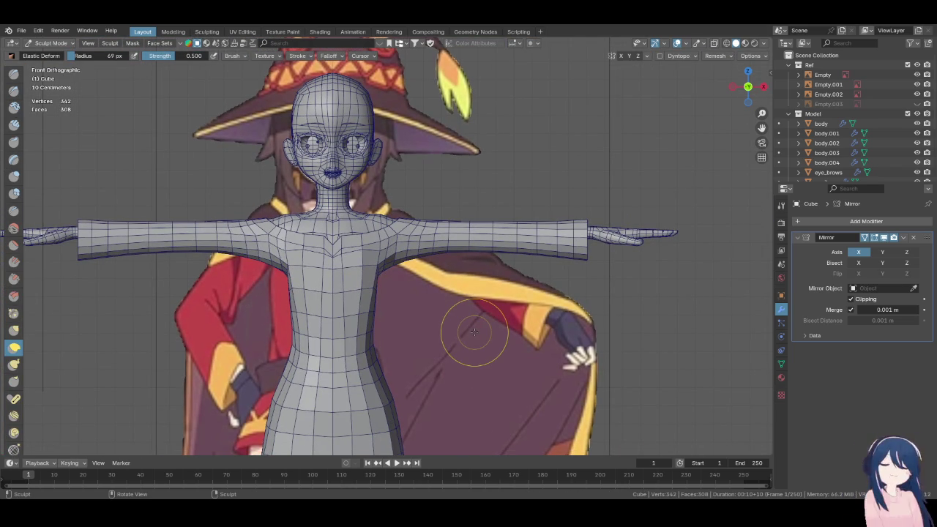
mouse_move(475, 331)
middle_mouse_down()
mouse_move(361, 335)
mouse_move(518, 338)
middle_mouse_up()
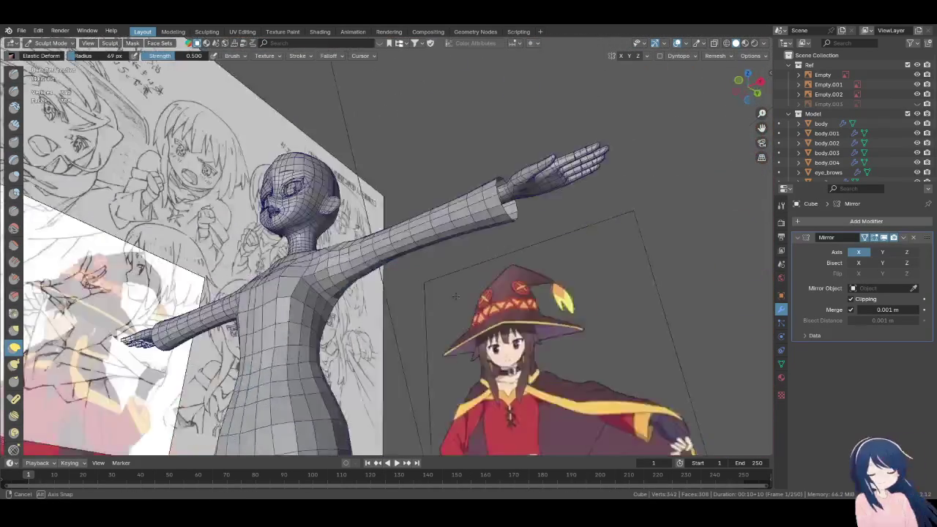
key("KP_1")
scroll(519, 335, "down", 5)
scroll(527, 334, "up", 5)
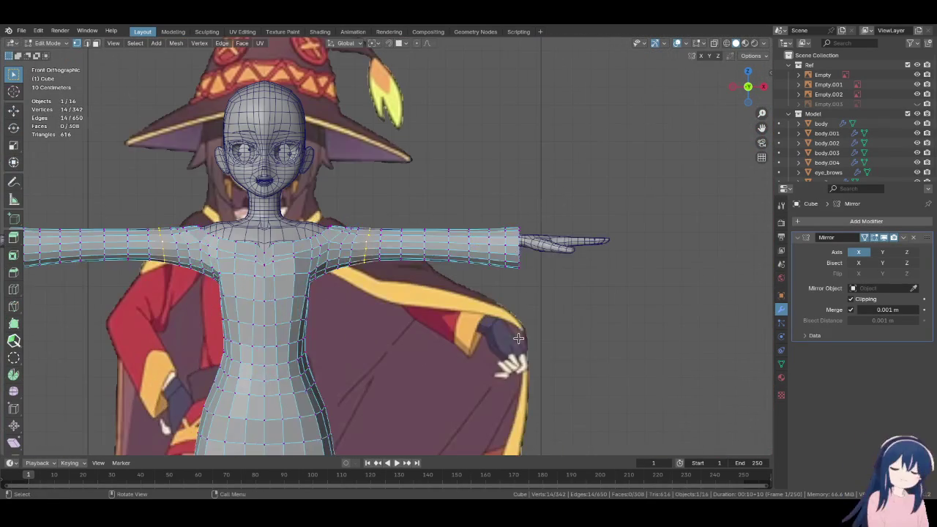
Return to Object Mode to view the continuous shirt and sleeves
left_click(47, 44)
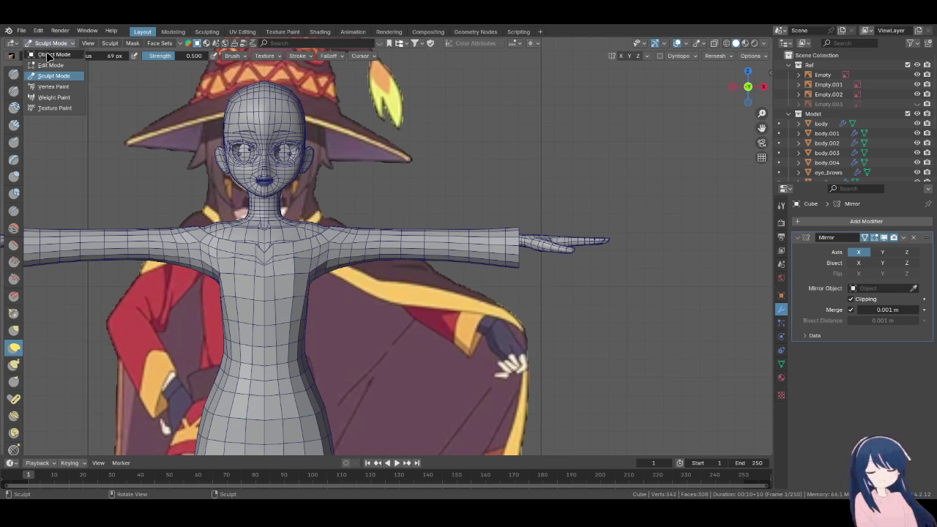
left_click(57, 65)
scroll(556, 384, "down", 2)
middle_click_drag(510, 383, 516, 319, "shift")
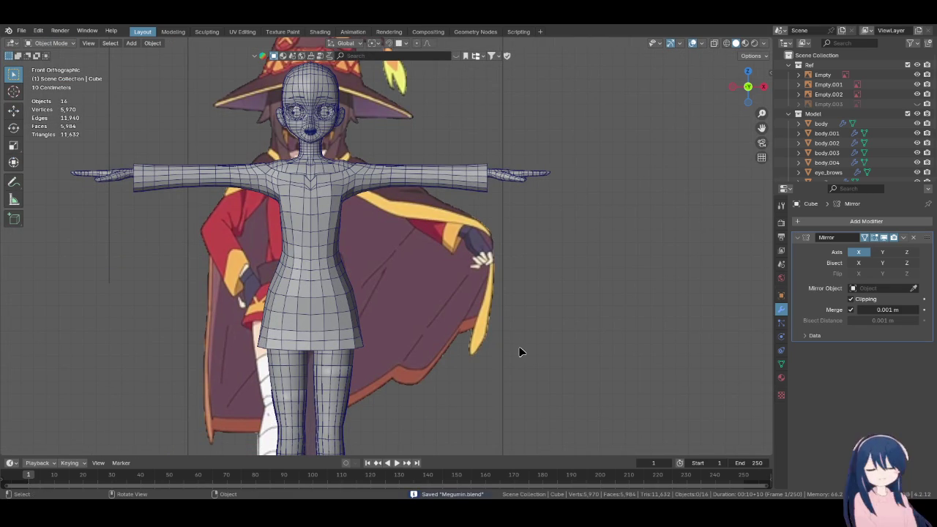
Frame the torso from the front and select the shirt object
middle_click_drag(519, 334, 510, 378, "shift")
middle_click_drag(510, 380, 463, 344)
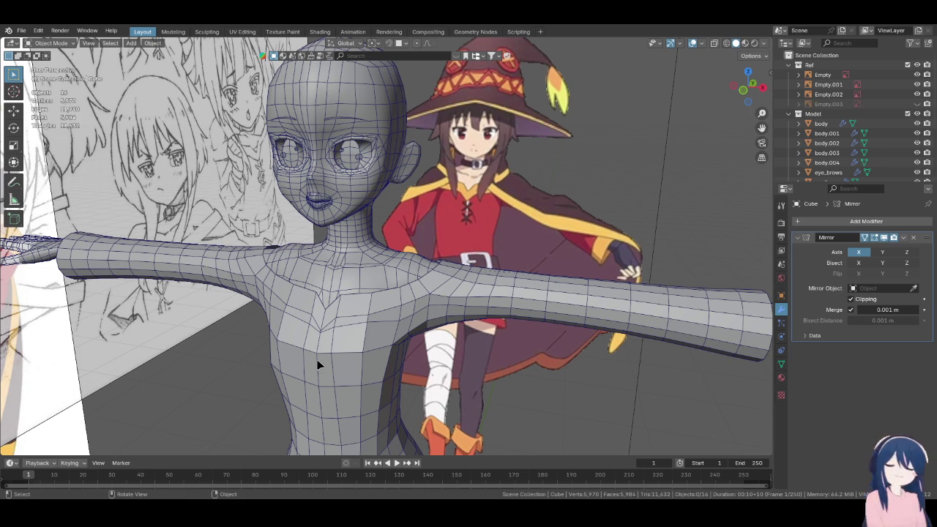
key("KP_1")
scroll(351, 366, "down", 2)
scroll(393, 347, "up", 1)
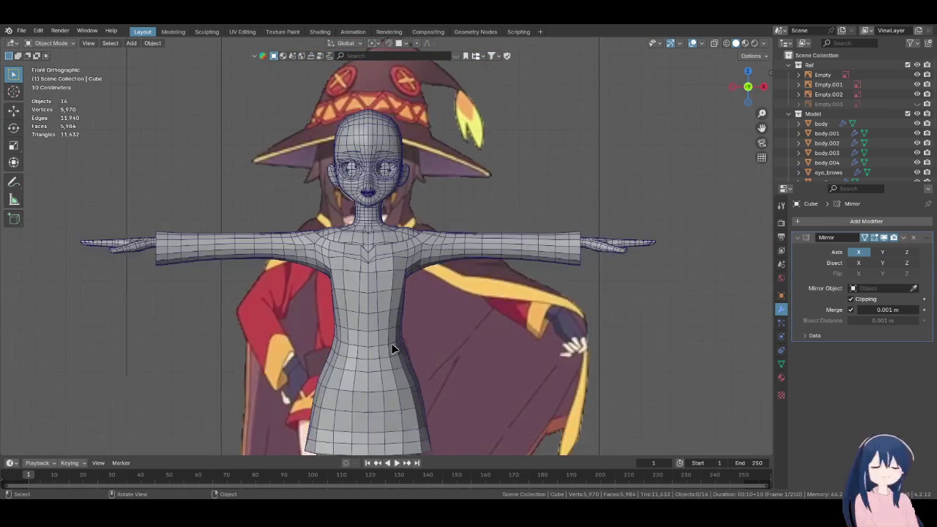
scroll(388, 348, "up", 2)
key("z")
key("4")
middle_click_drag(429, 335, 352, 289, "shift")
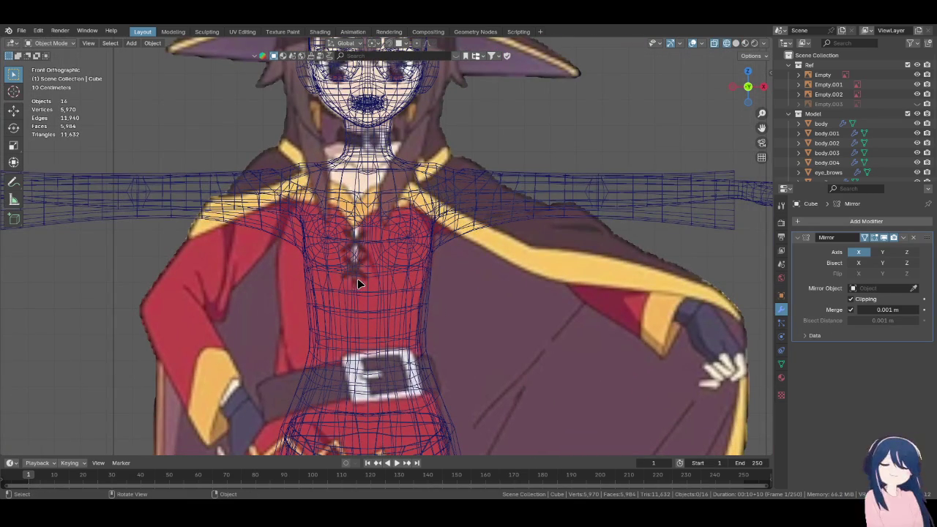
key("z")
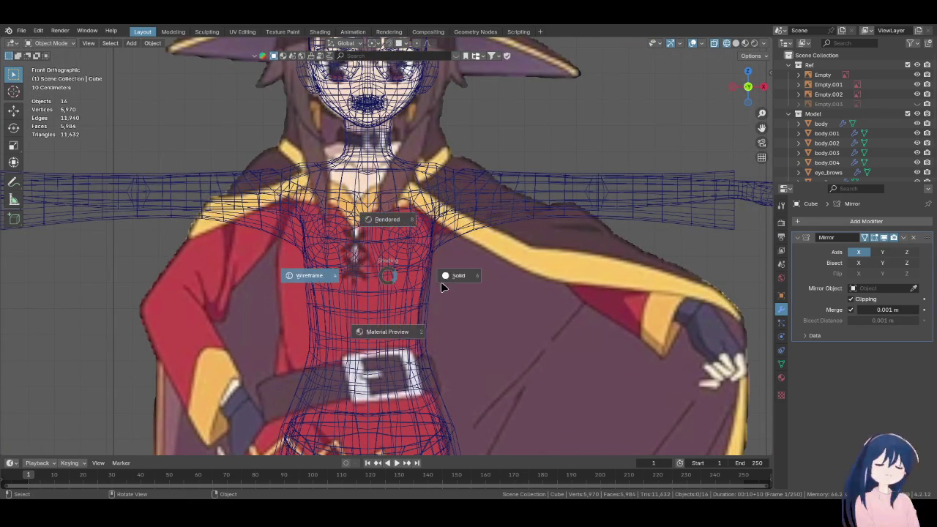
left_click(441, 282)
left_click(368, 270)
In wireframe Edit Mode, move the underarm shirt vertex about 0.016 m along Y
key("Tab")
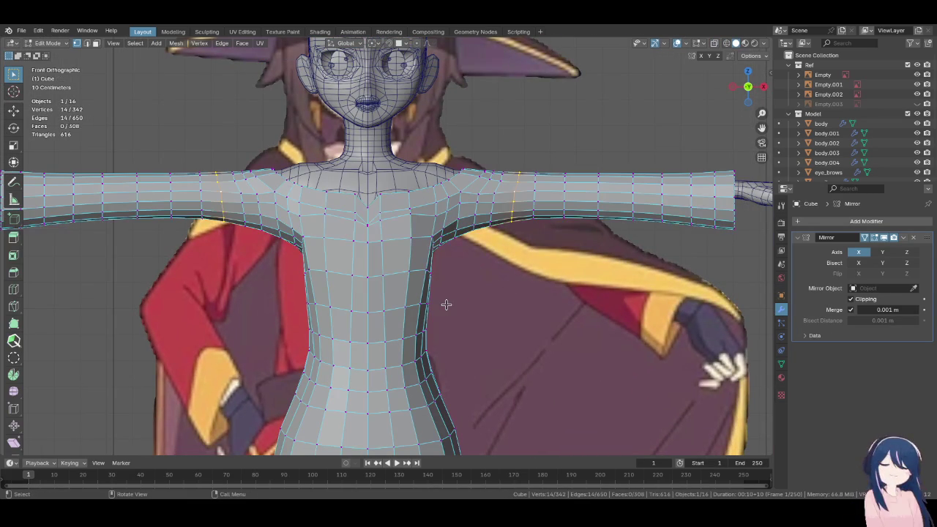
mouse_move(443, 302)
middle_mouse_down()
mouse_move(367, 345)
mouse_move(408, 213)
middle_mouse_up()
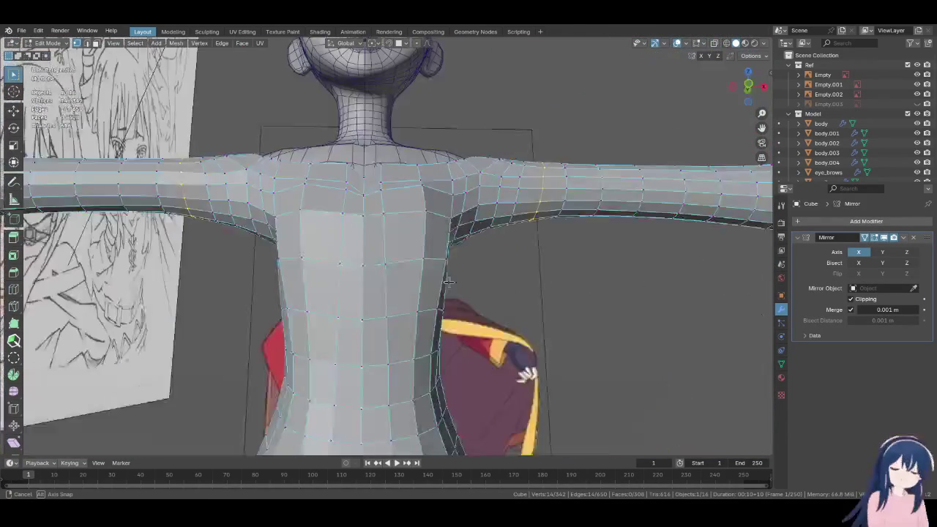
mouse_move(408, 213)
middle_mouse_down()
mouse_move(461, 283)
mouse_move(521, 298)
middle_mouse_up()
key("z")
left_click(467, 313)
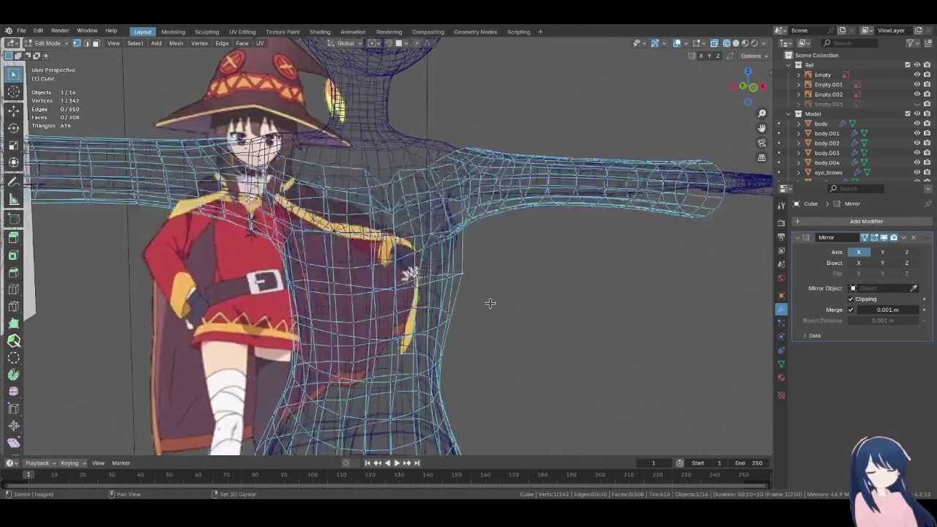
scroll(522, 297, "up", 3)
key("g")
key("y")
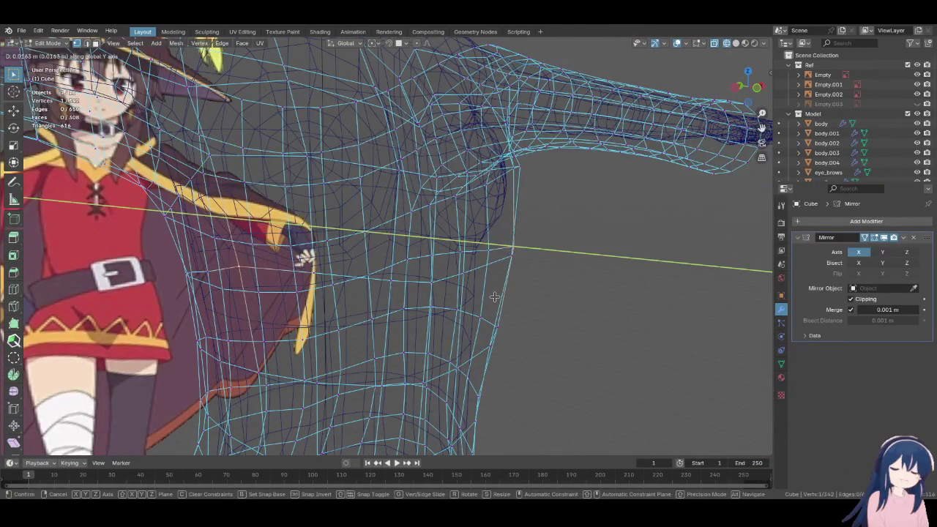
left_click(496, 298)
Return to solid shading, check the shoulder from several angles, and exit Edit Mode
key("z")
left_click(534, 298)
mouse_move(521, 297)
middle_mouse_down()
mouse_move(502, 298)
mouse_move(480, 261)
mouse_move(477, 220)
mouse_move(445, 268)
mouse_move(435, 324)
mouse_move(488, 359)
middle_mouse_up()
key("KP_1")
scroll(487, 359, "down", 2)
scroll(488, 360, "down", 1)
scroll(491, 308, "down", 1)
mouse_move(492, 308)
middle_mouse_down()
mouse_move(303, 334)
mouse_move(426, 335)
middle_mouse_up()
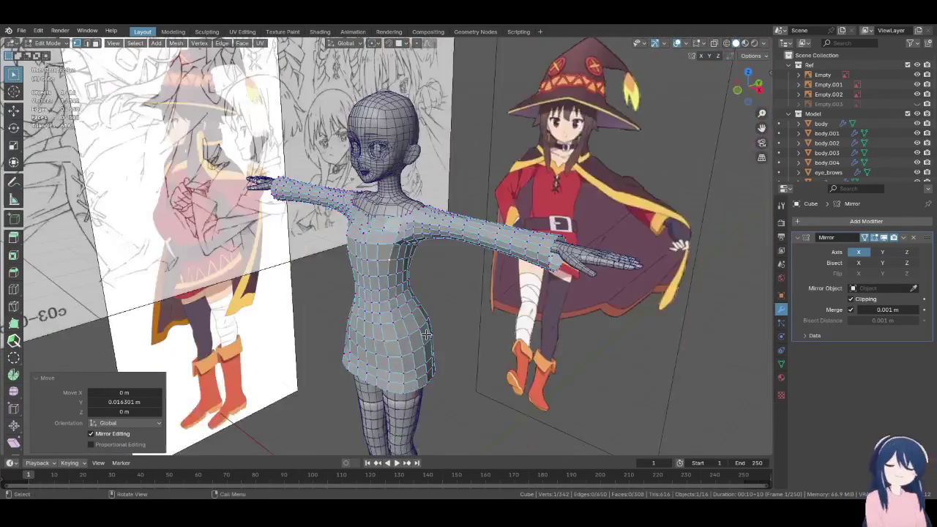
key("KP_1")
scroll(437, 317, "up", 3)
key("Tab")
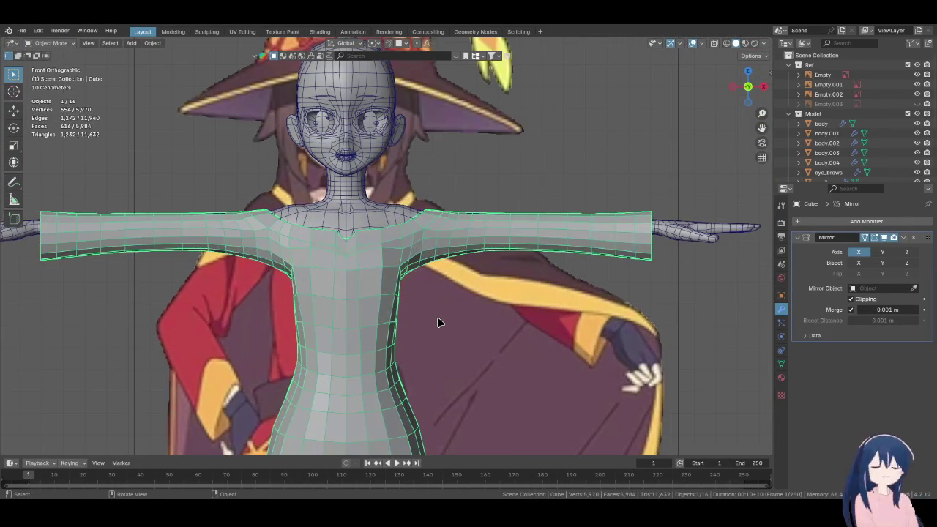
left_click(699, 354)
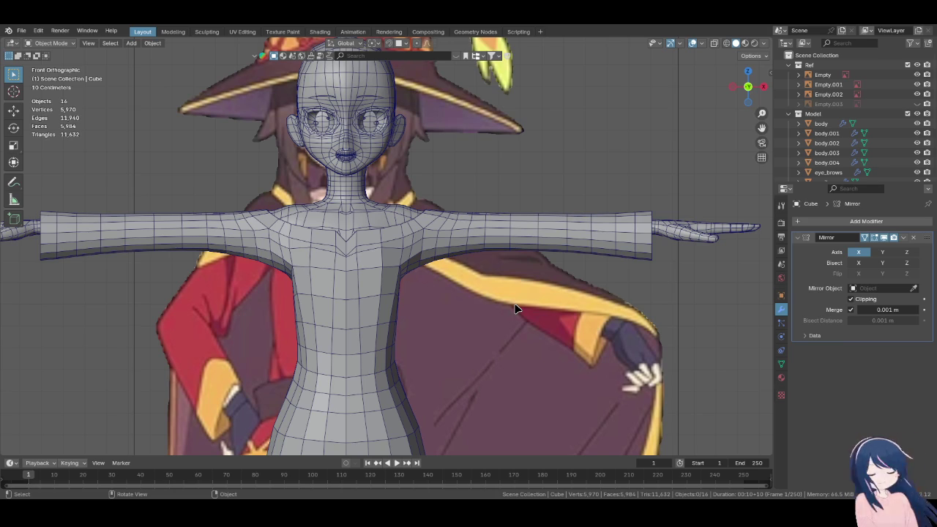
scroll(673, 378, "down", 3)
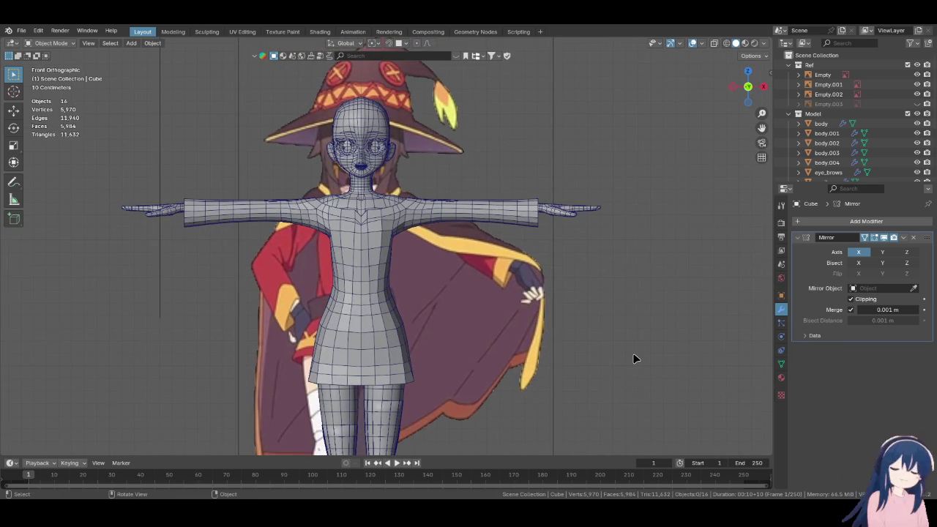
scroll(413, 260, "up", 2)
scroll(410, 256, "up", 3)
scroll(412, 246, "up", 3)
scroll(407, 234, "up", 3)
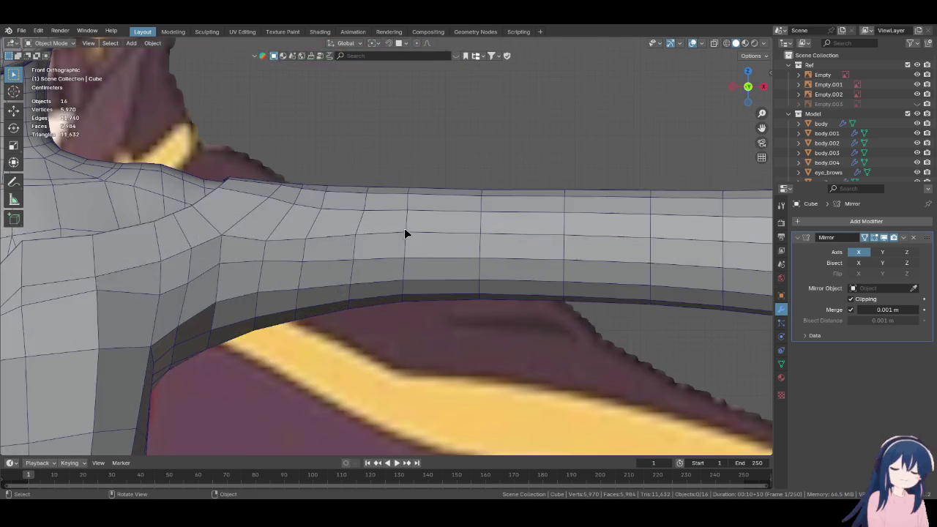
Enter wireframe Edit Mode and nudge the selected sleeve loop vertically along Z
key("Tab")
mouse_move(408, 224)
middle_mouse_down()
mouse_move(366, 274)
mouse_move(418, 266)
middle_mouse_up()
key("z")
left_click(292, 274)
scroll(495, 232, "up", 2)
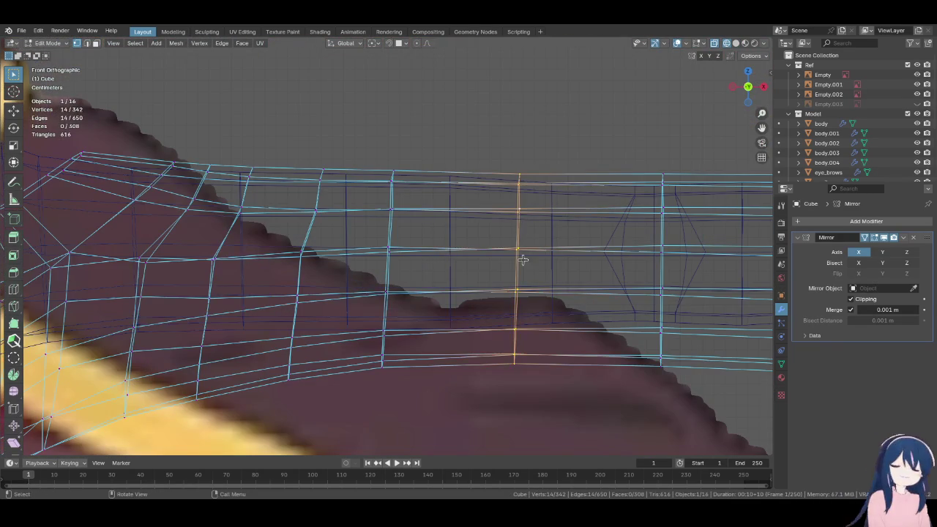
scroll(522, 250, "down", 2)
key("g")
key("z")
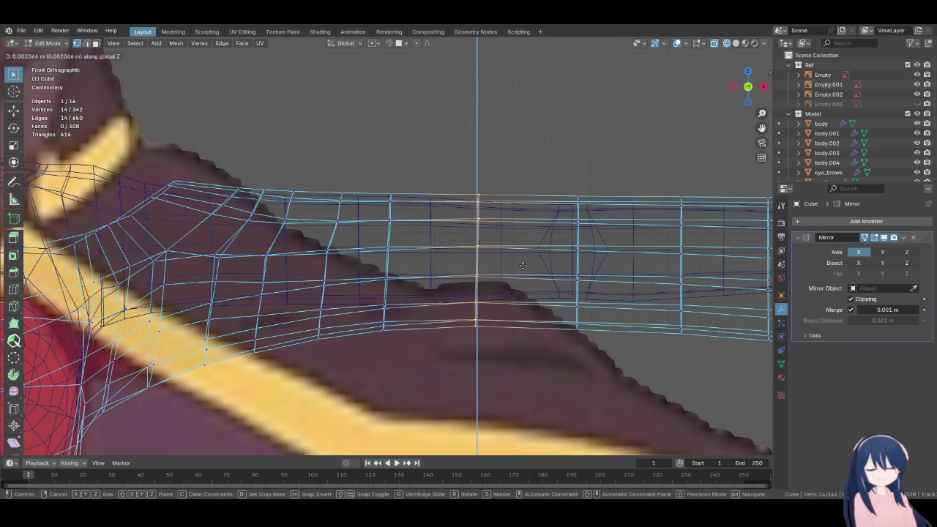
left_click(510, 267)
Nudge two more sleeve loops, including one near the shoulder, along Z
left_click(389, 227, "alt")
key("g")
key("z")
left_click(373, 245)
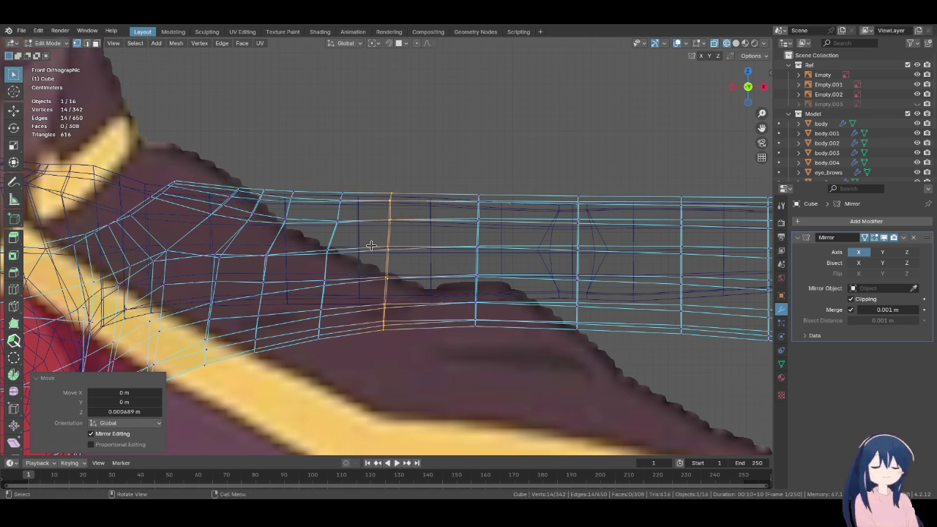
left_click(327, 268, "alt")
key("g")
key("z")
left_click(432, 277)
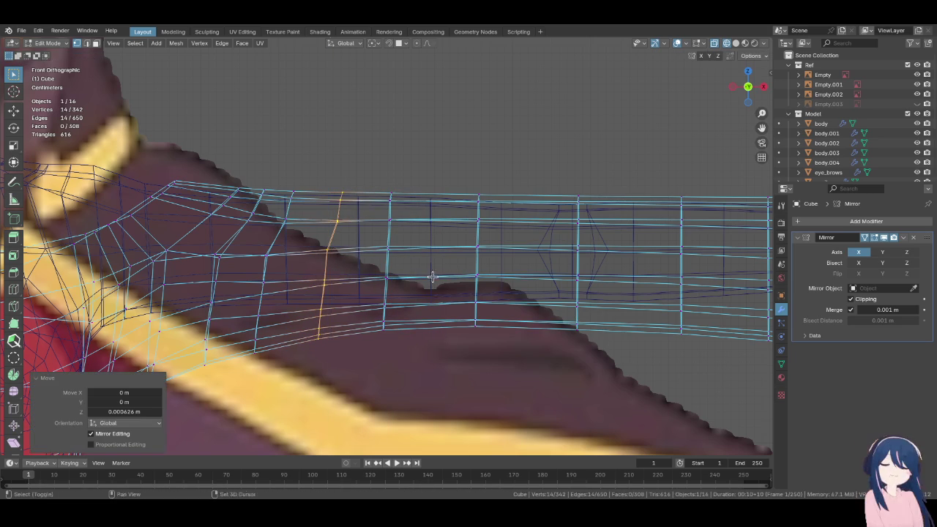
Cancel flattening the shoulder-side loop and reposition it with a free move instead
key("s")
key("y")
key("x")
key("0")
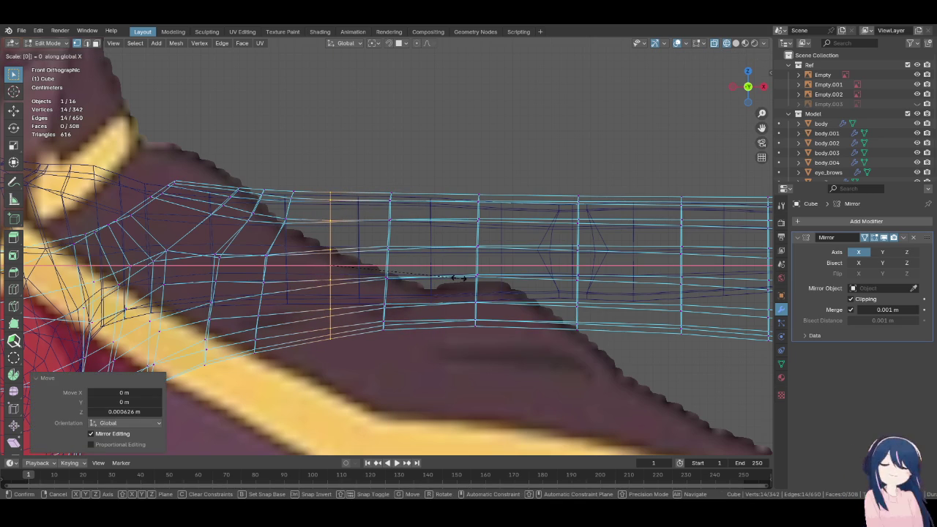
key("Escape")
key("g")
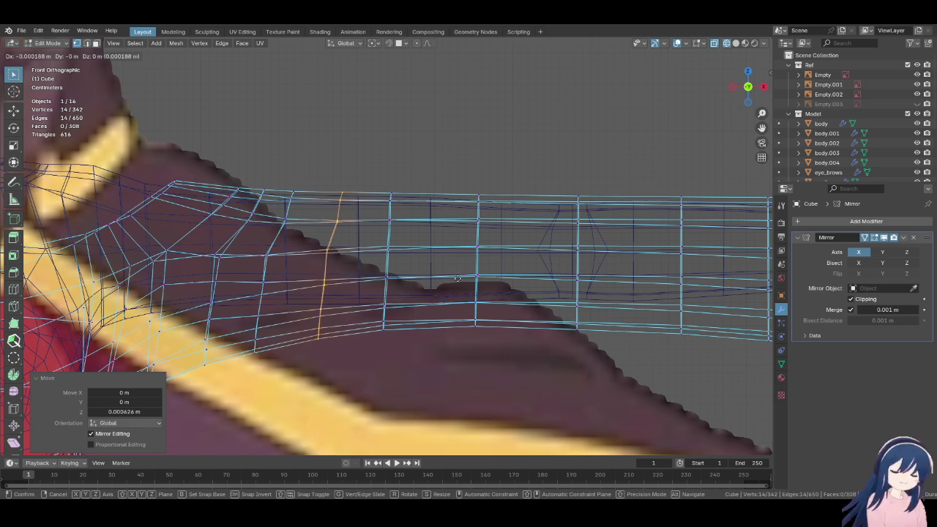
left_click(457, 276)
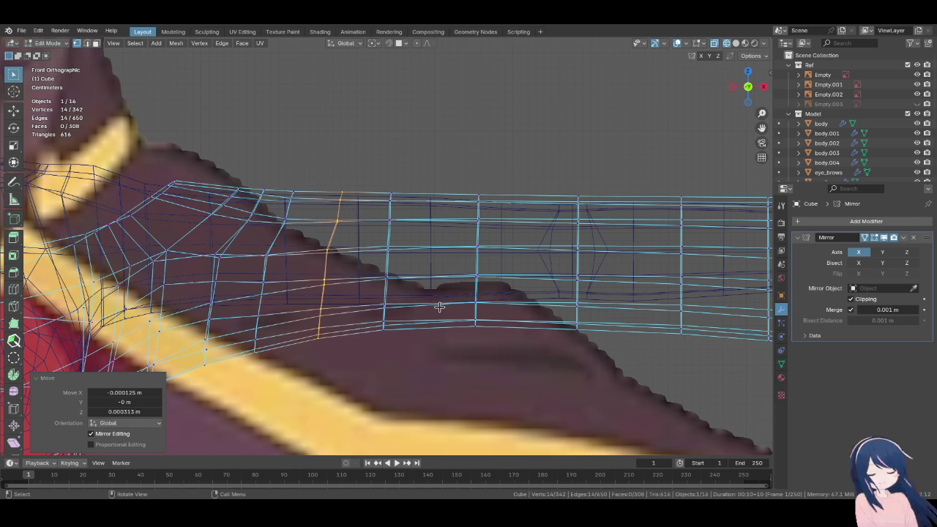
Straighten two vertical sleeve loops by scaling them to 0 along X
scroll(439, 308, "down", 5)
scroll(440, 309, "up", 5)
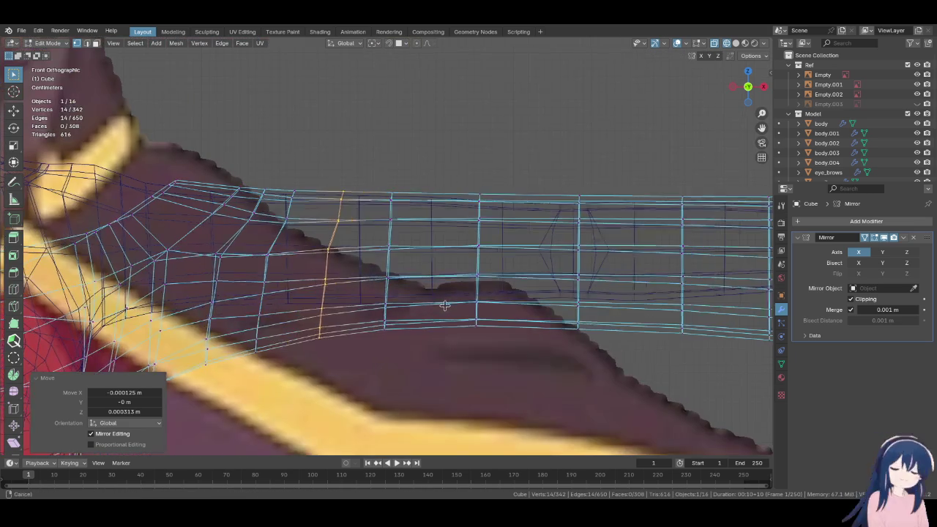
left_click(397, 269, "alt")
type("sx0")
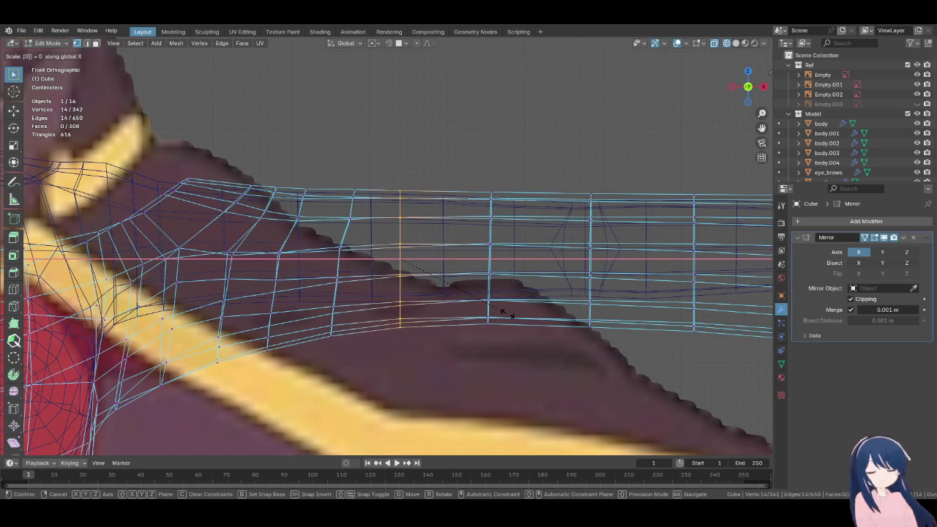
key("Return")
left_click(489, 265, "alt")
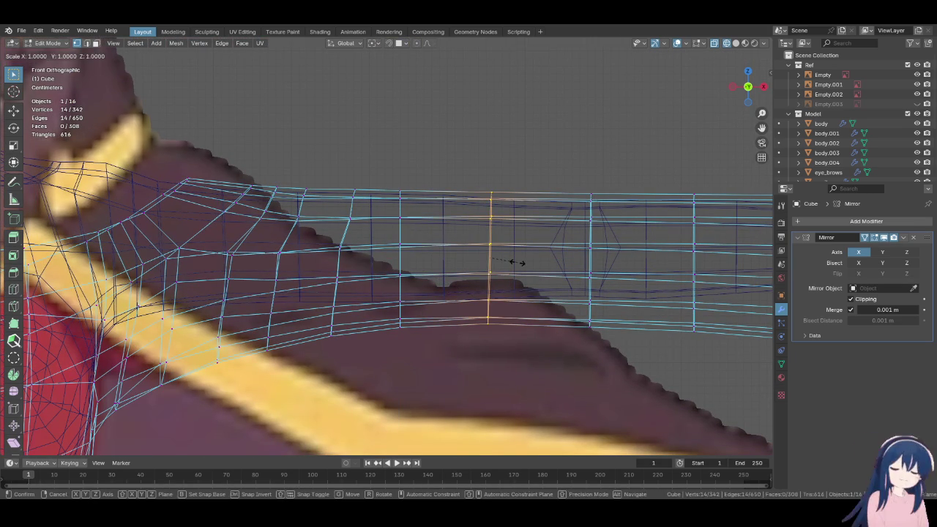
scroll(511, 264, "down", 2)
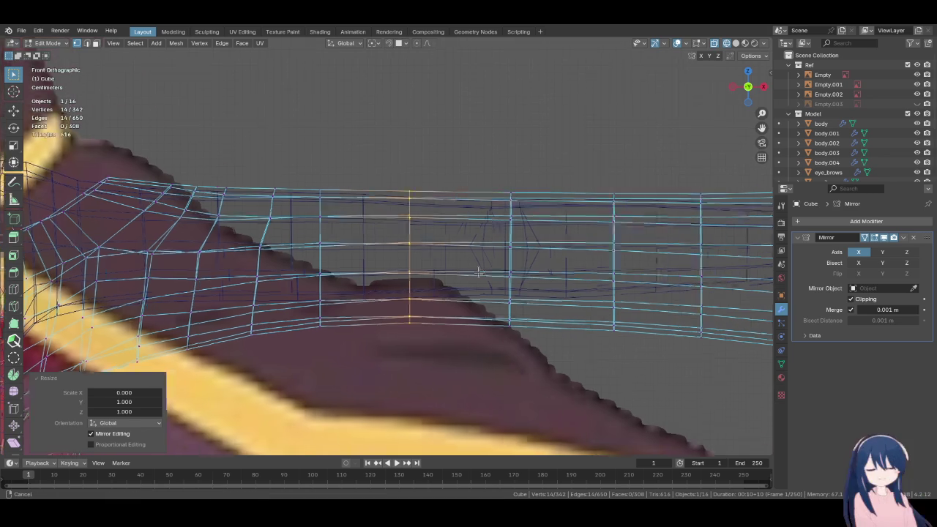
scroll(512, 265, "up", 2)
key("s")
type("zx")
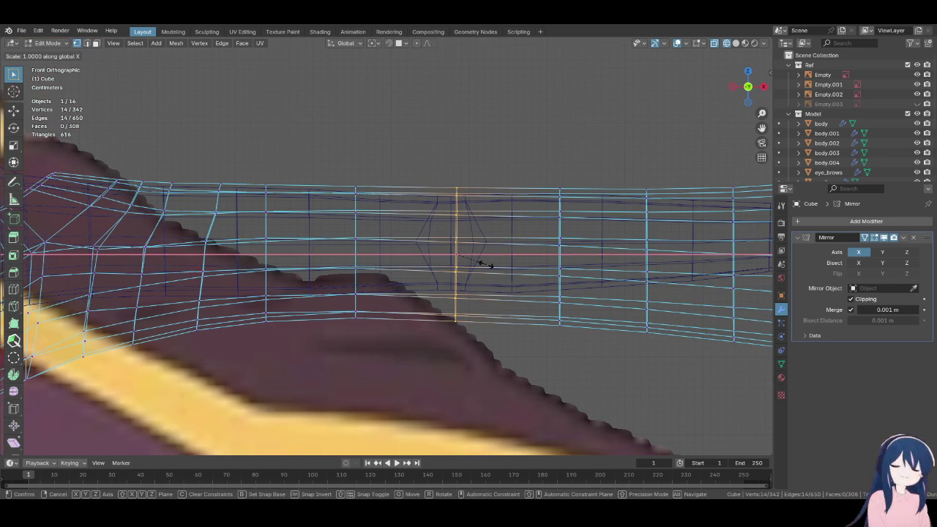
type("0")
key("Return")
middle_click_drag(544, 263, 396, 262, "shift")
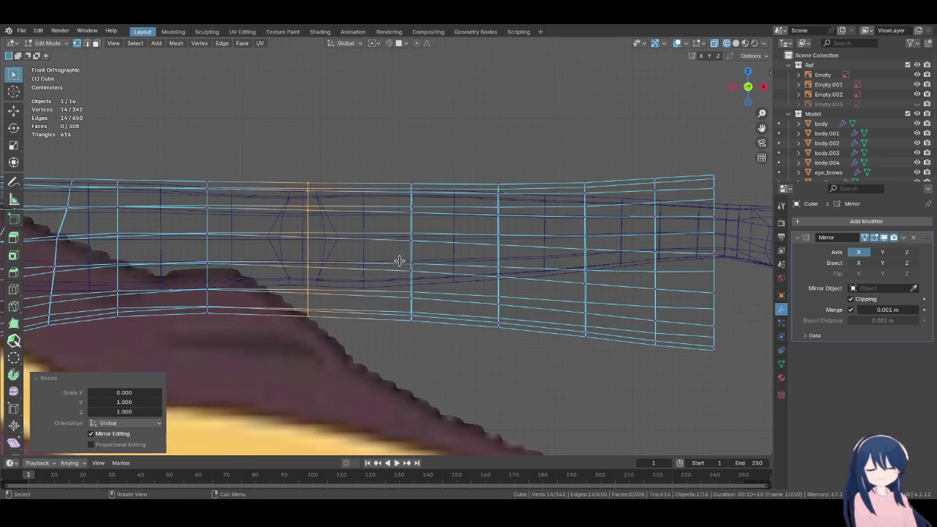
scroll(399, 261, "down", 2, "ctrl")
scroll(402, 261, "down", 2, "ctrl")
scroll(406, 260, "down", 2, "ctrl")
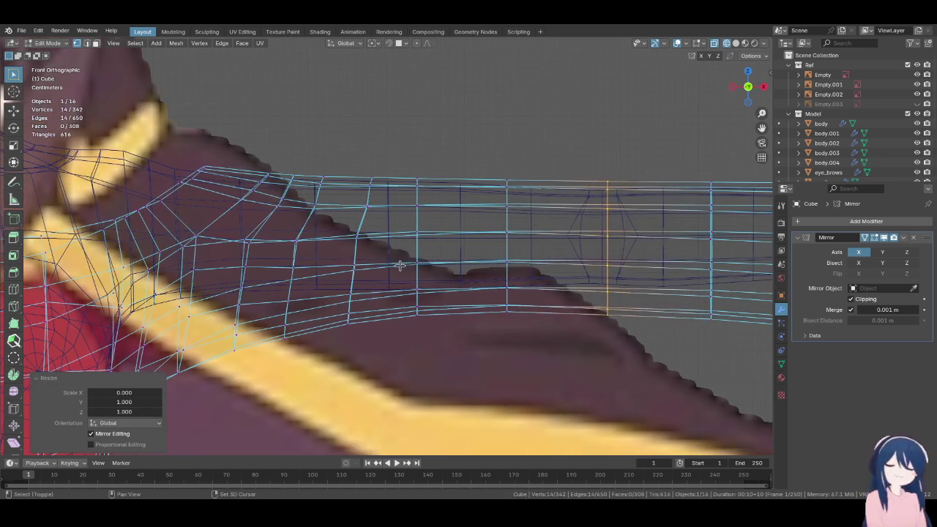
Apply Set Edge Flow and LoopTools Relax to the sleeve loop near the shoulder
scroll(412, 259, "down", 2, "ctrl")
left_click(412, 259, "alt")
key("F3")
key("Return")
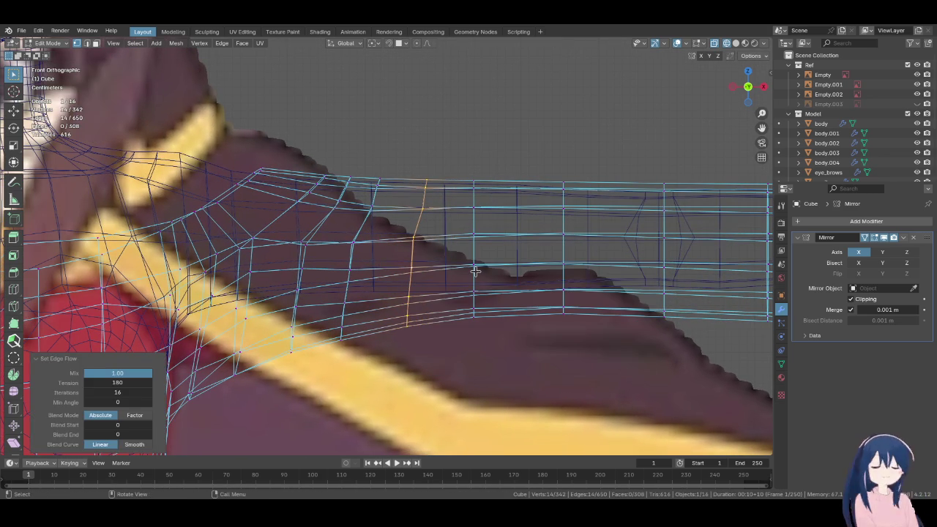
key("F3")
right_click(437, 267)
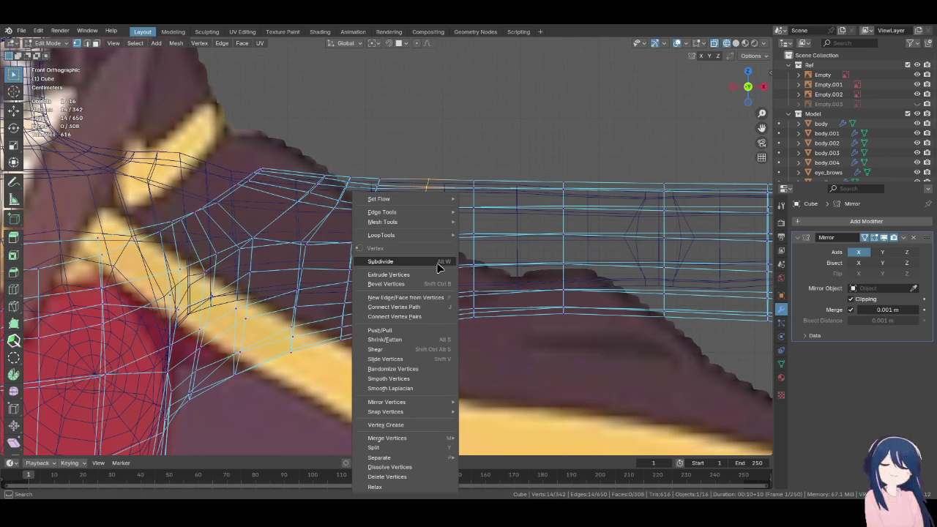
mouse_move(380, 234)
left_click(501, 296)
Relax the shoulder loop again from the front view to even its spacing
mouse_move(498, 295)
middle_mouse_down()
mouse_move(403, 334)
mouse_move(517, 270)
middle_mouse_up()
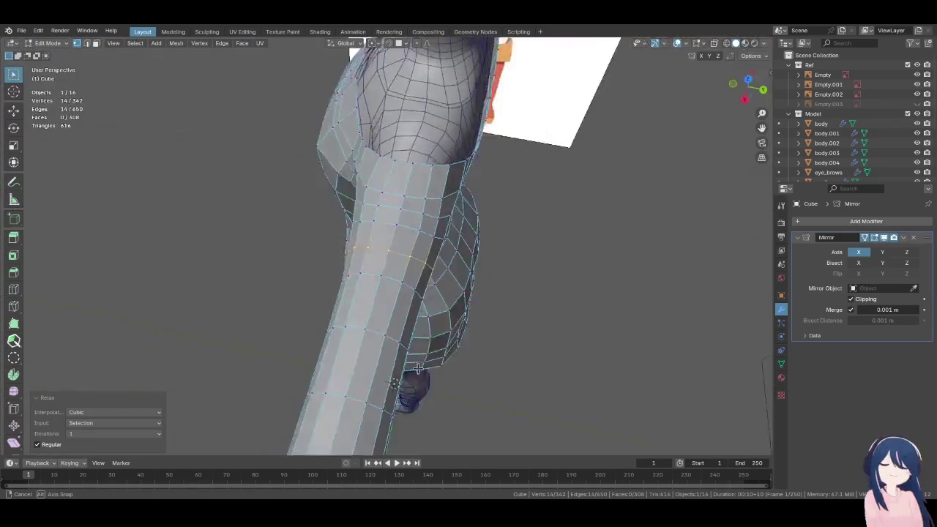
key("KP_1")
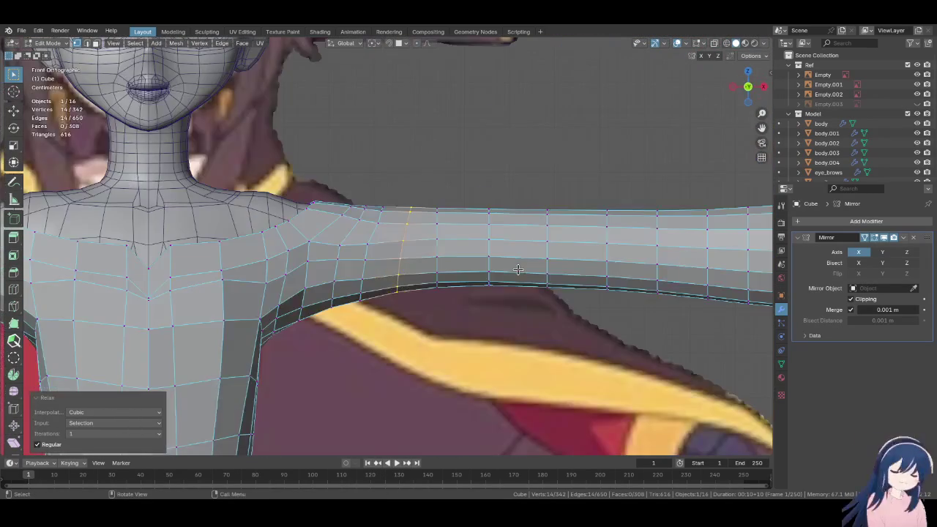
scroll(351, 252, "up", 3)
right_click(421, 273)
mouse_move(364, 235)
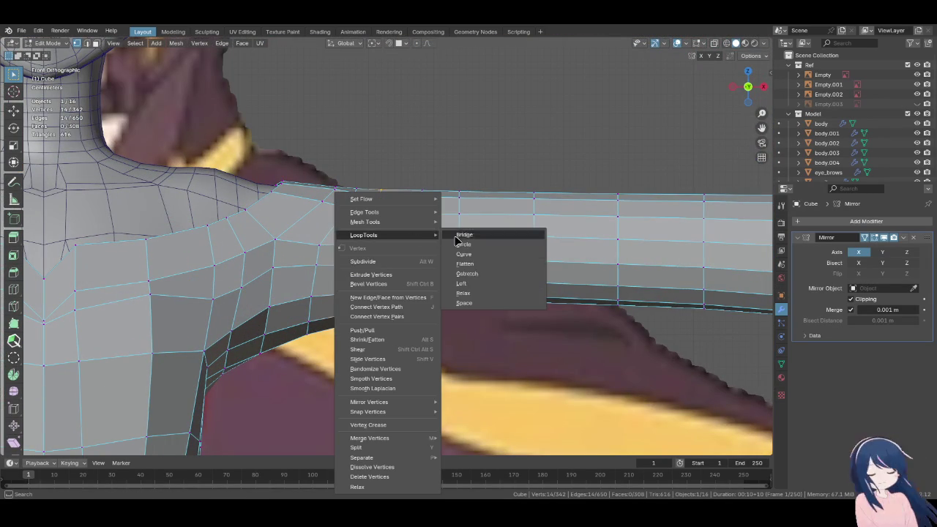
left_click(475, 293)
Slide a single shoulder vertex along its edge to a new position
mouse_move(475, 293)
middle_mouse_down()
mouse_move(275, 295)
mouse_move(345, 355)
mouse_move(442, 334)
mouse_move(463, 230)
middle_mouse_up()
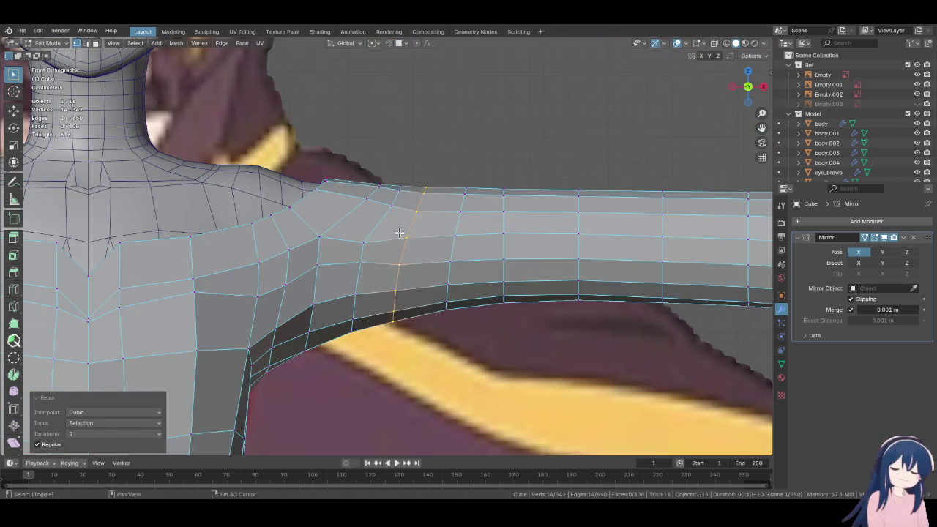
middle_click_drag(405, 233, 475, 263, "shift")
left_click(444, 283)
key("shift+v")
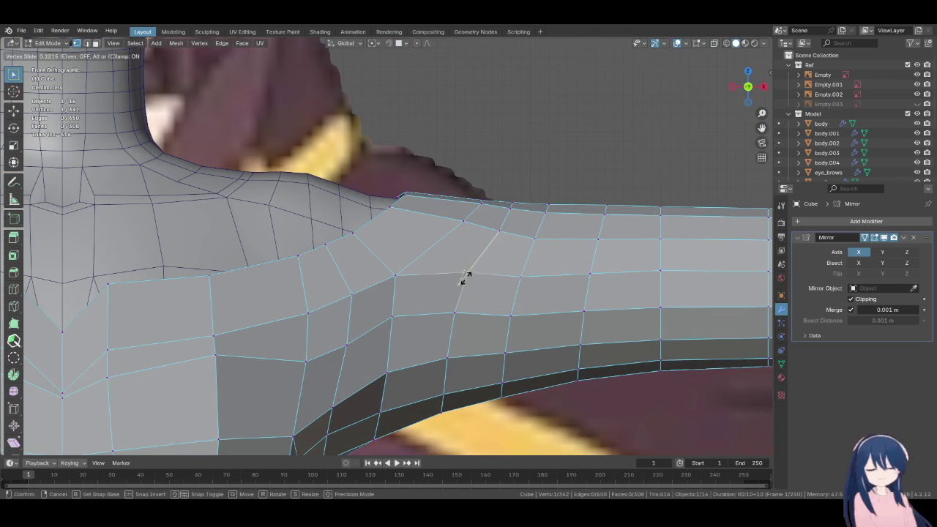
left_click(472, 278)
Apply Set Edge Flow and LoopTools Relax to another shoulder loop
left_click(518, 279)
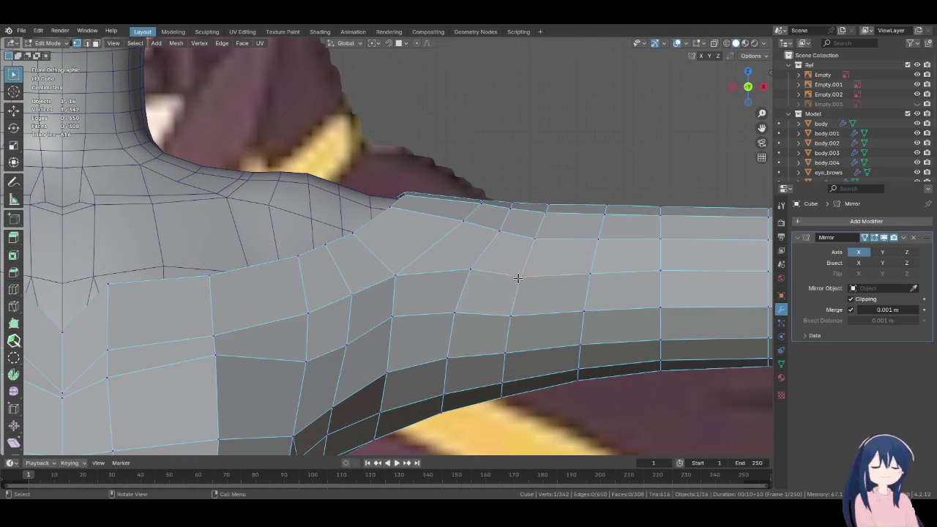
right_click(466, 298)
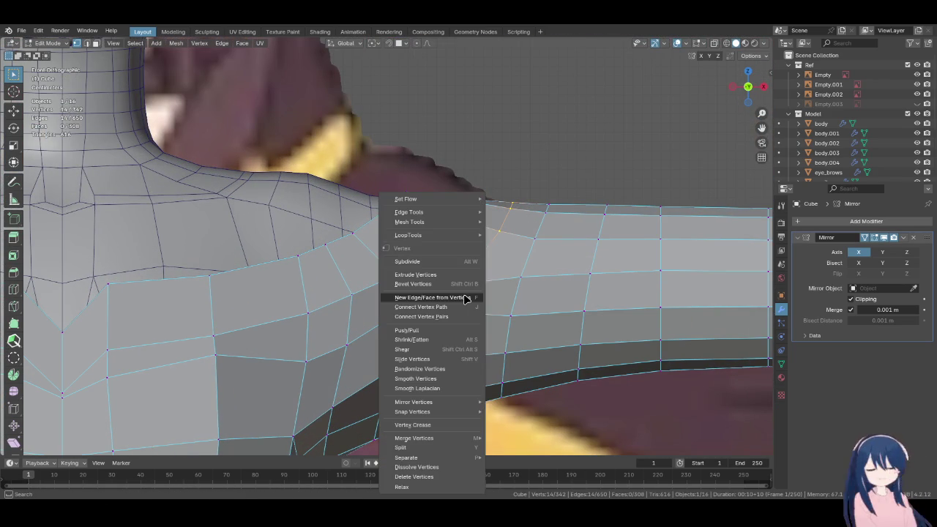
key("Escape")
right_click(445, 295)
left_click(508, 311)
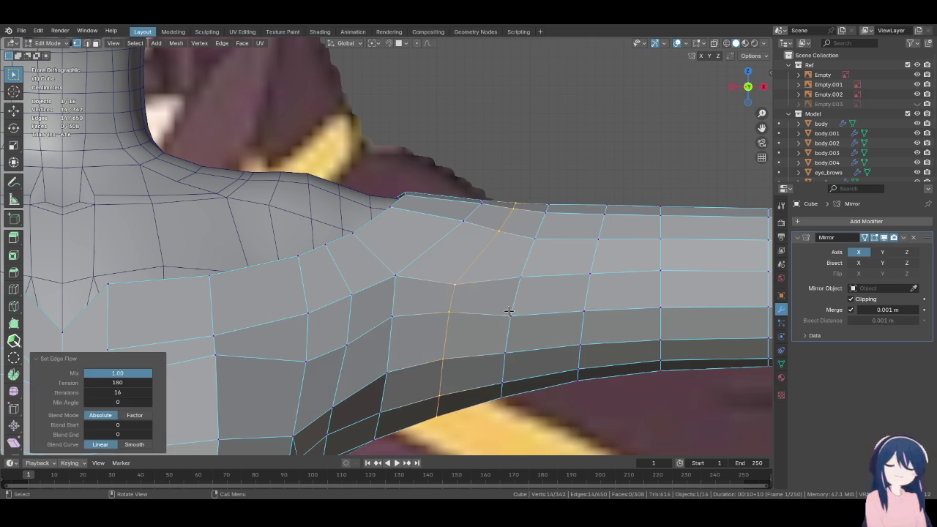
right_click(467, 313)
mouse_move(410, 235)
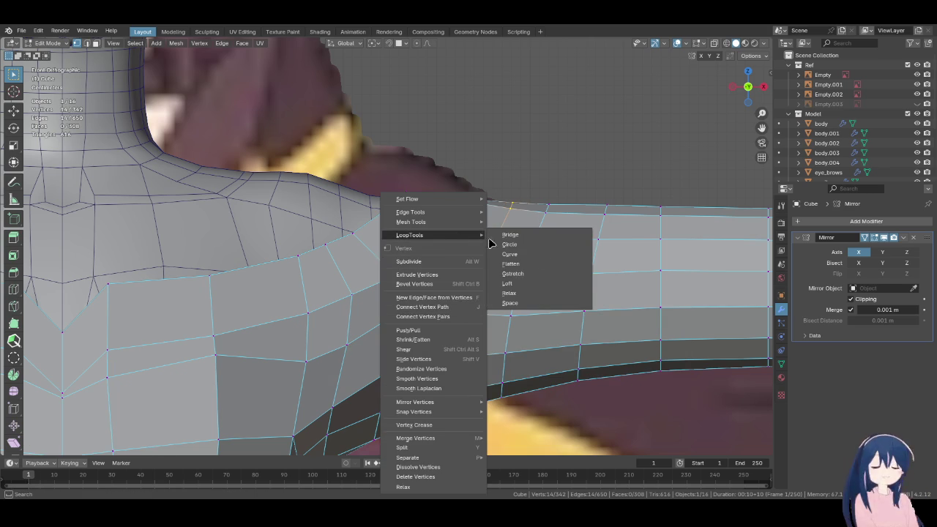
left_click(554, 294)
Review the shoulder loops from the front, then return to Object Mode
scroll(550, 295, "down", 2)
mouse_move(551, 295)
middle_mouse_down()
mouse_move(438, 355)
mouse_move(497, 278)
middle_mouse_up()
key("KP_1")
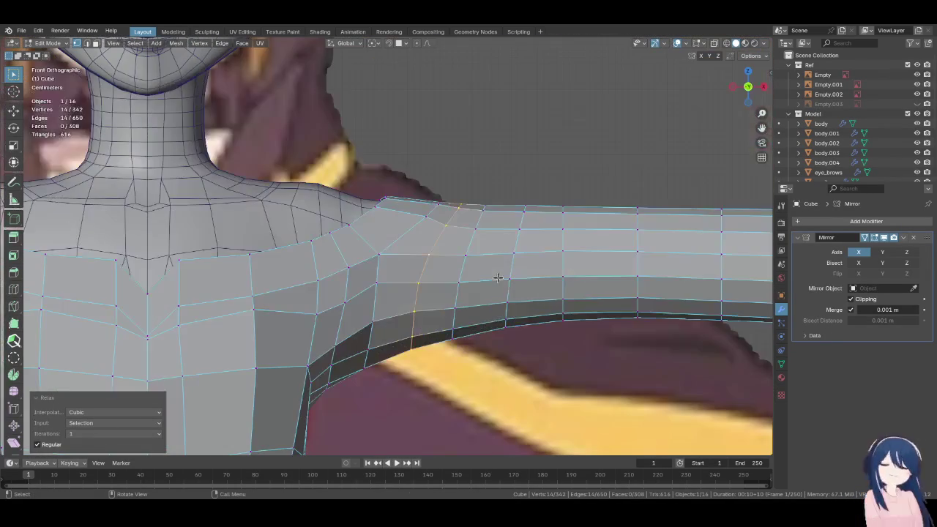
scroll(498, 278, "up", 1)
scroll(498, 277, "up", 2)
scroll(497, 277, "down", 2)
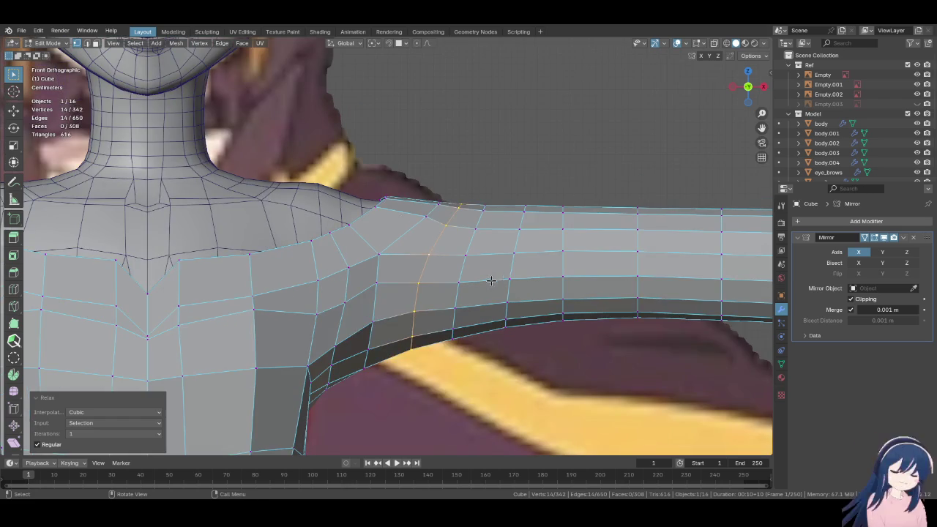
scroll(494, 274, "down", 2)
scroll(476, 282, "down", 1)
scroll(455, 288, "up", 2)
key("Tab")
scroll(454, 287, "down", 5)
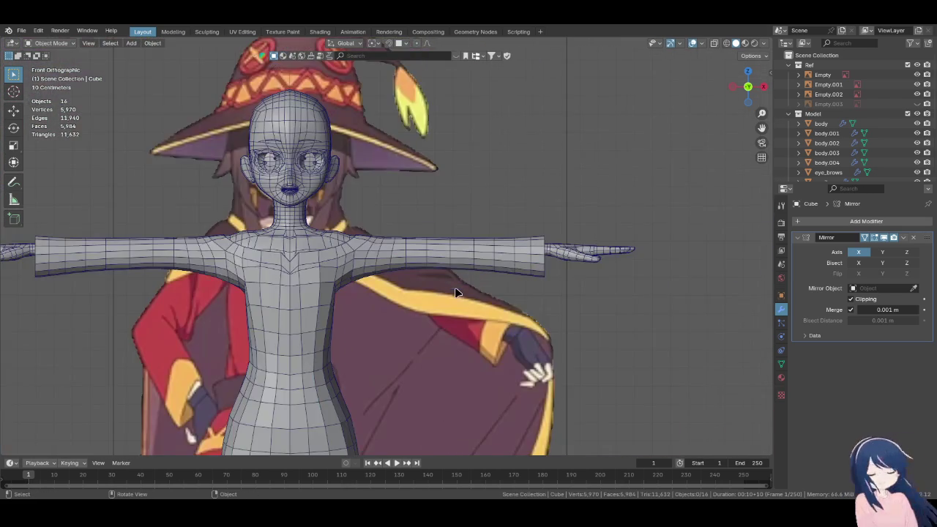
In wireframe Edit Mode, lift an upper-arm edge loop 0.002243 m along Z
scroll(524, 312, "down", 1)
scroll(594, 337, "up", 1)
scroll(556, 336, "up", 3)
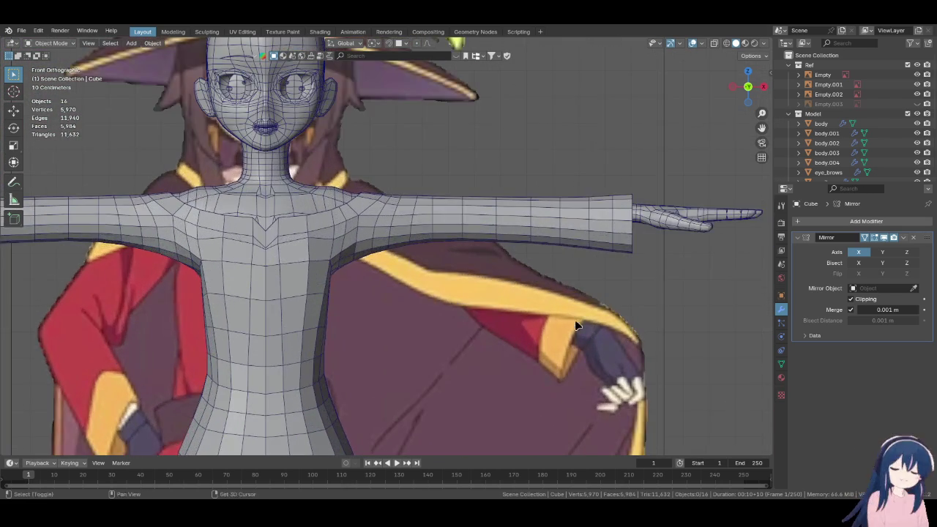
scroll(450, 335, "up", 3)
scroll(449, 335, "up", 2)
key("z")
left_click(432, 336)
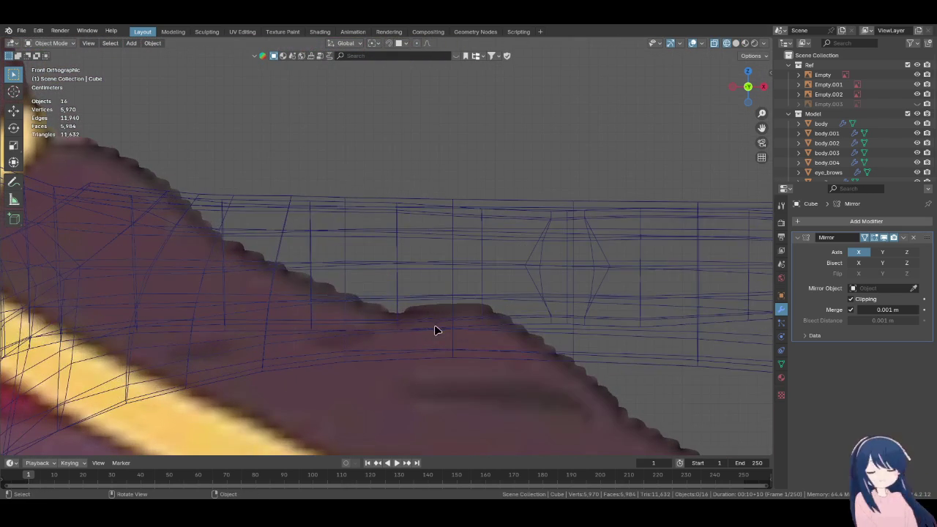
key("Tab")
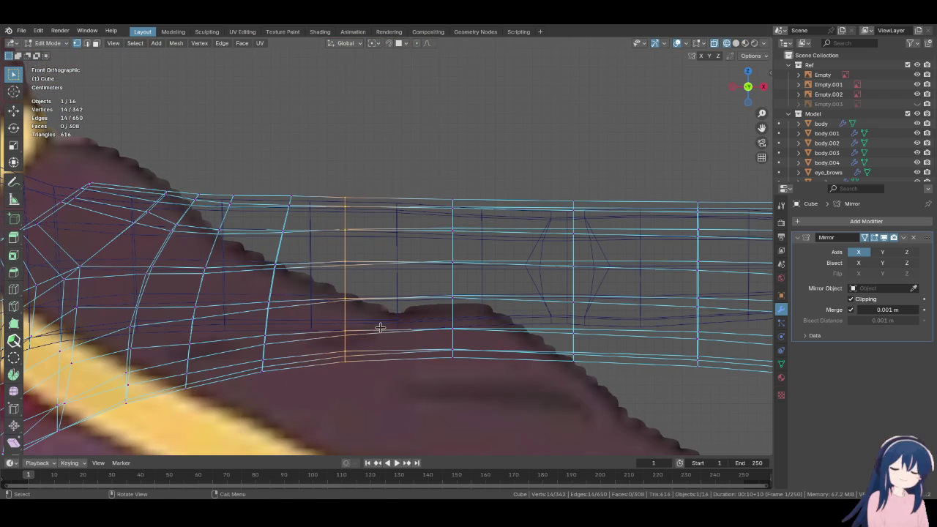
key("g")
key("g")
left_click(472, 337)
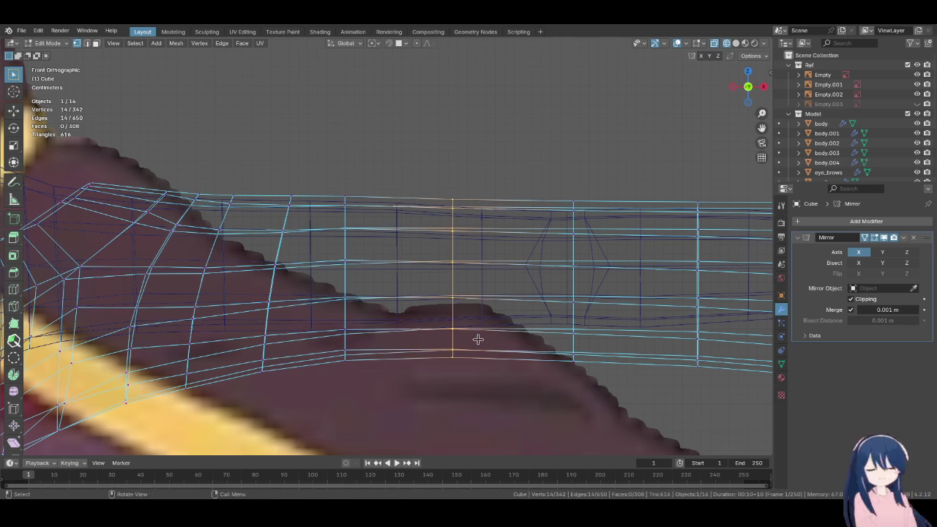
key("g")
key("z")
left_click(524, 329)
Raise a mid-sleeve face strip about 0.003 m along Z, then exit Edit Mode
middle_click(512, 254, "alt")
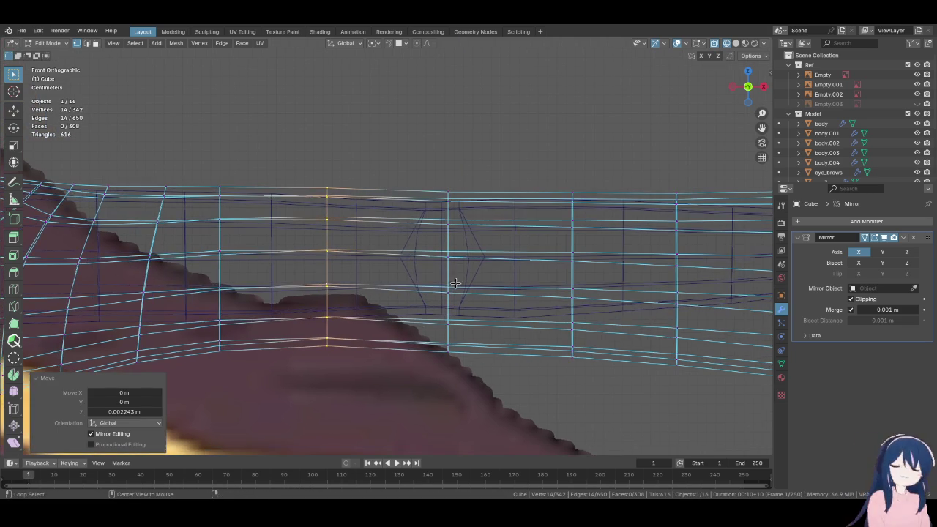
scroll(391, 288, "down", 3)
left_click(416, 263, "alt+shift")
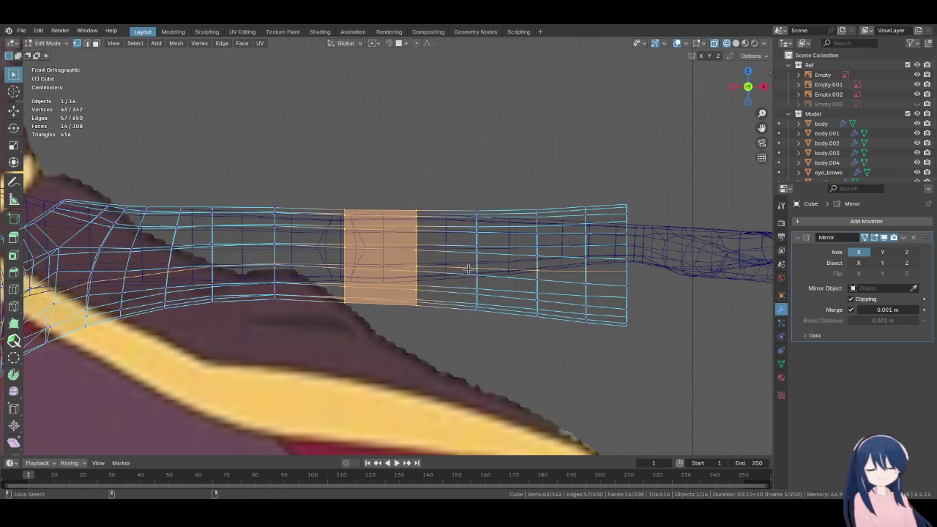
left_click(475, 262, "alt+shift")
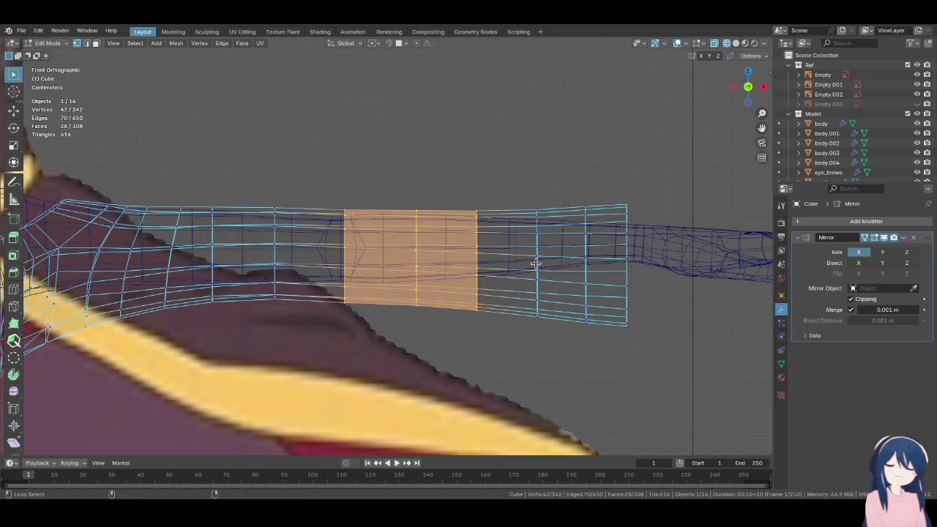
left_click(536, 266, "alt+shift")
key("g")
key("z")
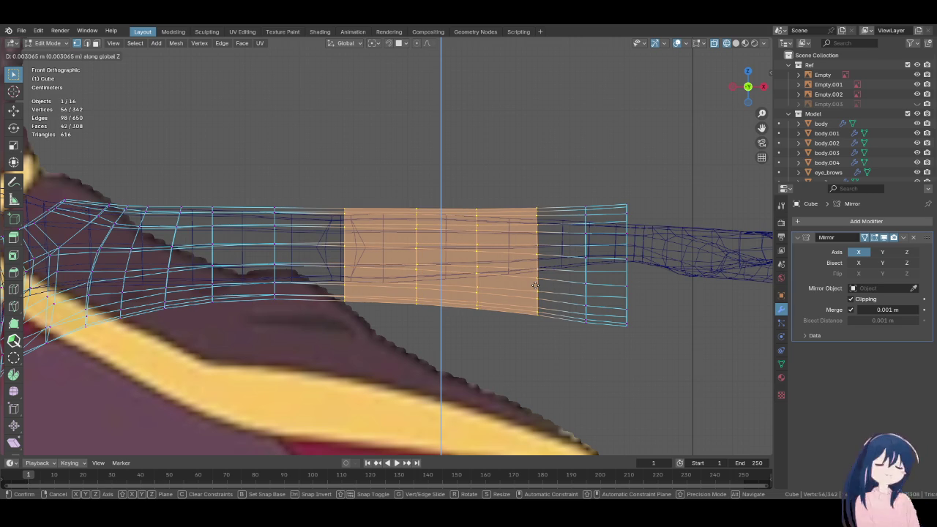
left_click(536, 286)
scroll(464, 307, "down", 2)
key("Tab")
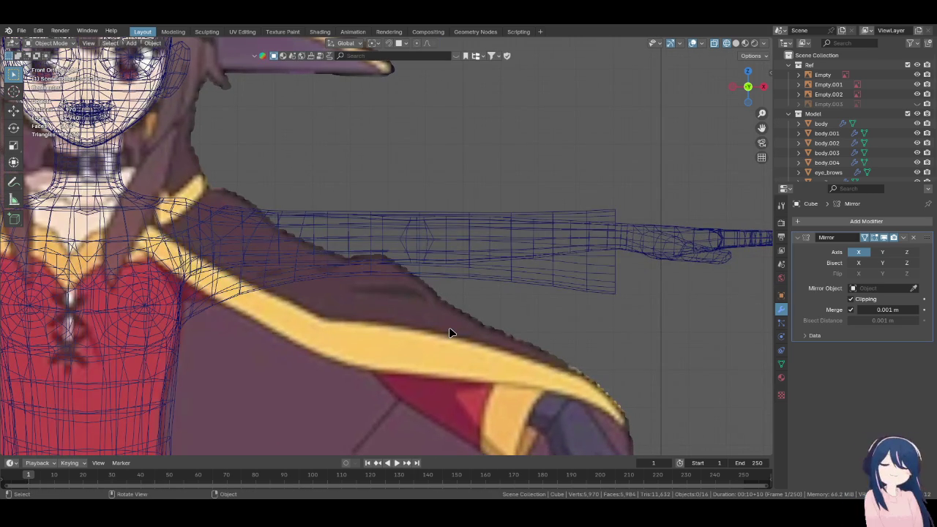
scroll(456, 327, "down", 1)
Select the shirt mesh and briefly toggle it into and back out of Edit Mode
left_click(472, 356)
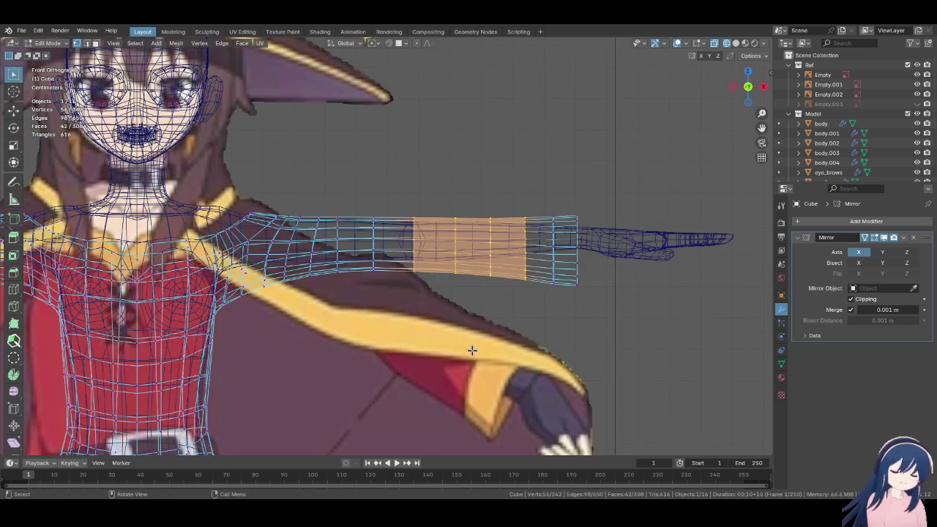
scroll(473, 356, "down", 3)
key("ctrl+Tab")
left_click(533, 351)
scroll(550, 366, "down", 1)
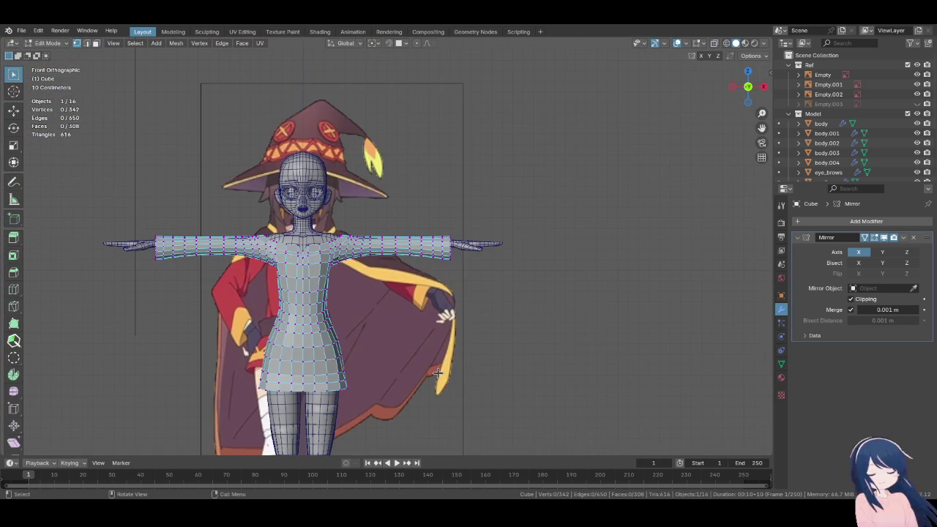
key("Tab")
scroll(492, 371, "up", 2)
scroll(487, 367, "up", 3)
Orbit around the character, reselect the shirt body and enter Edit Mode
mouse_move(483, 365)
middle_mouse_down()
mouse_move(196, 368)
mouse_move(378, 351)
mouse_move(376, 362)
mouse_move(274, 374)
mouse_move(322, 367)
middle_mouse_up()
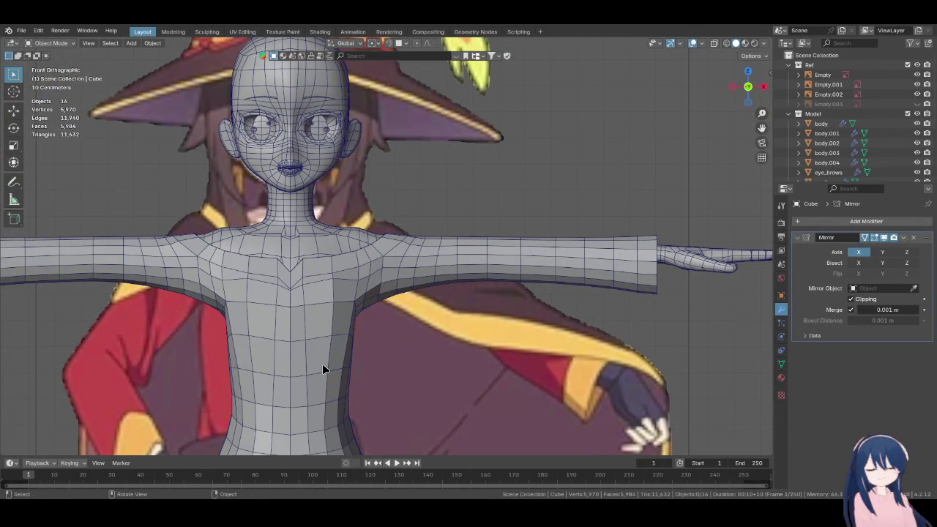
left_click(322, 364)
scroll(322, 364, "up", 2)
scroll(322, 364, "up", 2)
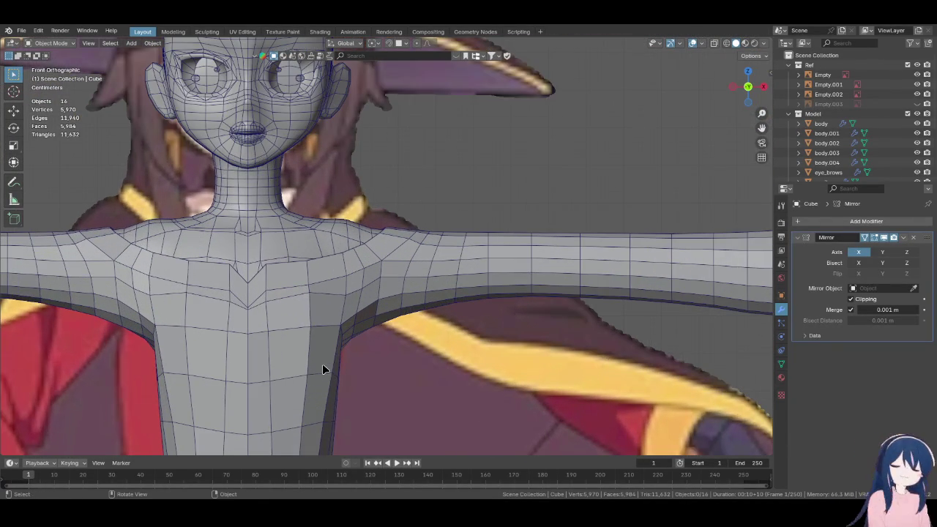
scroll(364, 304, "up", 2)
key("Tab")
scroll(364, 304, "up", 1)
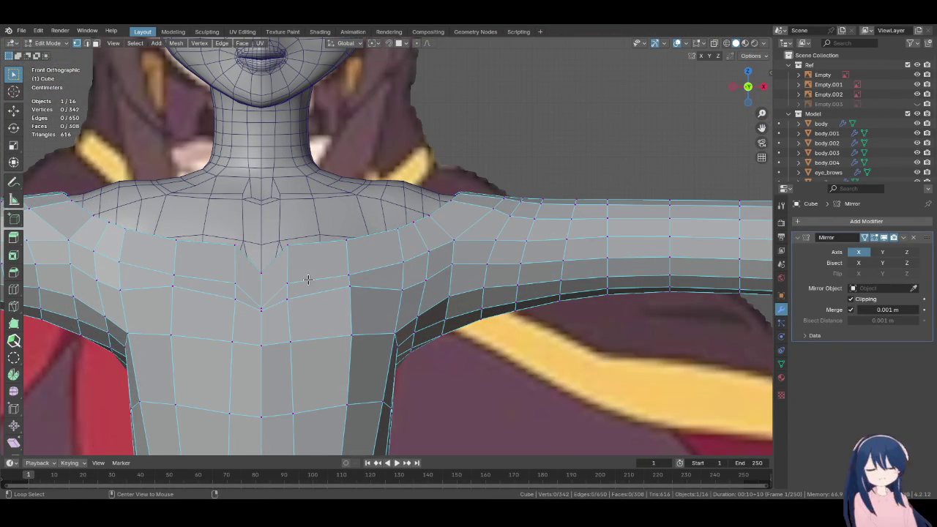
Select the shoulder face loop and extend it around the back of the neck
left_click(324, 242, "alt+shift")
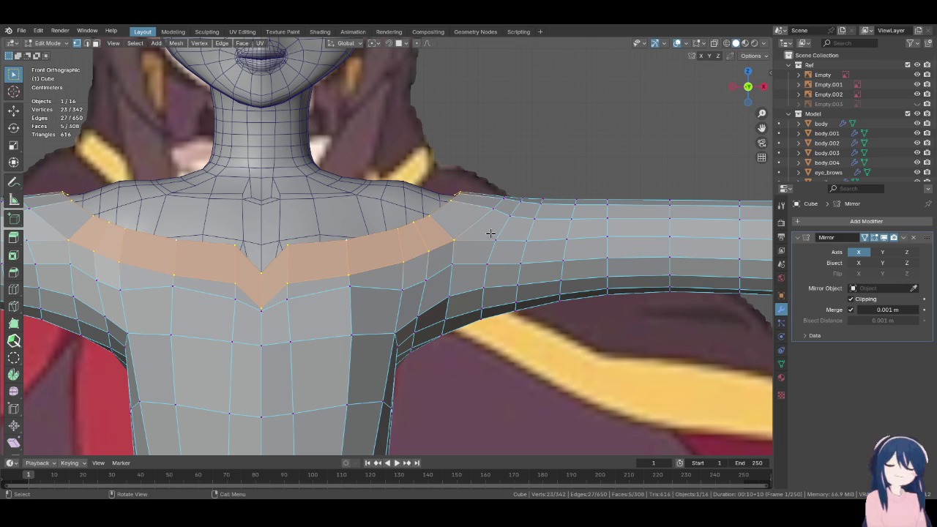
mouse_move(480, 222)
middle_mouse_down()
mouse_move(495, 293)
mouse_move(455, 297)
middle_mouse_up()
left_click(494, 293, "alt+shift")
mouse_move(382, 292)
middle_mouse_down()
mouse_move(203, 313)
mouse_move(215, 293)
mouse_move(229, 305)
mouse_move(217, 324)
mouse_move(377, 310)
mouse_move(344, 315)
mouse_move(377, 318)
mouse_move(365, 331)
middle_mouse_up()
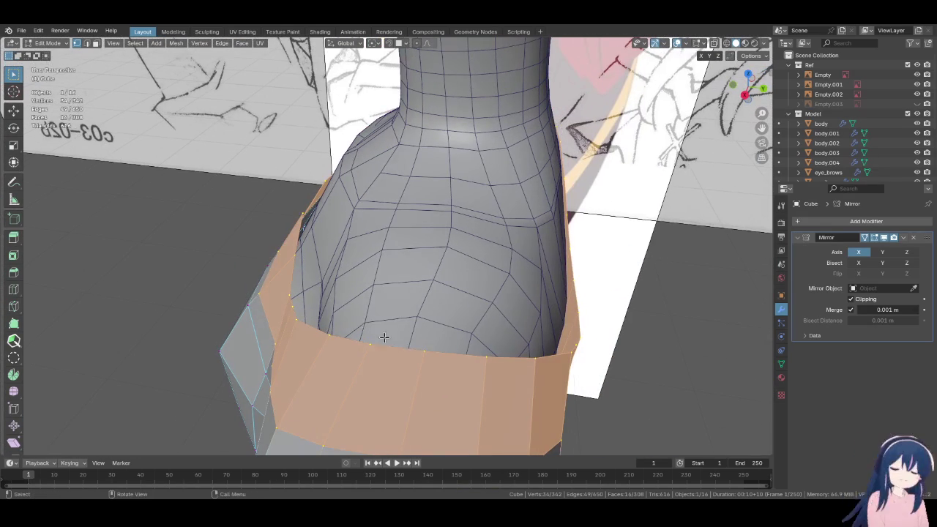
Extrude the shoulder band in place and shrink/fatten it inward by -0.00496 m
key("e")
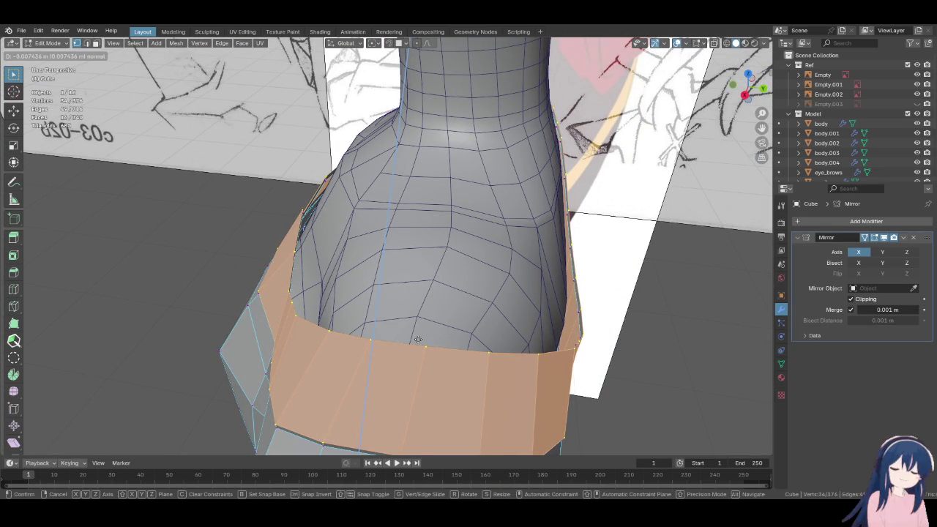
right_click(418, 339)
key("alt+s")
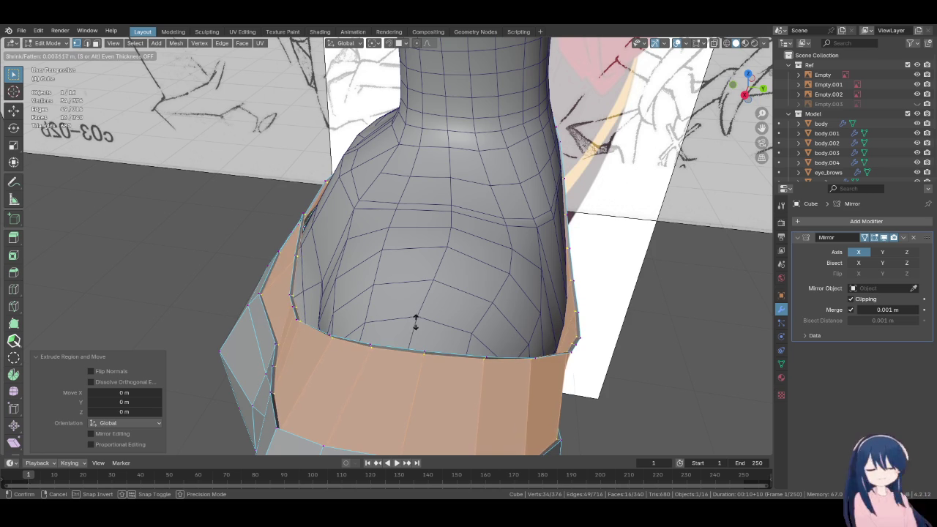
left_click(412, 363)
mouse_move(412, 362)
middle_mouse_down()
mouse_move(479, 327)
mouse_move(441, 343)
mouse_move(431, 317)
middle_mouse_up()
key("alt+s")
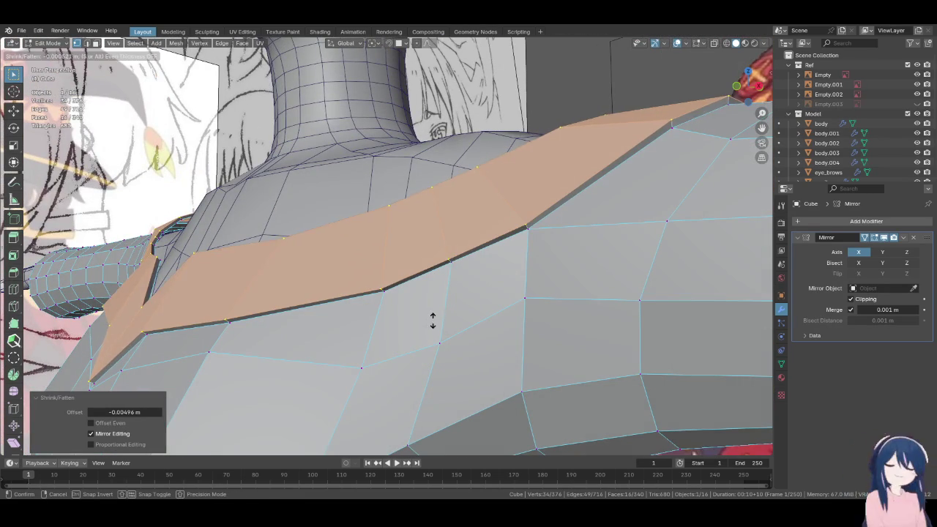
right_click(433, 325)
Scale the strip's end slightly to 0.986 and exit Edit Mode
mouse_move(433, 314)
middle_mouse_down()
mouse_move(468, 294)
mouse_move(538, 296)
middle_mouse_up()
key("alt+s")
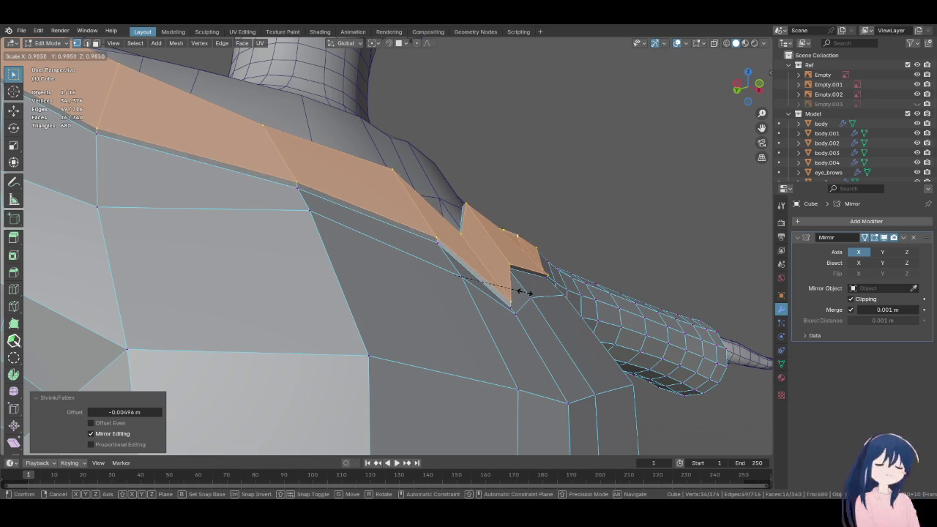
left_click(524, 295)
mouse_move(524, 294)
middle_mouse_down()
mouse_move(511, 336)
mouse_move(272, 310)
mouse_move(370, 311)
mouse_move(436, 330)
middle_mouse_up()
key("Tab")
key("Tab")
left_click(396, 284, "alt")
Set Mean Crease 1.00 on the full shoulder seam edge loop
left_click(430, 277, "alt+shift")
left_click(426, 296, "alt+shift")
key("n")
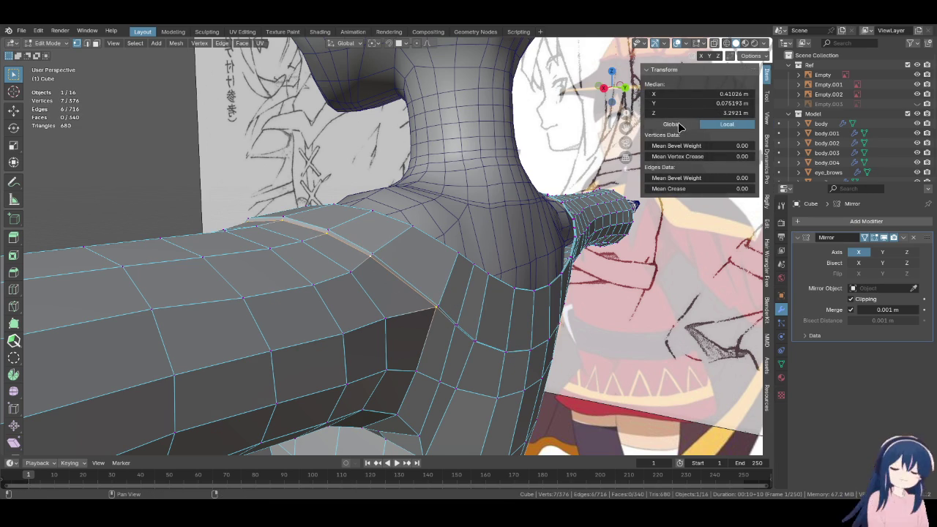
left_click_drag(699, 188, 739, 189)
left_click(337, 246, "alt+shift")
middle_click_drag(350, 205, 353, 273)
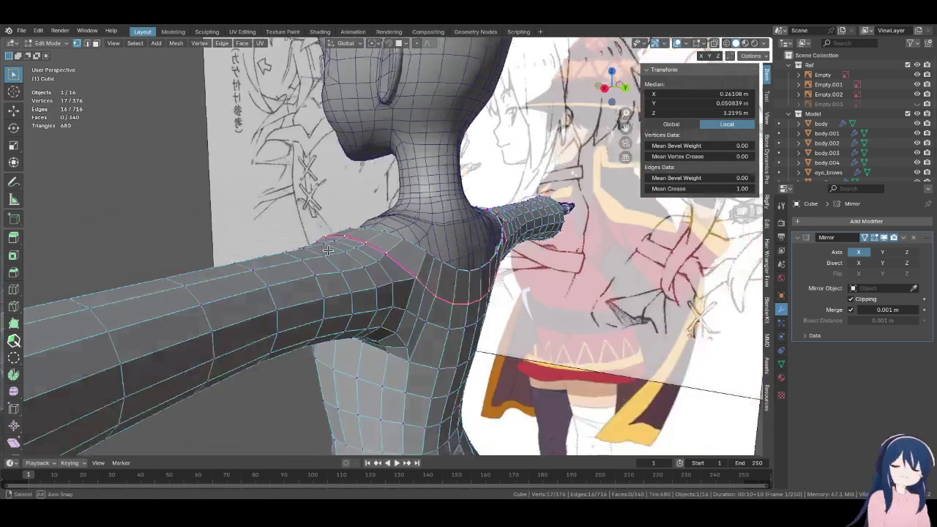
Add a supporting loop cut beside the creased shoulder seam
left_click(13, 289)
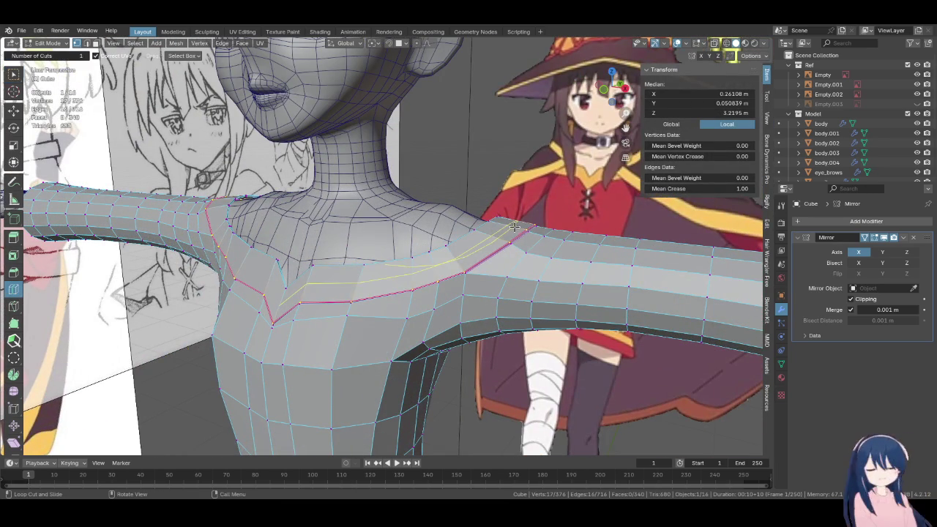
left_click(476, 245)
left_click(13, 74)
middle_click_drag(330, 241, 446, 265)
key("F3")
key("Escape")
middle_click_drag(507, 280, 536, 281)
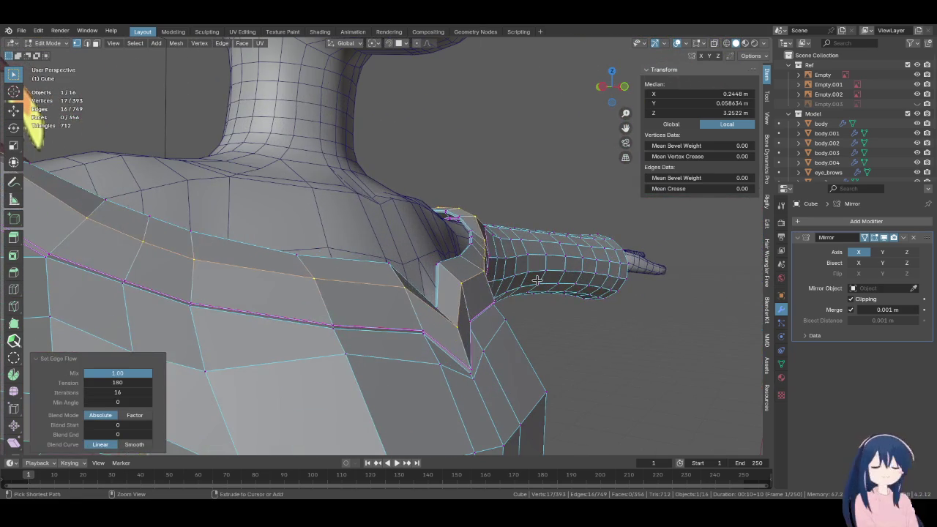
key("F3")
key("Escape")
Relax the new shoulder loop and shrink it inward by -0.000562 m
right_click(439, 235)
mouse_move(414, 235)
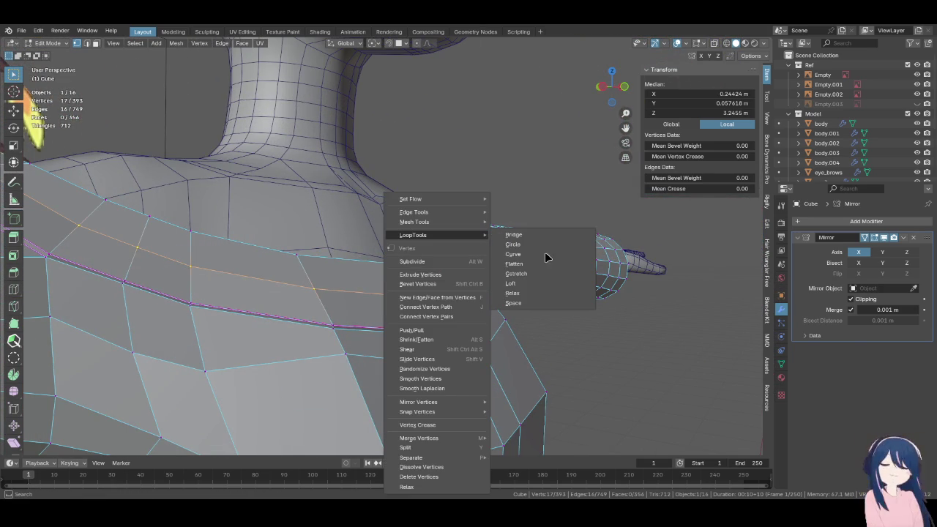
left_click(549, 294)
middle_click_drag(549, 294, 339, 306)
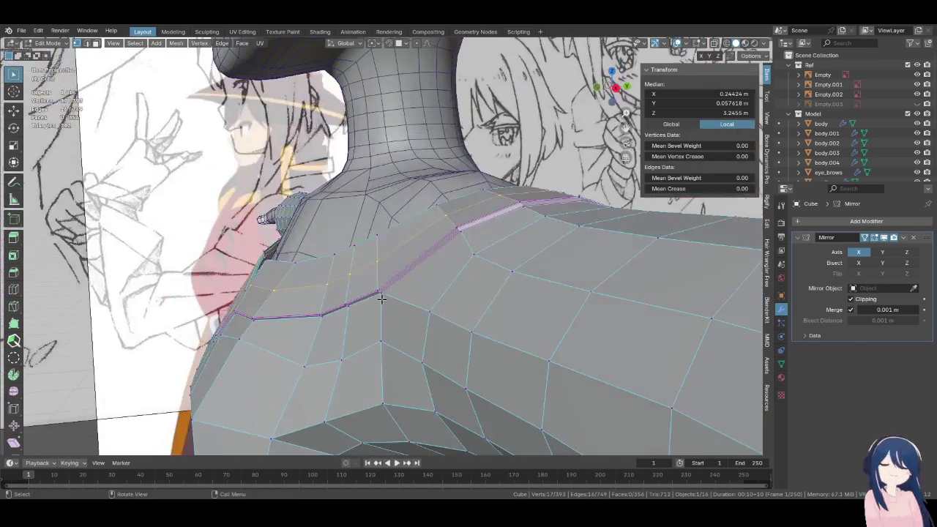
key("alt+s")
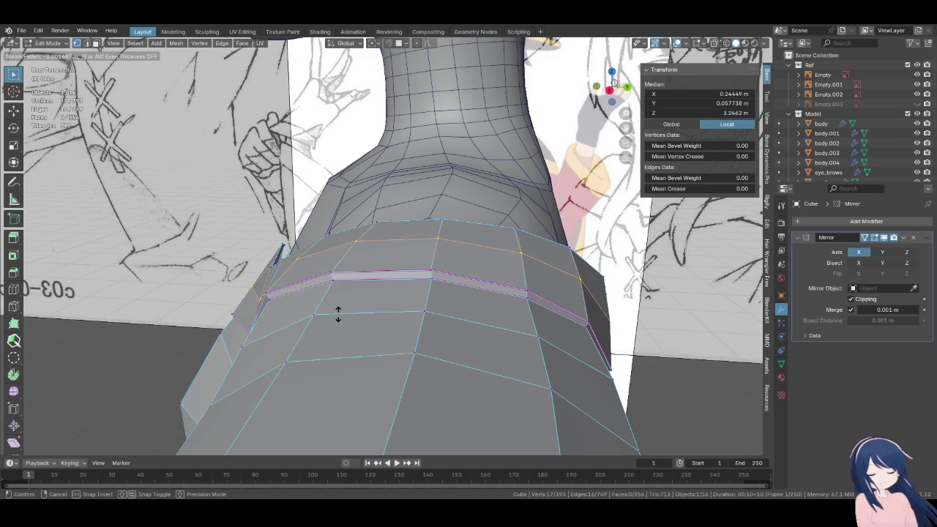
left_click(338, 316)
middle_click_drag(338, 316, 315, 282)
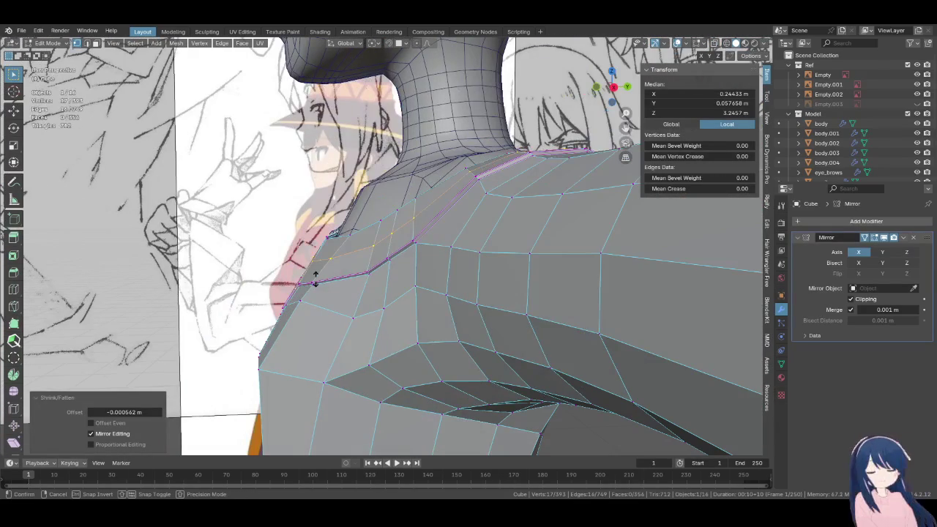
key("KP_1")
scroll(315, 284, "down", 4)
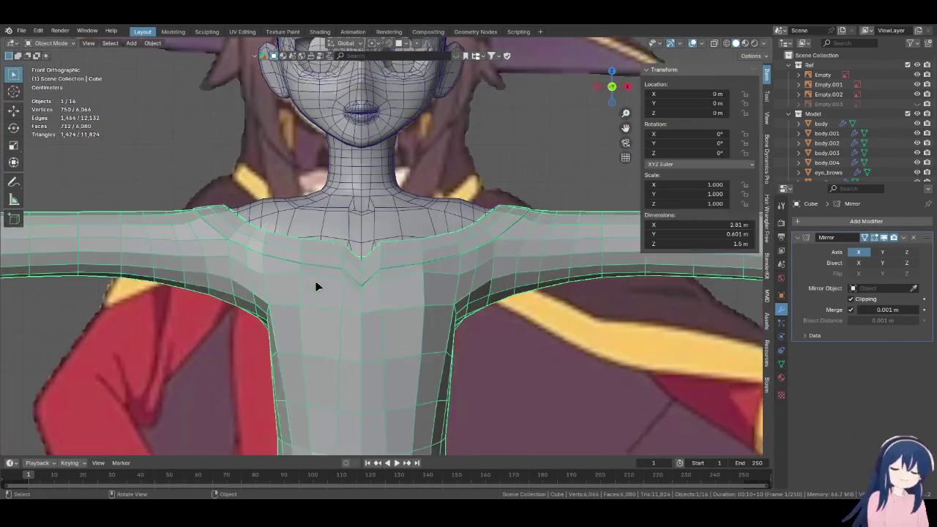
Select the shirt body in Object Mode and add a Solidify modifier
scroll(495, 360, "down", 2)
key("Tab")
left_click(539, 351)
scroll(439, 302, "down", 3)
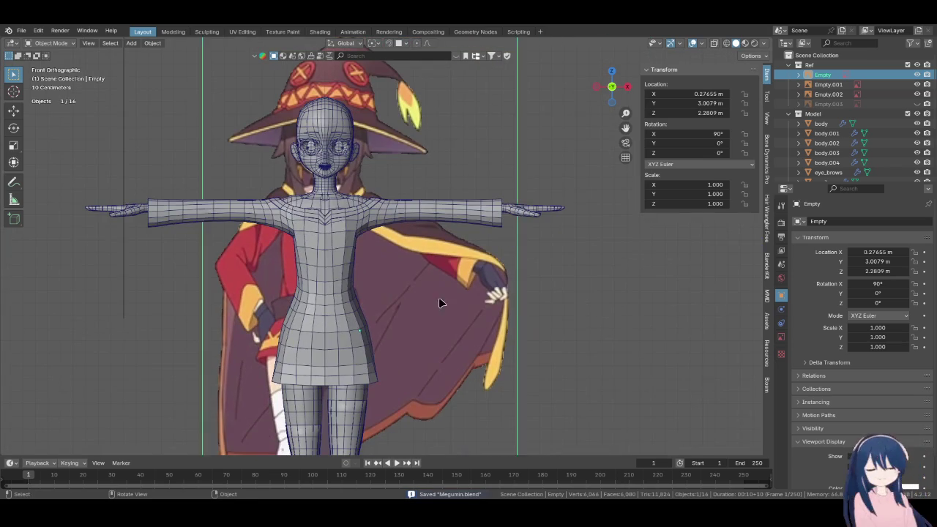
left_click(483, 213)
left_click(866, 221)
type("solid")
key("Return")
Set the Solidify thickness to -0.01 m and inspect the neck and shoulders
scroll(394, 248, "up", 3)
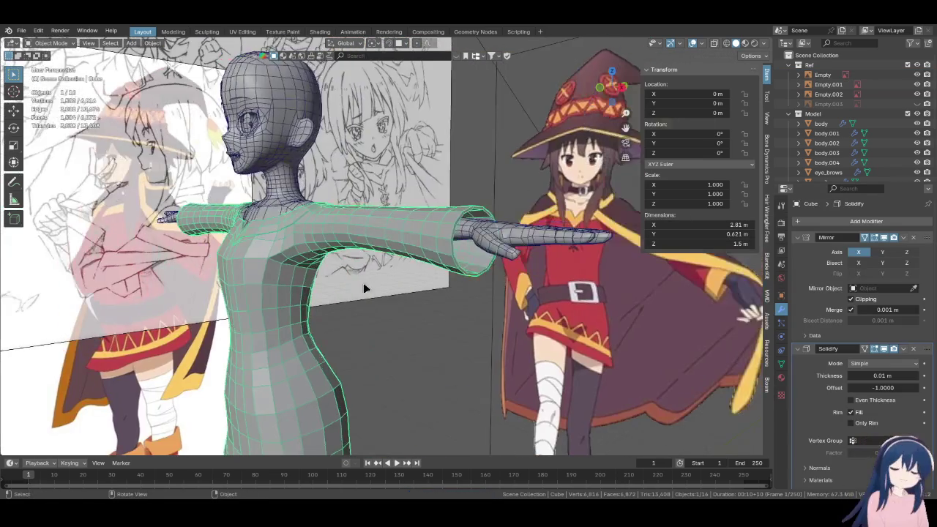
mouse_move(395, 249)
middle_mouse_down()
mouse_move(366, 288)
mouse_move(393, 313)
middle_mouse_up()
scroll(380, 286, "up", 2)
scroll(380, 285, "up", 2)
mouse_move(884, 375)
left_mouse_down()
mouse_move(857, 376)
mouse_move(883, 376)
left_mouse_up()
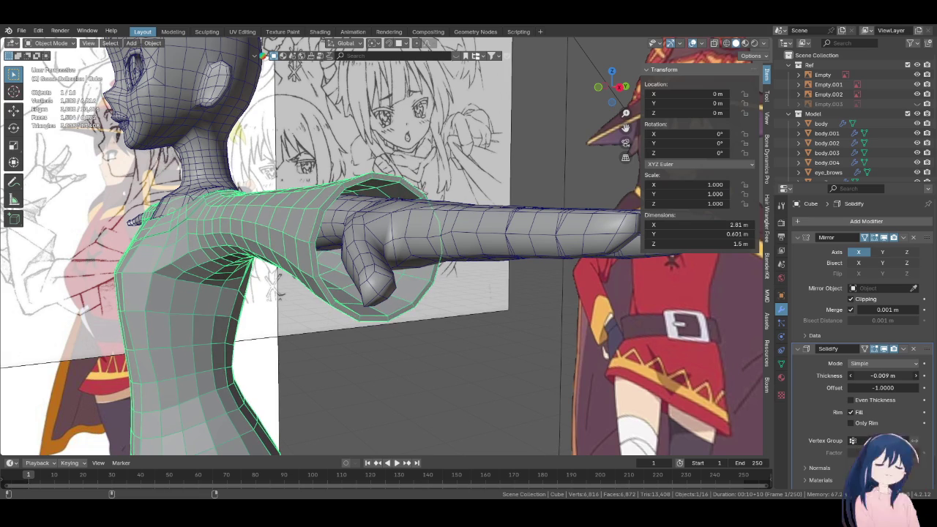
mouse_move(512, 344)
middle_mouse_down()
mouse_move(501, 355)
mouse_move(515, 351)
middle_mouse_up()
scroll(512, 337, "up", 3)
scroll(522, 355, "up", 2)
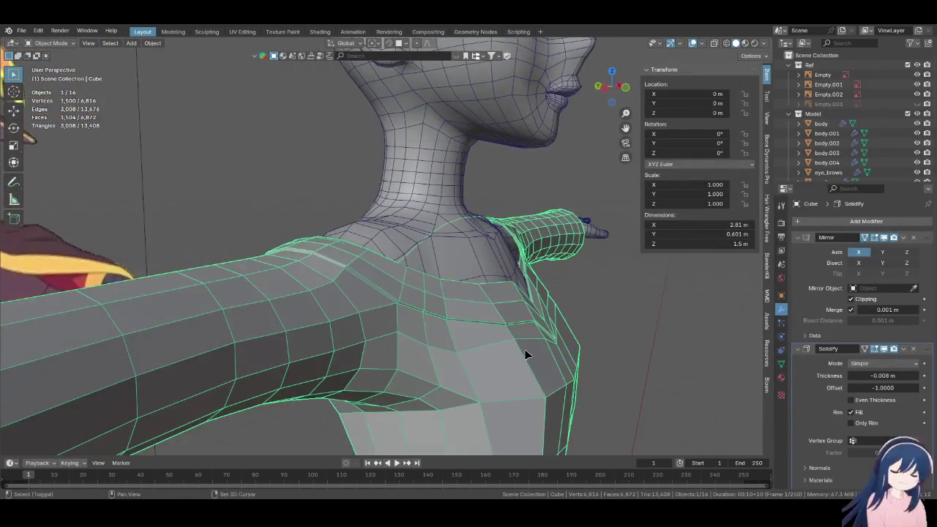
scroll(439, 359, "up", 3)
Refine the Solidify thickness to -0.004 m while checking the shoulder joint
mouse_move(439, 360)
middle_mouse_down()
mouse_move(449, 355)
mouse_move(387, 360)
mouse_move(418, 356)
mouse_move(360, 350)
mouse_move(337, 317)
mouse_move(387, 338)
middle_mouse_up()
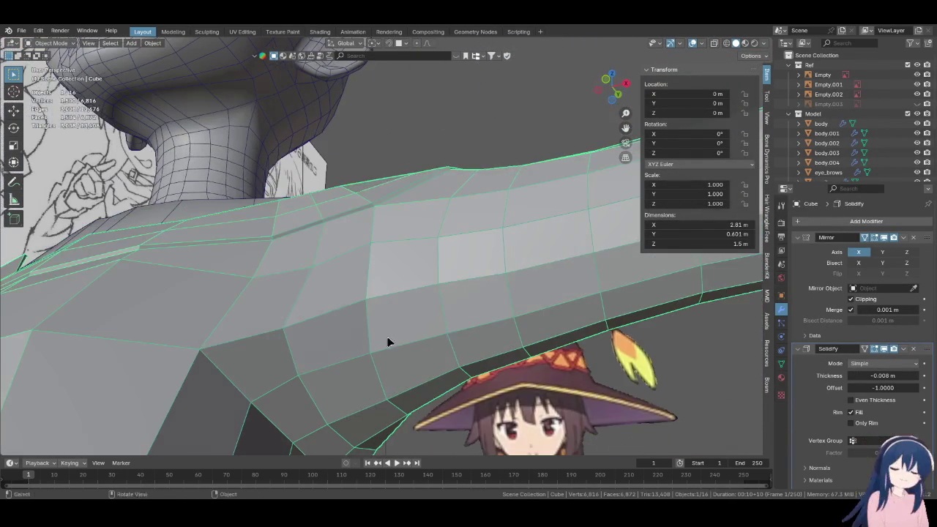
left_click_drag(860, 375, 849, 375)
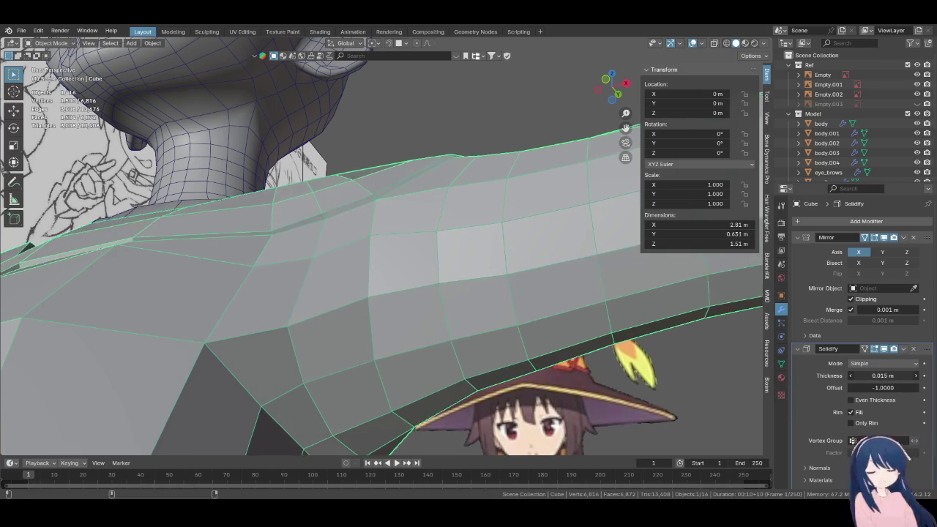
mouse_move(556, 322)
middle_mouse_down()
mouse_move(516, 314)
mouse_move(320, 341)
mouse_move(355, 353)
middle_mouse_up()
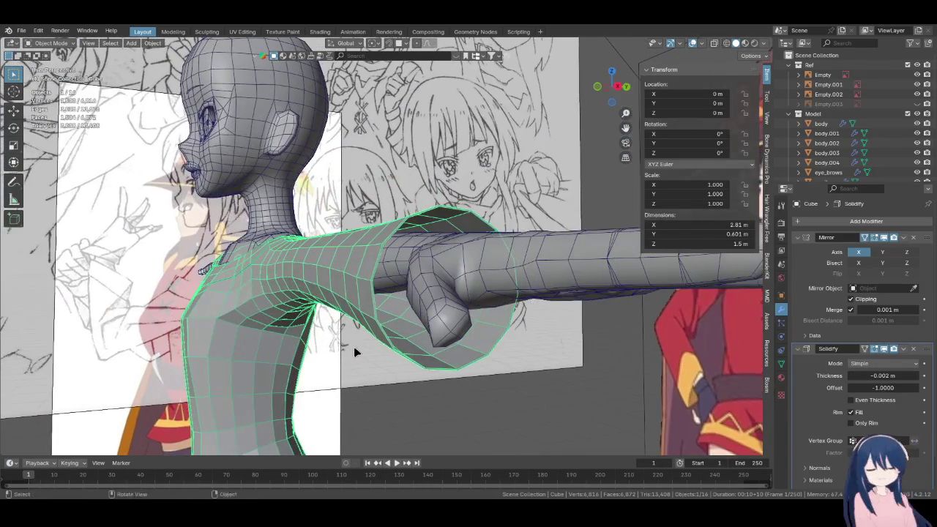
left_click_drag(884, 375, 875, 376)
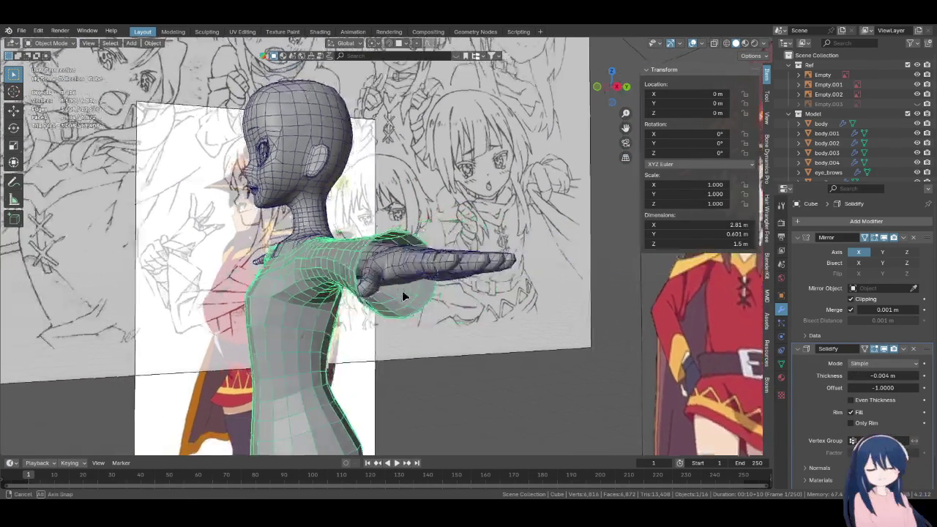
middle_click_drag(405, 287, 484, 295)
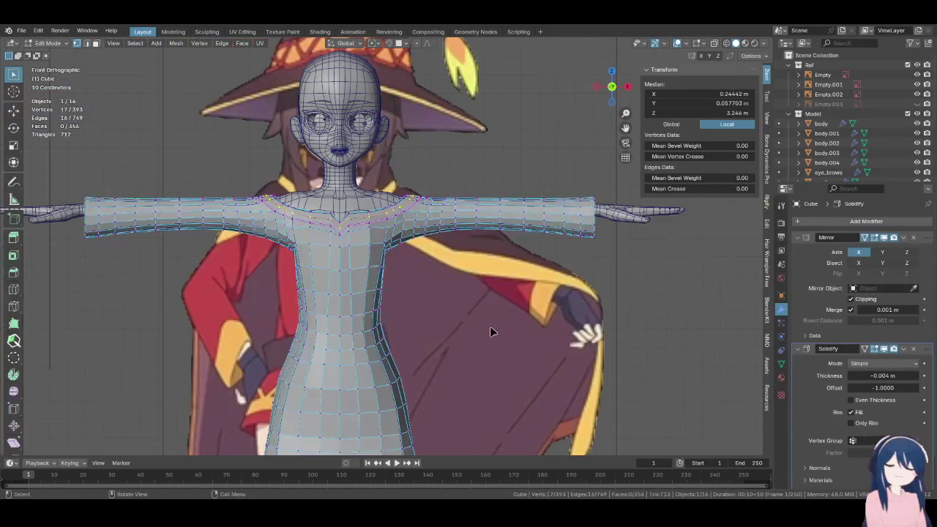
scroll(382, 336, "down", 4, "shift")
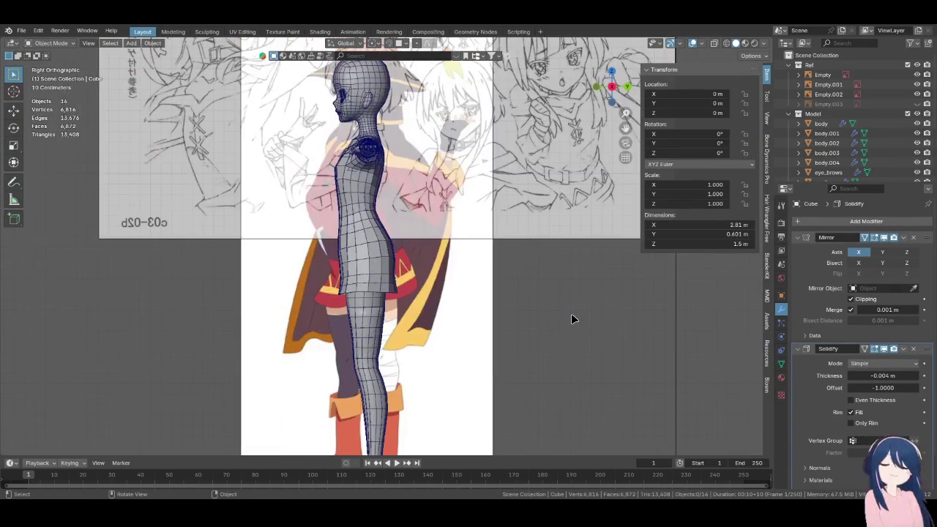
scroll(556, 321, "down", 2)
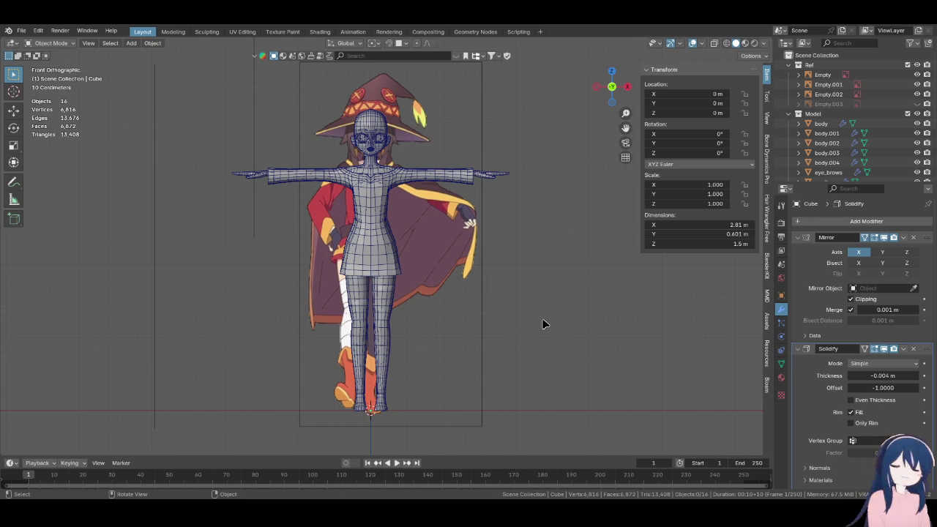
Save Megumin.blend and inspect the shirt from angled and front views
key("ctrl+s")
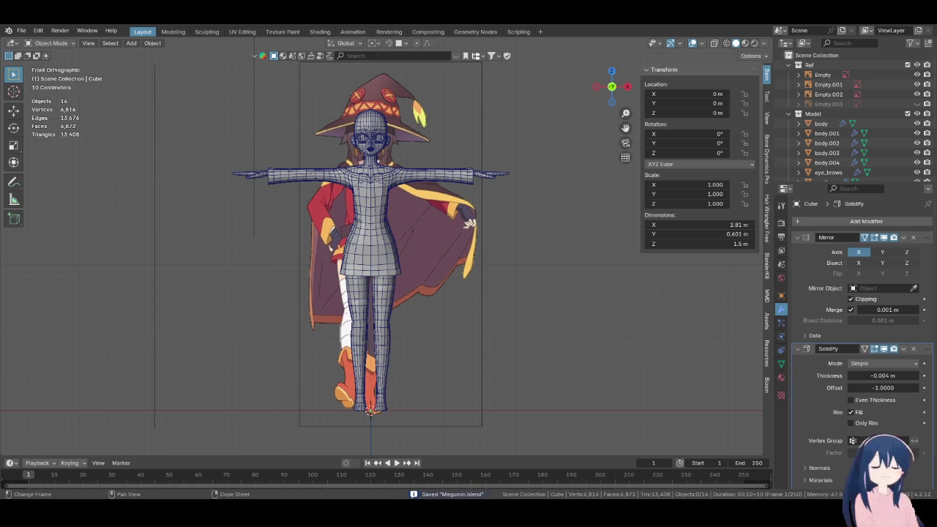
scroll(339, 134, "up", 2)
scroll(340, 134, "up", 2)
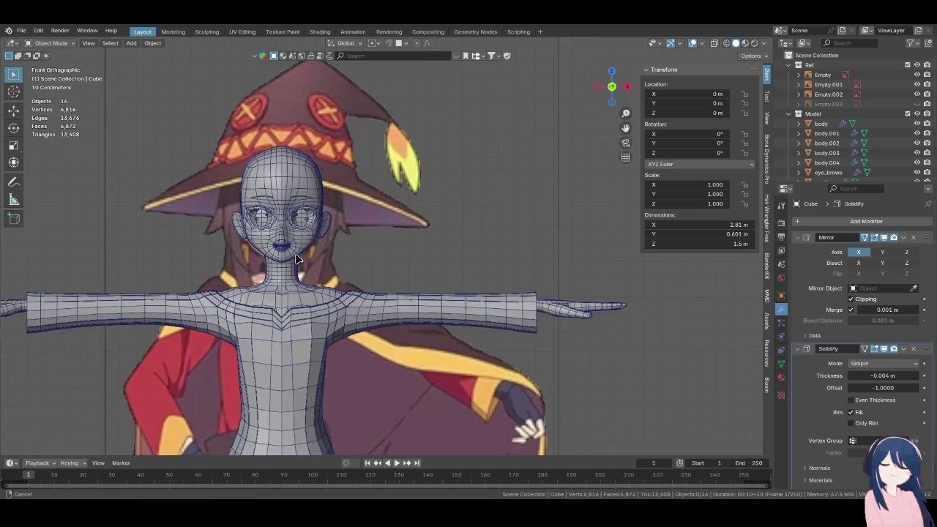
scroll(340, 134, "up", 2)
middle_click_drag(370, 240, 360, 117, "shift")
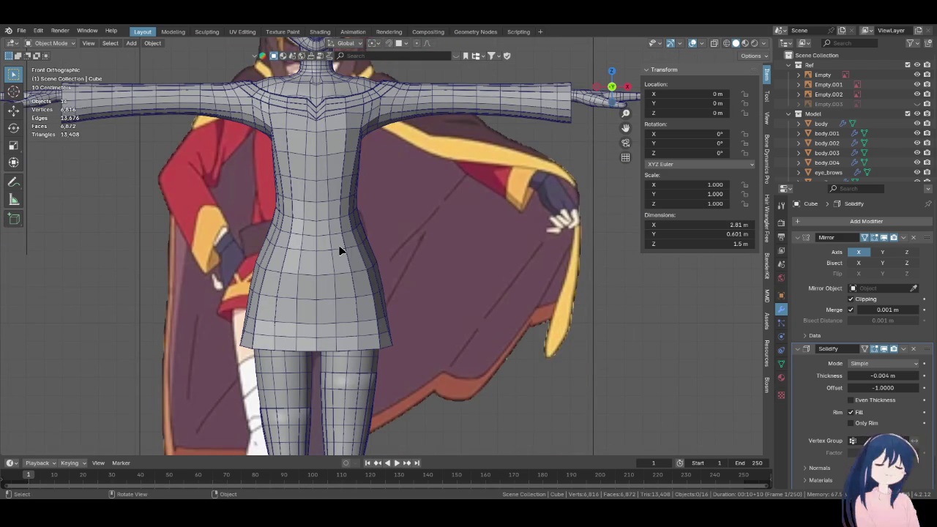
mouse_move(361, 297)
middle_mouse_down()
mouse_move(414, 251)
mouse_move(390, 186)
mouse_move(225, 237)
mouse_move(475, 238)
mouse_move(372, 320)
mouse_move(403, 266)
mouse_move(403, 298)
mouse_move(478, 295)
mouse_move(341, 288)
mouse_move(366, 239)
mouse_move(358, 260)
mouse_move(377, 263)
mouse_move(377, 234)
middle_mouse_up()
key("KP_1")
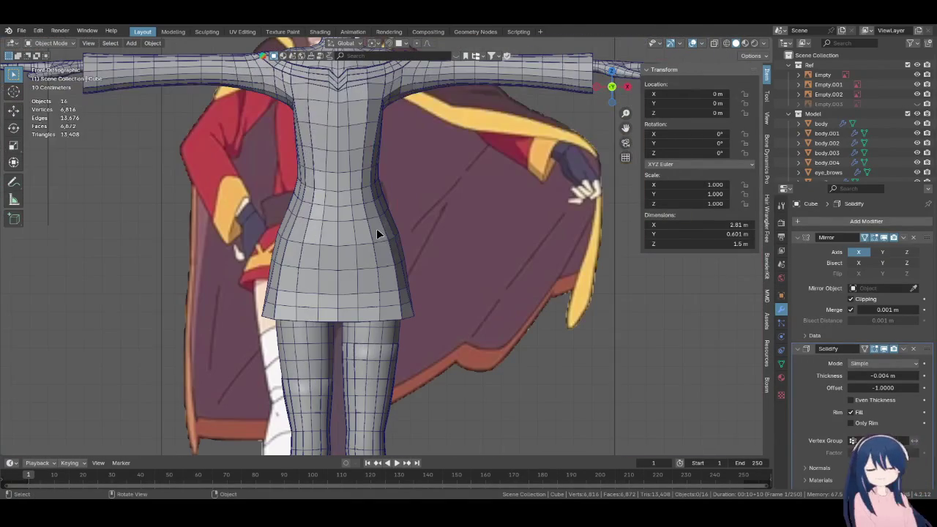
scroll(372, 281, "down", 2)
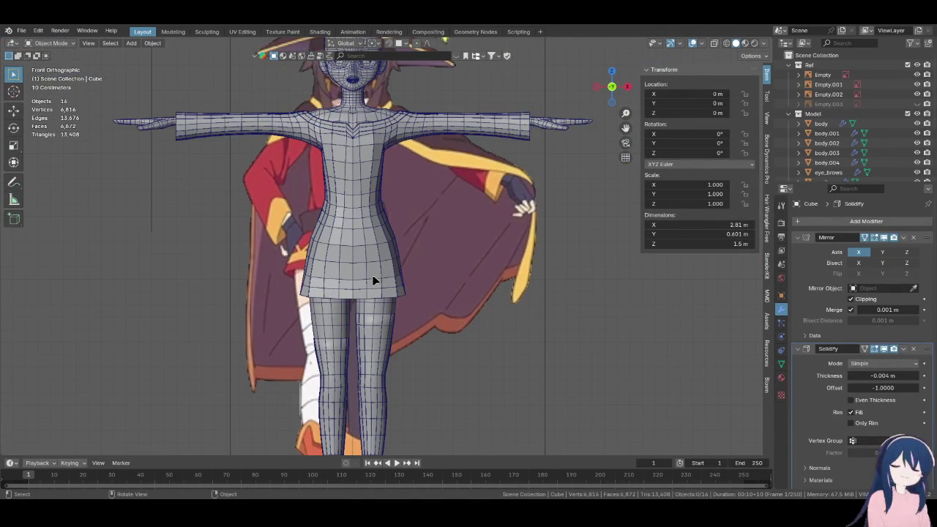
scroll(476, 322, "down", 1)
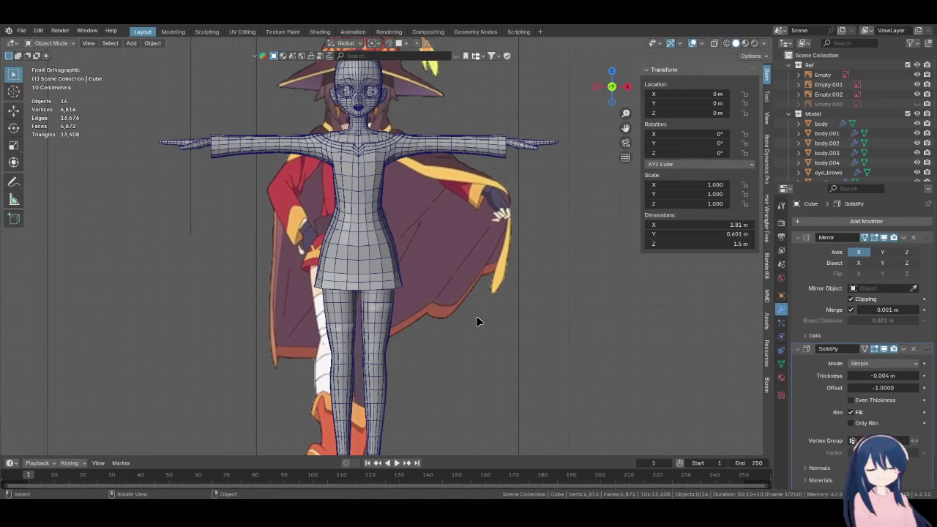
Toggle the Model collection's exclusion to view the shirt alone
scroll(477, 319, "up", 1)
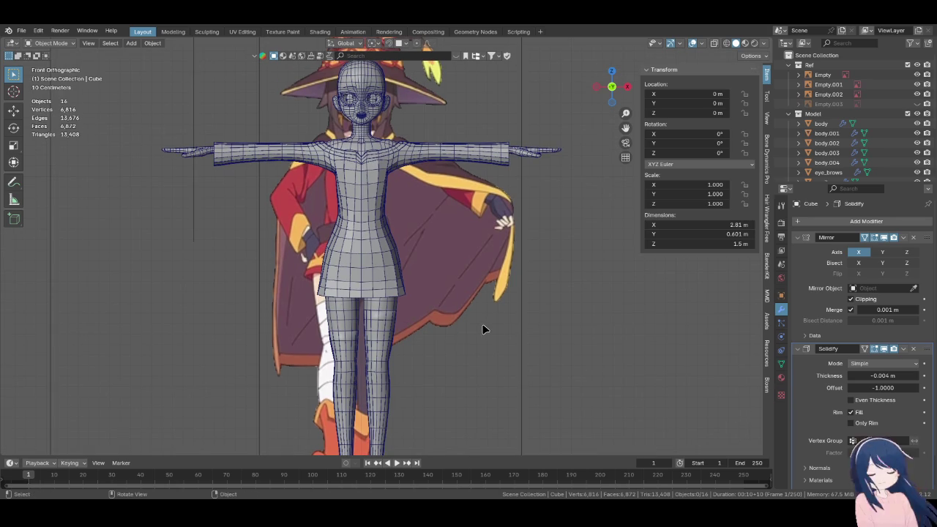
left_click(907, 114)
left_click(908, 113)
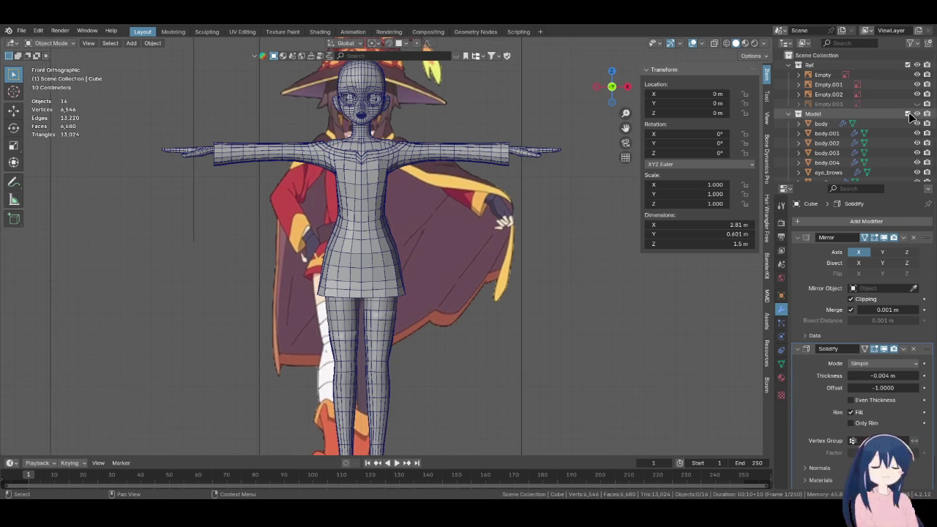
scroll(879, 132, "down", 4)
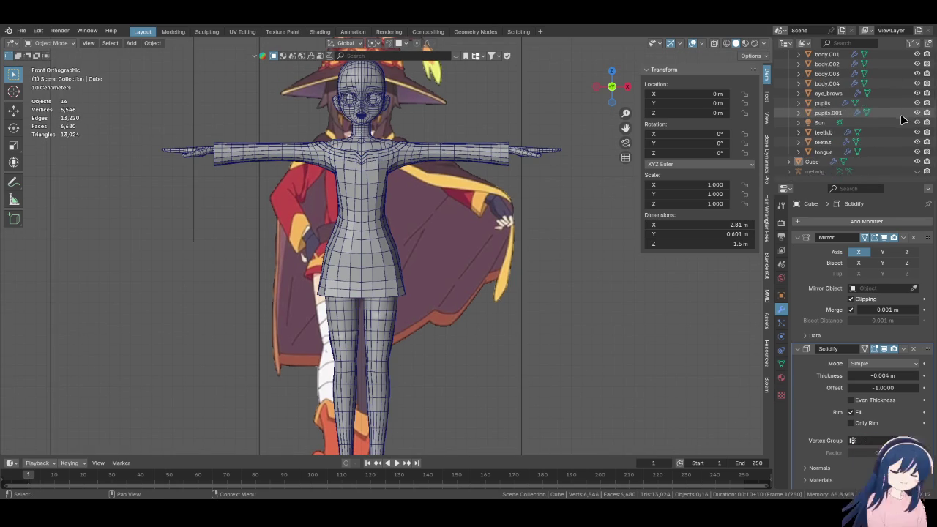
Rename the Cube object to shirt and move it into the Model collection
left_click(813, 161)
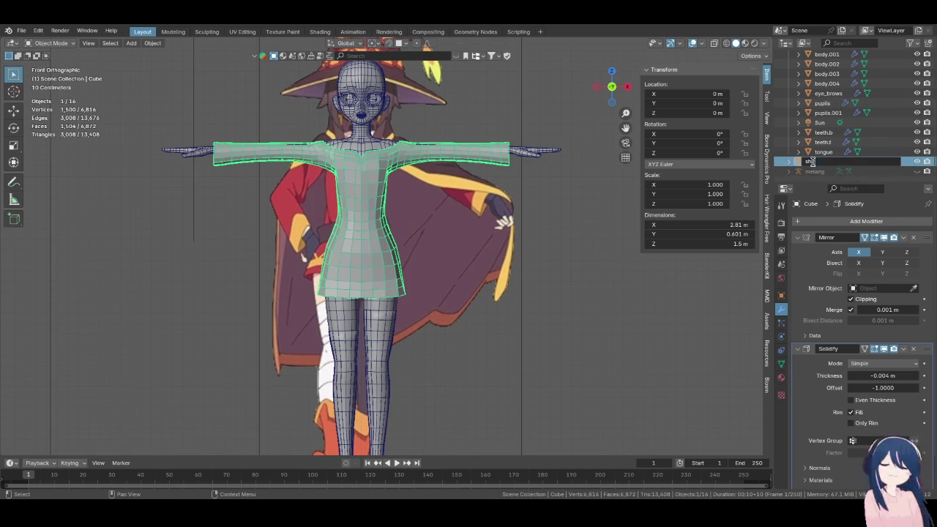
type("irt")
key("Return")
left_click_drag(808, 172, 818, 125)
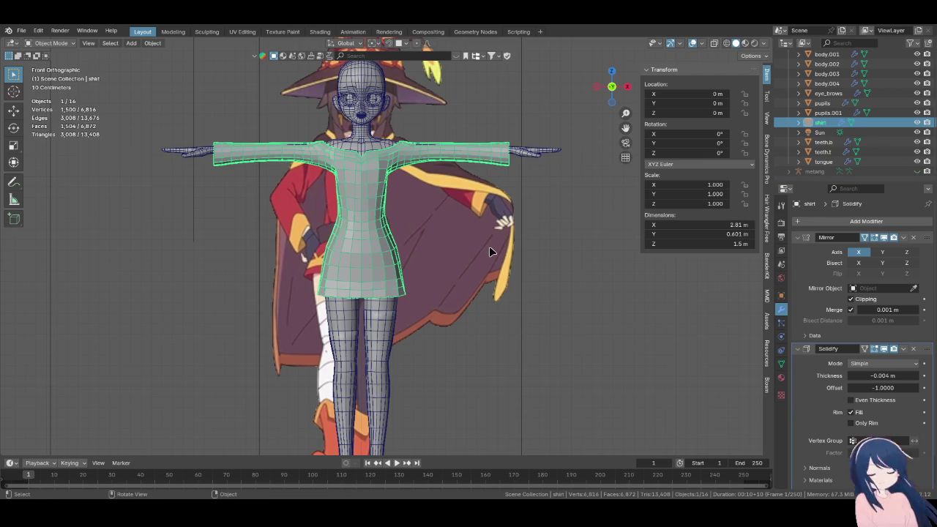
Recheck the shirt with the Model collection toggled, then reselect the shirt mesh
scroll(878, 125, "up", 4)
left_click(907, 113)
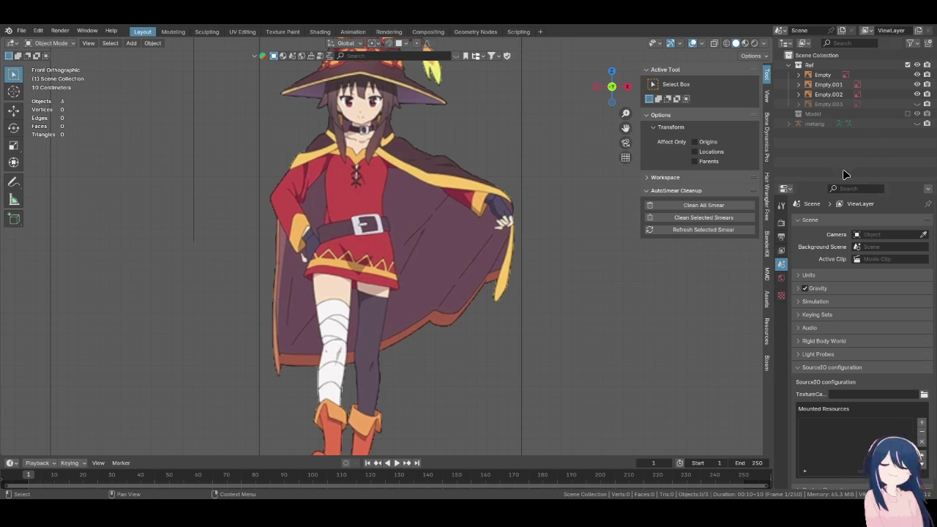
left_click(907, 114)
scroll(269, 251, "up", 2)
mouse_move(322, 224)
middle_mouse_down("shift")
mouse_move(378, 293)
mouse_move(429, 216)
mouse_move(489, 190)
mouse_move(383, 305)
mouse_move(292, 327)
mouse_move(391, 269)
middle_mouse_up("shift")
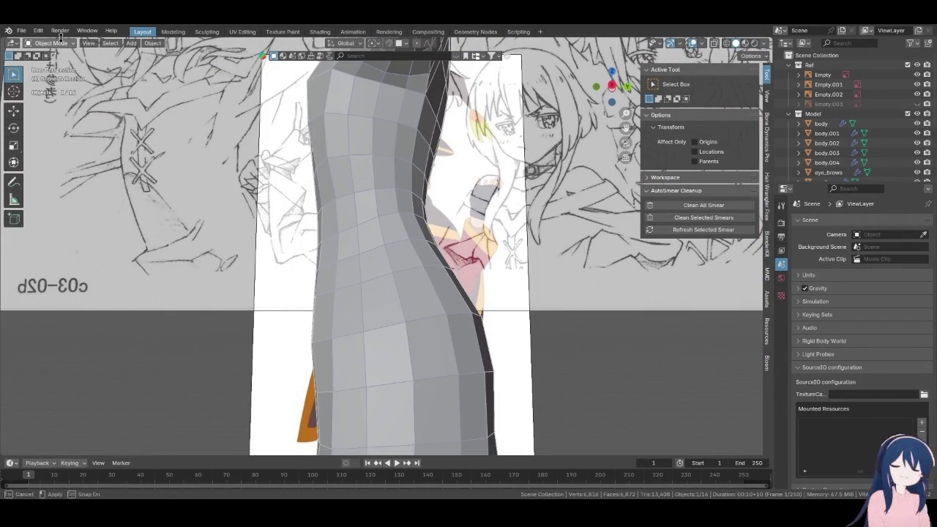
left_click(374, 176)
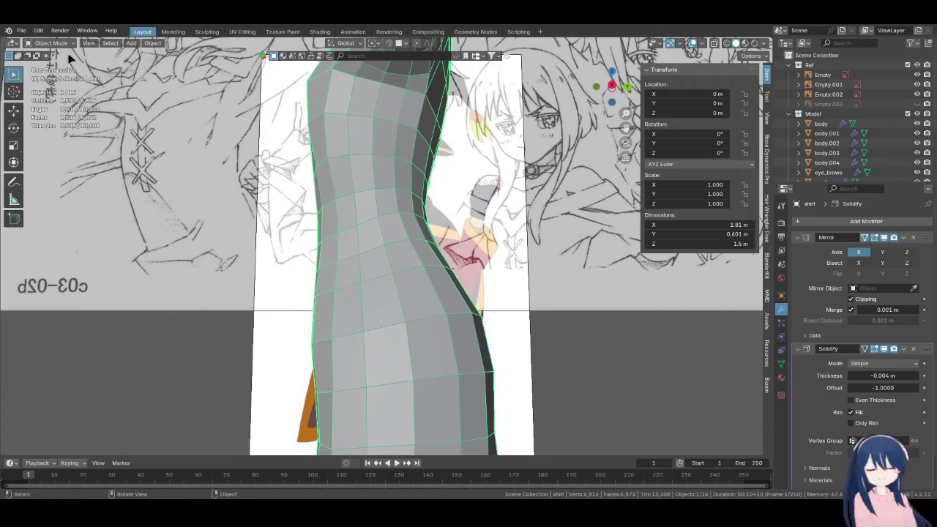
left_click(59, 43)
left_click(54, 75)
middle_click_drag(450, 282, 418, 247)
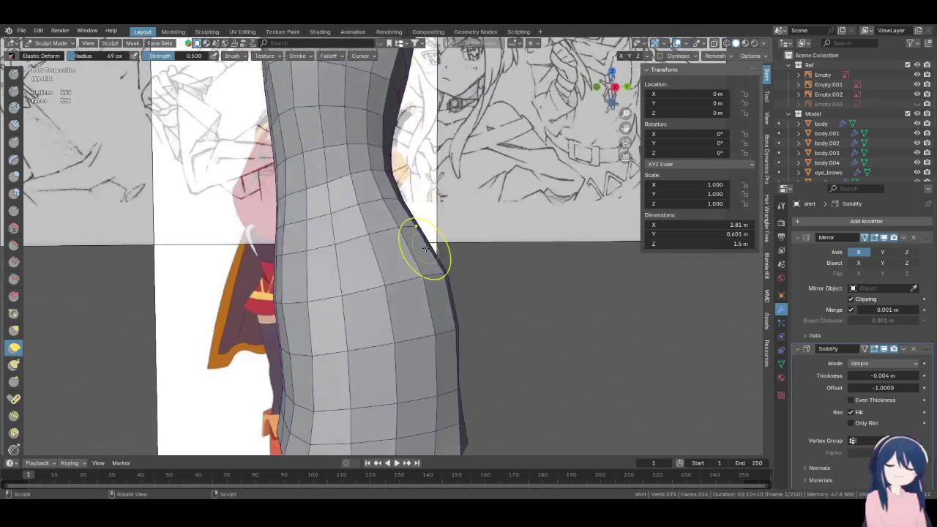
mouse_move(386, 314)
middle_mouse_down()
mouse_move(329, 336)
mouse_move(433, 261)
middle_mouse_up()
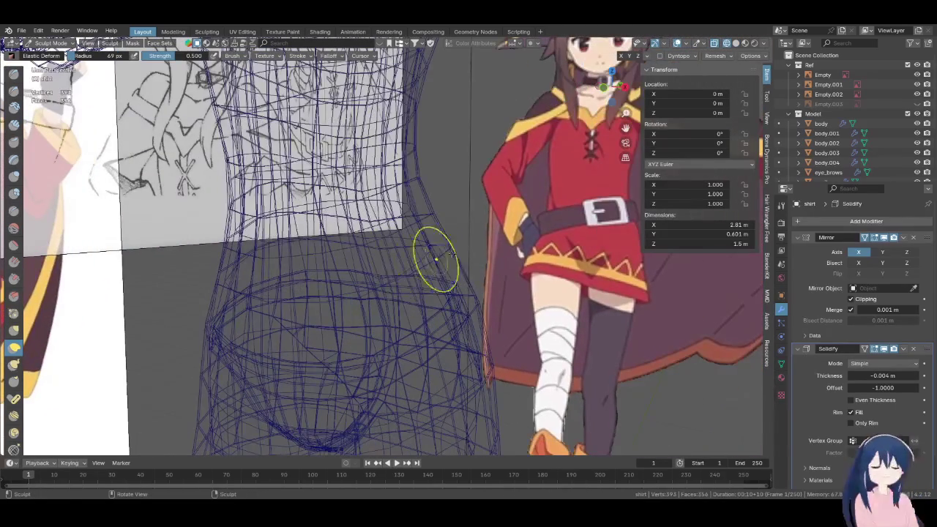
key("f")
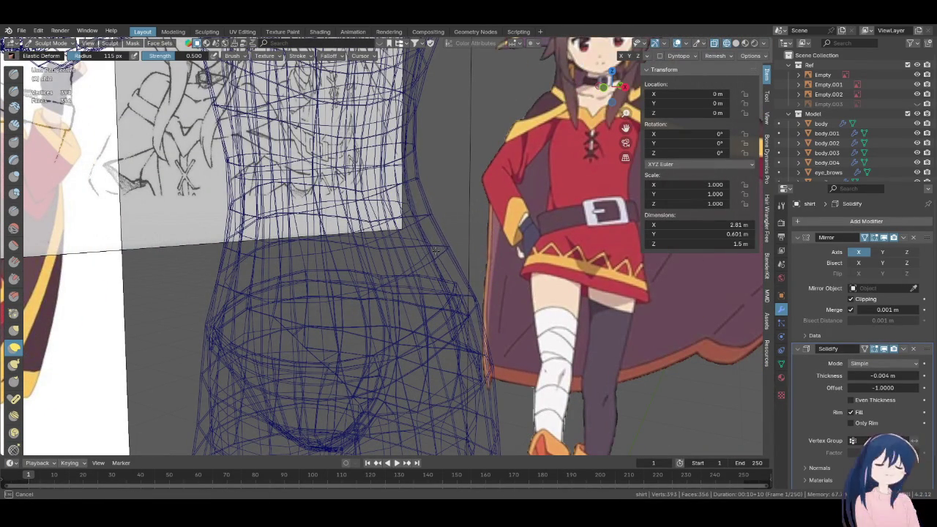
key("z")
mouse_move(440, 242)
middle_mouse_down()
mouse_move(449, 226)
mouse_move(455, 251)
mouse_move(302, 255)
mouse_move(511, 259)
mouse_move(481, 230)
mouse_move(512, 263)
middle_mouse_up()
key("z")
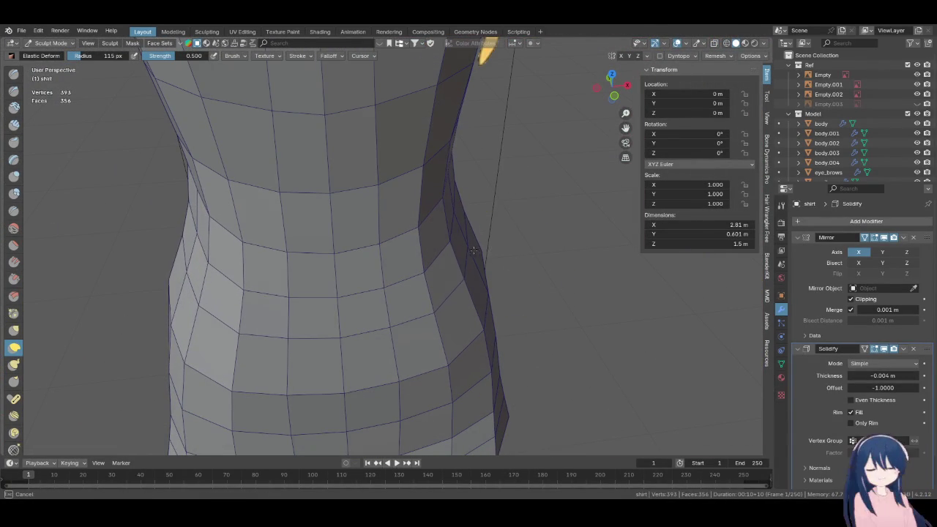
key("f")
left_click(477, 252)
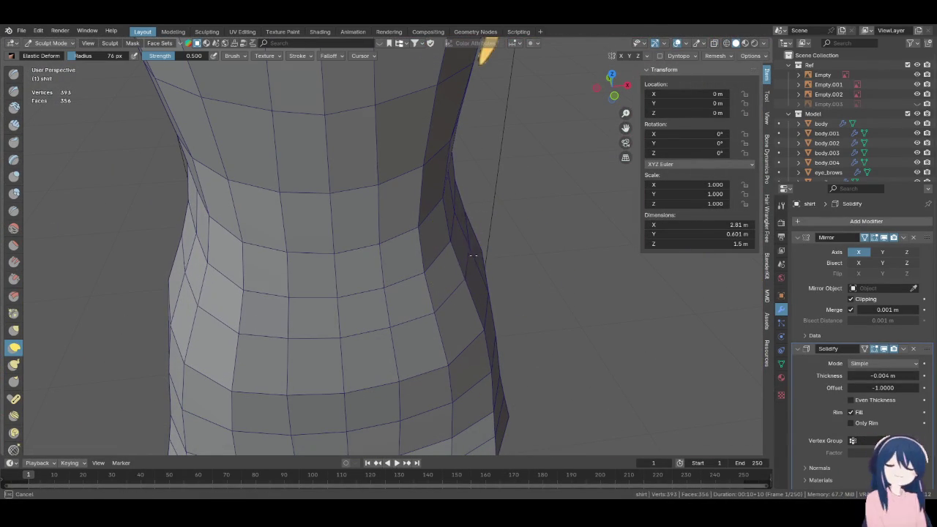
mouse_move(473, 255)
middle_mouse_down()
mouse_move(384, 200)
mouse_move(429, 199)
middle_mouse_up()
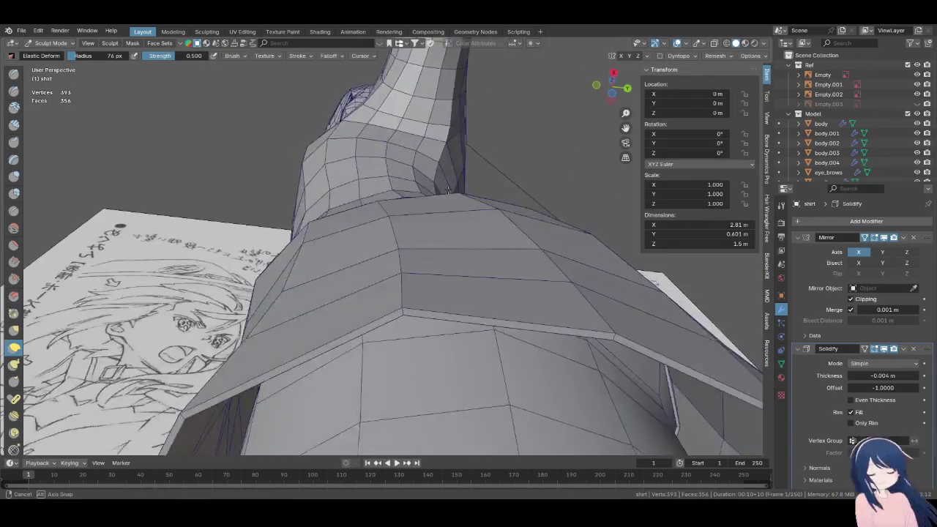
mouse_move(448, 189)
middle_mouse_down()
mouse_move(418, 275)
mouse_move(377, 259)
middle_mouse_up()
key("alt+z")
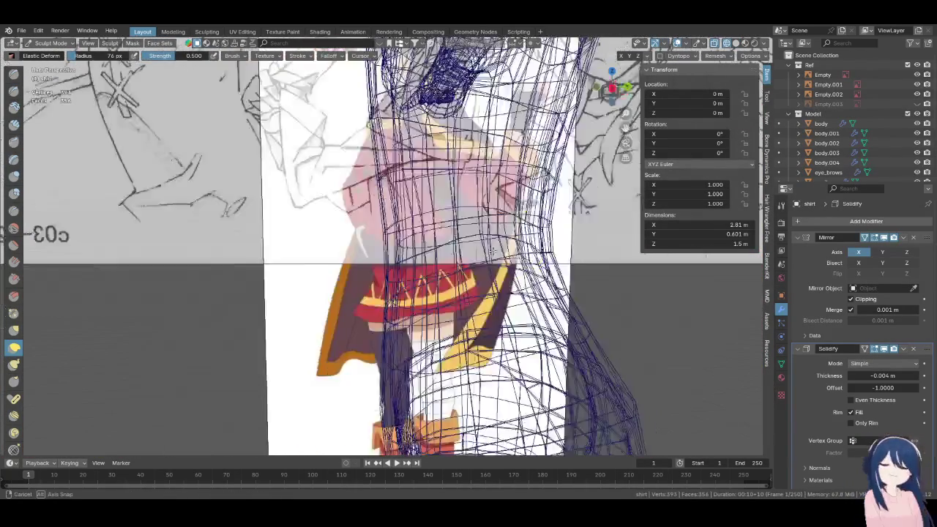
middle_click_drag(377, 260, 377, 254)
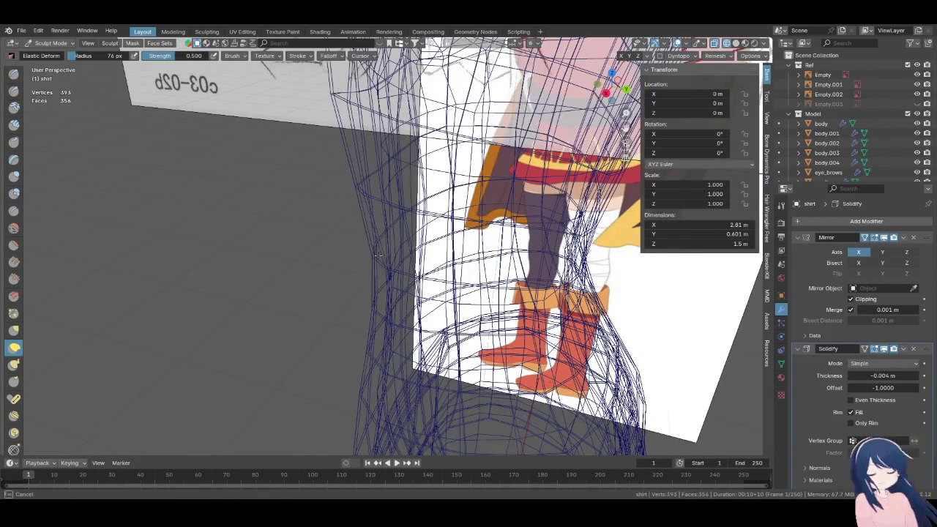
mouse_move(373, 315)
middle_mouse_down()
mouse_move(521, 221)
mouse_move(500, 256)
mouse_move(487, 255)
middle_mouse_up()
key("f")
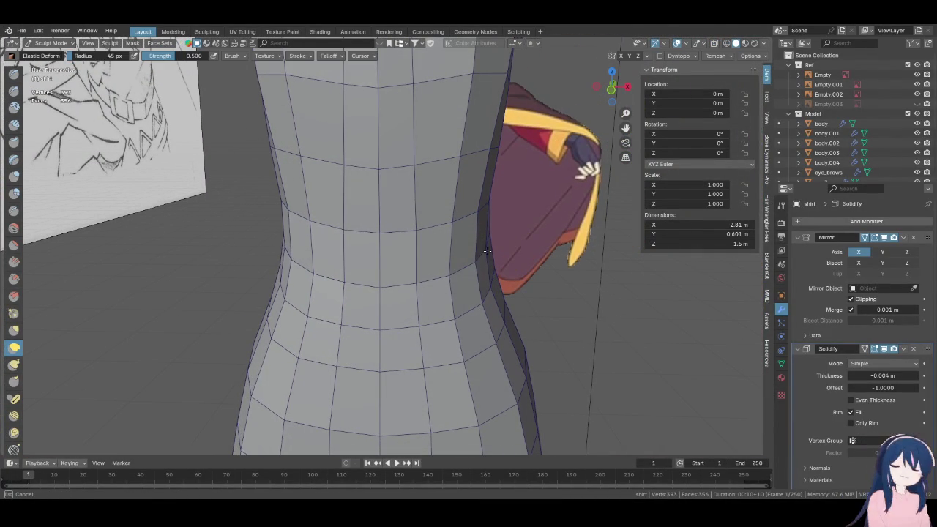
mouse_move(484, 251)
middle_mouse_down()
mouse_move(459, 172)
mouse_move(503, 292)
mouse_move(395, 316)
mouse_move(388, 218)
mouse_move(601, 235)
middle_mouse_up()
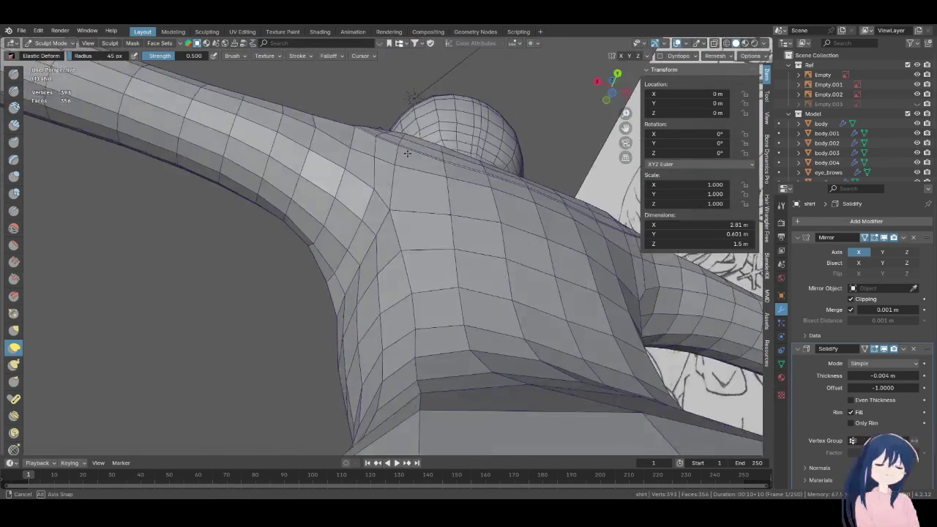
key("KP_1")
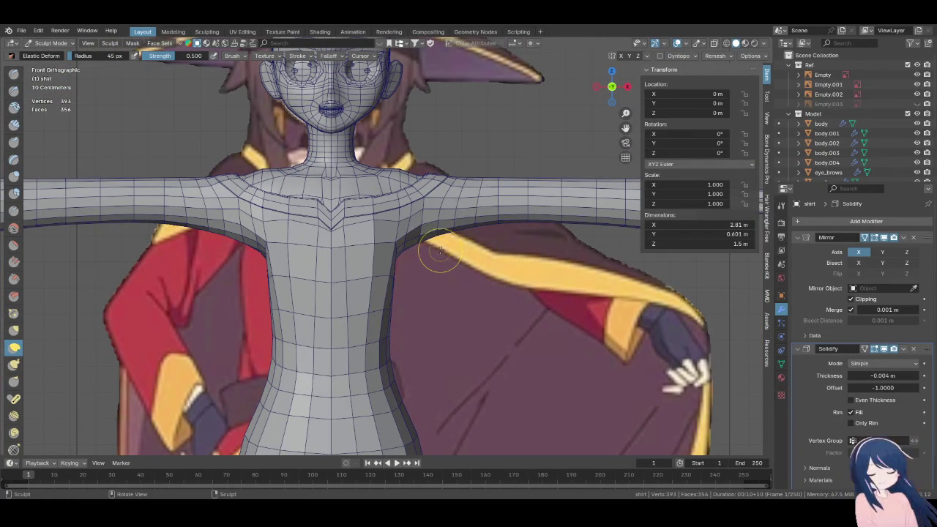
Elastic Deform the shirt's armpits outward on both mirrored sides
scroll(439, 250, "up", 3)
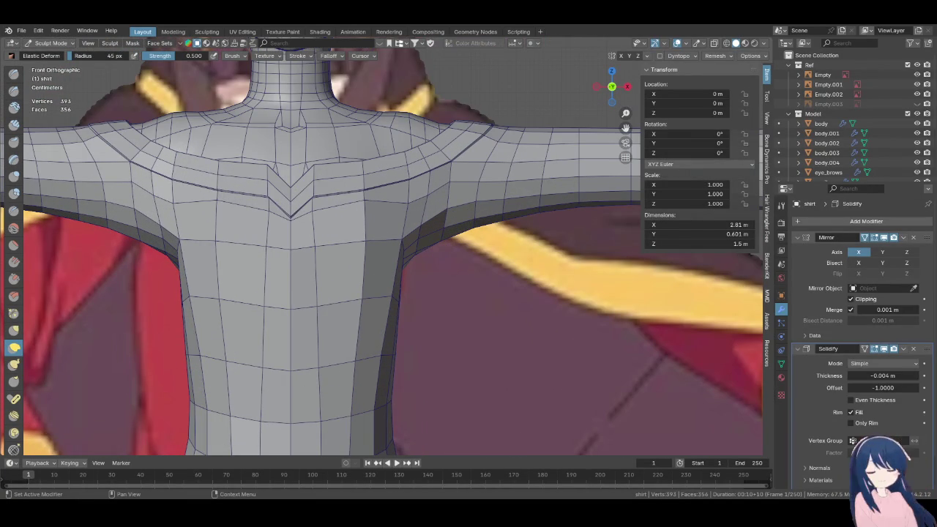
middle_click_drag(356, 314, 366, 311, "shift")
left_click_drag(418, 249, 438, 251)
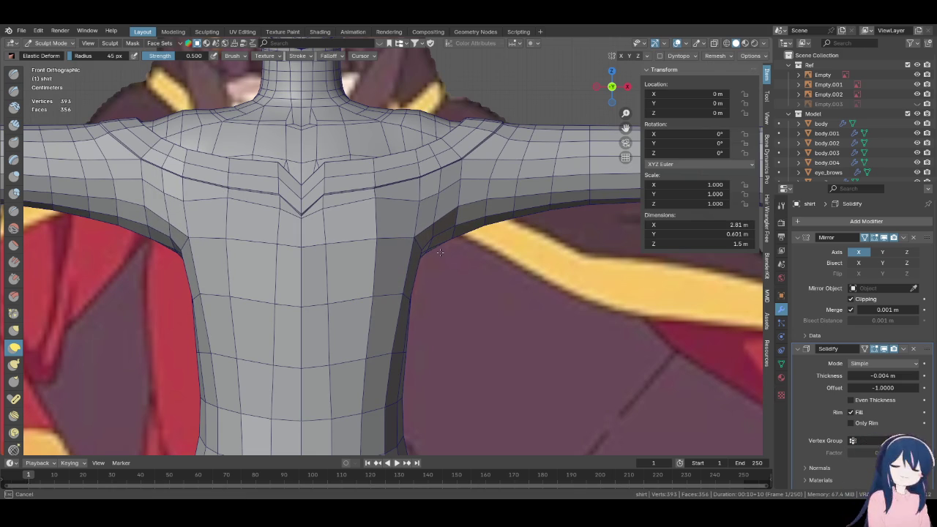
left_click_drag(439, 251, 446, 240)
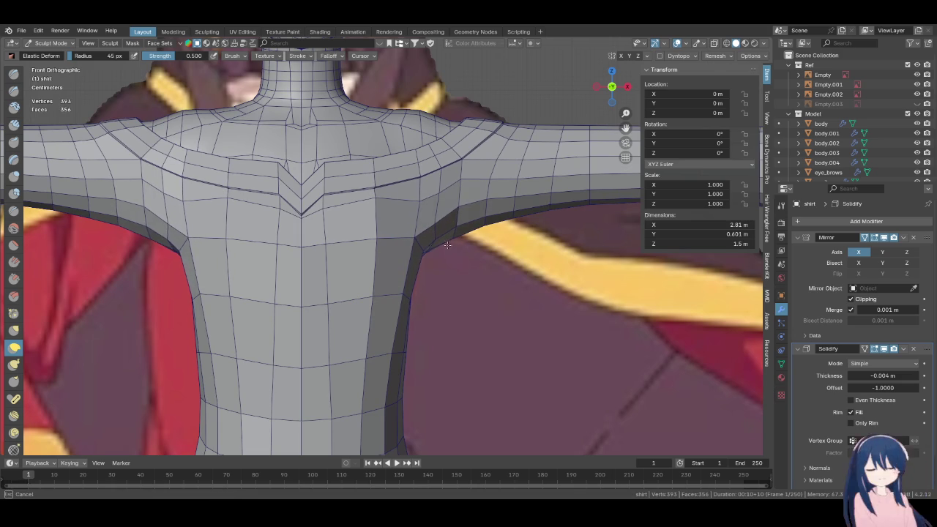
left_click_drag(445, 240, 453, 243)
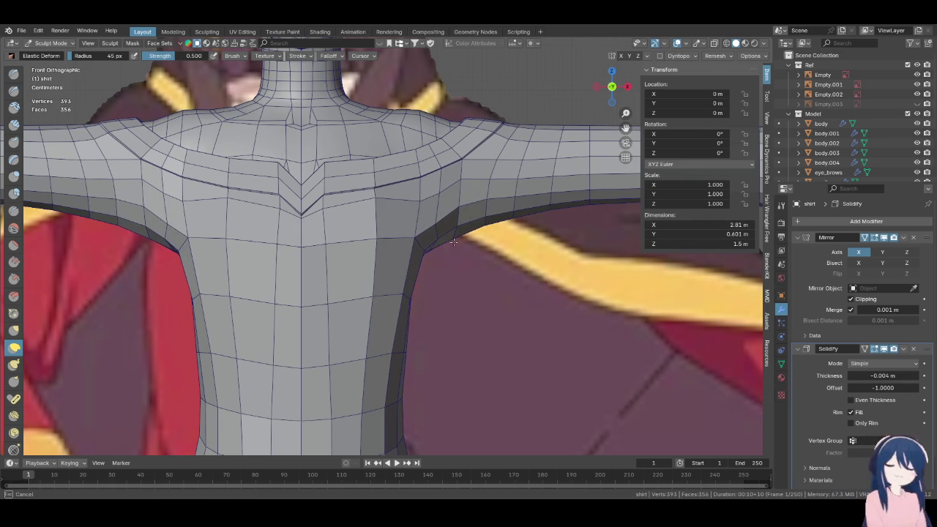
middle_click_drag(457, 261, 355, 196)
left_click_drag(355, 196, 356, 197)
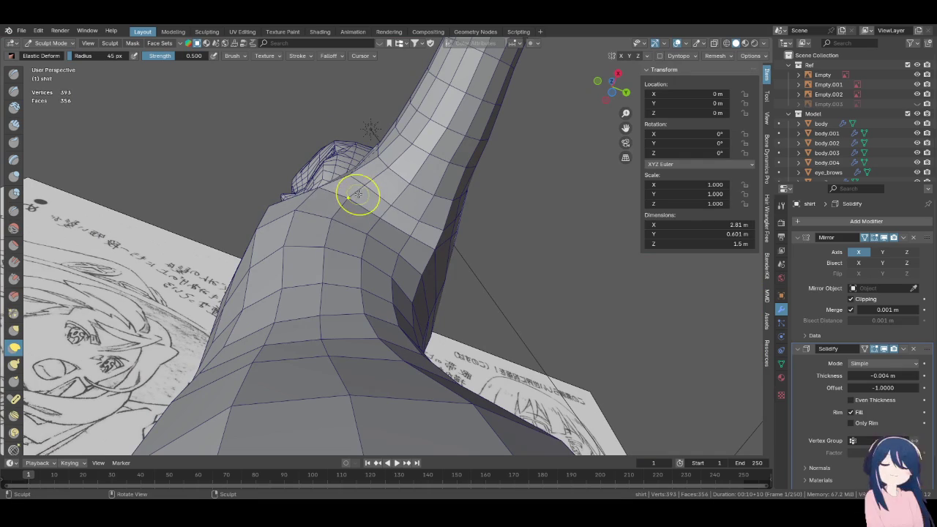
key("KP_1")
Pull the right armpit further outward and save Megumin.blend
left_click_drag(461, 210, 471, 218)
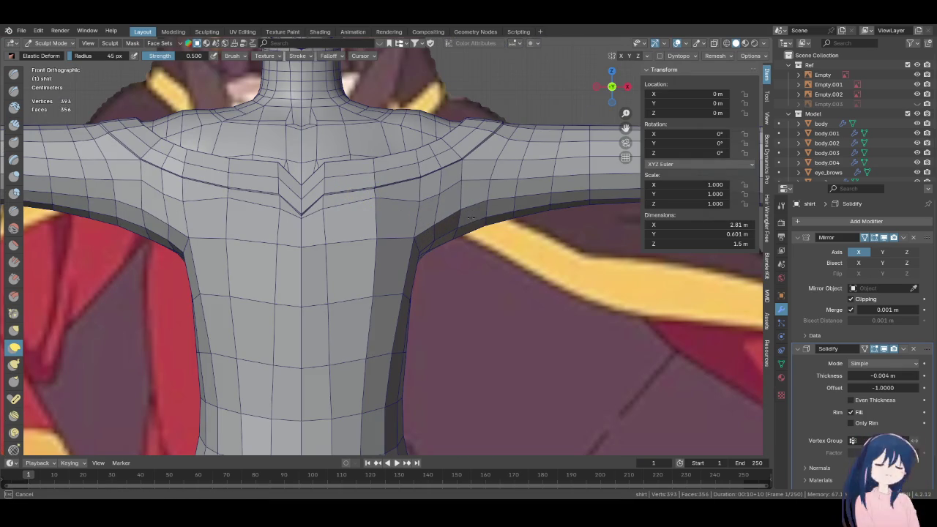
mouse_move(471, 219)
left_mouse_down()
mouse_move(439, 230)
mouse_move(438, 214)
mouse_move(434, 230)
mouse_move(412, 233)
left_mouse_up()
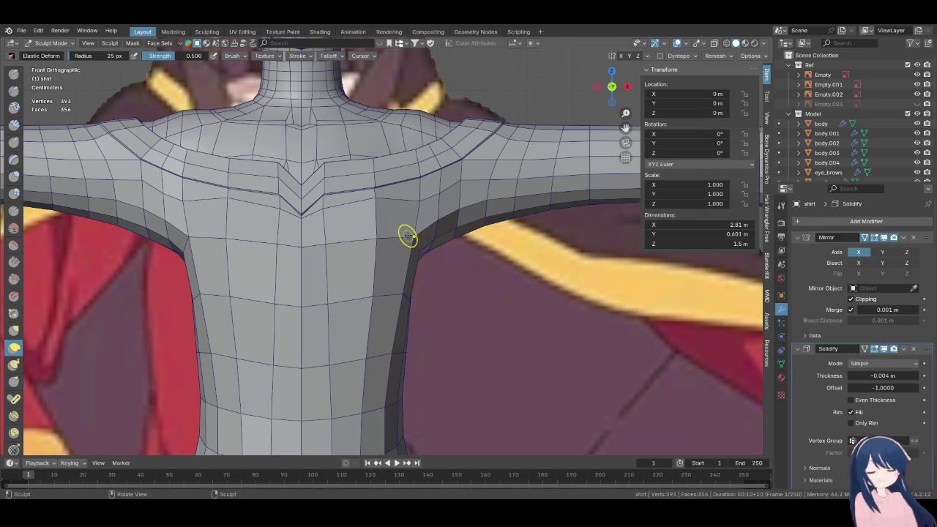
scroll(410, 235, "down", 2)
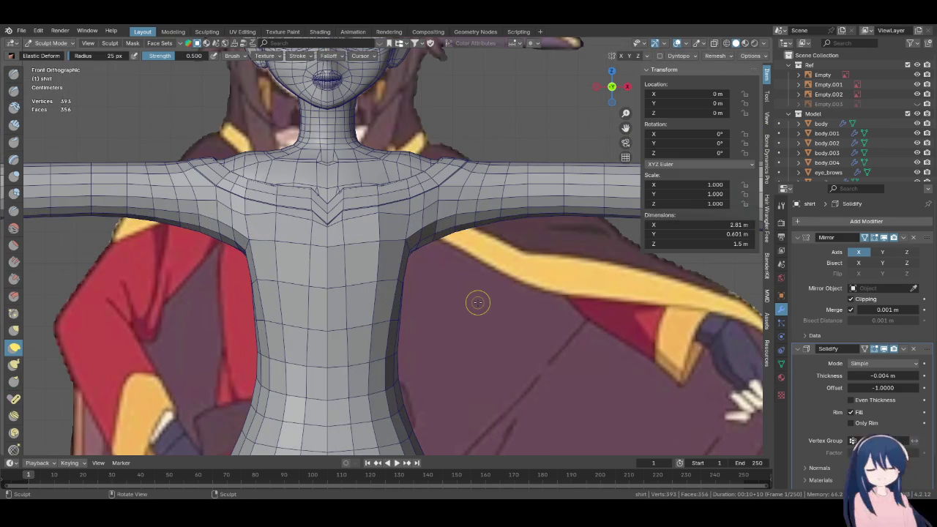
key("ctrl+s")
Check the shirt from the back and hide the Ref reference collection
mouse_move(477, 302)
middle_mouse_down()
mouse_move(283, 305)
mouse_move(356, 293)
middle_mouse_up()
scroll(356, 292, "up", 3)
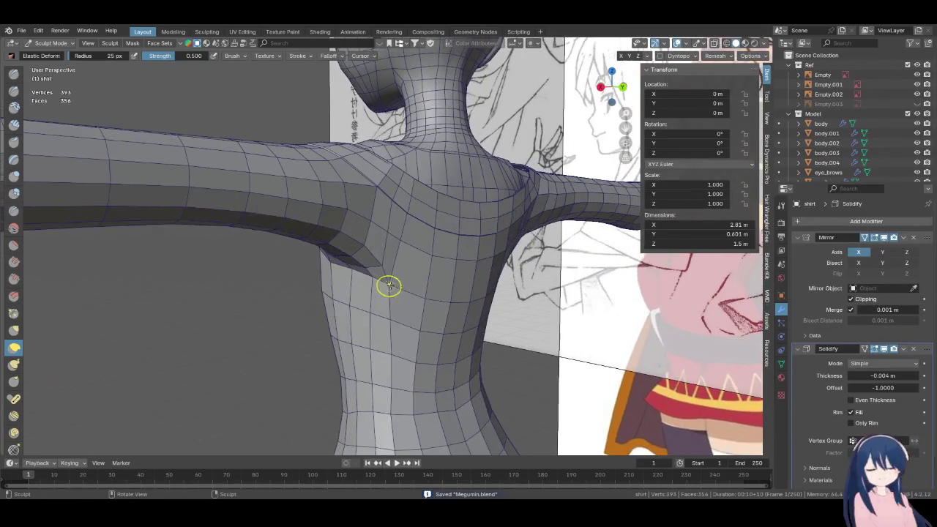
key("KP_1")
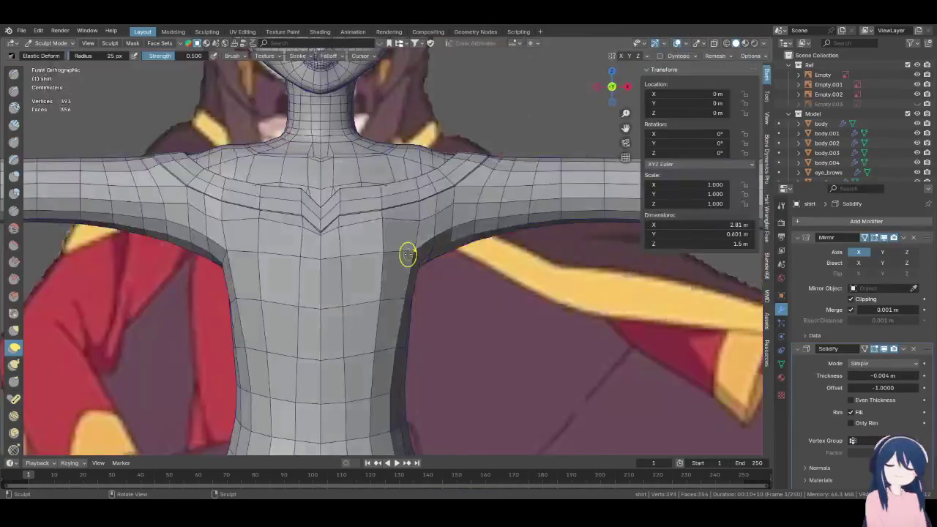
key("ctrl+KP_1")
left_click(908, 64)
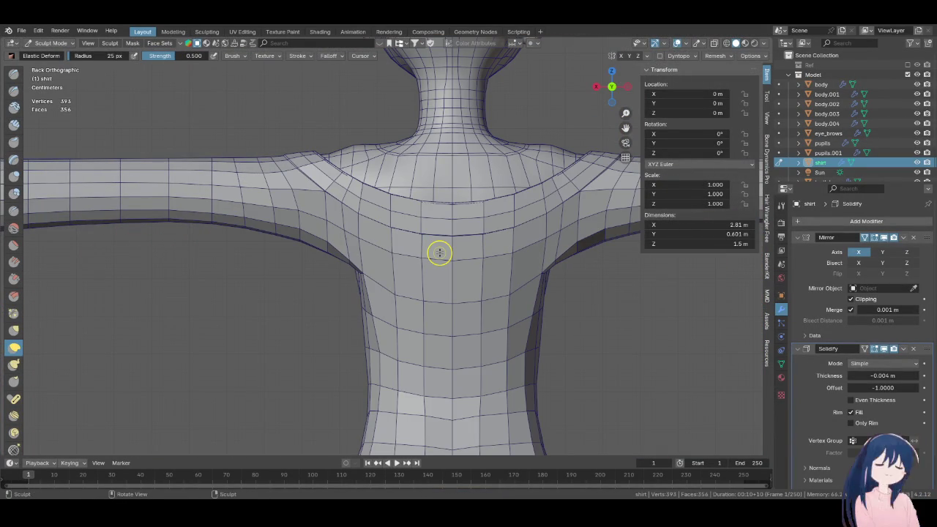
Inspect the shirt's side, return to front view and save again
mouse_move(485, 320)
middle_mouse_down()
mouse_move(517, 280)
mouse_move(594, 306)
middle_mouse_up()
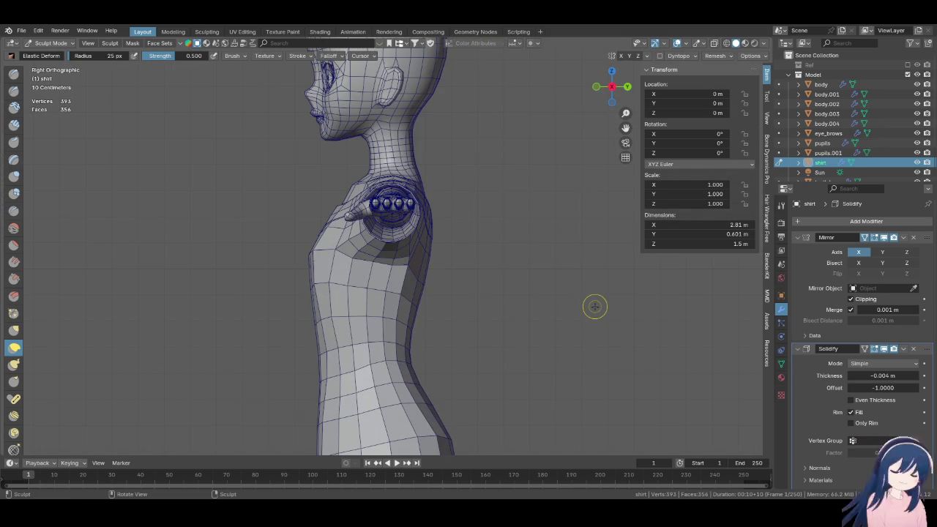
scroll(595, 306, "up", 3)
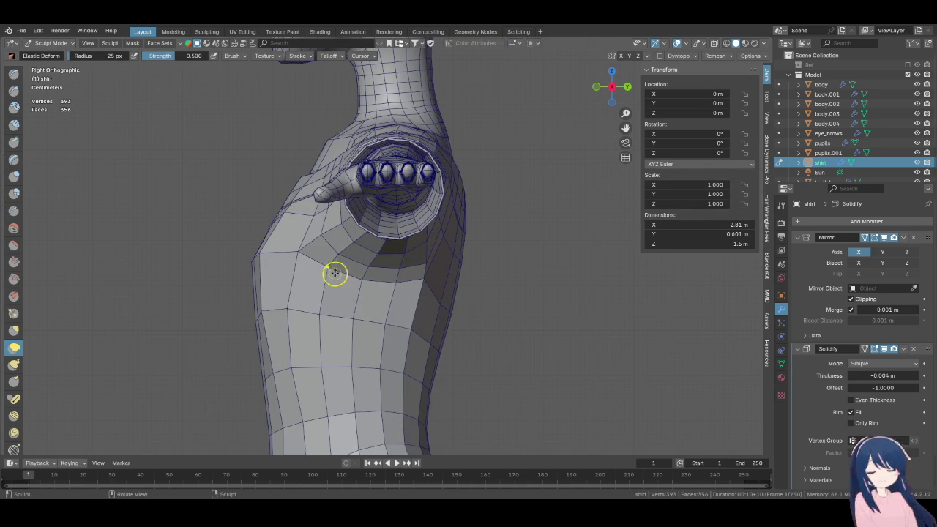
key("KP_1")
key("ctrl+s")
scroll(331, 280, "down", 3)
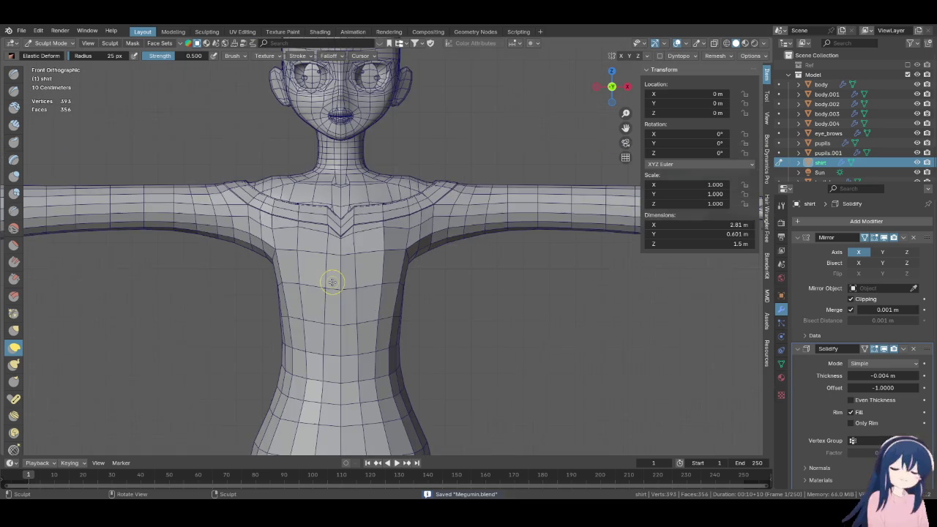
scroll(329, 278, "down", 3)
Frame the full character, switch from Sculpt to Object Mode and deselect the shirt
key("Tab")
key("Tab")
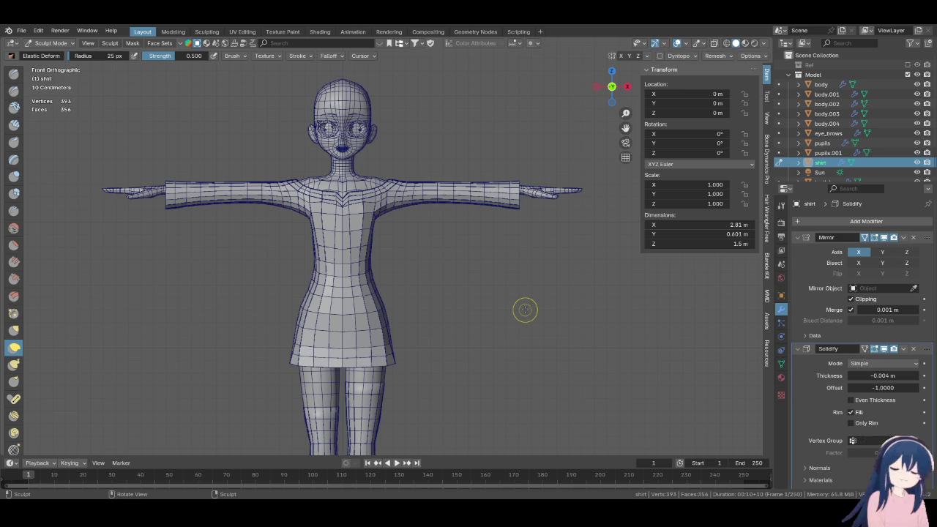
scroll(524, 309, "down", 3)
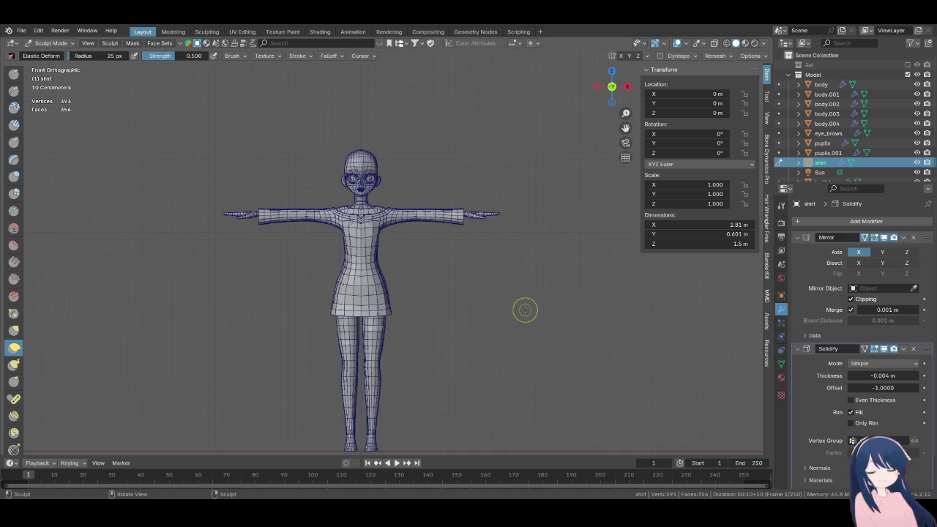
middle_click_drag(486, 295, 468, 211, "shift")
scroll(483, 240, "up", 1)
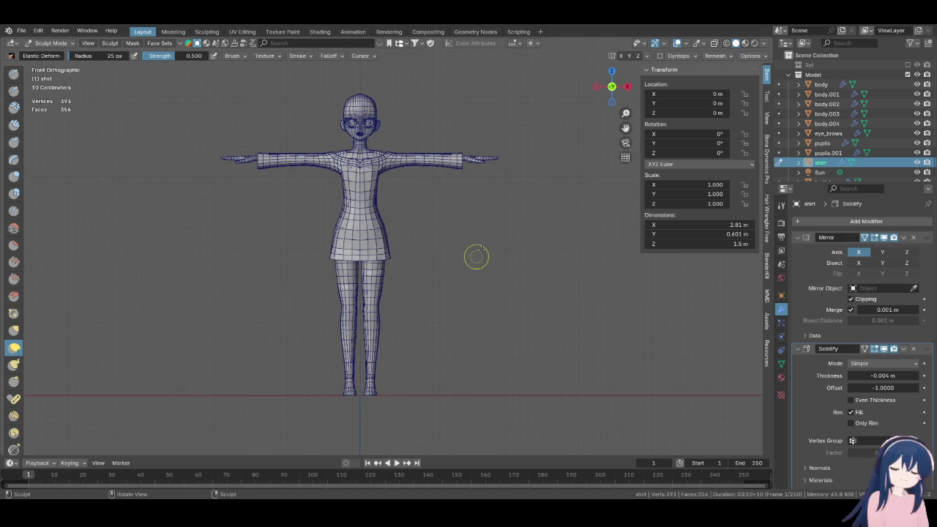
left_click(47, 42)
left_click(47, 58)
left_click(444, 256)
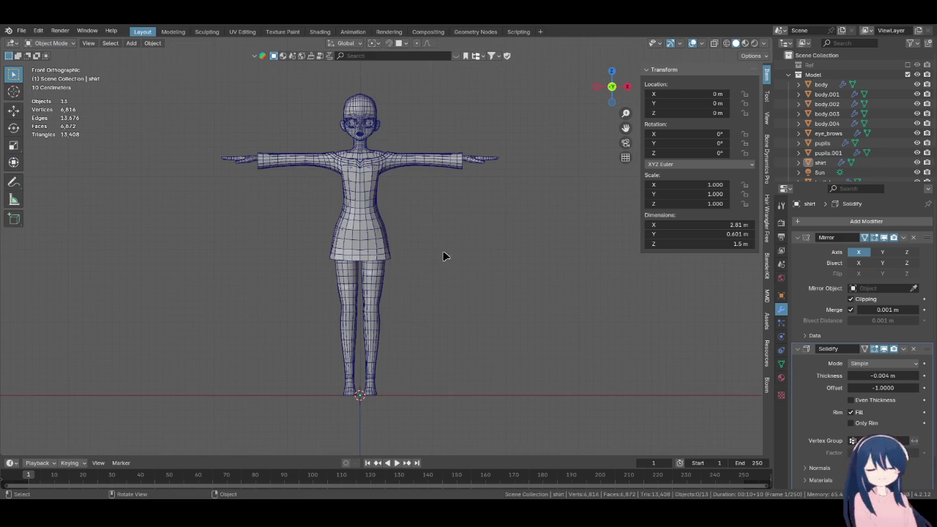
Zoom in on the neck and shoulder seams and check them in wireframe shading
scroll(431, 242, "up", 3)
middle_click_drag(420, 215, 423, 278, "shift")
scroll(423, 272, "up", 3)
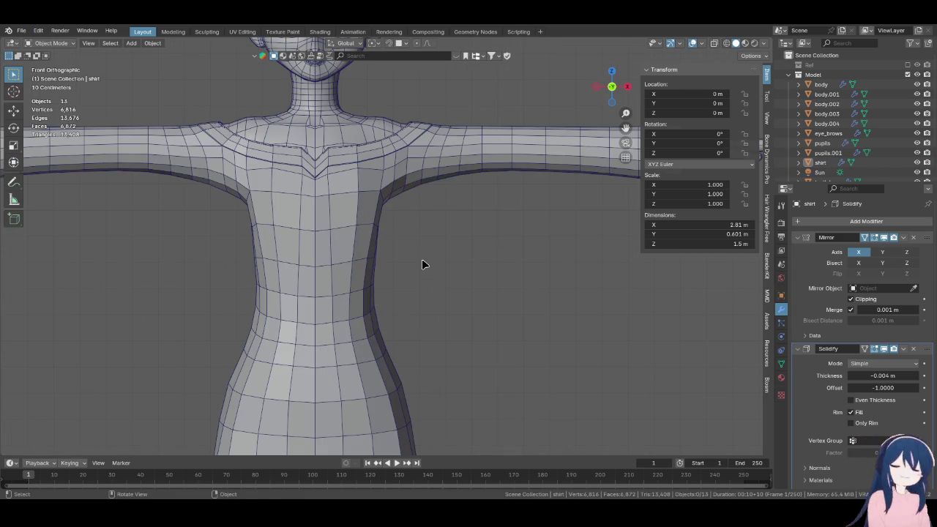
middle_click_drag(418, 239, 403, 313, "shift")
scroll(403, 313, "up", 5)
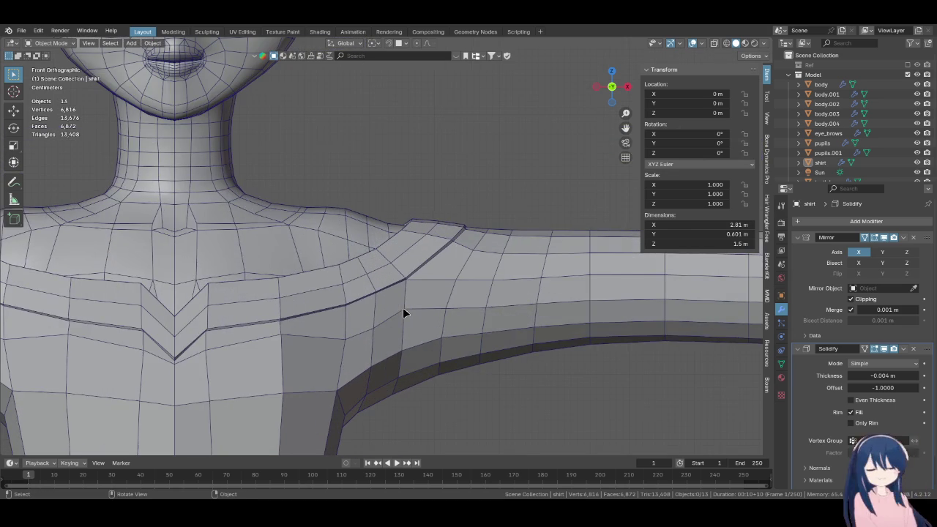
scroll(402, 313, "down", 2)
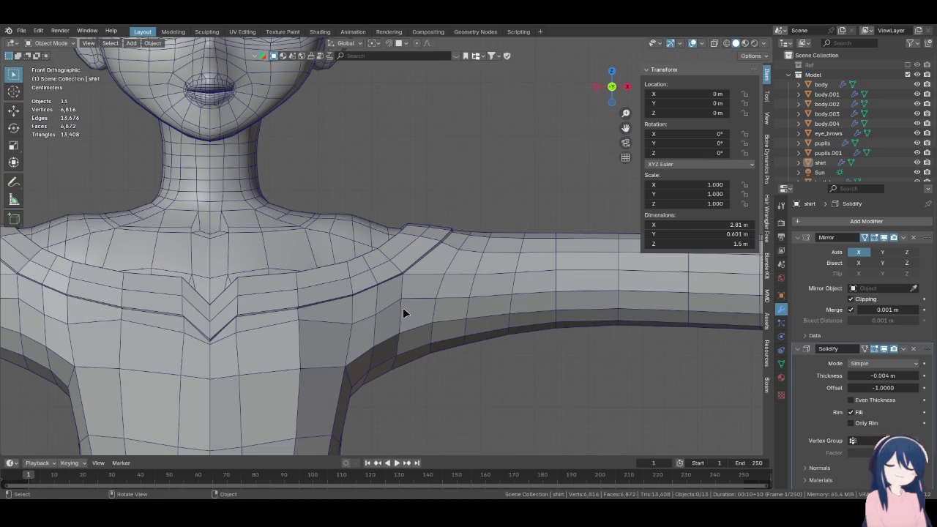
scroll(429, 299, "down", 1)
scroll(426, 296, "down", 1)
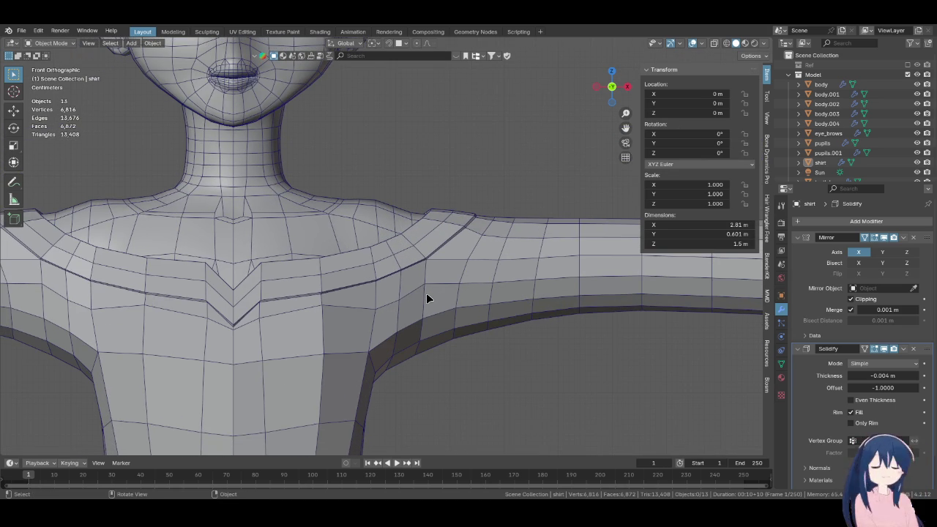
scroll(426, 297, "down", 2)
scroll(439, 307, "down", 2)
scroll(448, 300, "up", 2)
scroll(410, 300, "up", 2)
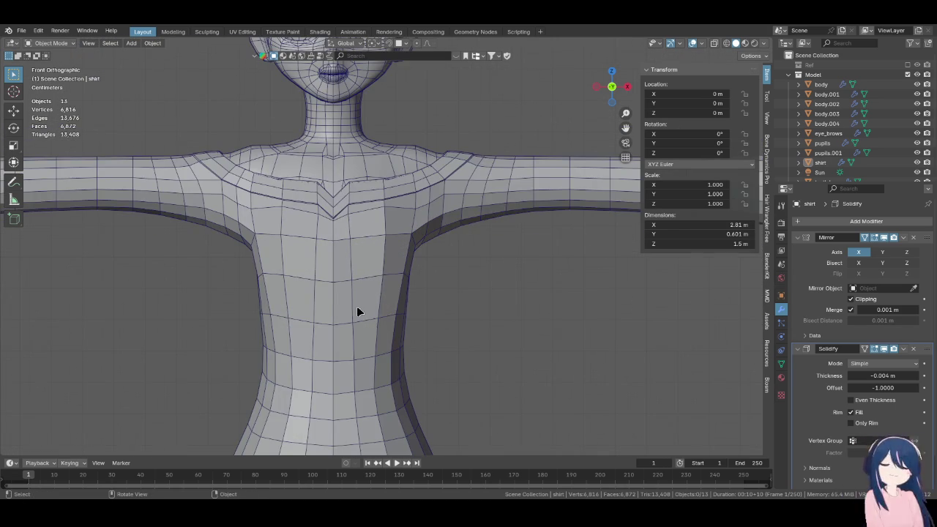
key("z")
left_click(377, 315)
key("z")
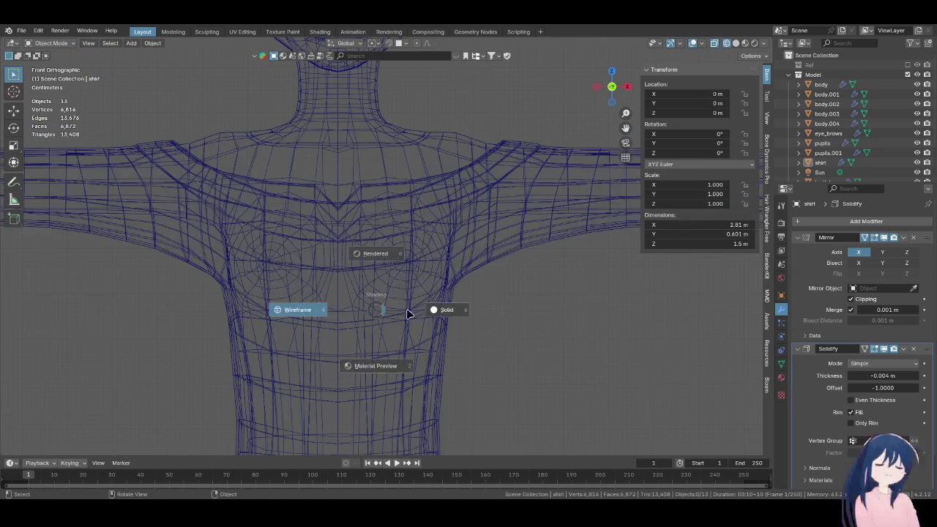
Turn the Ref collection back on, show the reference images, and hide Empty.003
left_click(432, 313)
left_click(908, 65)
key("z")
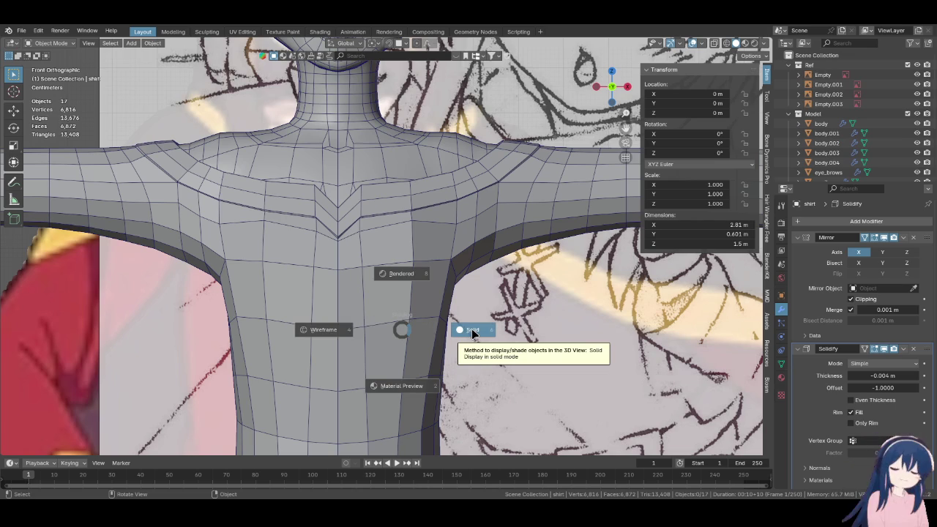
left_click(346, 331)
key("z")
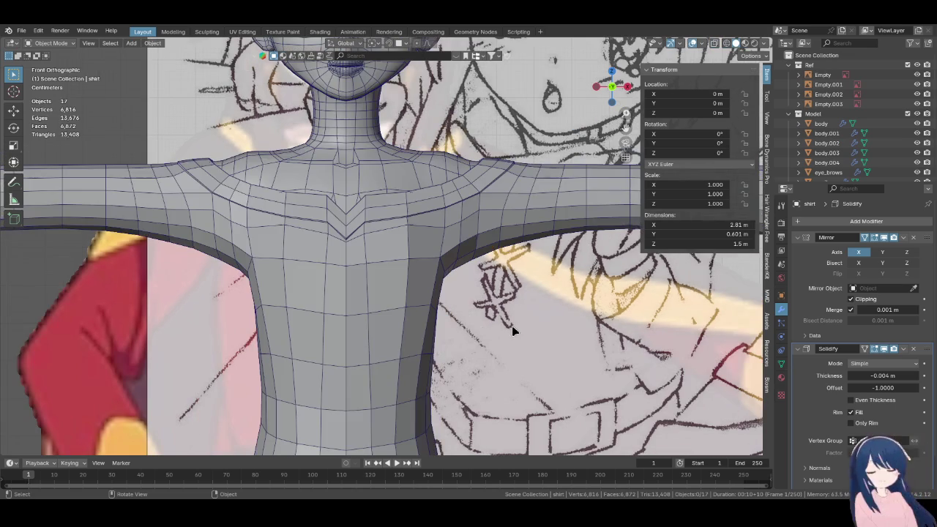
scroll(617, 320, "down", 5)
left_click(617, 320)
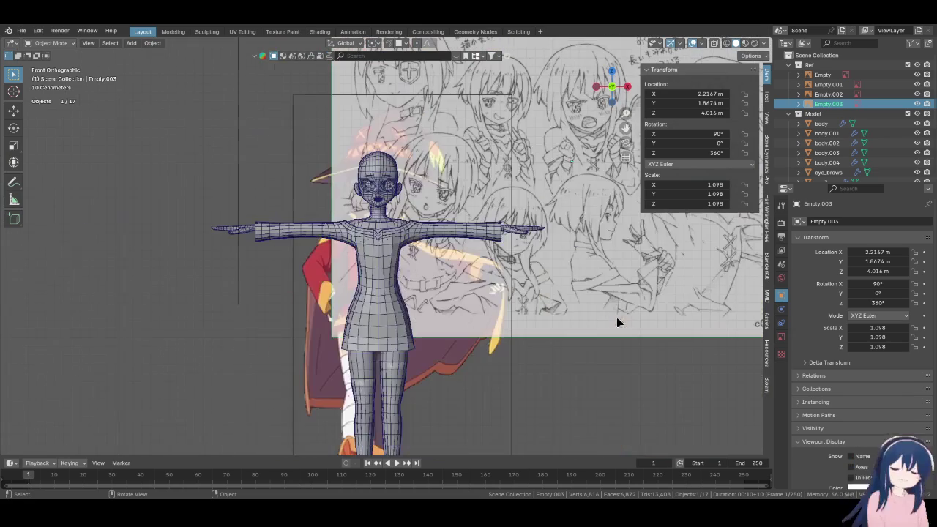
key("h")
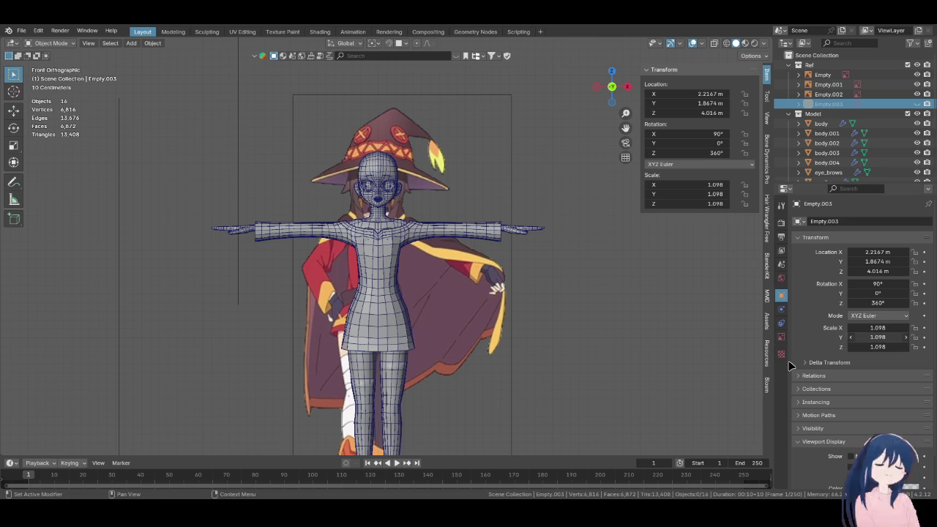
Nudge one shoulder vertex of the shirt in Edit Mode to tidy the crease
scroll(374, 213, "up", 3)
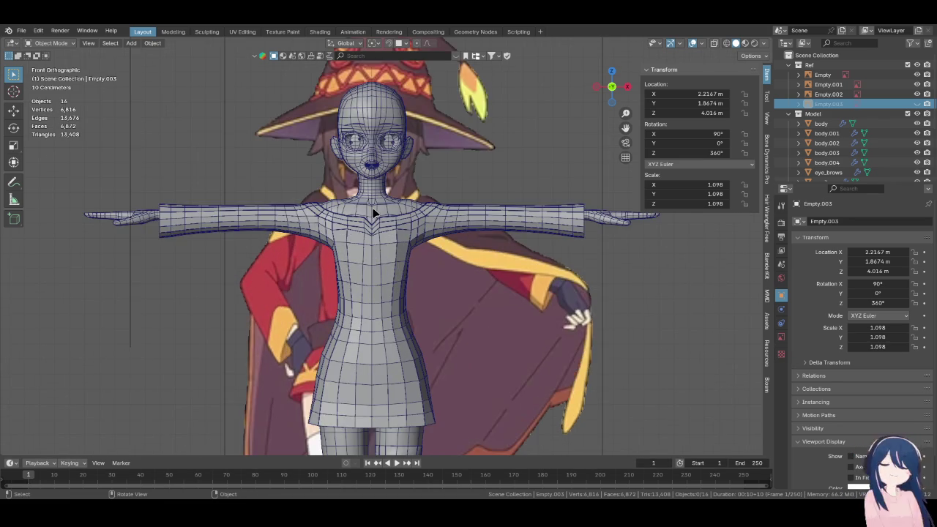
scroll(380, 212, "up", 2)
scroll(398, 229, "up", 1)
scroll(398, 228, "up", 1)
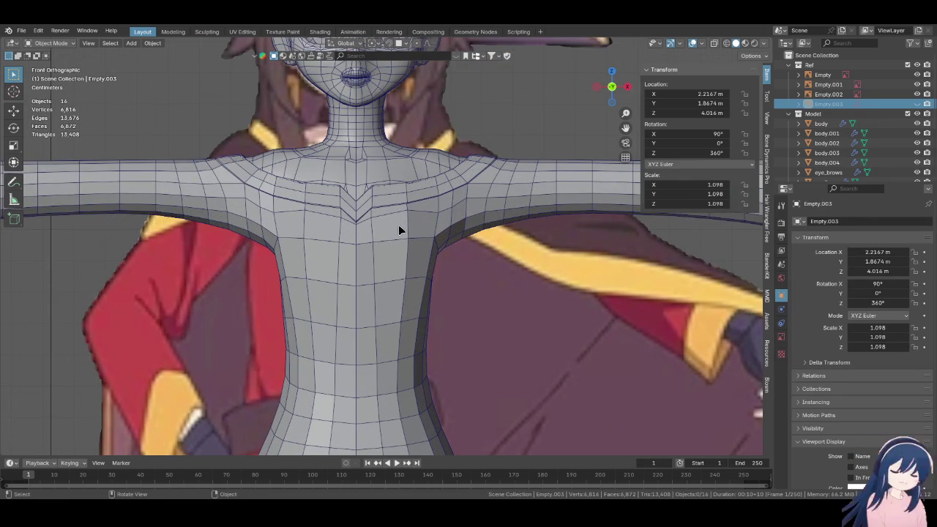
left_click(398, 227)
key("Tab")
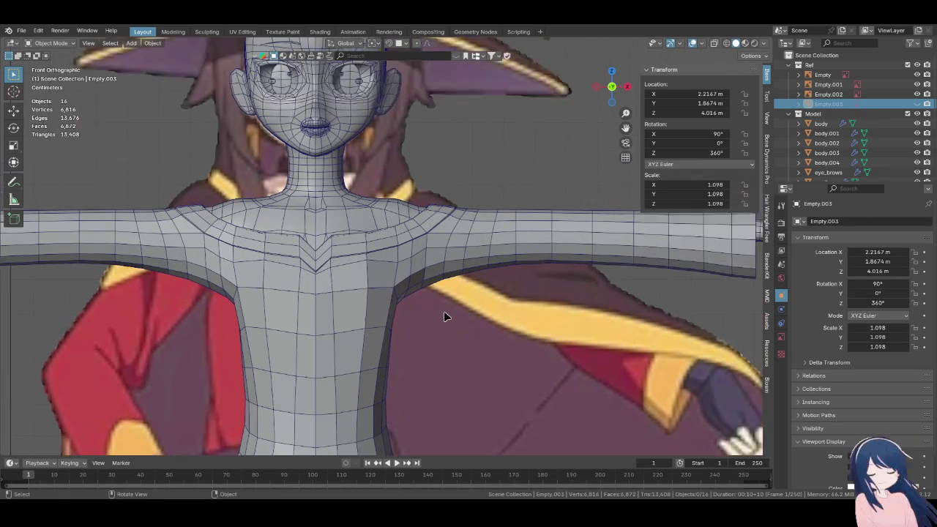
scroll(419, 307, "up", 2)
scroll(435, 316, "up", 2)
left_click(436, 317)
key("g")
left_click(438, 308)
scroll(447, 308, "down", 2)
scroll(449, 308, "down", 2)
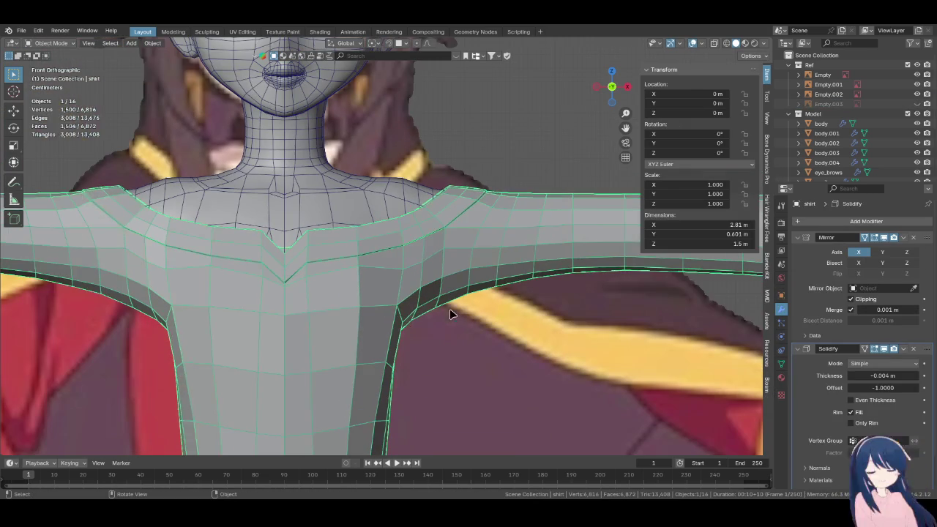
Leave Edit Mode, reselect the shirt and select its shoulder crease edge loop
key("Tab")
left_click(462, 348)
scroll(404, 308, "down", 2)
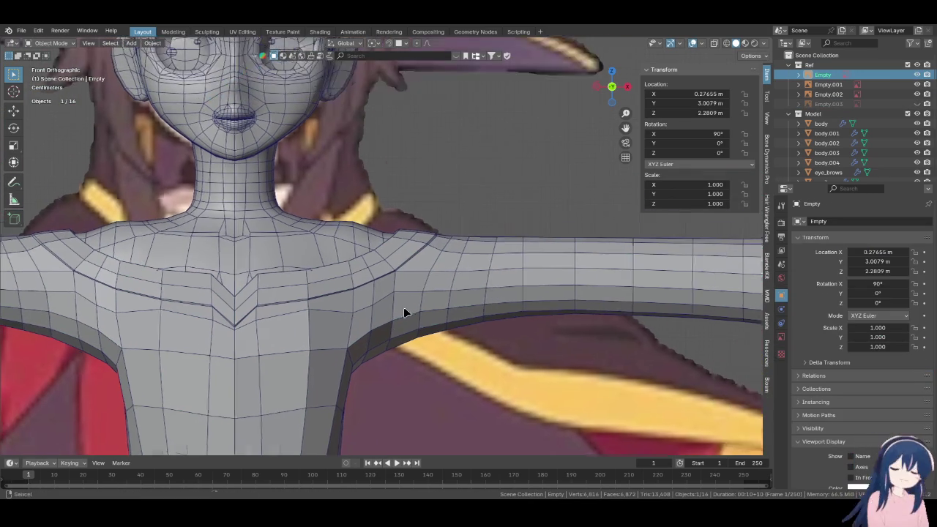
scroll(462, 279, "up", 4)
left_click(473, 260)
key("Tab")
left_click(483, 233, "alt")
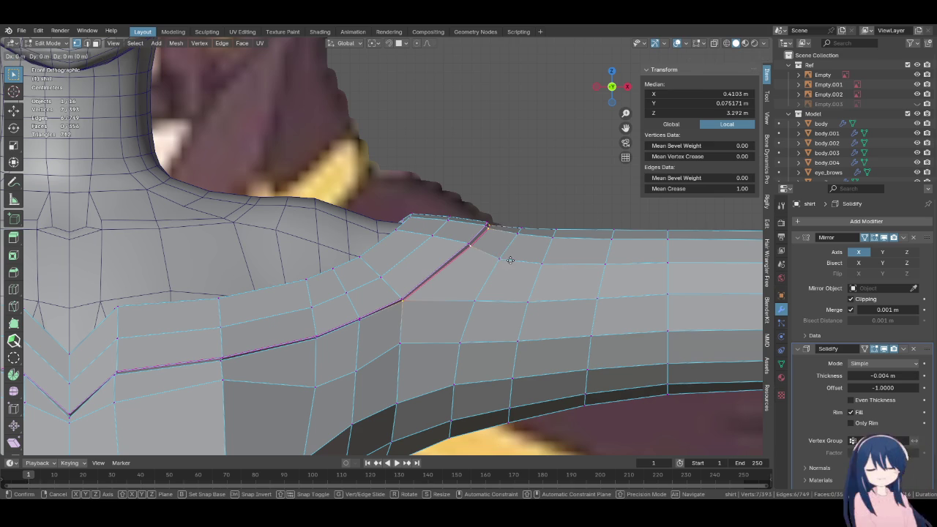
Move the shoulder crease loop about 0.001 m along X and return to Object Mode
key("g")
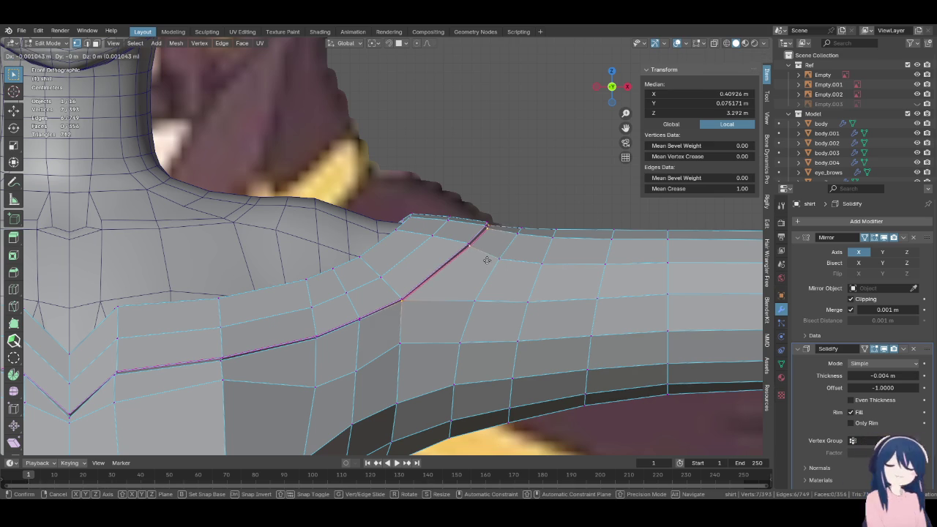
key("Escape")
mouse_move(569, 268)
middle_mouse_down()
mouse_move(361, 252)
mouse_move(529, 266)
middle_mouse_up()
key("g")
left_click(584, 268)
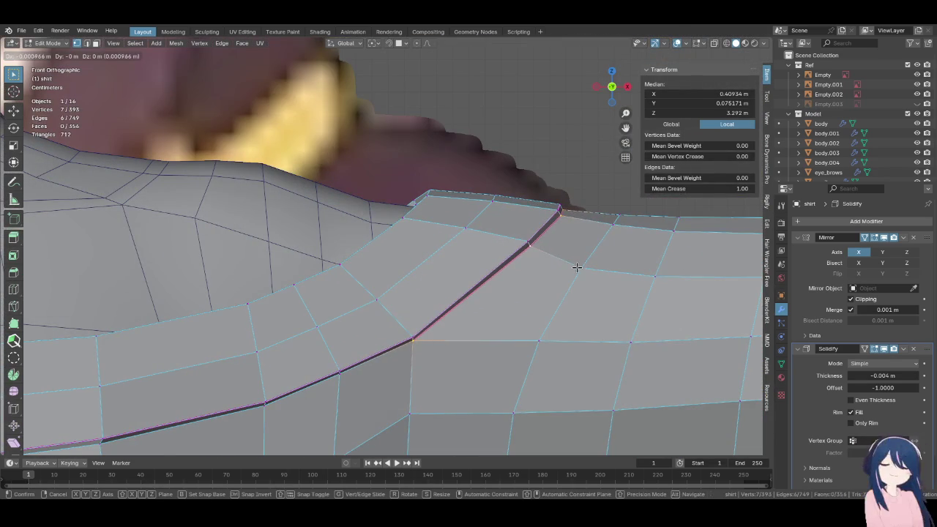
key("Tab")
scroll(577, 267, "down", 6)
scroll(470, 385, "down", 1)
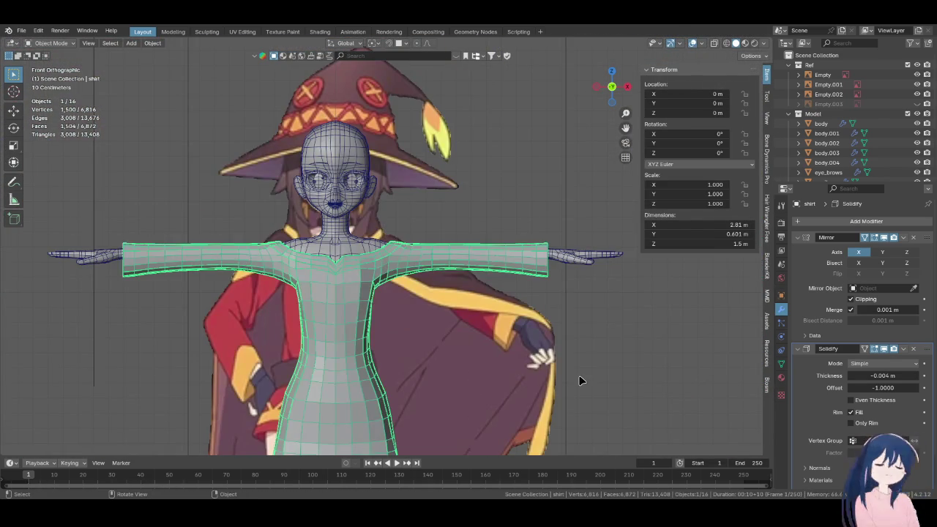
left_click(579, 376)
scroll(579, 376, "up", 3)
middle_click_drag(453, 356, 469, 330, "shift")
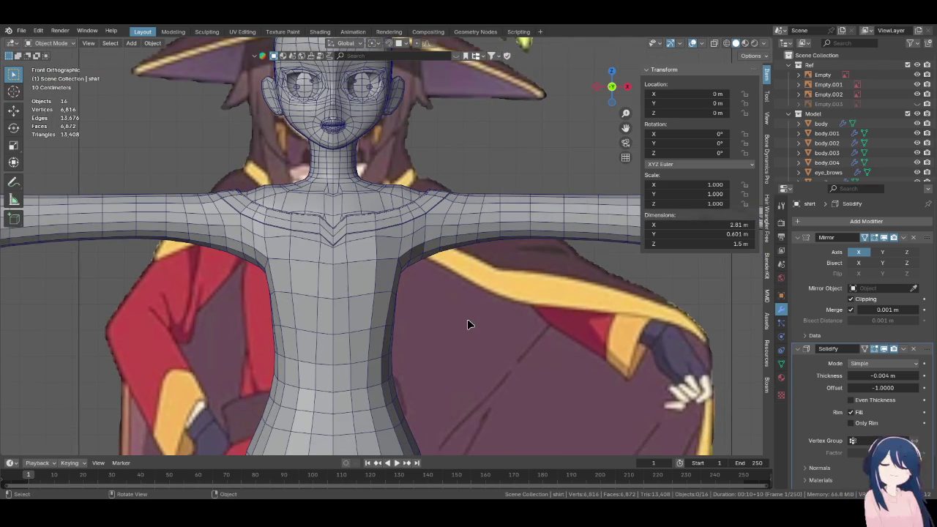
scroll(461, 311, "up", 1)
scroll(451, 295, "down", 1)
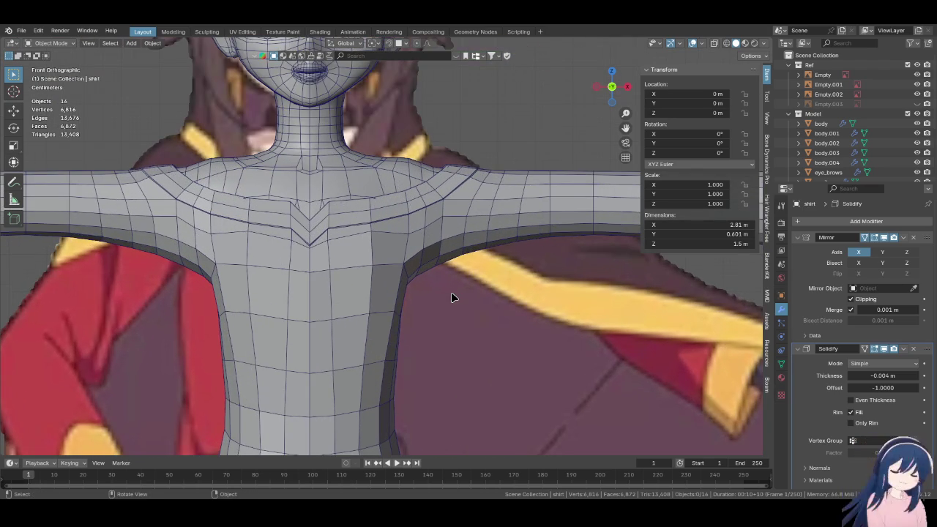
scroll(444, 377, "down", 2)
scroll(442, 246, "up", 3)
key("KP_3")
key("KP_1")
key("KP_3")
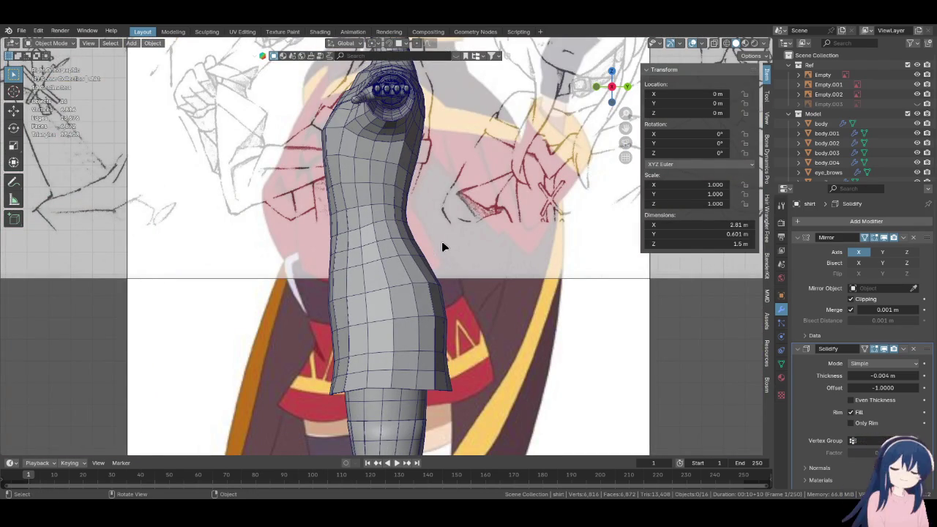
key("KP_1")
scroll(443, 247, "down", 3)
scroll(439, 220, "up", 3)
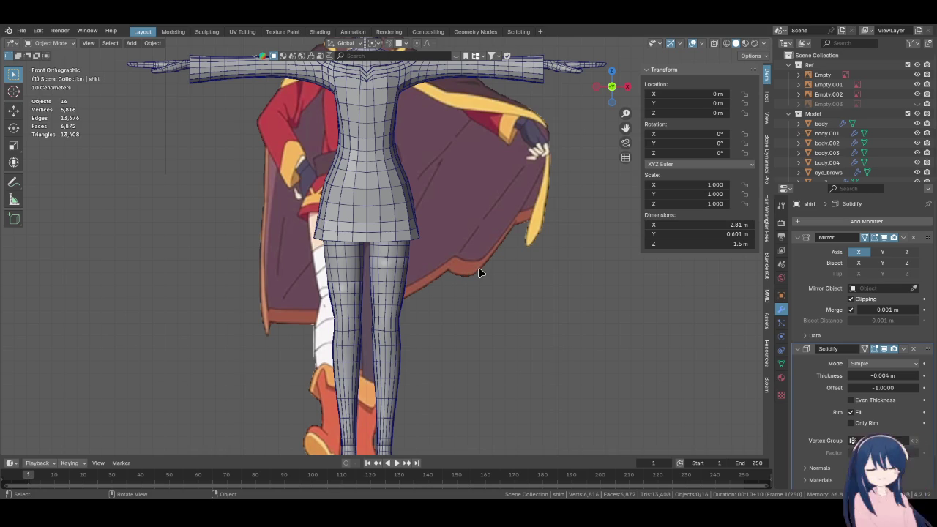
middle_click_drag(476, 265, 477, 275, "shift")
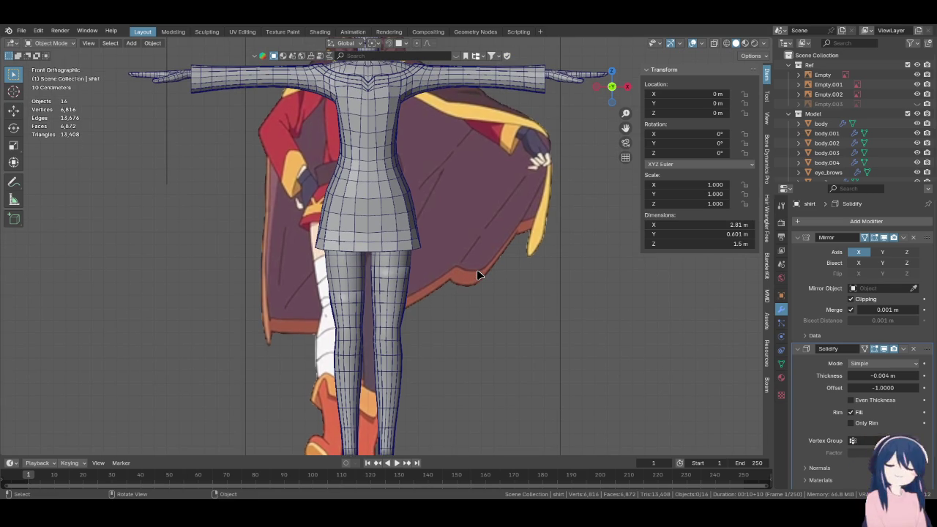
middle_click_drag(476, 269, 407, 280)
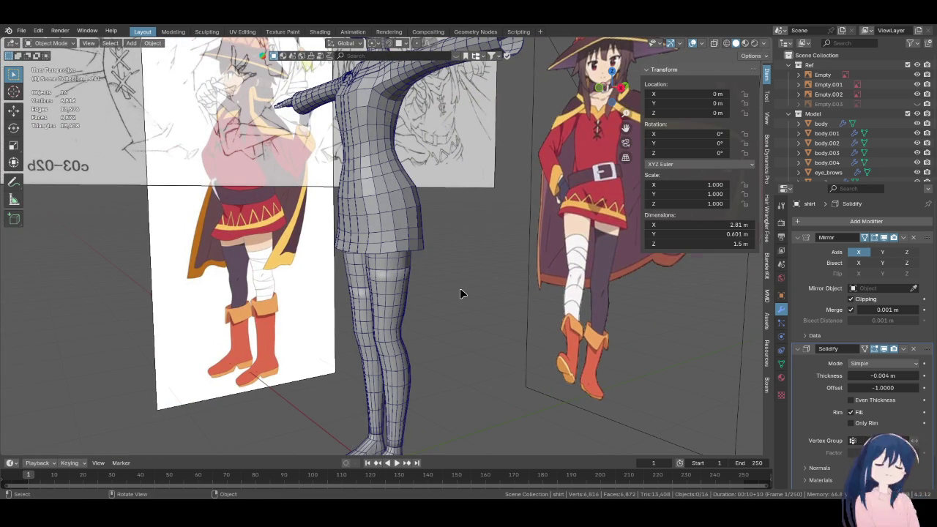
key("KP_1")
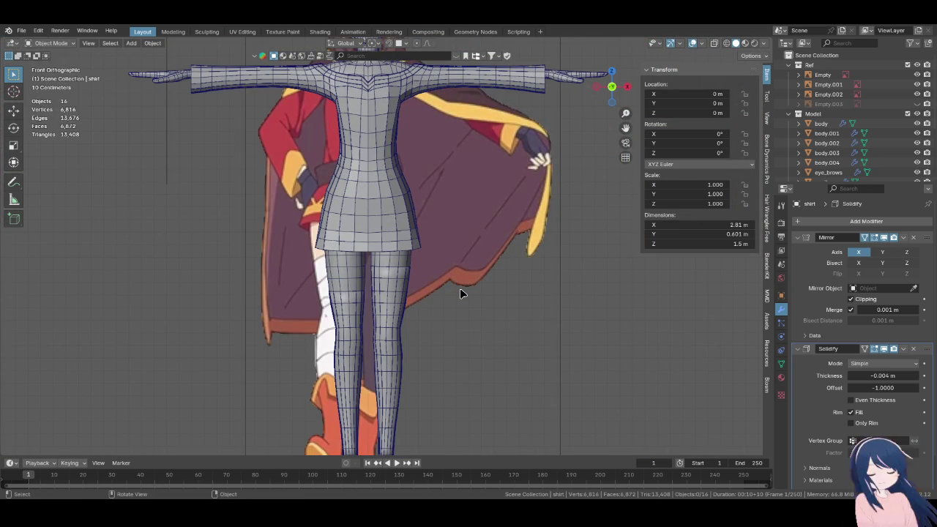
middle_click_drag(474, 167, 477, 295, "shift")
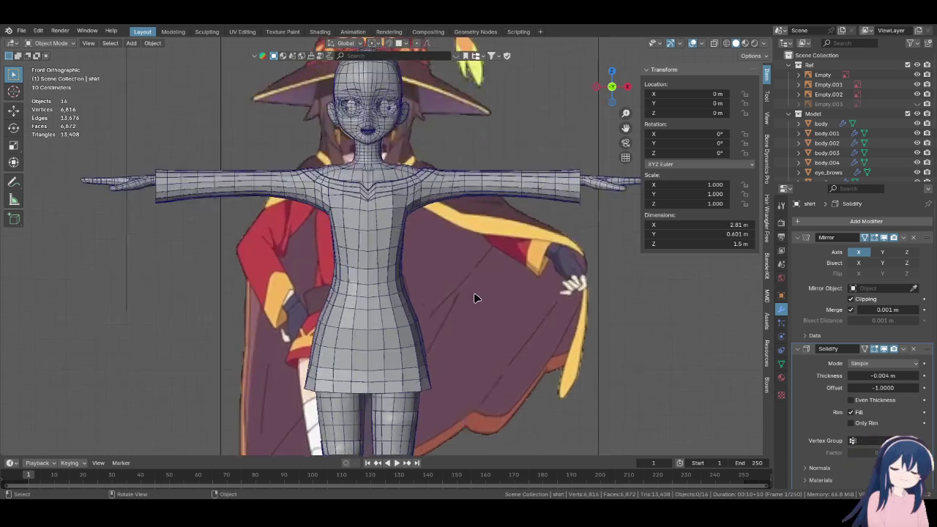
scroll(477, 295, "up", 4)
key("z")
left_click(419, 294)
scroll(425, 288, "up", 3)
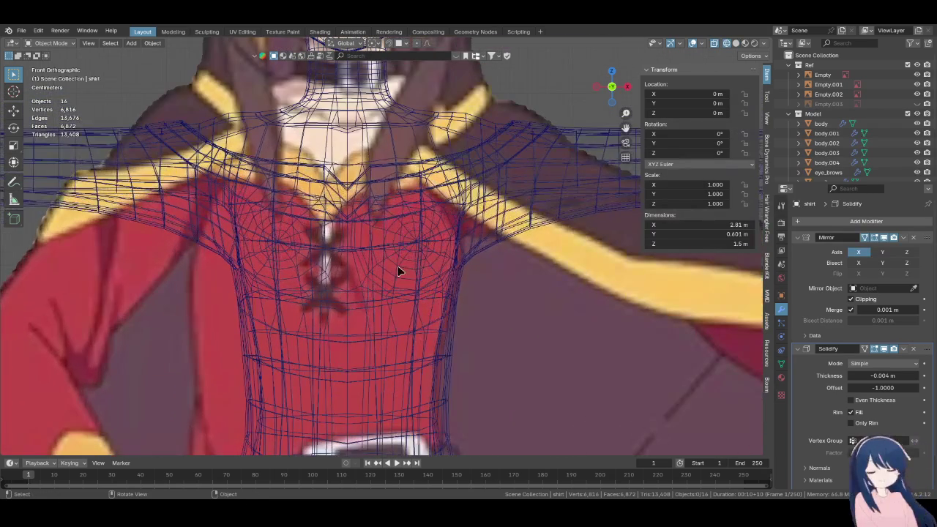
middle_click_drag(399, 269, 439, 288, "shift")
scroll(442, 289, "up", 2)
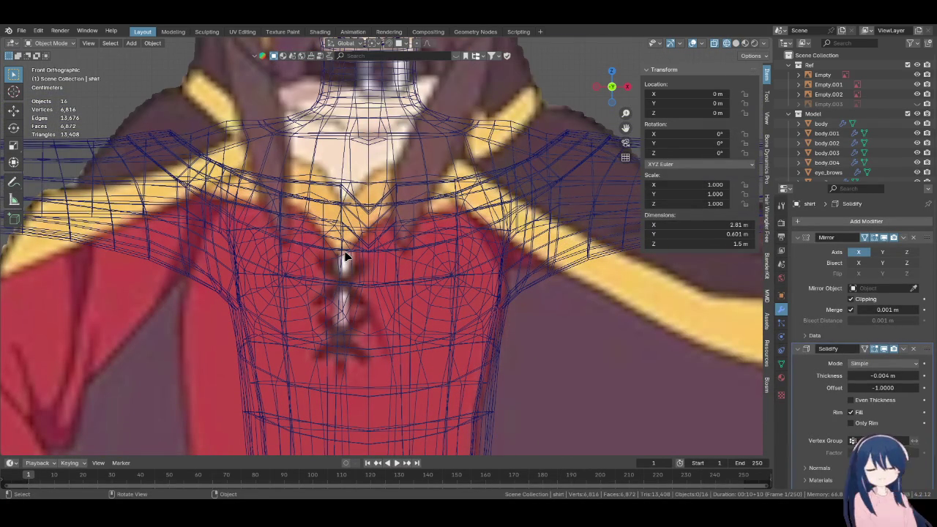
key("z")
left_click(410, 252)
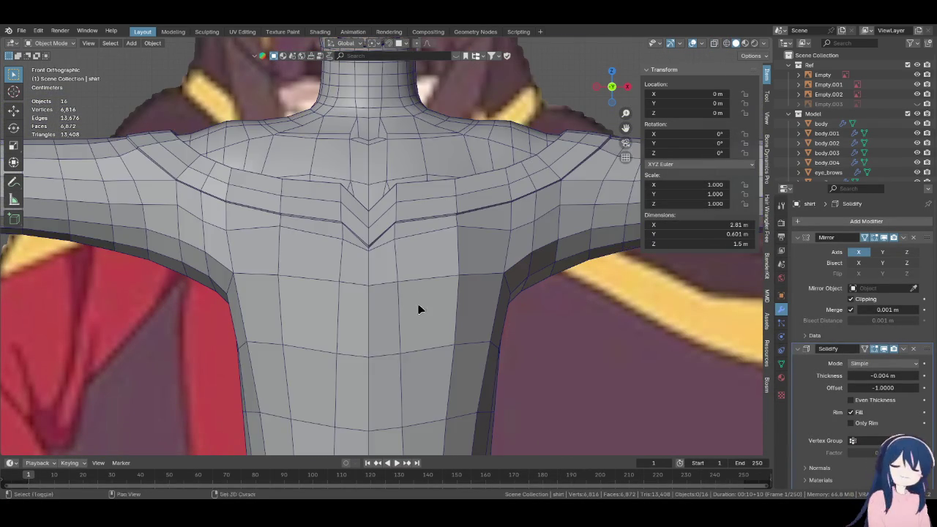
scroll(418, 309, "up", 3)
middle_click_drag(410, 230, 401, 275, "shift")
scroll(401, 275, "up", 2)
key("i")
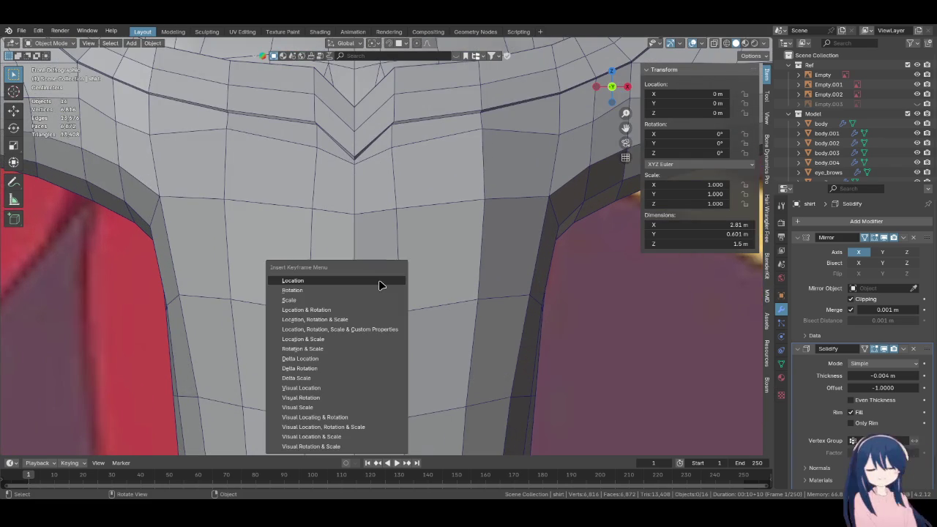
key("Escape")
Knife-cut a line down the centre of the chest from the collar V-notch
key("i")
key("Escape")
key("Tab")
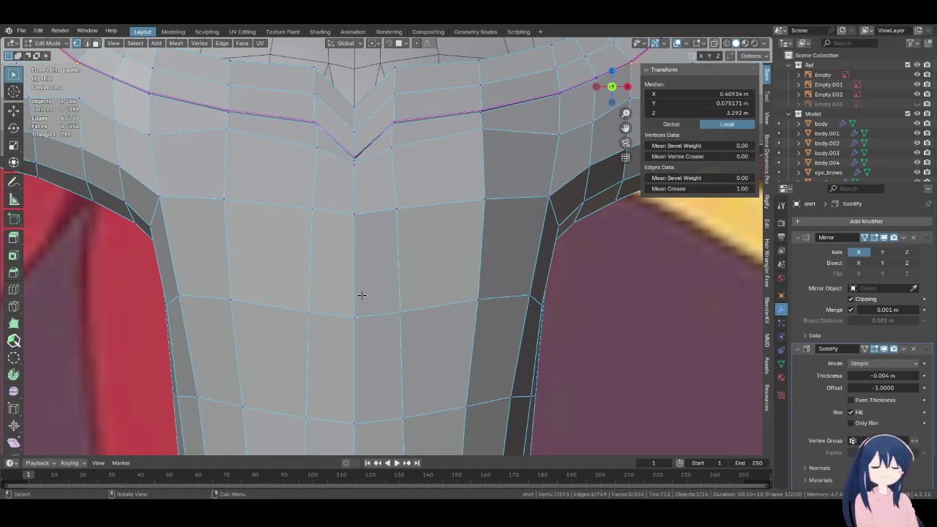
key("k")
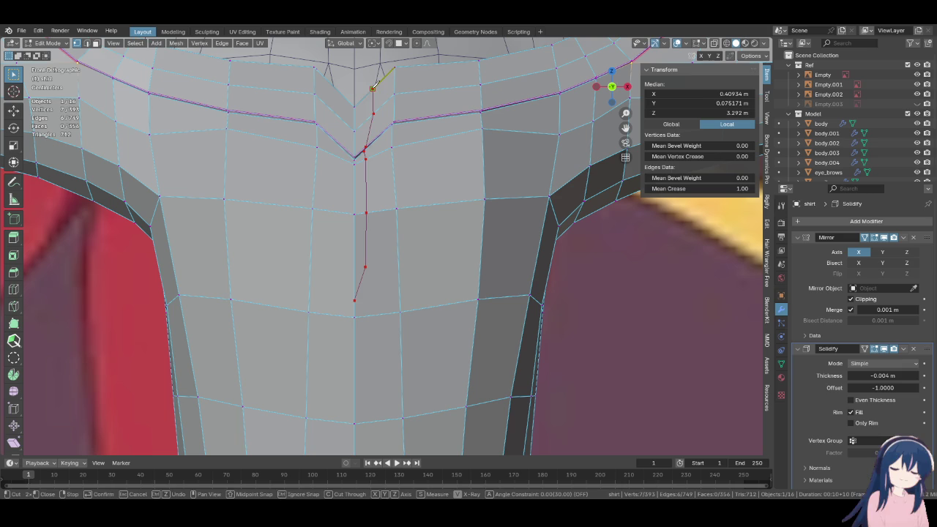
key("Return")
scroll(399, 219, "up", 2)
scroll(403, 231, "up", 2)
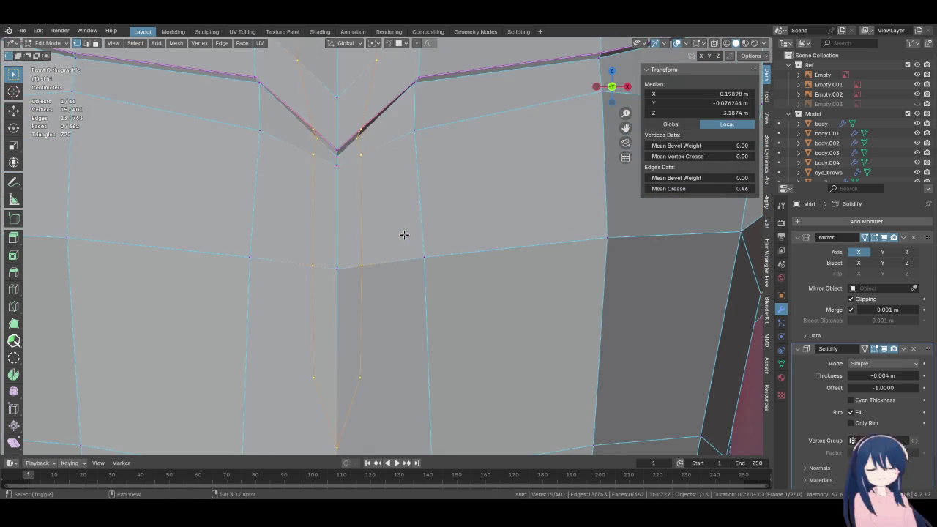
scroll(417, 257, "up", 2)
Vertex-slide the cut's vertices and nudge one about 0.000839 m along X to open the slit
left_click(382, 152)
key("shift+v")
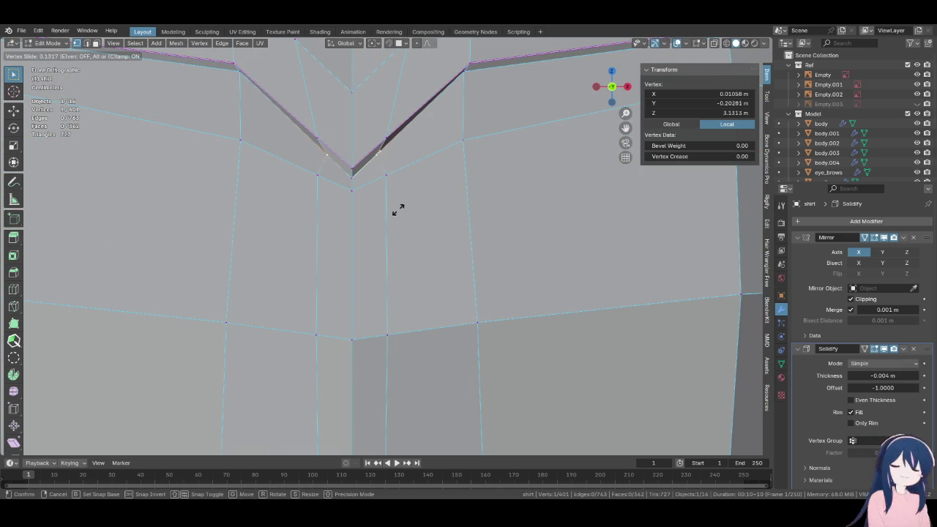
left_click(385, 182)
key("shift+v")
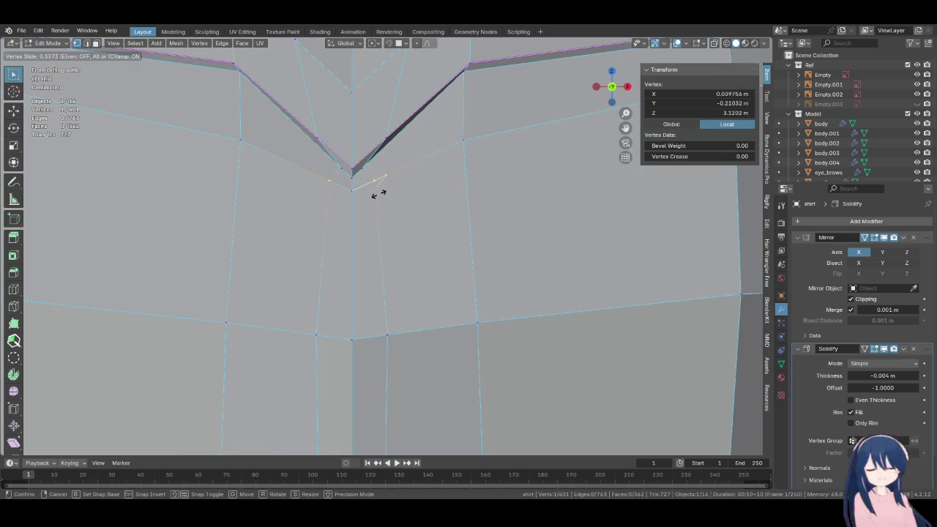
left_click(371, 201)
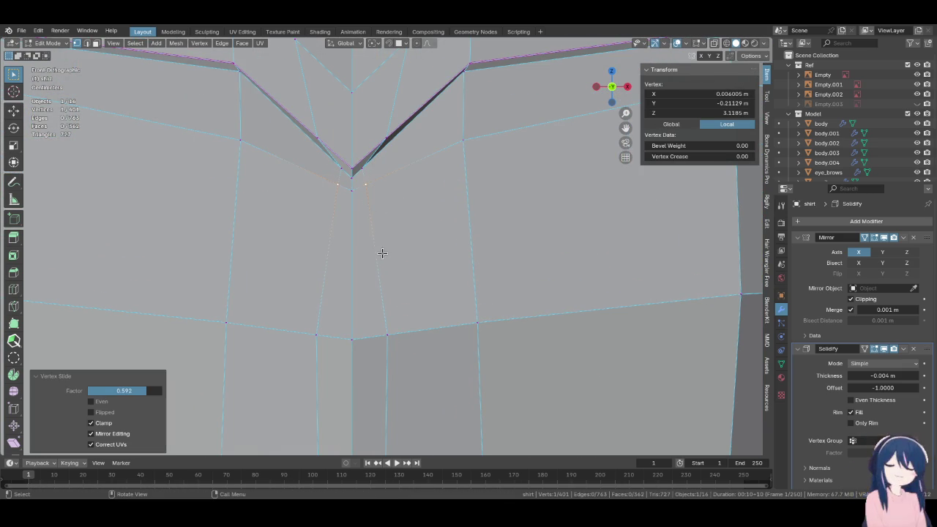
middle_click_drag(398, 336, 435, 217, "shift")
key("shift+v")
left_click(414, 249)
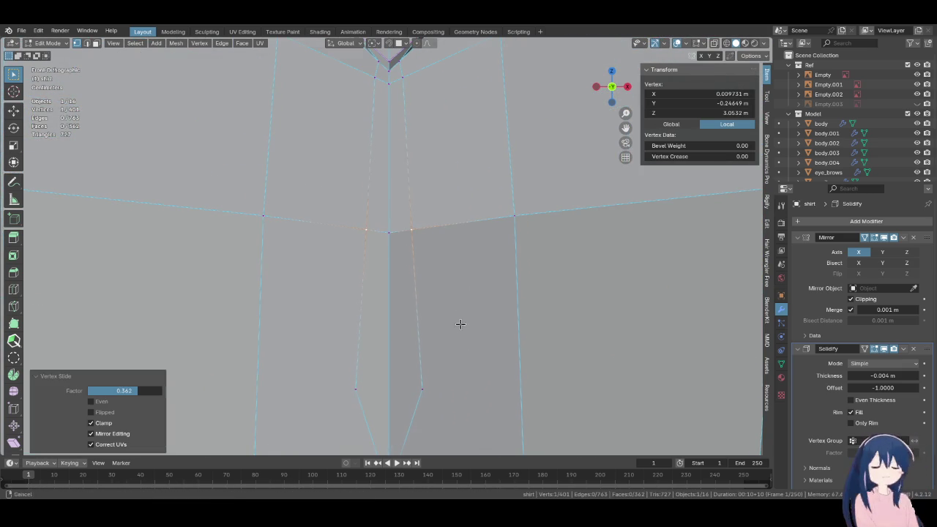
middle_click_drag(459, 325, 429, 283, "shift")
key("g")
left_click(422, 285)
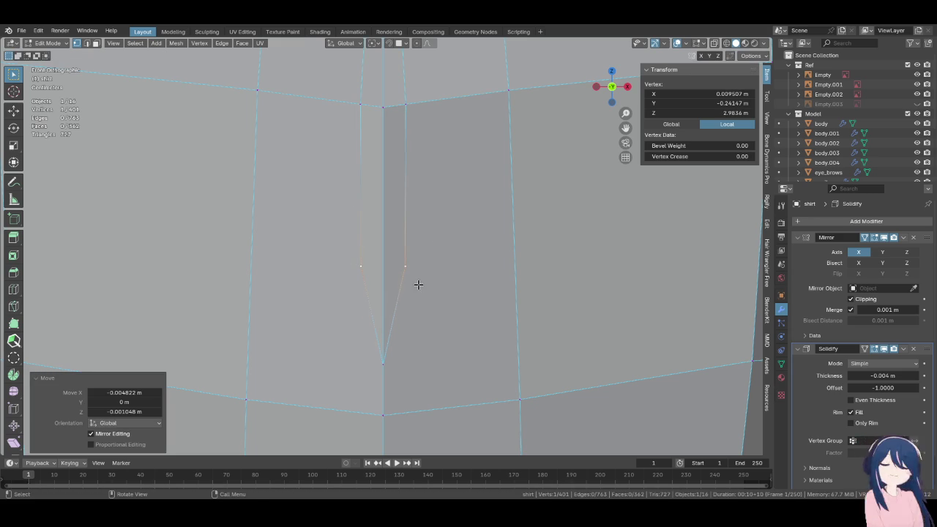
scroll(432, 284, "down", 3, "ctrl")
scroll(243, 289, "down", 3)
From the side view, move a shoulder vertex along Y to tighten the fit
key("KP_3")
scroll(365, 272, "up", 3)
scroll(364, 273, "down", 3)
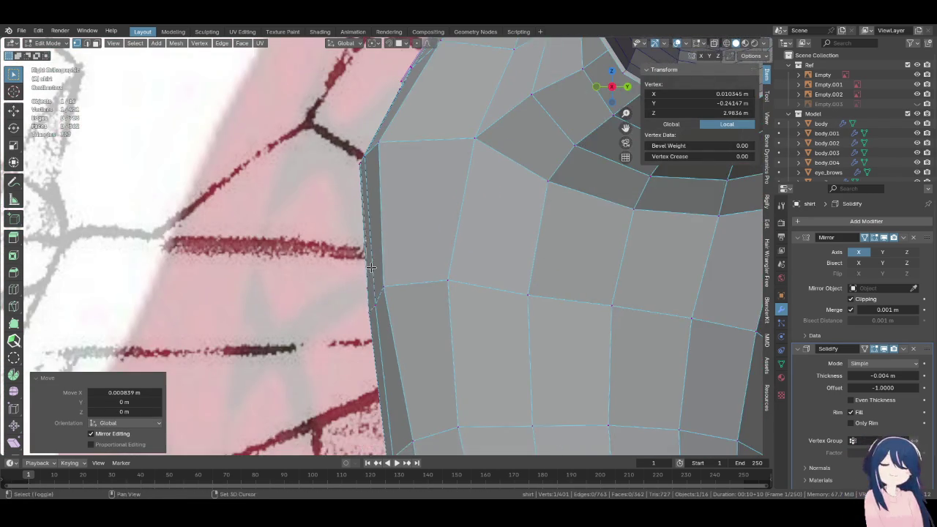
middle_click_drag(365, 272, 466, 215)
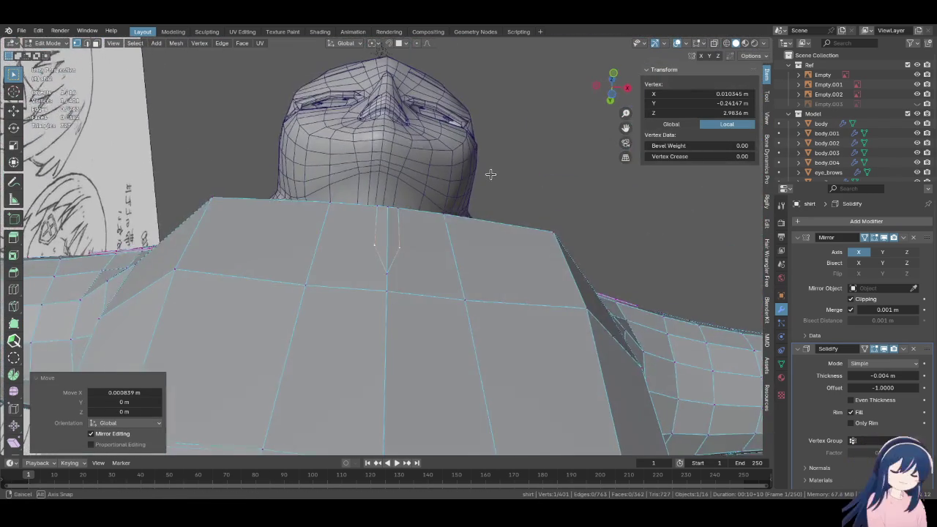
middle_click_drag(465, 215, 523, 208)
key("g")
key("y")
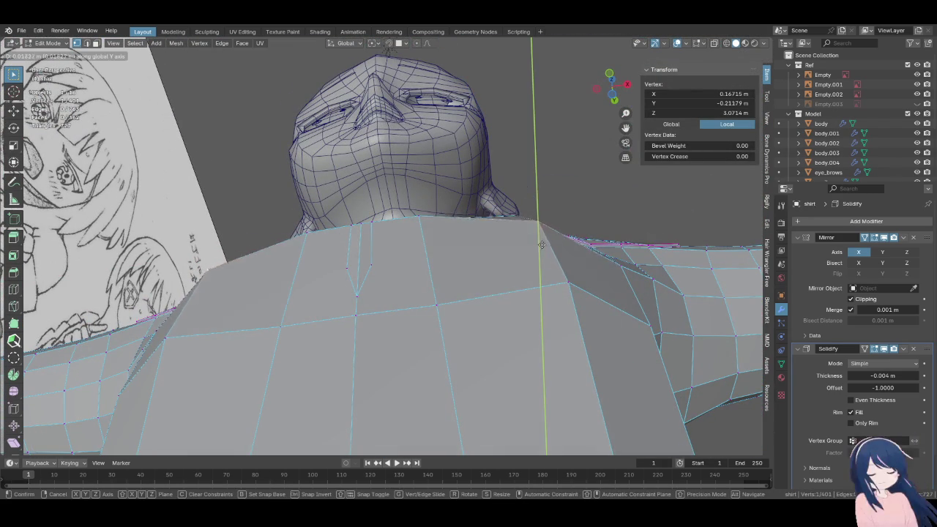
left_click(546, 246)
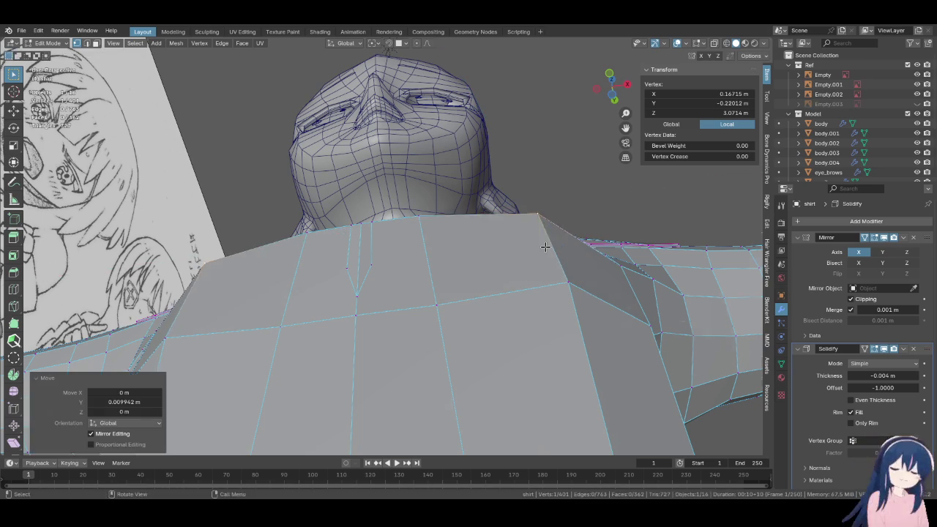
Refine the shoulder vertex depth with two further Y-axis moves
scroll(578, 293, "up", 4)
middle_click_drag(578, 293, 607, 335)
key("g")
key("y")
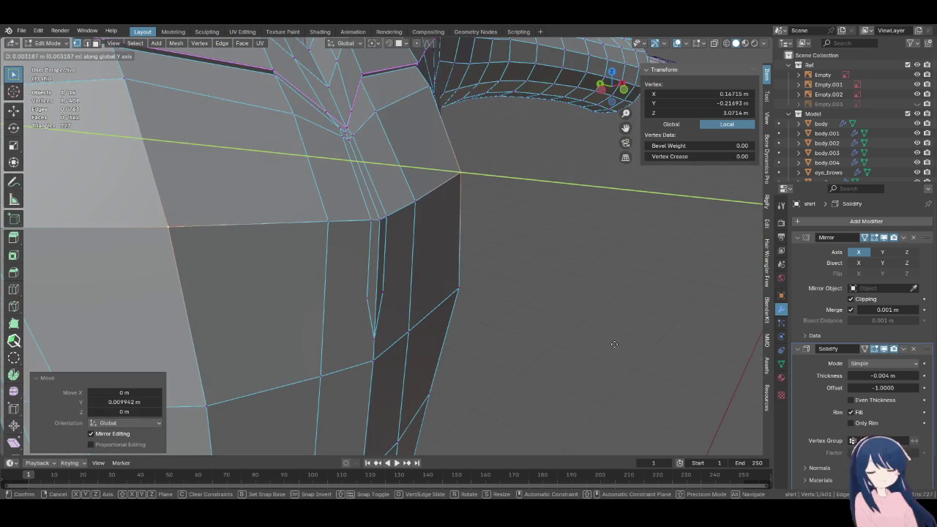
left_click(439, 211)
mouse_move(439, 212)
middle_mouse_down()
mouse_move(340, 264)
mouse_move(334, 145)
middle_mouse_up()
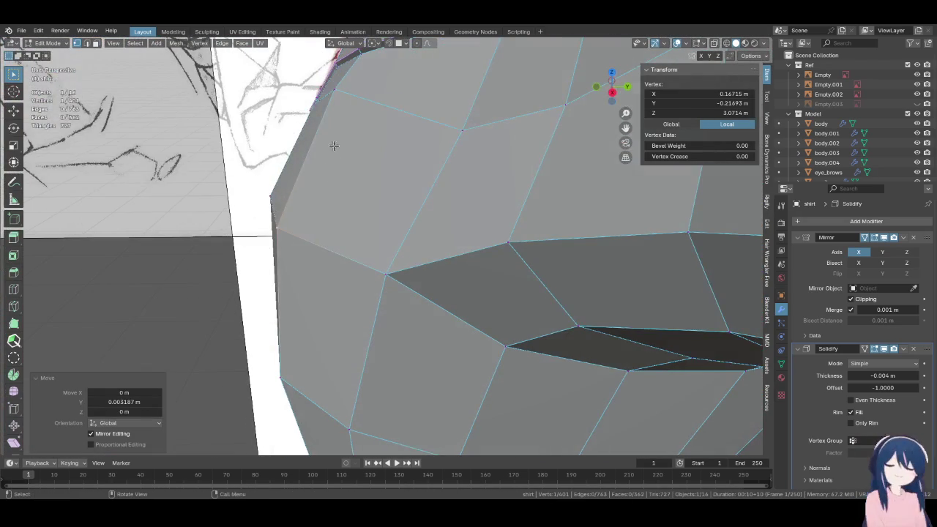
key("g")
mouse_move(324, 119)
middle_mouse_down()
mouse_move(309, 168)
mouse_move(332, 323)
middle_mouse_up()
key("y")
left_click(320, 170)
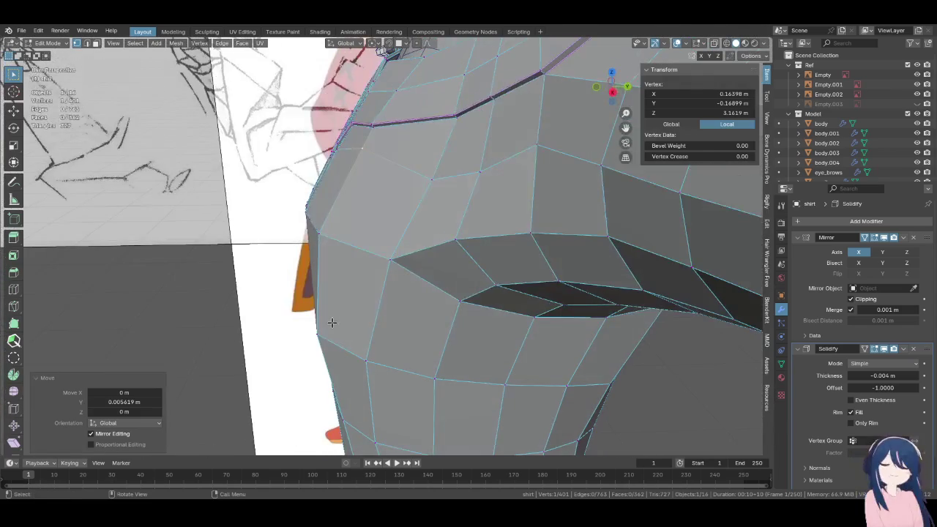
Pull the shirt's side vertices in along the Y axis
key("g")
mouse_move(331, 322)
middle_mouse_down()
mouse_move(390, 290)
mouse_move(389, 236)
middle_mouse_up()
key("y")
left_click(393, 290)
key("y")
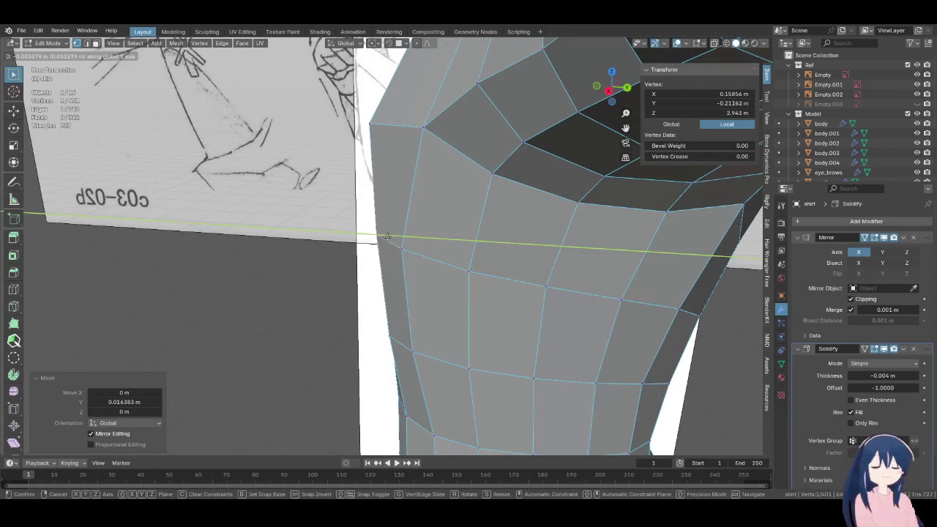
left_click(408, 247)
mouse_move(408, 246)
middle_mouse_down()
mouse_move(418, 259)
mouse_move(485, 259)
mouse_move(513, 308)
mouse_move(409, 283)
mouse_move(406, 301)
mouse_move(468, 293)
mouse_move(526, 301)
middle_mouse_up()
Shift two side vertices along X, then adjust one along Y
key("g")
key("x")
left_click(423, 261)
key("g")
key("x")
left_click(513, 309)
key("g")
key("y")
left_click(431, 278)
Slide another side vertex along its edge and move it along X
left_click(406, 301)
left_click(417, 301)
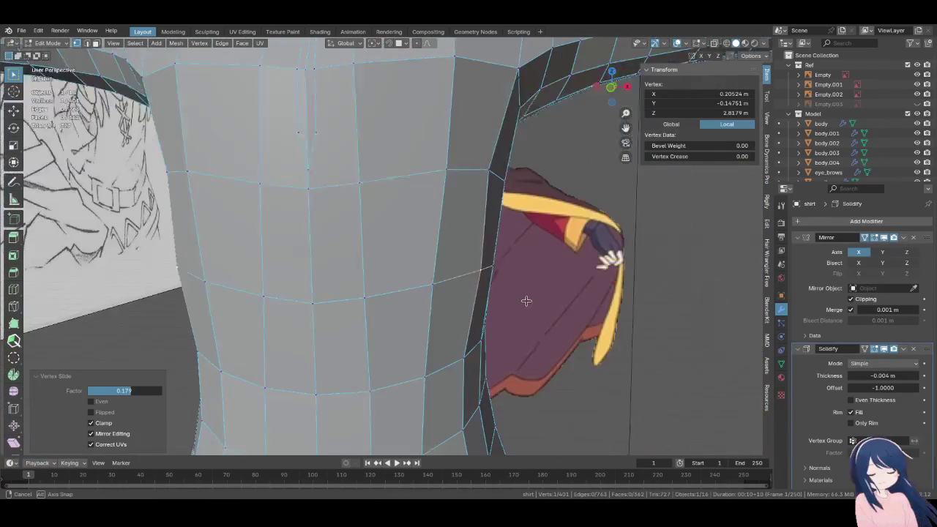
key("g")
key("x")
left_click(505, 299)
In front view, move a chest vertex beside the slit about 0.008 m along X
key("KP_1")
left_click(481, 188)
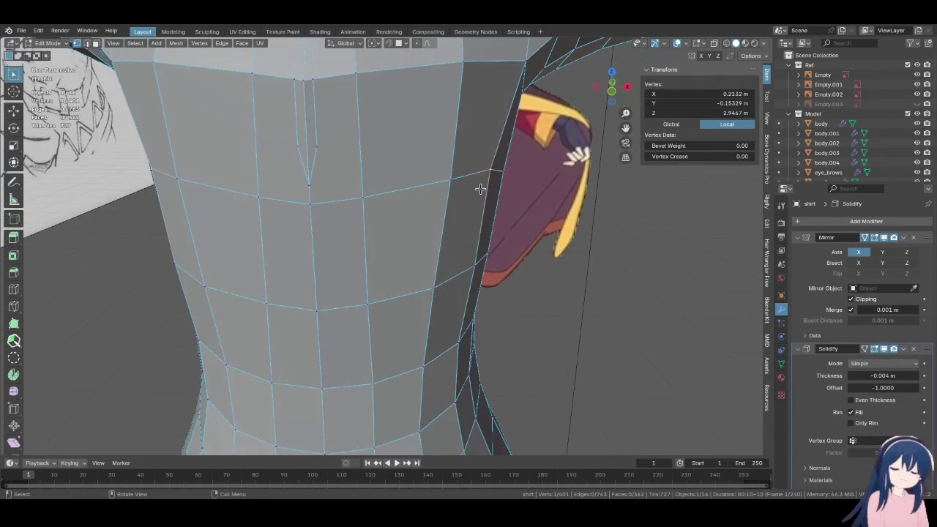
scroll(479, 189, "up", 2)
key("g")
key("x")
left_click(527, 192)
mouse_move(527, 193)
middle_mouse_down("shift")
mouse_move(578, 285)
mouse_move(410, 330)
mouse_move(439, 293)
middle_mouse_up("shift")
scroll(386, 333, "up", 2)
key("k")
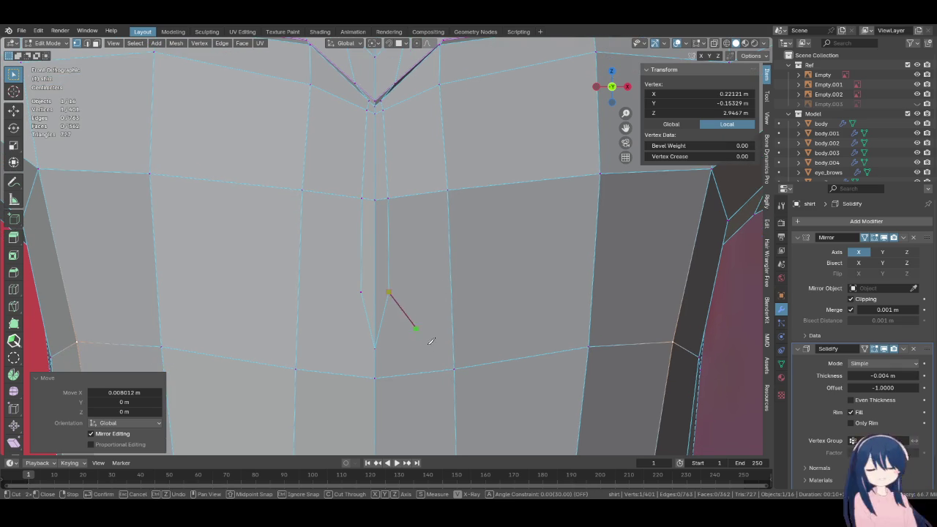
Knife-cut down the chest centre and delete the narrow strip of faces along it
left_click(454, 366)
key("Return")
middle_click_drag(383, 222, 407, 258, "shift")
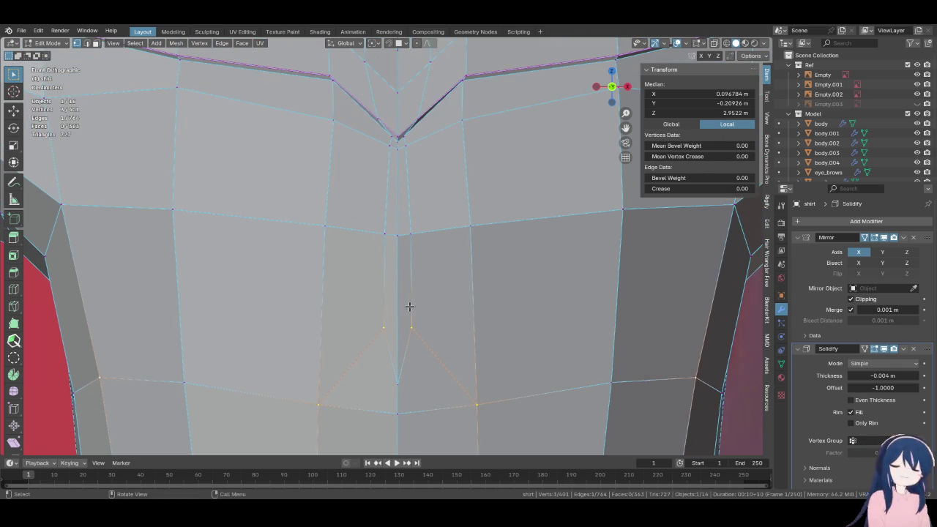
left_click(402, 365)
left_click(404, 138, "ctrl+shift")
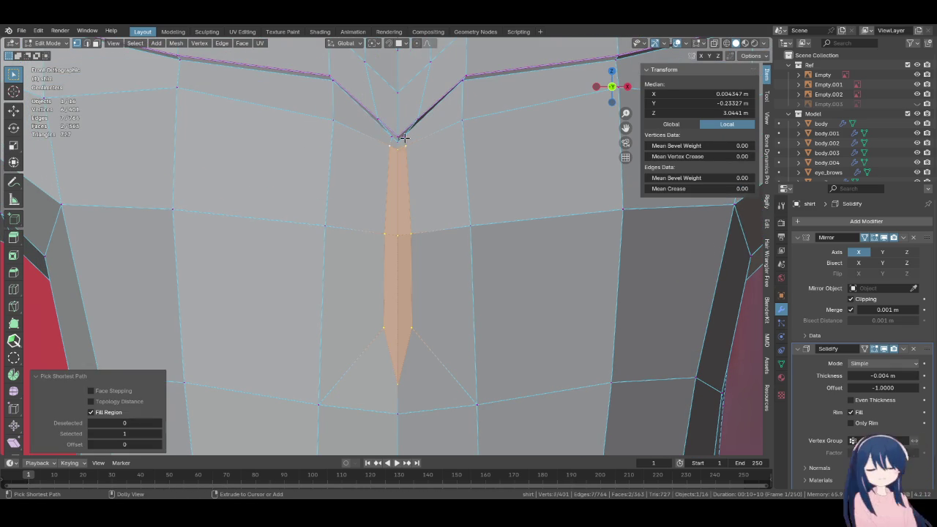
key("x")
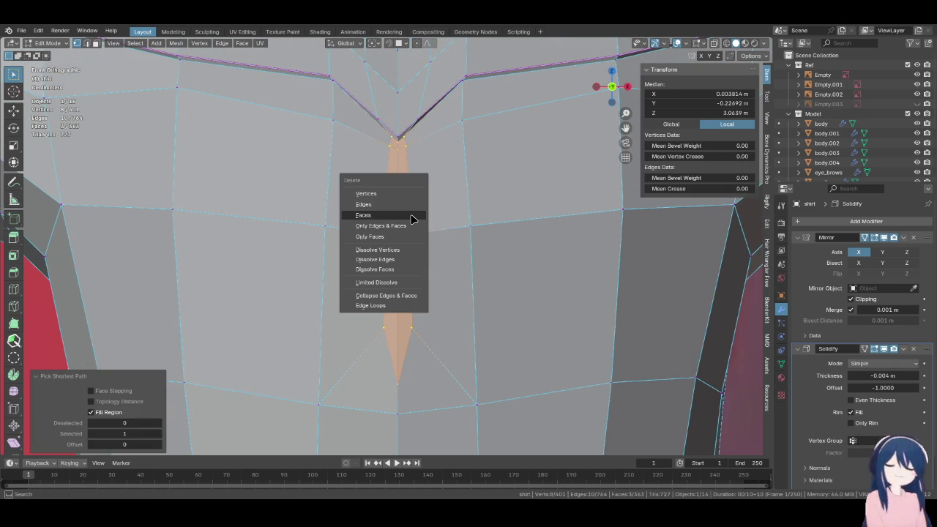
left_click(412, 220)
Inspect the opening, then from front view slide two neckline vertices up along their edges
mouse_move(410, 210)
middle_mouse_down()
mouse_move(410, 173)
mouse_move(435, 226)
mouse_move(468, 251)
mouse_move(345, 289)
mouse_move(385, 238)
mouse_move(449, 230)
mouse_move(477, 241)
mouse_move(493, 269)
mouse_move(341, 249)
mouse_move(288, 265)
mouse_move(513, 266)
mouse_move(376, 256)
mouse_move(378, 221)
mouse_move(366, 246)
mouse_move(528, 255)
mouse_move(466, 256)
middle_mouse_up()
scroll(435, 257, "down", 4)
scroll(435, 258, "down", 4)
key("KP_1")
scroll(464, 257, "up", 3)
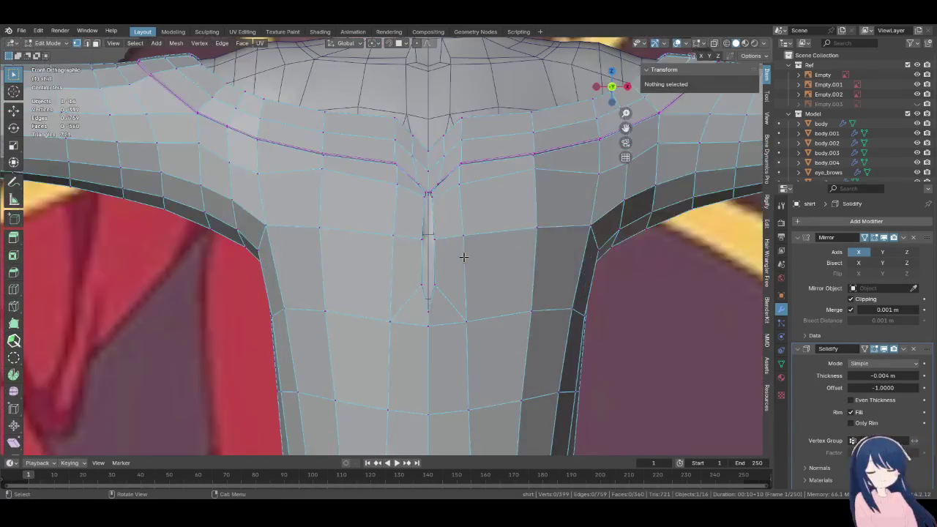
scroll(464, 257, "up", 2)
scroll(424, 238, "up", 2)
left_click(443, 265)
key("shift+v")
left_click(445, 216)
left_click(498, 245)
key("shift+v")
left_click(498, 196)
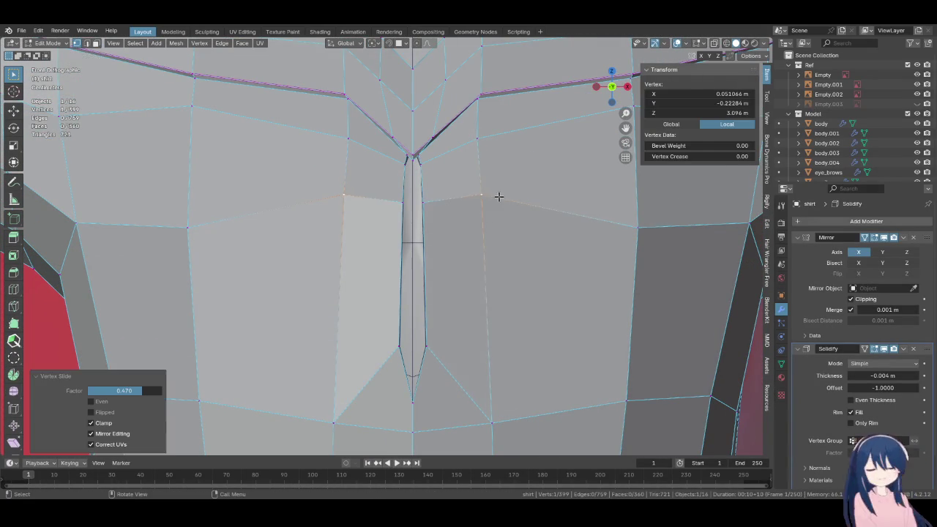
Slide the outer chest and neck vertices toward the armholes, the last by factor 0.064
scroll(498, 196, "down", 2)
left_click(556, 227)
key("shift+v")
left_click(570, 228)
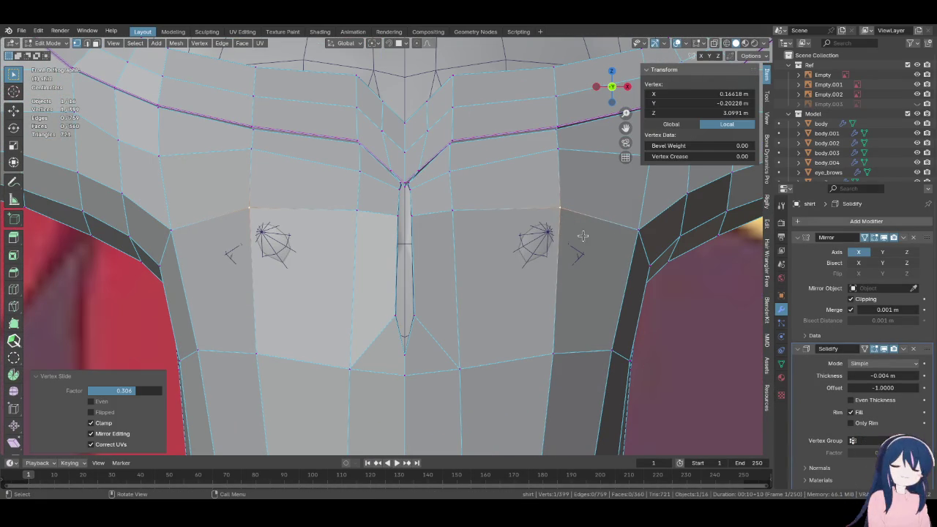
left_click(630, 230)
key("shift+v")
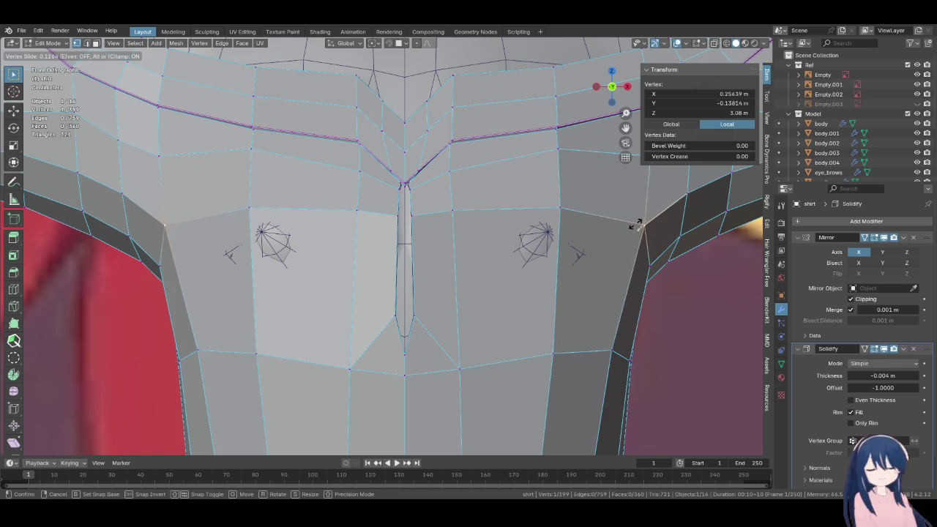
left_click(637, 224)
scroll(40, 305, "down", 2)
left_click(13, 291)
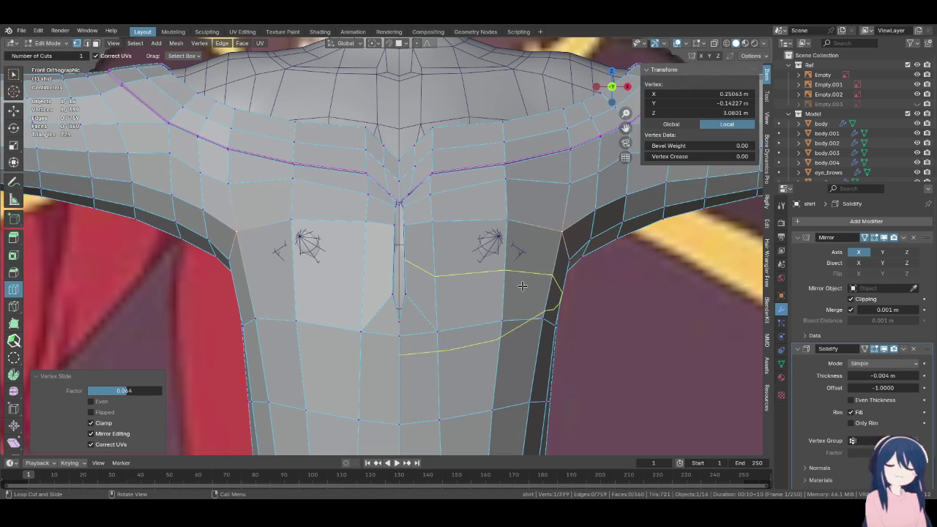
Cut two horizontal loops across the chest, sliding the upper one upward
left_click(513, 284)
key("g")
key("g")
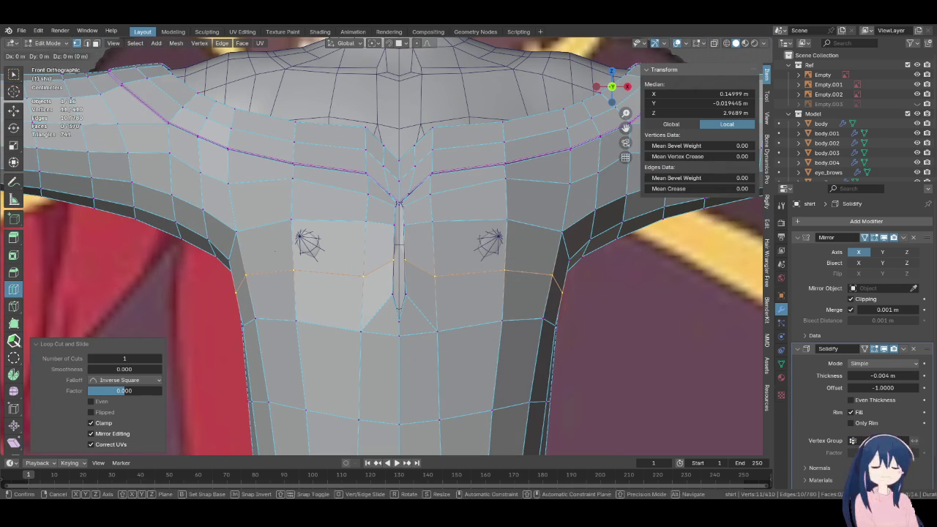
left_click(503, 333)
left_click(502, 344)
scroll(516, 376, "down", 5)
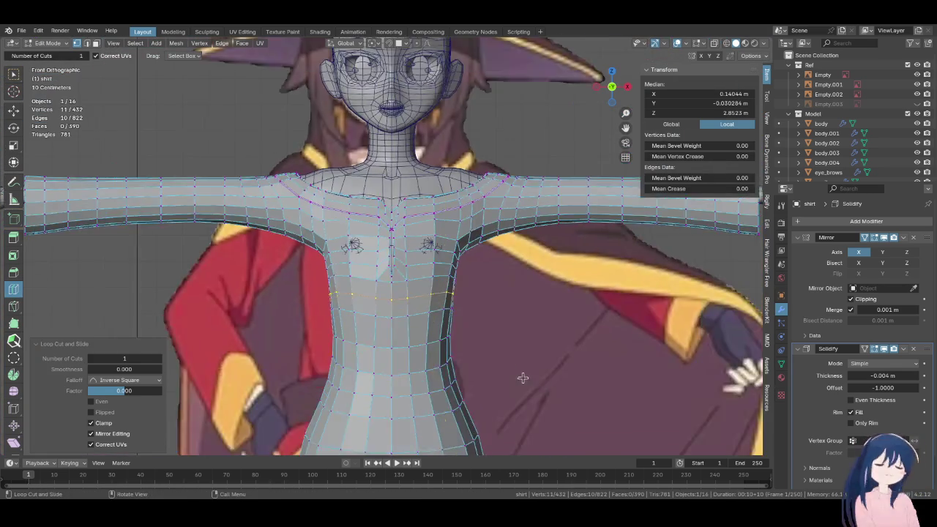
scroll(532, 316, "up", 4)
scroll(532, 317, "up", 1)
scroll(486, 360, "up", 2)
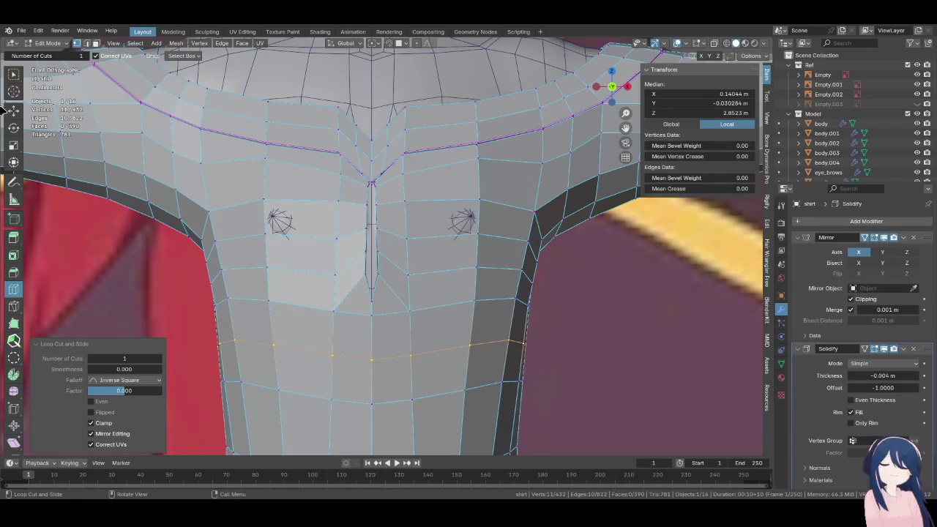
left_click(13, 77)
scroll(421, 290, "up", 2)
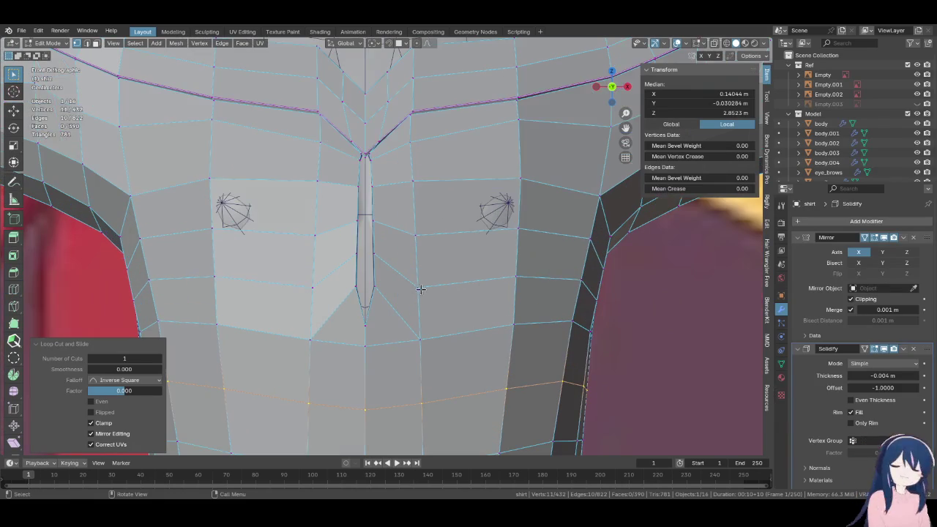
Apply Set Edge Flow to the upper and lower chest loops, repeating it for extra smoothing
left_click(458, 234, "alt")
key("F3")
left_click(505, 277)
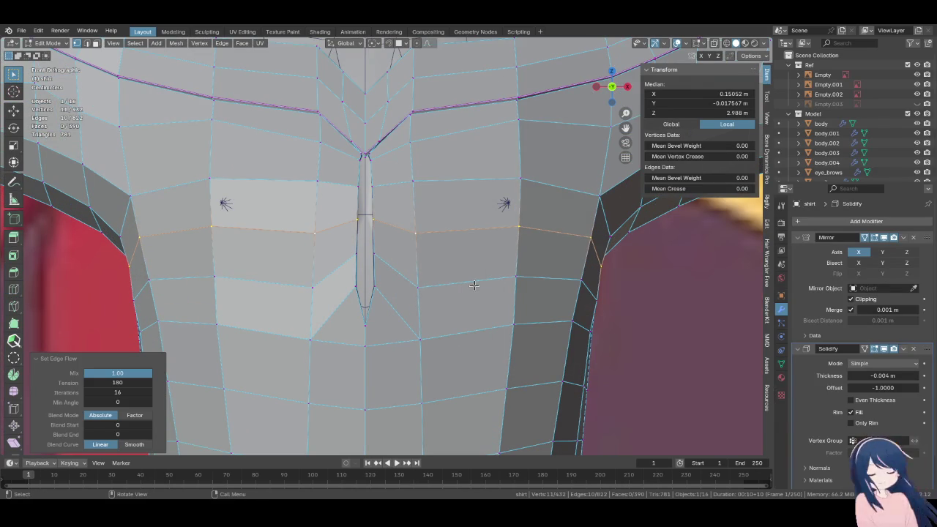
left_click(473, 282, "alt")
key("F3")
left_click(516, 290)
key("F3")
key("Return")
key("F3")
left_click(533, 345)
Select the edge loop below the chest and even its spacing with LoopTools Relax
scroll(533, 345, "down", 3)
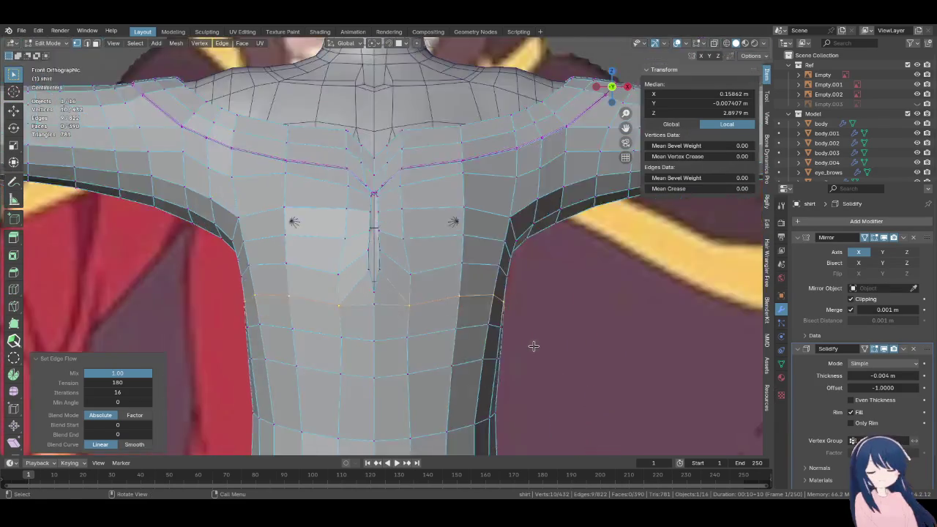
middle_click_drag(534, 345, 387, 327)
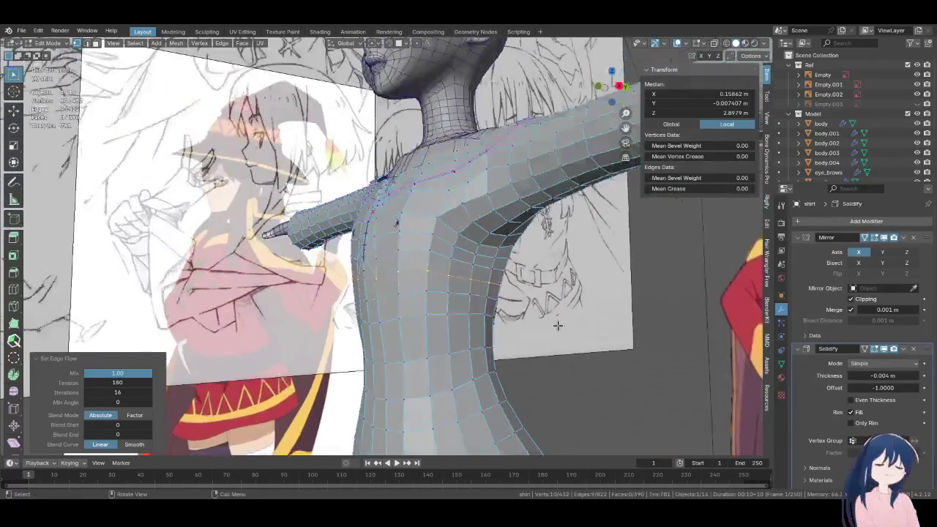
mouse_move(388, 327)
middle_mouse_down()
mouse_move(476, 323)
mouse_move(483, 234)
middle_mouse_up()
left_click(465, 320, "alt")
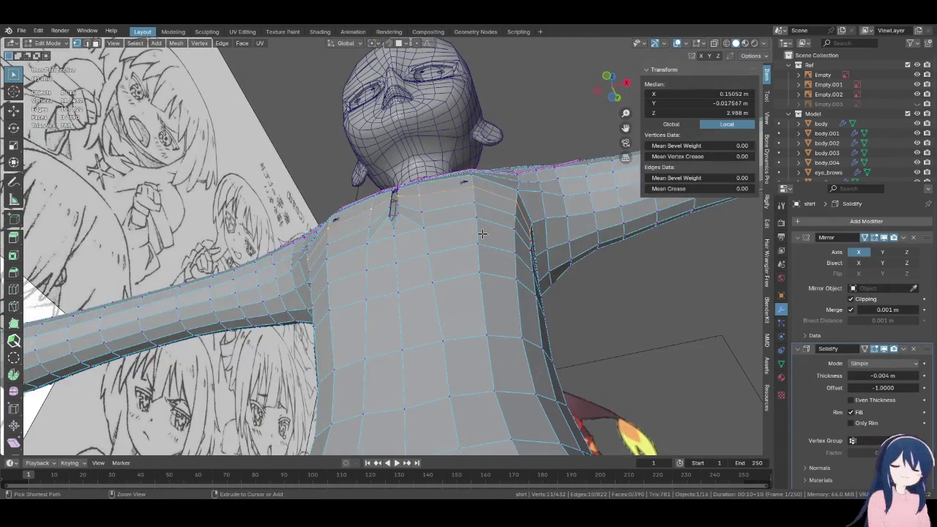
middle_click_drag(476, 215, 516, 256)
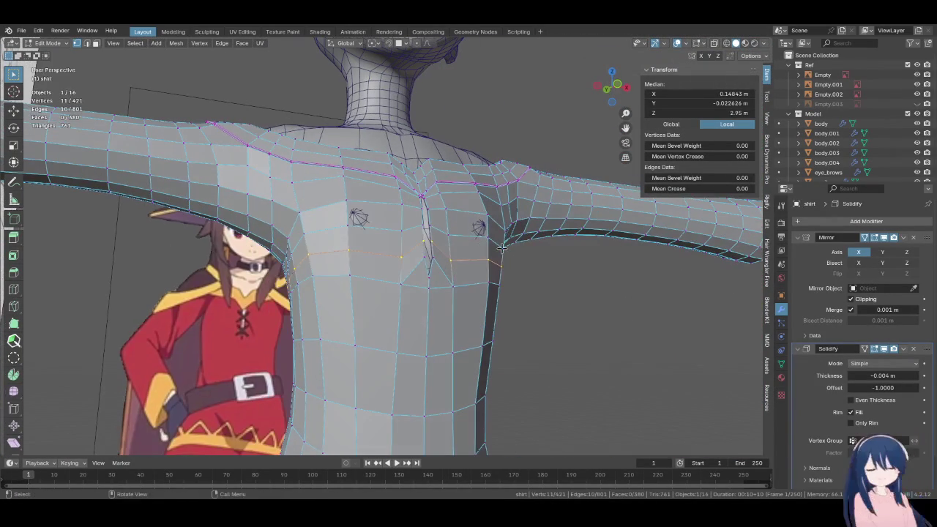
right_click(472, 238)
mouse_move(425, 235)
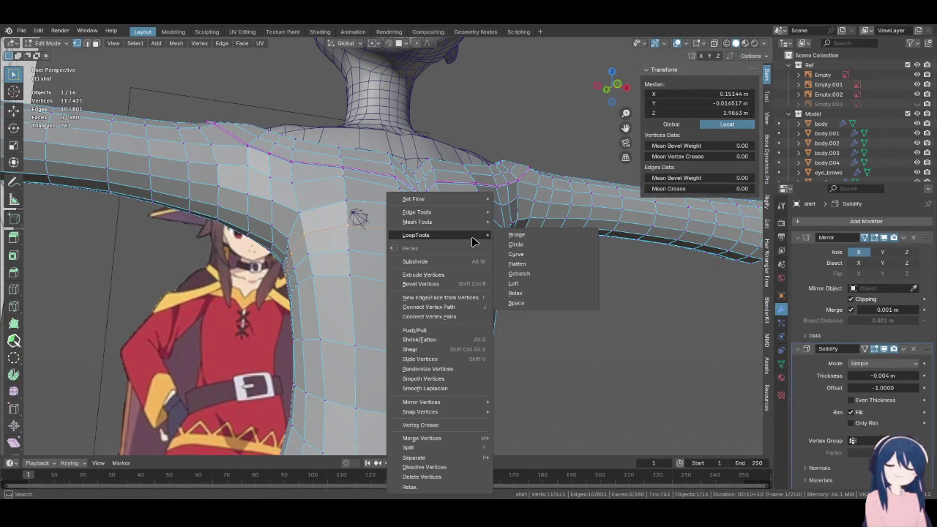
left_click(530, 293)
Apply Set Edge Flow (mix 1.00, tension 180, 16 iterations) to the loop below the armhole
mouse_move(516, 289)
middle_mouse_down()
mouse_move(364, 282)
mouse_move(360, 274)
mouse_move(402, 284)
mouse_move(520, 274)
mouse_move(505, 247)
middle_mouse_up()
right_click(505, 248)
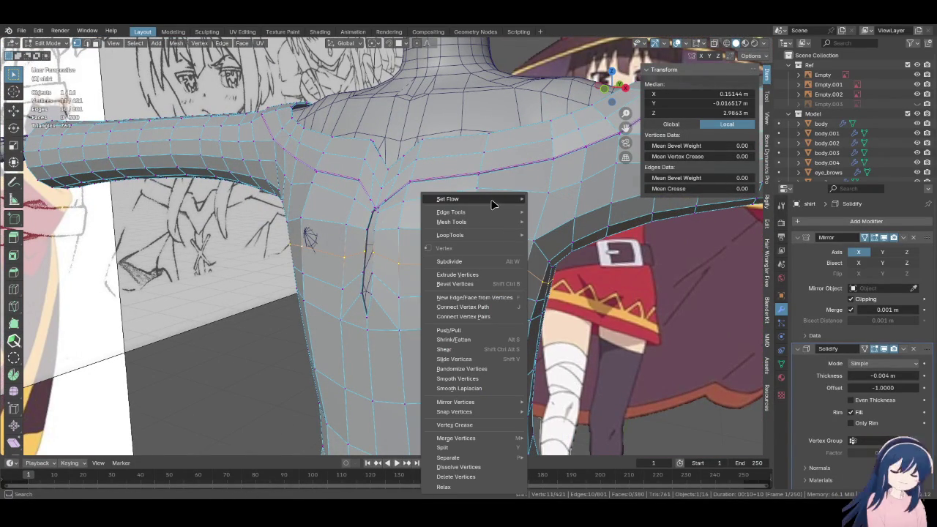
key("F3")
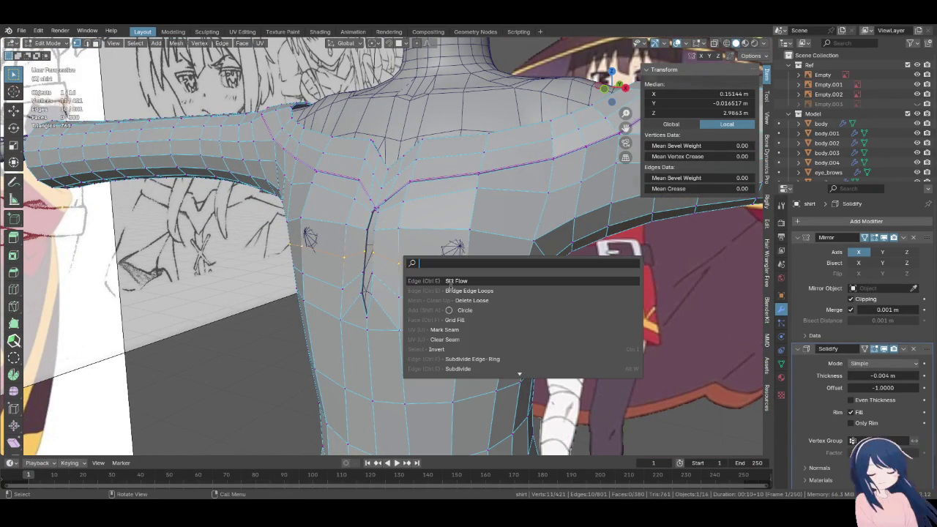
left_click(449, 281)
mouse_move(495, 307)
middle_mouse_down()
mouse_move(440, 288)
mouse_move(481, 324)
mouse_move(368, 280)
middle_mouse_up()
left_click(368, 282)
Reposition the selected shoulder vertex with two grab moves
key("g")
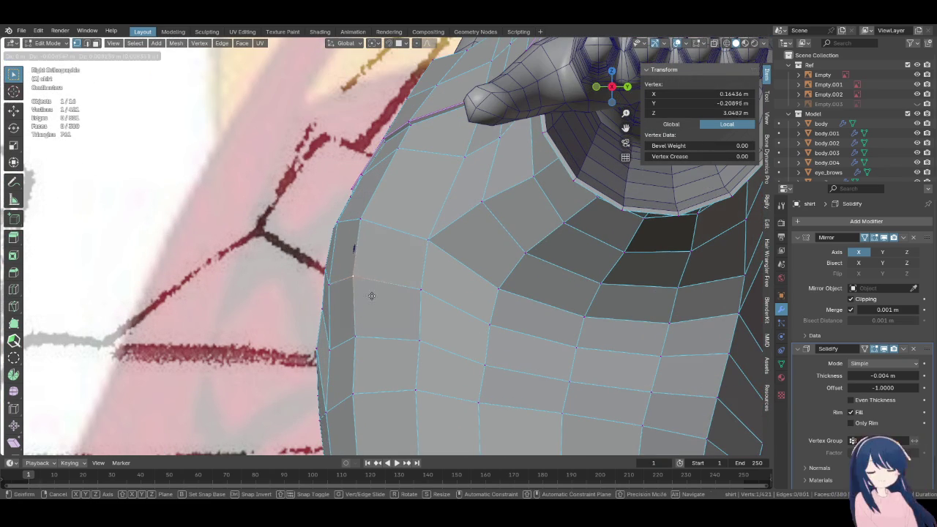
left_click(368, 288)
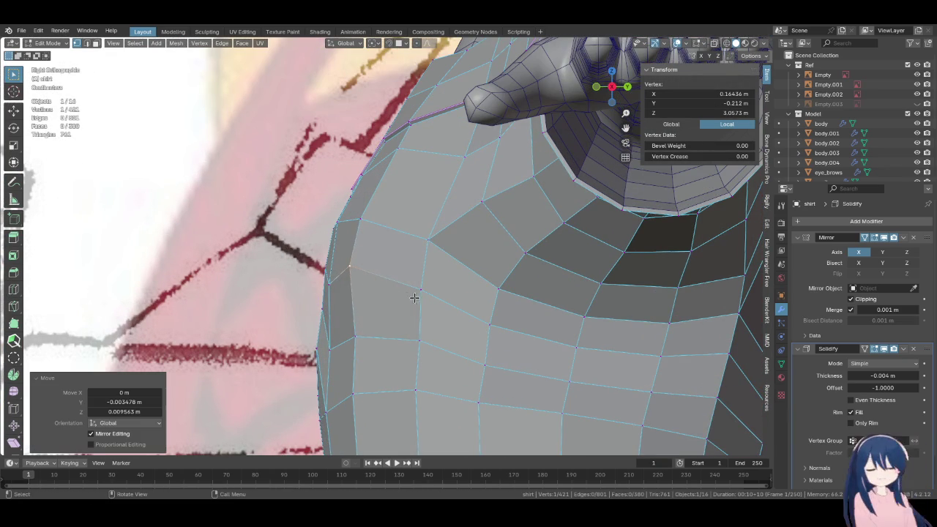
key("g")
left_click(322, 272)
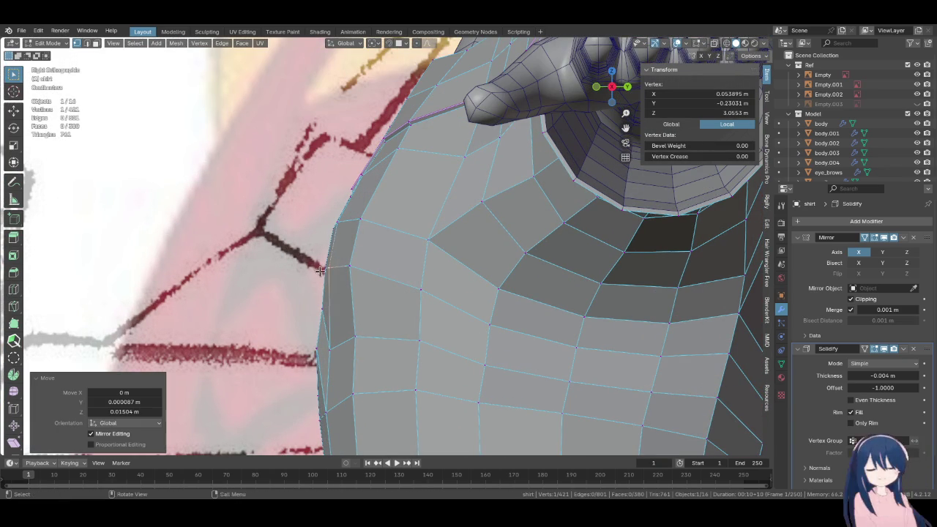
From front view, nudge a slit vertex along X and raise the slit's bottom vertex
key("KP_1")
scroll(422, 282, "up", 2)
key("g")
key("x")
left_click(461, 315)
scroll(433, 269, "up", 1)
key("g")
left_click(438, 279)
key("g")
left_click(397, 366)
key("g")
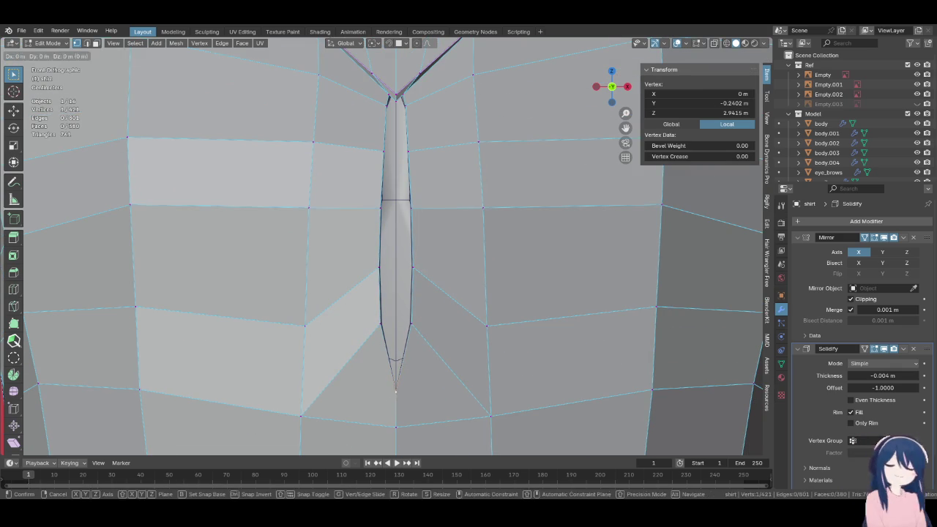
left_click(400, 363)
key("g")
left_click(417, 341)
Check the slit's bottom vertex in wireframe, then return the viewport to solid shading
key("z")
left_click(449, 334)
scroll(462, 344, "down", 3)
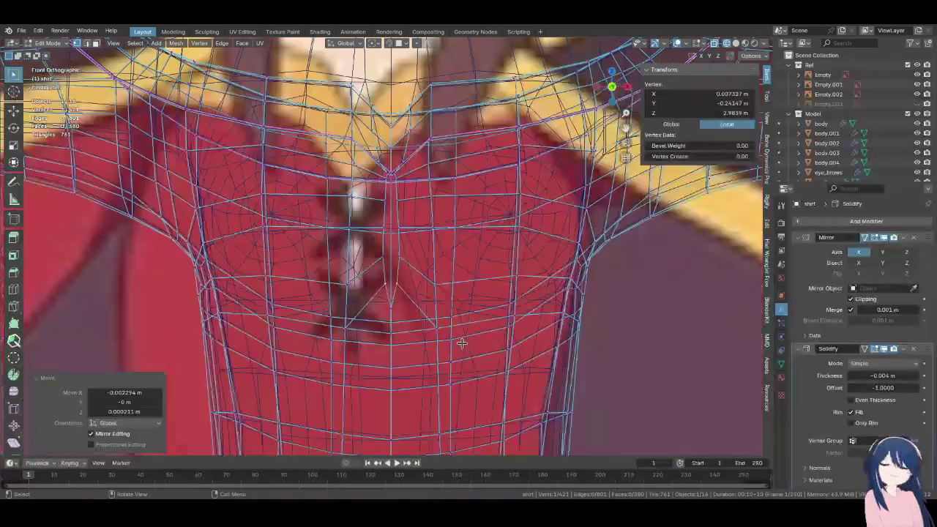
scroll(462, 343, "down", 2)
key("z")
left_click(489, 349)
scroll(426, 277, "up", 3)
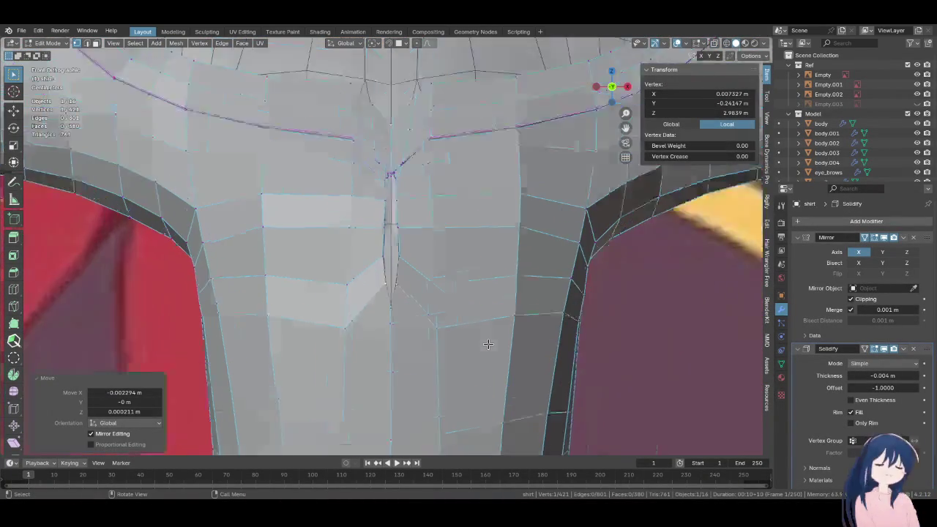
scroll(426, 277, "up", 2)
Slide the chest vertices beside the slit along their edges
key("g")
left_click(426, 277)
left_click(488, 322)
scroll(490, 318, "down", 4)
key("g")
key("g")
left_click(442, 299)
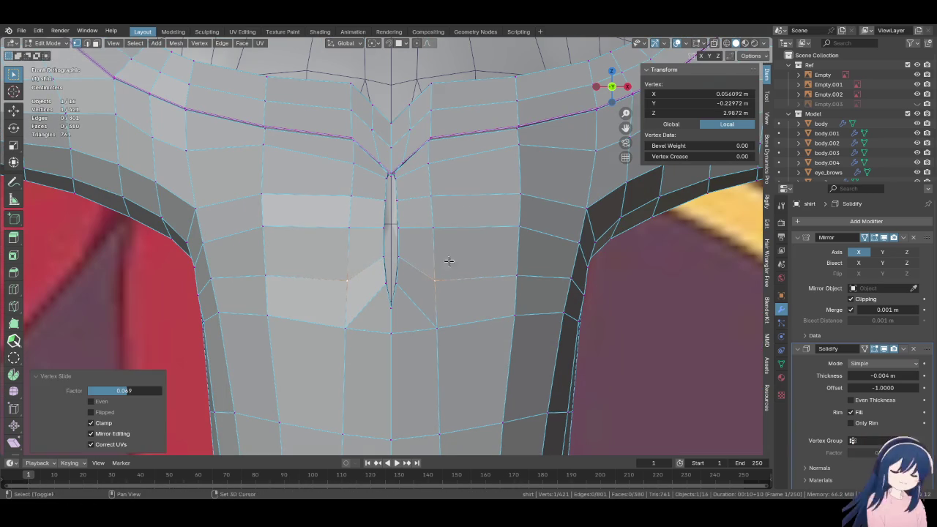
left_click(516, 276)
key("g")
key("g")
left_click(518, 300)
Slide more torso-side chest vertices along their edges to even the flow
left_click(568, 283)
key("g")
key("g")
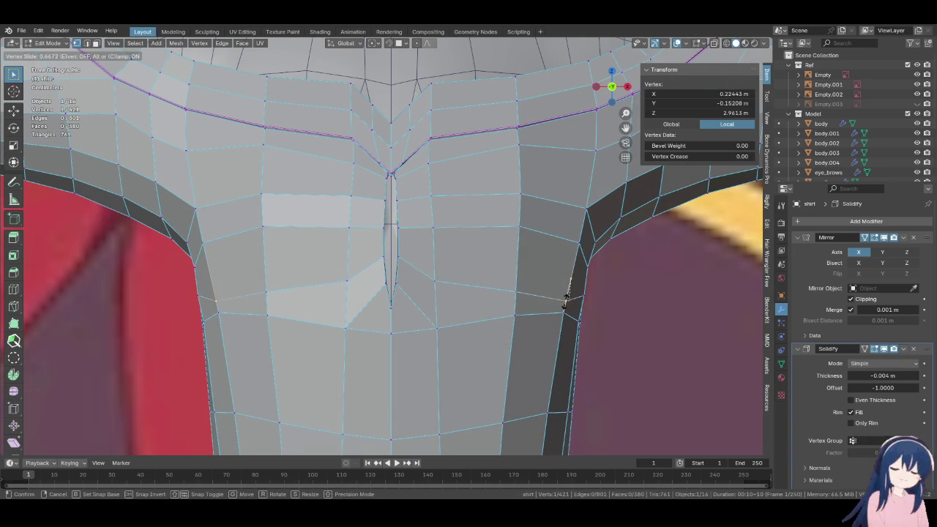
left_click(566, 299)
key("g")
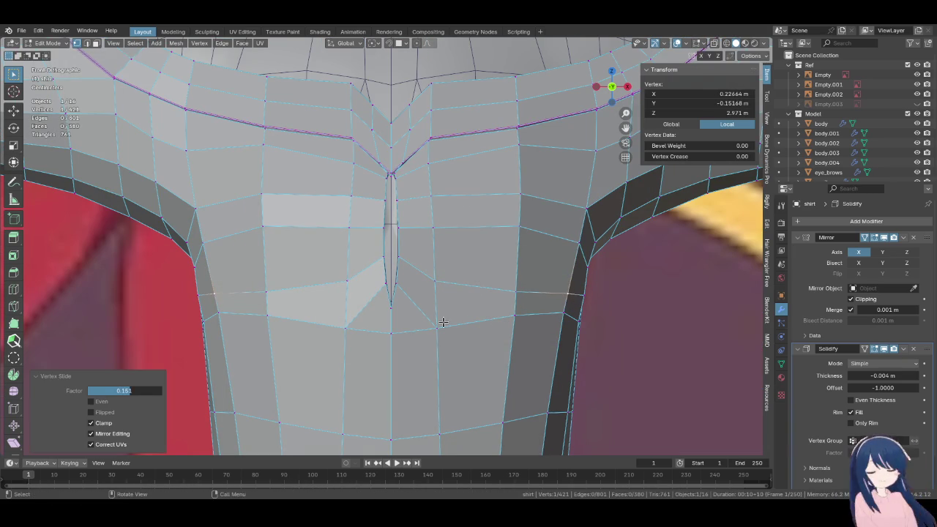
left_click(380, 332)
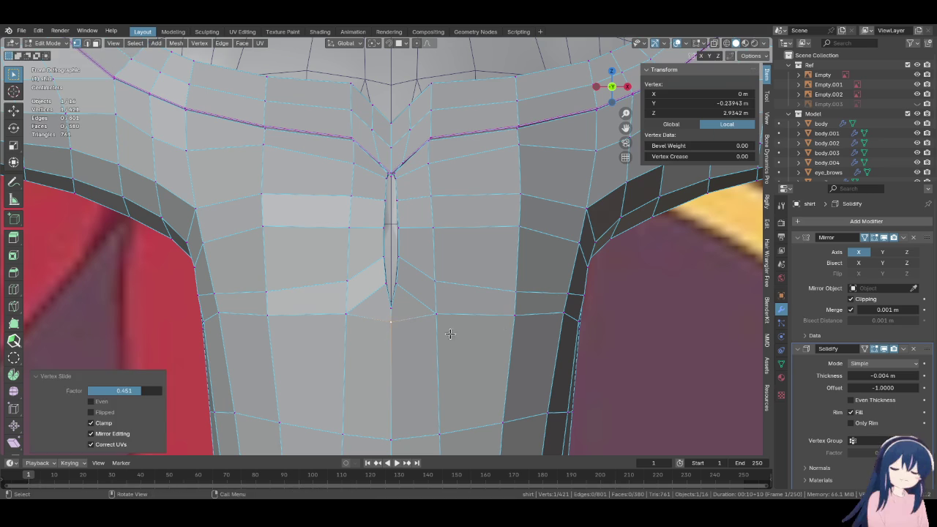
left_click(509, 334)
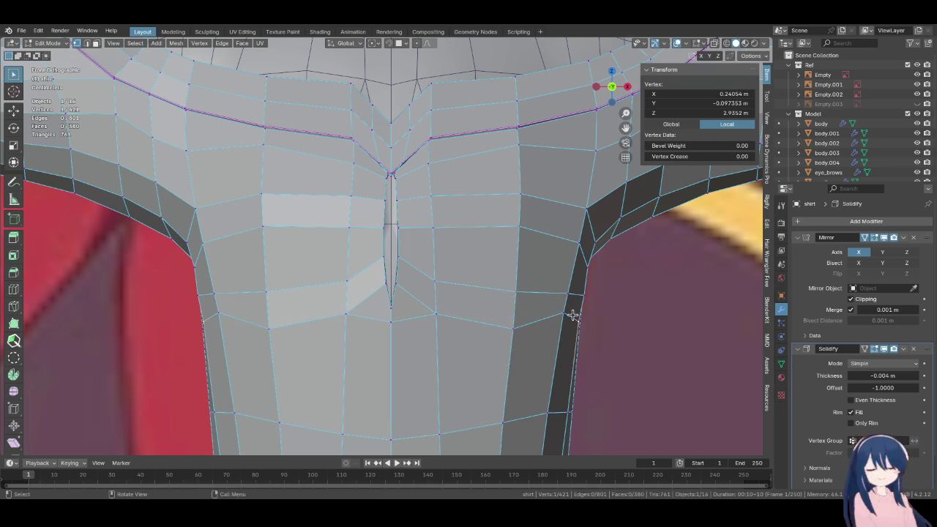
left_click(581, 331)
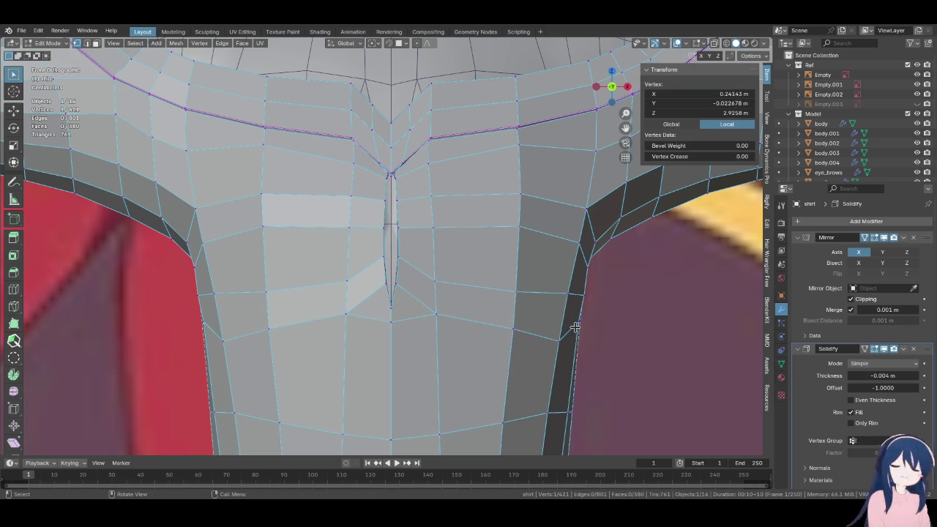
From a side view, slide the vertices on the shirt's side along their edges
middle_click_drag(572, 336, 400, 247, "alt")
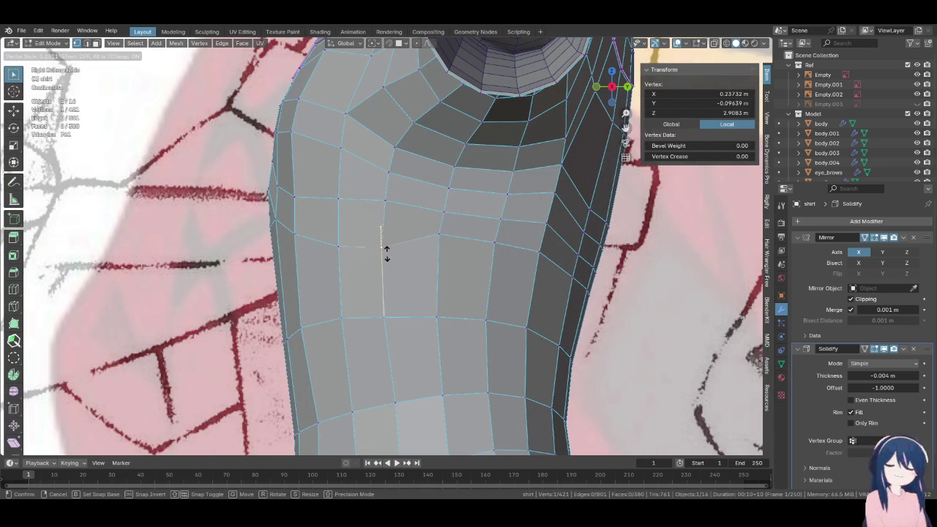
left_click(386, 264)
key("g")
key("g")
left_click(439, 269)
key("g")
left_click(492, 266)
key("g")
key("g")
left_click(424, 257)
Continue sliding the remaining side-torso vertices to smooth the edge flow
key("g")
key("g")
left_click(400, 252)
key("g")
key("g")
left_click(499, 262)
key("g")
key("g")
left_click(528, 267)
key("g")
key("g")
left_click(451, 254)
scroll(477, 271, "down", 2)
Move vertices near the shoulder 0.002429 m along Y to shape the opening
mouse_move(477, 272)
middle_mouse_down()
mouse_move(345, 266)
mouse_move(526, 270)
mouse_move(513, 264)
mouse_move(527, 252)
mouse_move(445, 254)
mouse_move(436, 286)
mouse_move(454, 268)
mouse_move(412, 293)
mouse_move(452, 330)
mouse_move(377, 354)
middle_mouse_up()
left_click(436, 285)
key("g")
key("y")
left_click(454, 289)
left_click(387, 318, "shift")
mouse_move(422, 323)
middle_mouse_down()
mouse_move(489, 334)
mouse_move(344, 182)
mouse_move(355, 252)
middle_mouse_up()
left_click(466, 334)
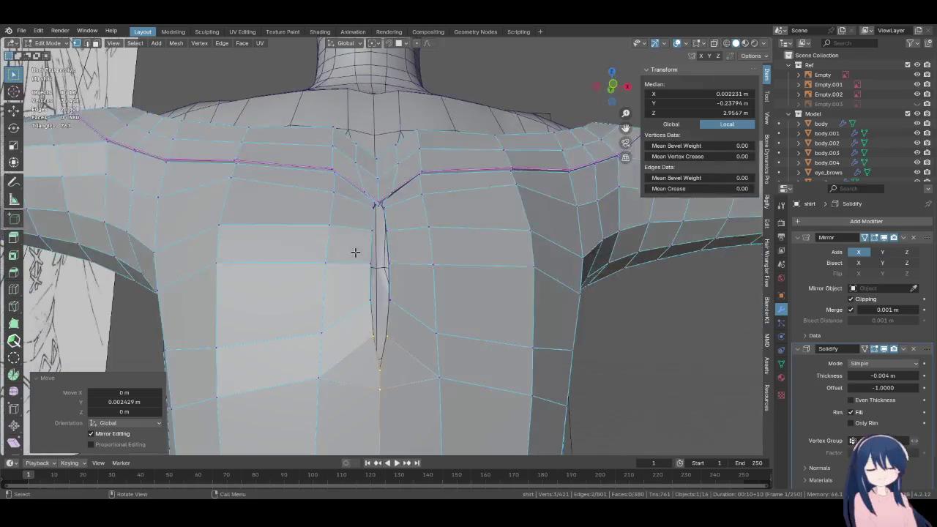
In front view, vertex-slide a vertex beside the chest slit
key("KP_1")
scroll(393, 236, "up", 3)
scroll(394, 236, "up", 3)
left_click(442, 255)
key("g")
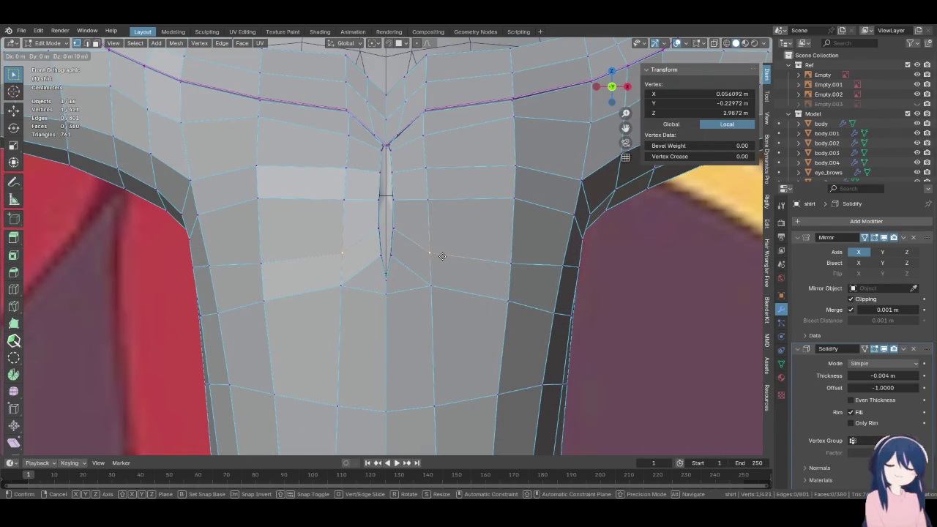
left_click(441, 255)
From a perspective view, slide a vertex on the shirt's torso side to even the flow
scroll(441, 255, "down", 4)
mouse_move(441, 256)
middle_mouse_down()
mouse_move(268, 221)
mouse_move(463, 262)
middle_mouse_up()
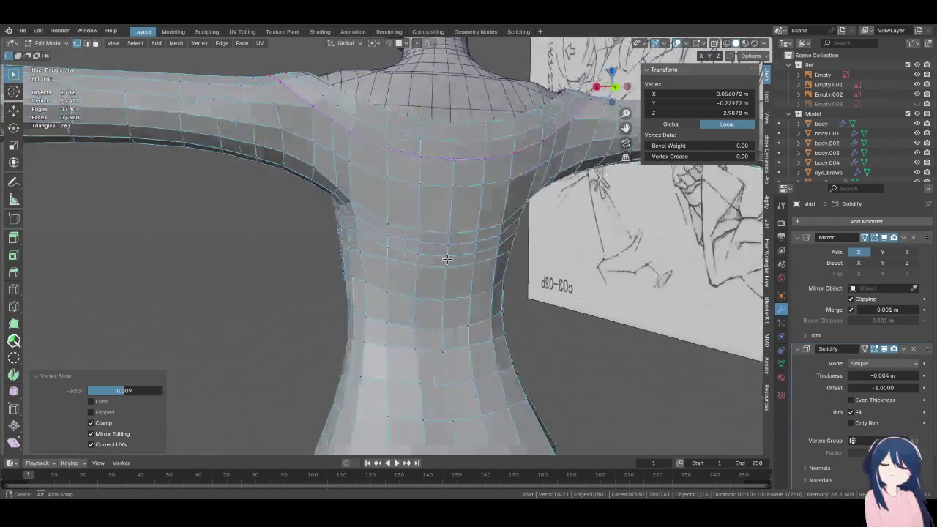
scroll(464, 262, "up", 3)
left_click(488, 249)
key("g")
left_click(488, 216)
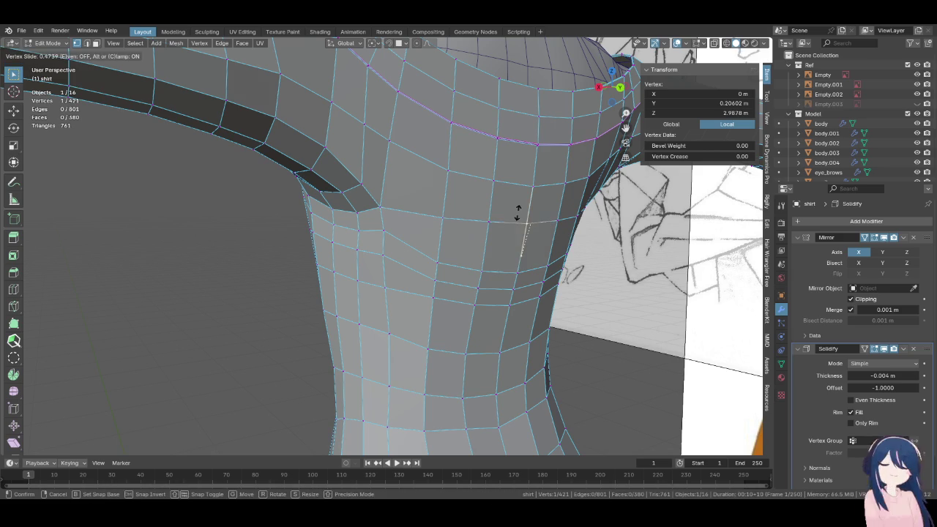
left_click(518, 212)
middle_click_drag(518, 213, 525, 230)
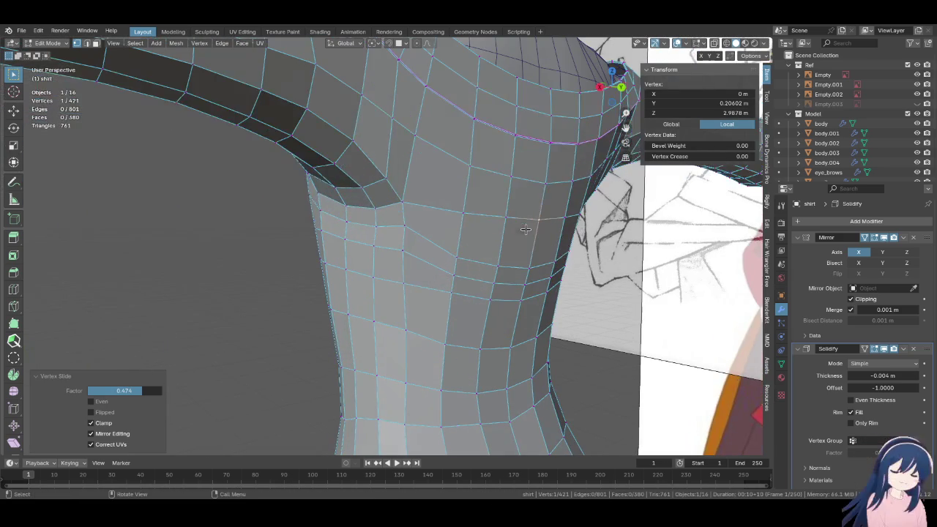
Reposition another side vertex with a free move instead of a slide
left_click(476, 252)
key("g")
key("g")
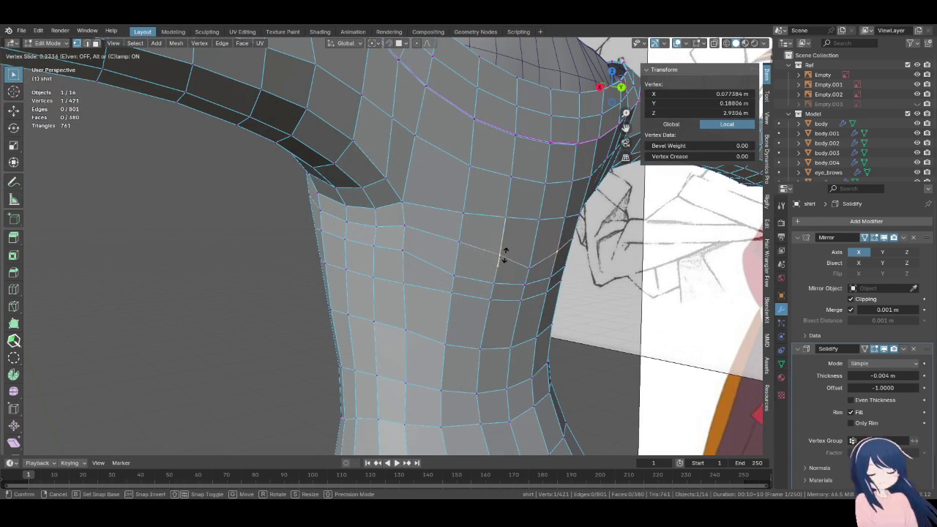
key("g")
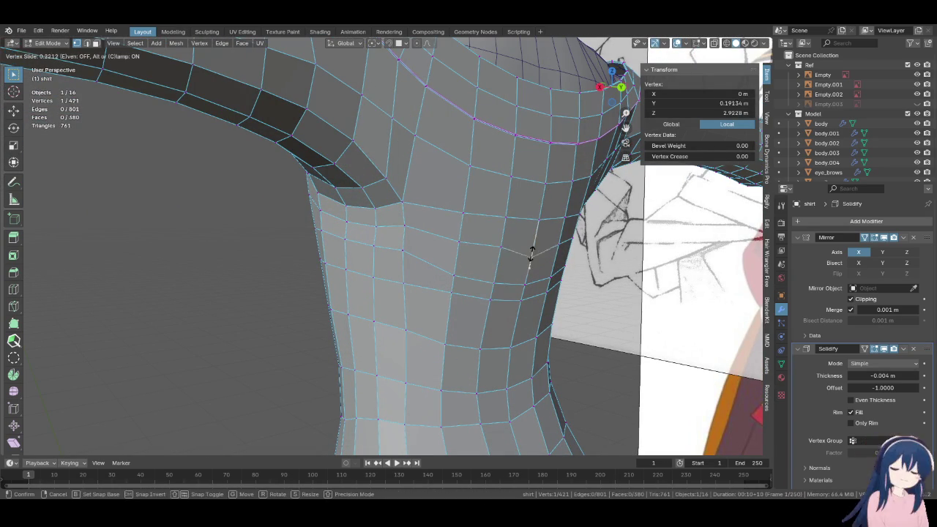
left_click(533, 245)
middle_click_drag(533, 245, 493, 286)
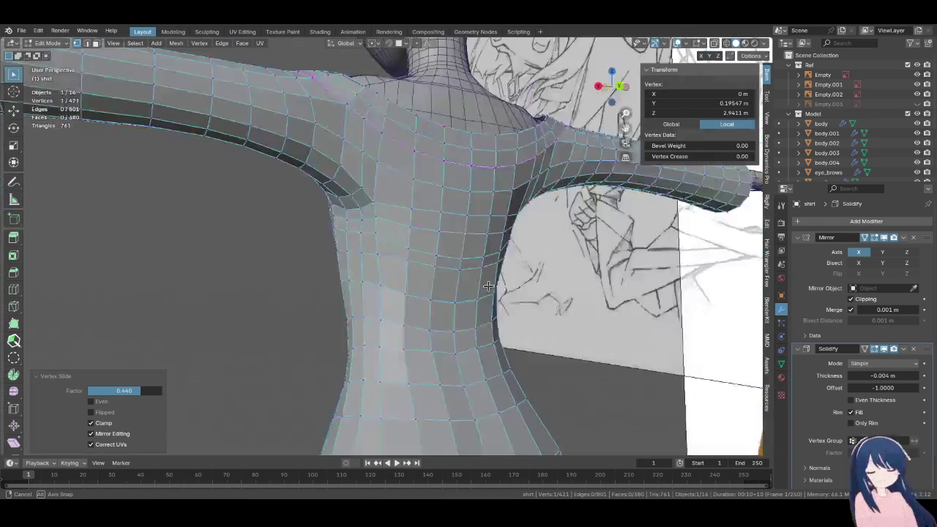
Fine-tune a chest-slit vertex slide, settling on a factor of 0.046
key("g")
key("g")
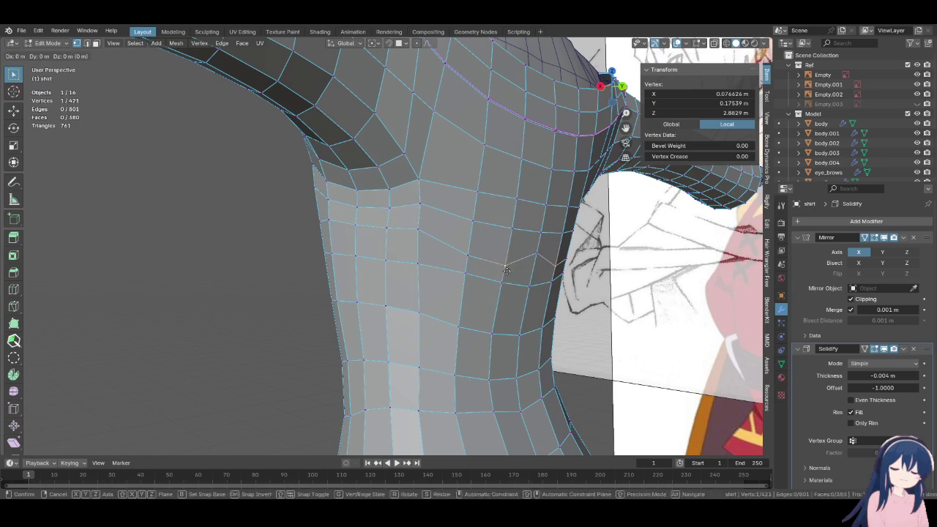
left_click(530, 262)
key("g")
key("g")
left_click(464, 251)
key("g")
key("g")
left_click(485, 253)
key("g")
key("g")
left_click(494, 253)
key("g")
key("g")
left_click(505, 251)
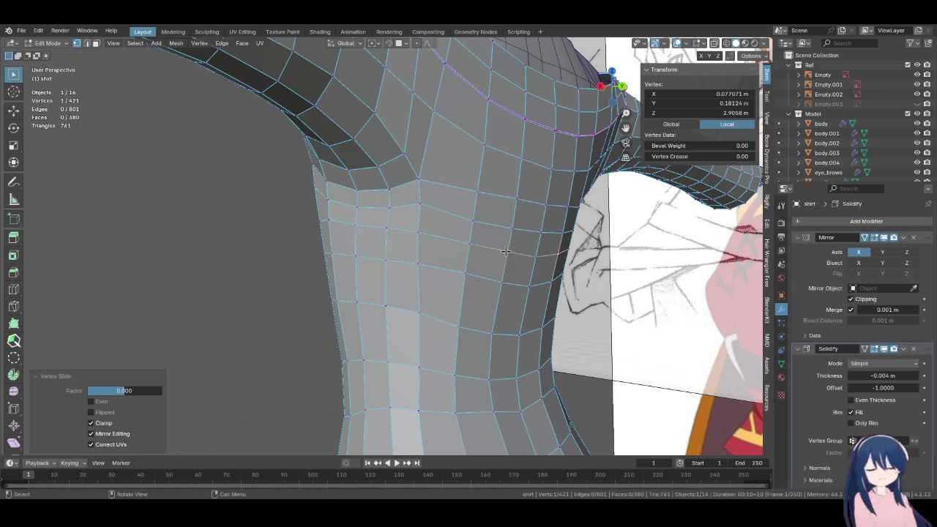
Save Megumin.blend and orbit toward the shoulder and armpit
mouse_move(464, 257)
middle_mouse_down()
mouse_move(518, 241)
mouse_move(432, 262)
mouse_move(400, 308)
mouse_move(418, 269)
mouse_move(311, 279)
middle_mouse_up()
key("ctrl+s")
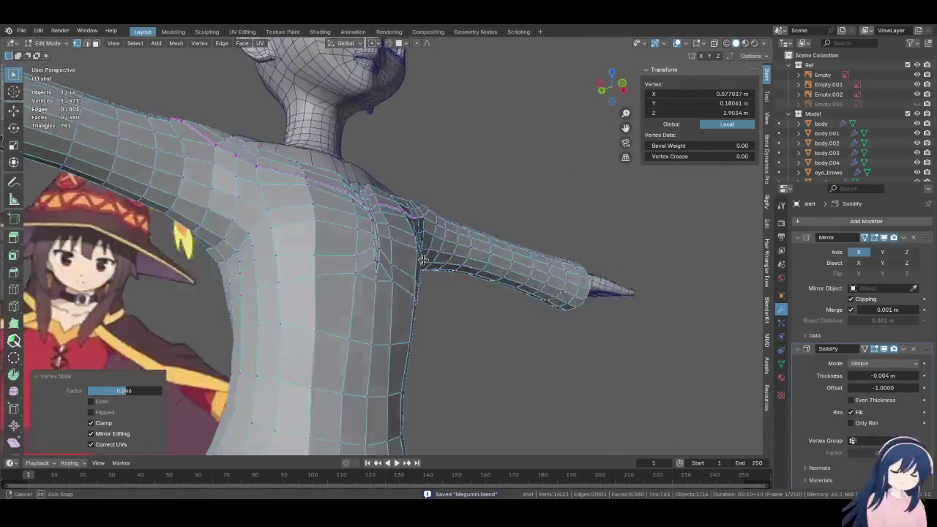
mouse_move(312, 279)
middle_mouse_down()
mouse_move(389, 250)
mouse_move(424, 274)
mouse_move(420, 261)
middle_mouse_up()
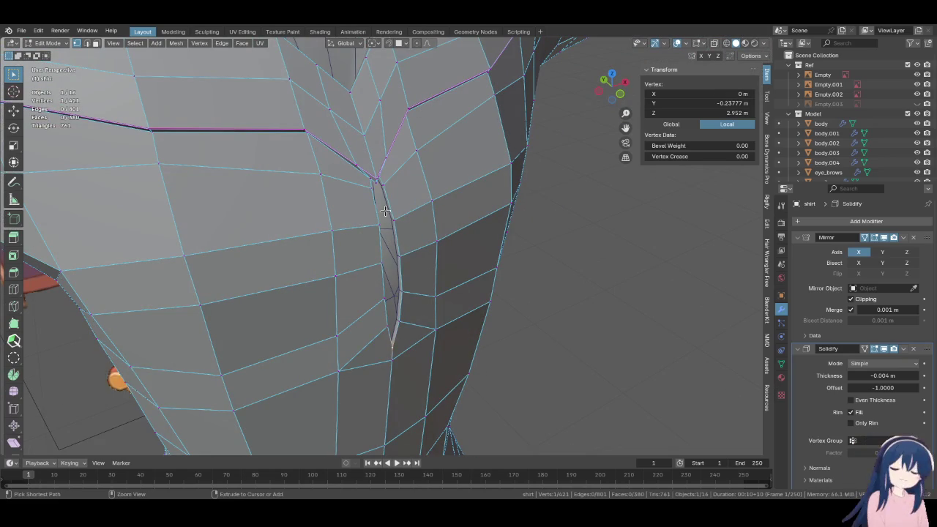
Select the chest-slit edge path and collar edge loop, then shift them about 0.001425 m along Y
left_click(419, 262, "ctrl+shift")
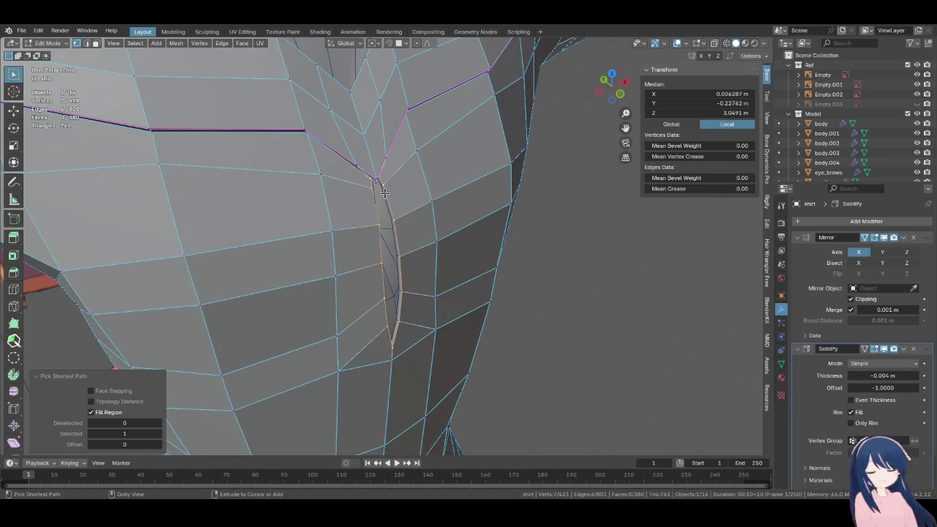
left_click(372, 156, "ctrl+shift")
key("ctrl+z")
key("ctrl+shift+z")
mouse_move(371, 150)
middle_mouse_down()
mouse_move(429, 219)
mouse_move(374, 127)
middle_mouse_up()
key("ctrl+z")
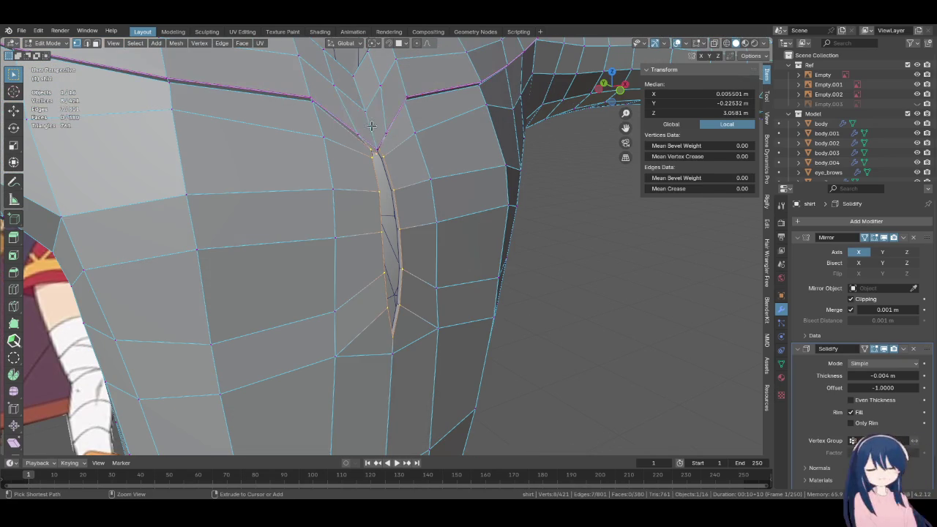
key("ctrl+shift+z")
left_click(367, 115, "alt")
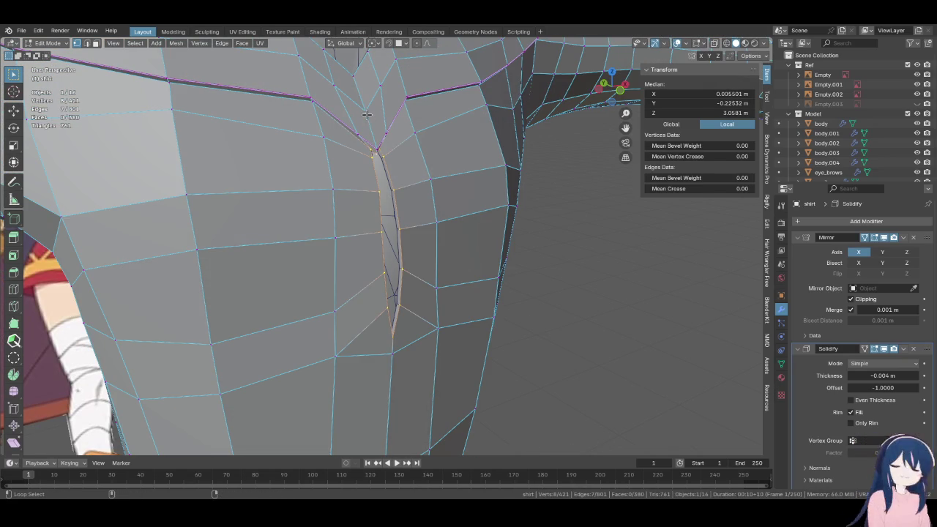
mouse_move(368, 117)
middle_mouse_down()
mouse_move(446, 272)
mouse_move(495, 338)
middle_mouse_up()
key("g")
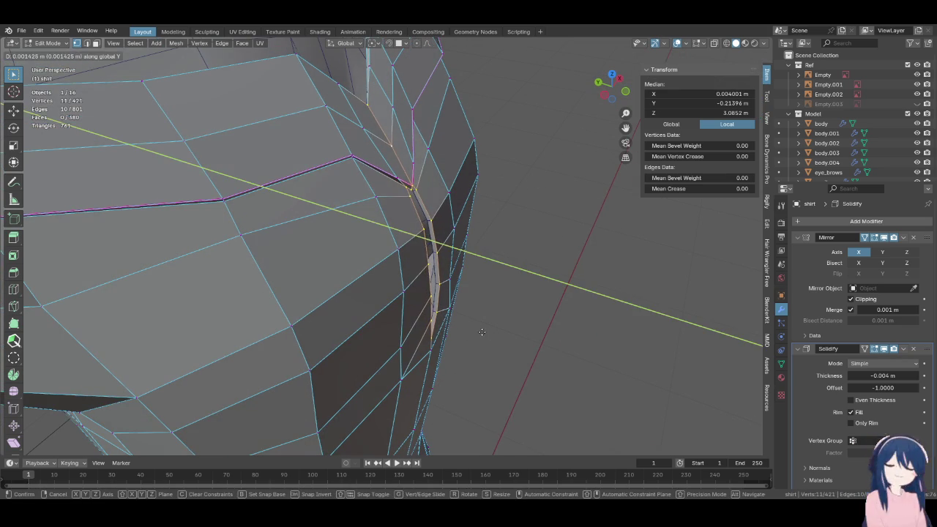
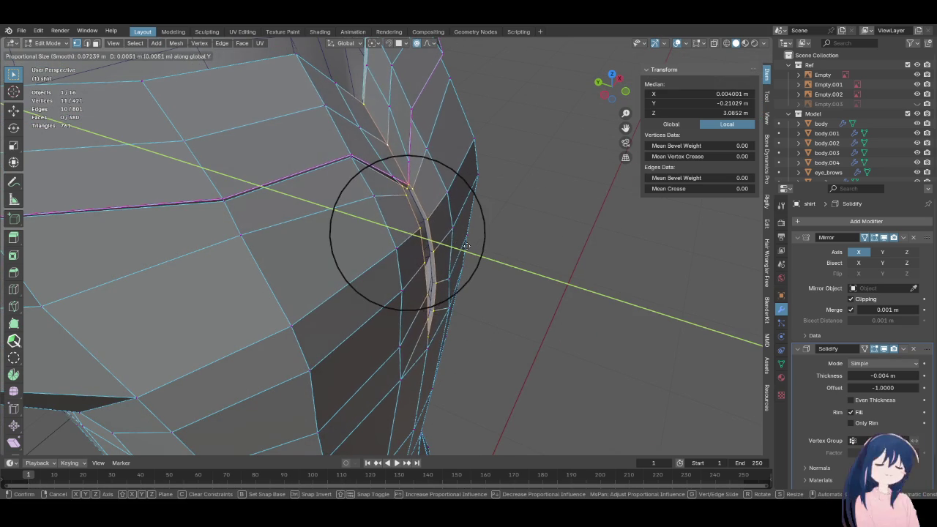
Nudge the shoulder seam vertices along Y with proportional falloff, pulling one vertex inward
left_click(420, 216)
mouse_move(420, 216)
middle_mouse_down()
mouse_move(427, 173)
mouse_move(353, 184)
mouse_move(446, 188)
mouse_move(456, 209)
mouse_move(446, 219)
middle_mouse_up()
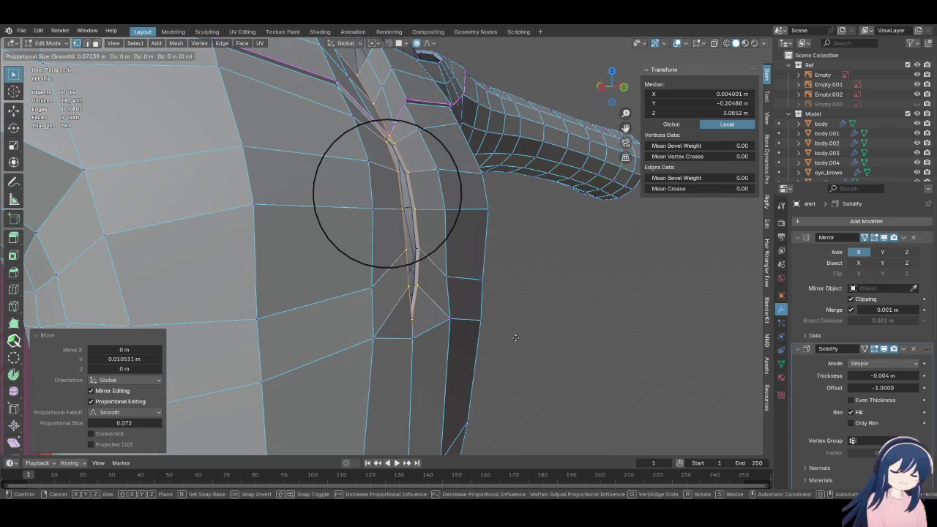
mouse_move(462, 315)
middle_mouse_down()
mouse_move(368, 182)
mouse_move(488, 331)
mouse_move(485, 344)
mouse_move(412, 252)
mouse_move(454, 327)
mouse_move(495, 332)
middle_mouse_up()
key("g")
key("y")
left_click(476, 331)
left_click(487, 331)
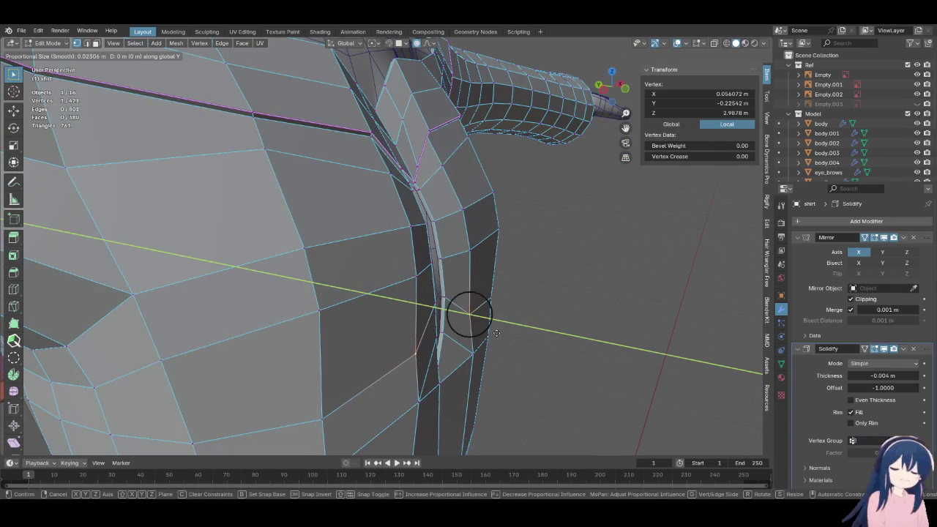
left_click(502, 329)
mouse_move(502, 329)
middle_mouse_down()
mouse_move(468, 293)
mouse_move(474, 336)
middle_mouse_up()
Move the seam region near the shoulder with proportional falloff
left_click(473, 336)
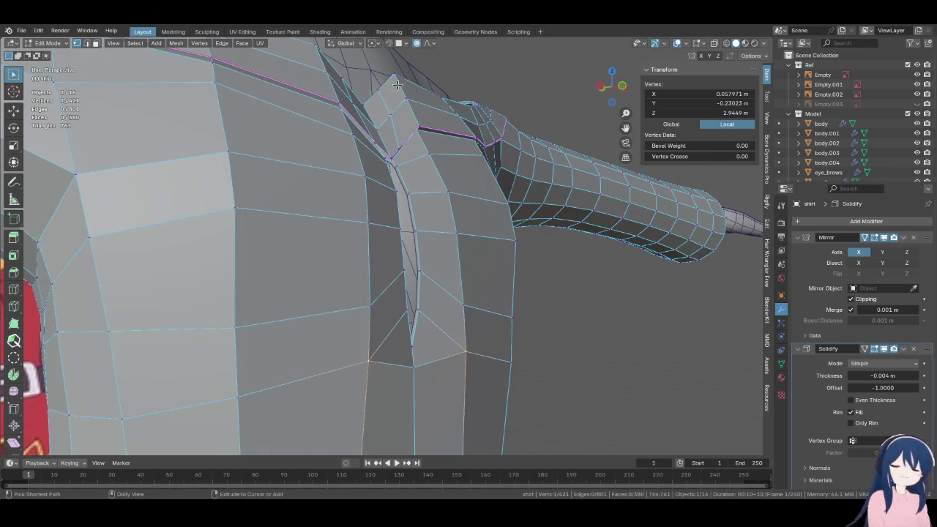
left_click(397, 85, "ctrl+shift")
middle_click_drag(397, 85, 520, 271)
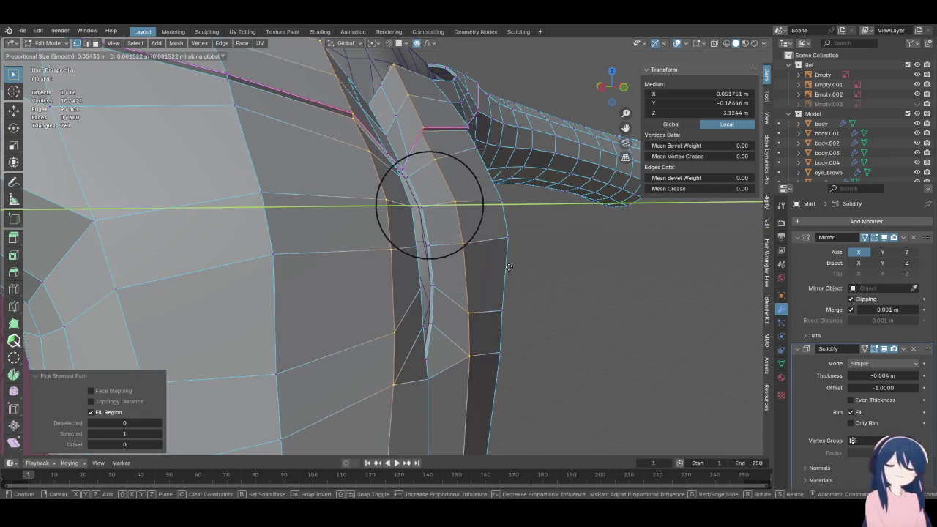
right_click(465, 252)
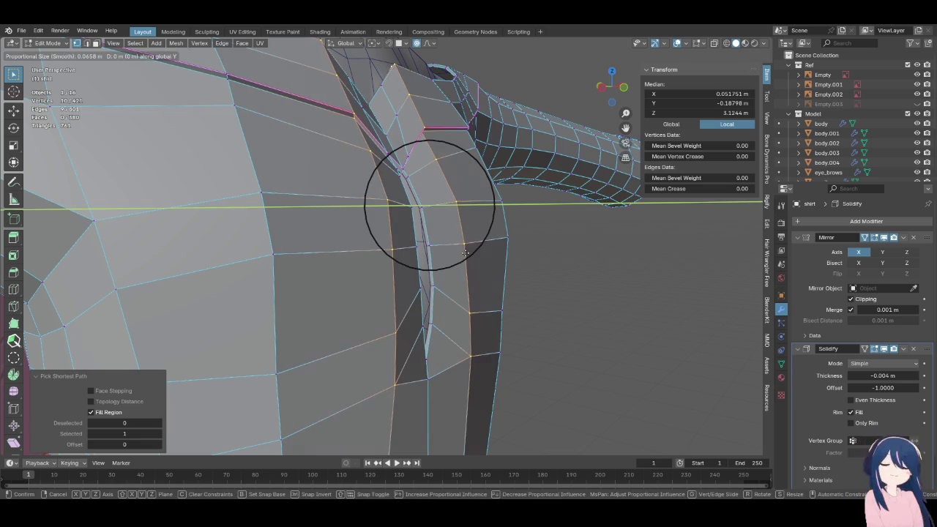
left_click(465, 251)
middle_click_drag(465, 252, 423, 252)
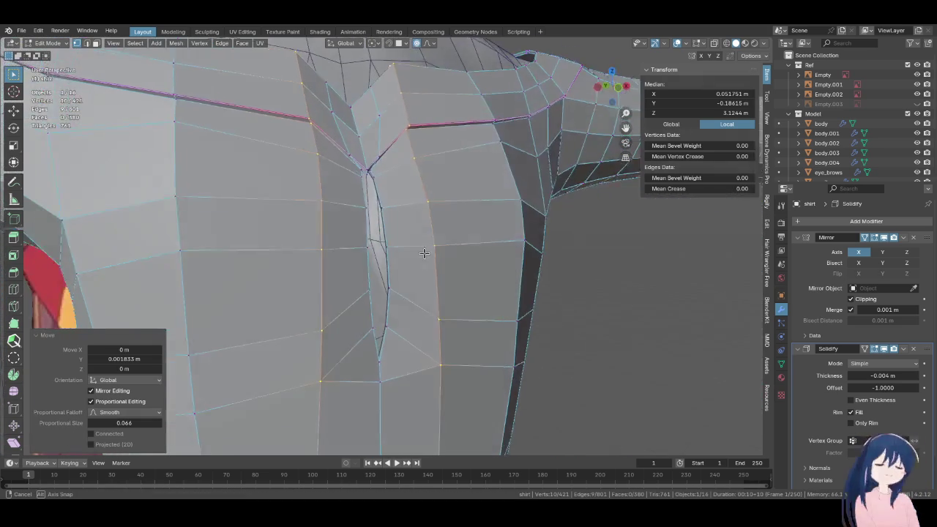
scroll(423, 252, "down", 4)
Slide the back-seam vertices along their edges to smooth the shirt's back
left_click(429, 267, "ctrl")
key("g")
key("g")
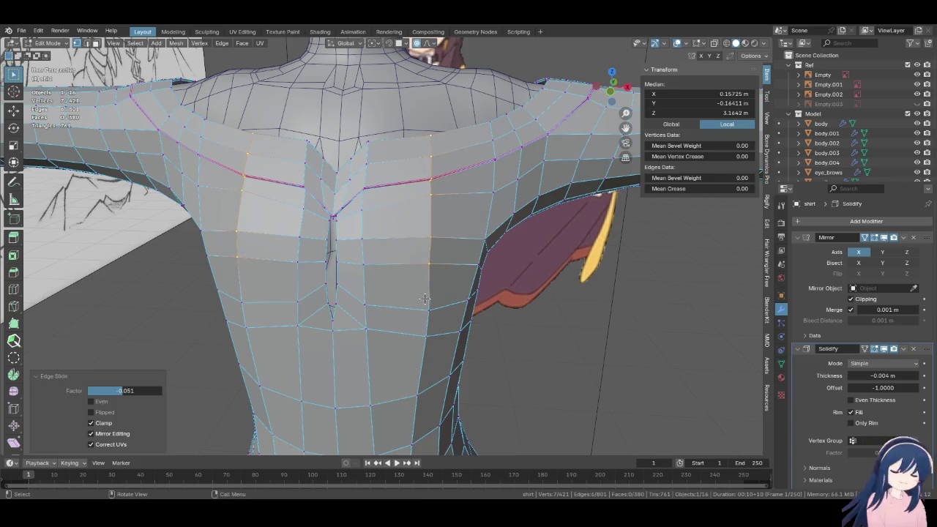
left_click(425, 299)
key("g")
key("g")
left_click(408, 298)
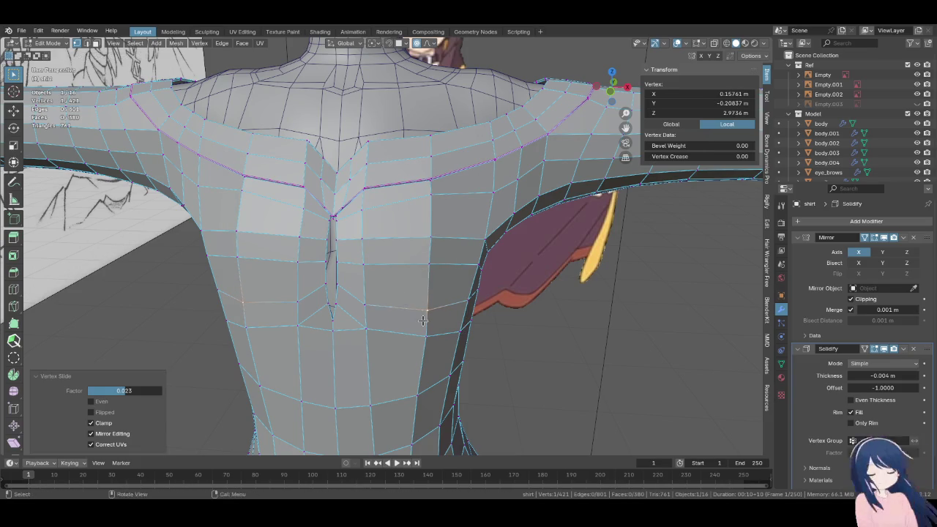
middle_click_drag(408, 298, 436, 328)
key("g")
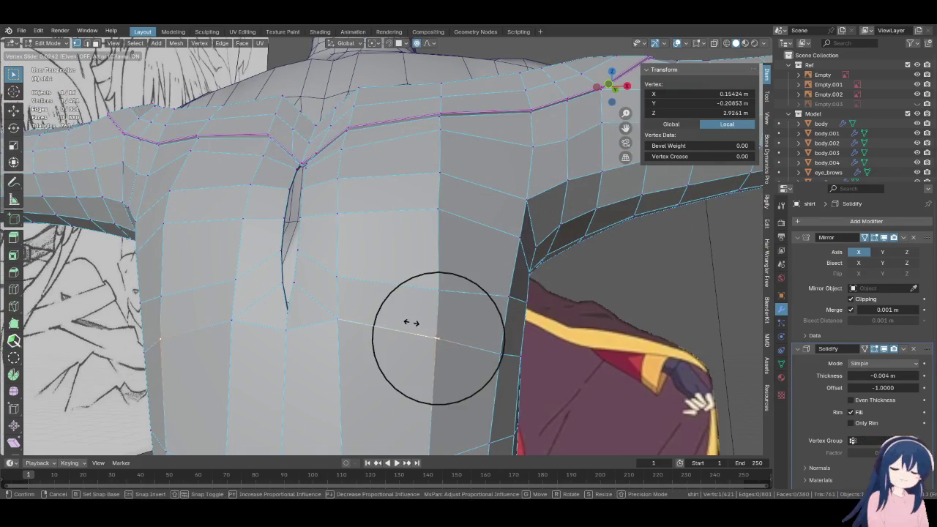
left_click(411, 322)
scroll(412, 322, "down", 3)
middle_click_drag(412, 322, 427, 241)
Pull the first armhole edge region inward with proportional falloff
left_click(422, 168, "ctrl+shift")
middle_click_drag(422, 168, 516, 293)
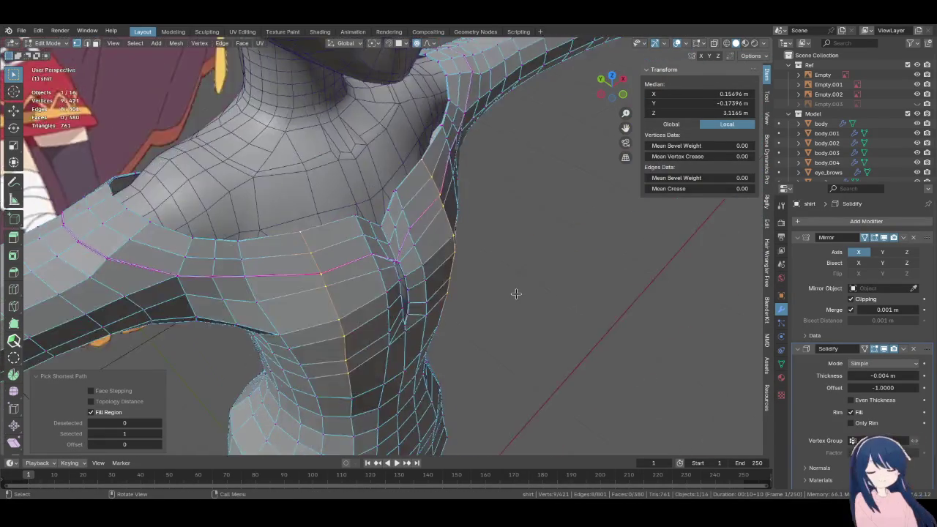
scroll(522, 303, "up", 3)
key("g")
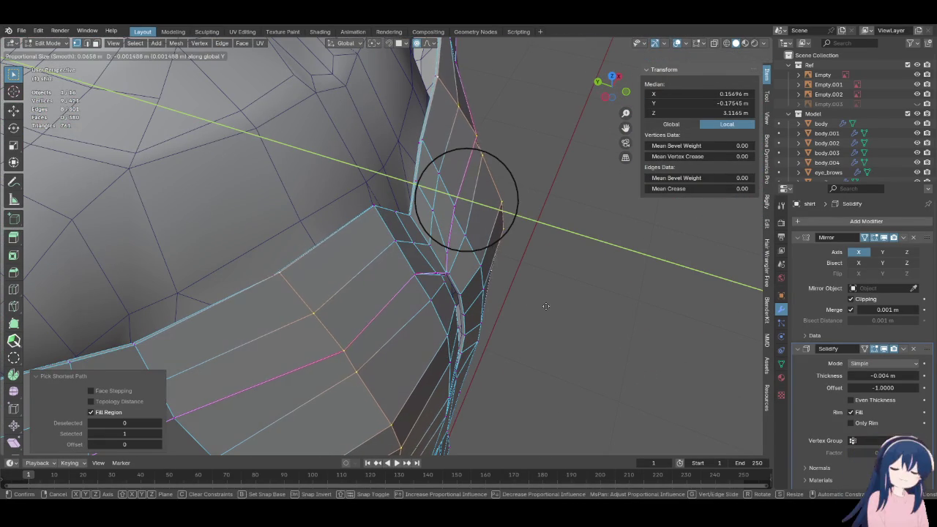
left_click(540, 303)
middle_click_drag(540, 303, 487, 207)
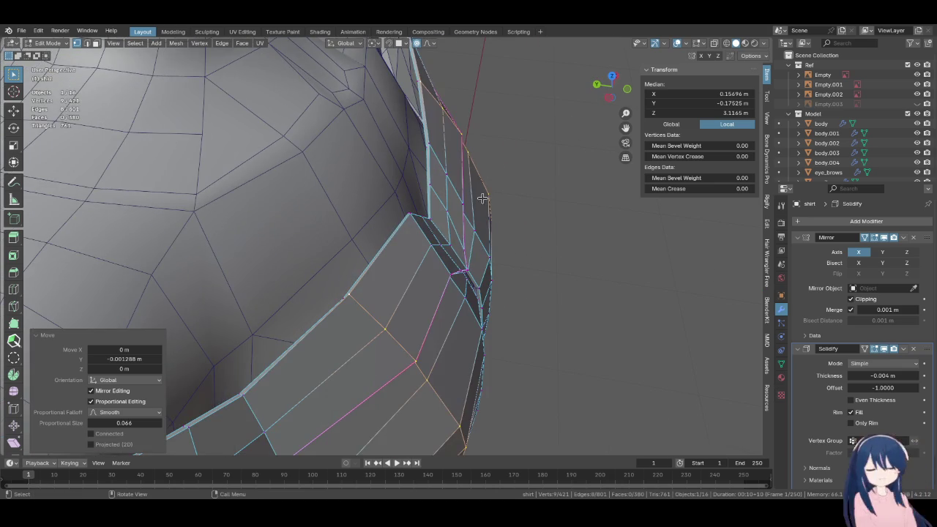
Reshape another armhole edge region and return the shirt to Object Mode
left_click(432, 146)
mouse_move(432, 146)
middle_mouse_down()
mouse_move(488, 260)
mouse_move(432, 237)
middle_mouse_up()
left_click(428, 302, "ctrl+shift")
mouse_move(428, 302)
middle_mouse_down()
mouse_move(531, 301)
mouse_move(562, 314)
mouse_move(490, 192)
mouse_move(535, 283)
mouse_move(578, 308)
middle_mouse_up()
left_click(562, 313)
scroll(562, 313, "down", 3)
key("Tab")
In front orthographic view, slide the chest-level shirt vertex to even the row
key("KP_1")
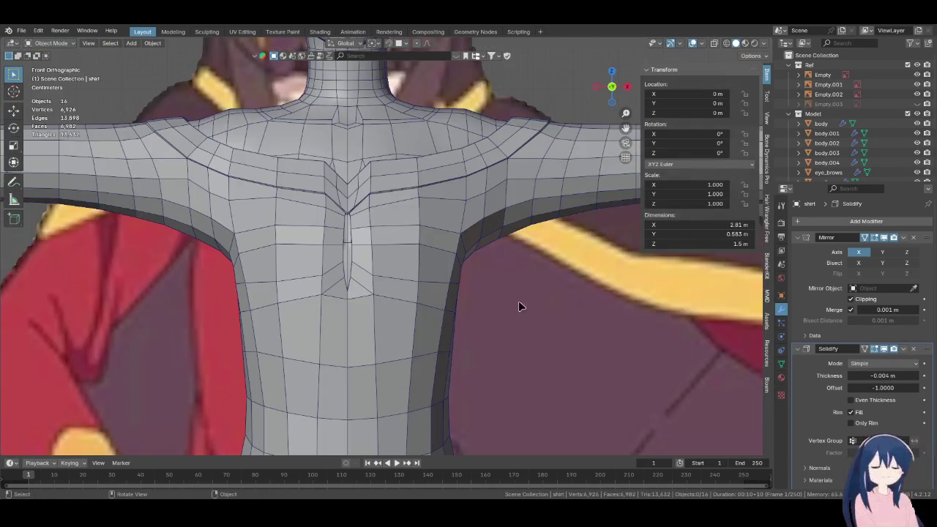
scroll(449, 308, "up", 2)
scroll(443, 292, "up", 2)
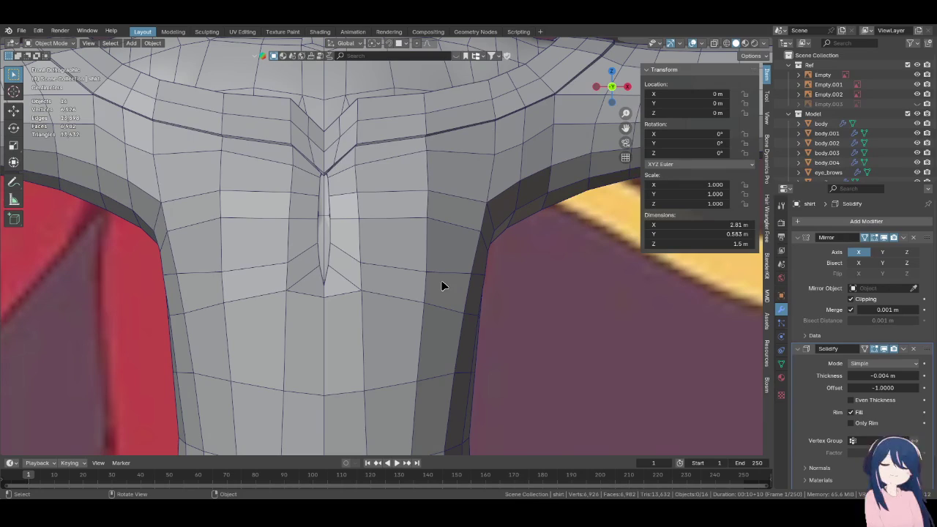
key("Tab")
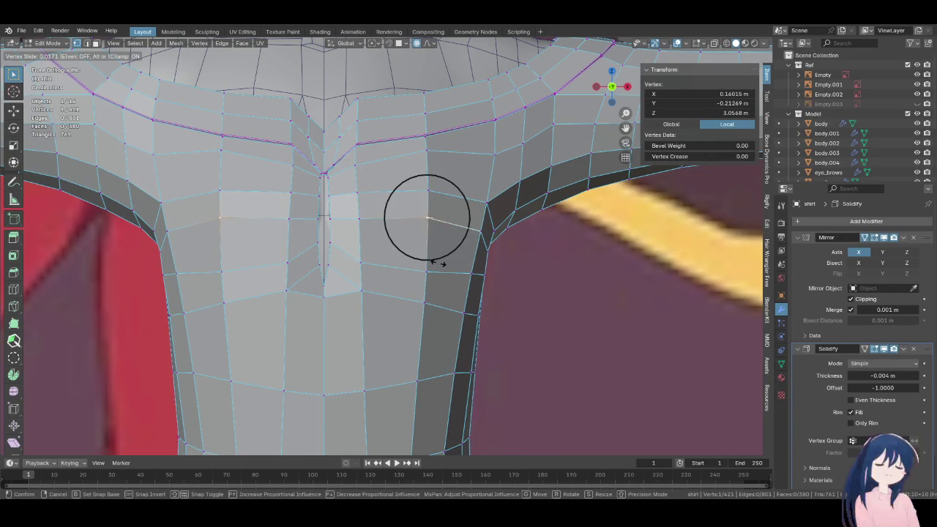
left_click(446, 264)
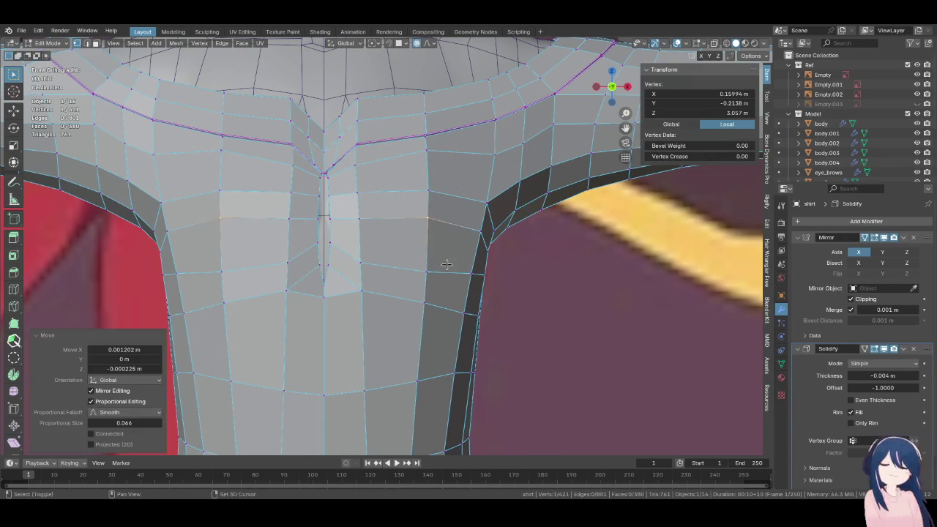
scroll(447, 286, "down", 5)
key("Tab")
Back in front view, make the shirt active again in Edit Mode
left_click(504, 321)
mouse_move(504, 322)
middle_mouse_down()
mouse_move(405, 266)
mouse_move(328, 335)
mouse_move(490, 300)
mouse_move(534, 329)
mouse_move(456, 349)
mouse_move(348, 316)
middle_mouse_up()
key("KP_1")
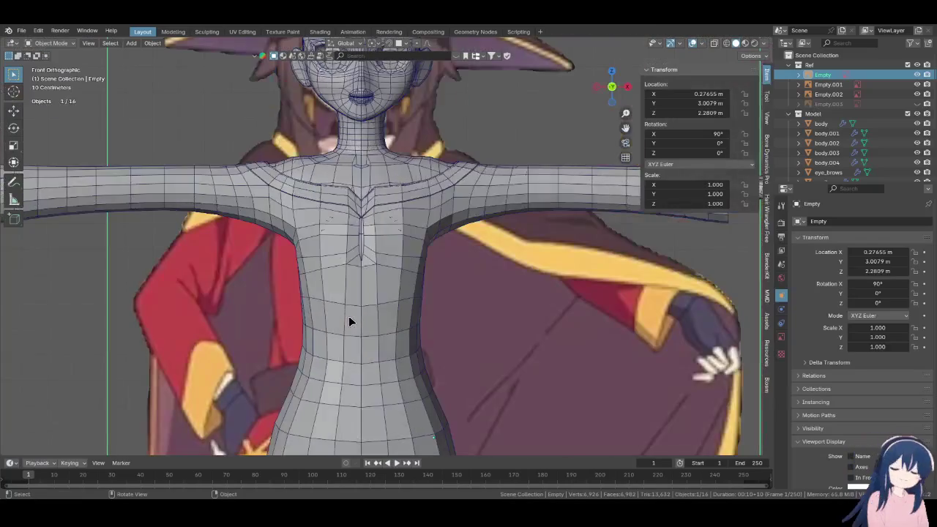
scroll(348, 316, "up", 3)
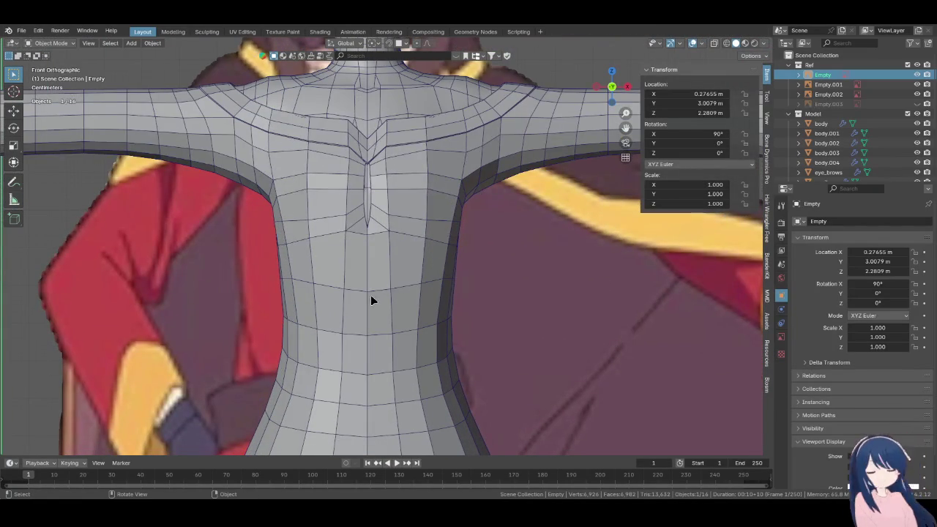
left_click(371, 297)
key("Tab")
Slide the waist vertices and apply Set Edge Flow to the waist loop
left_click(390, 298)
left_click(398, 277)
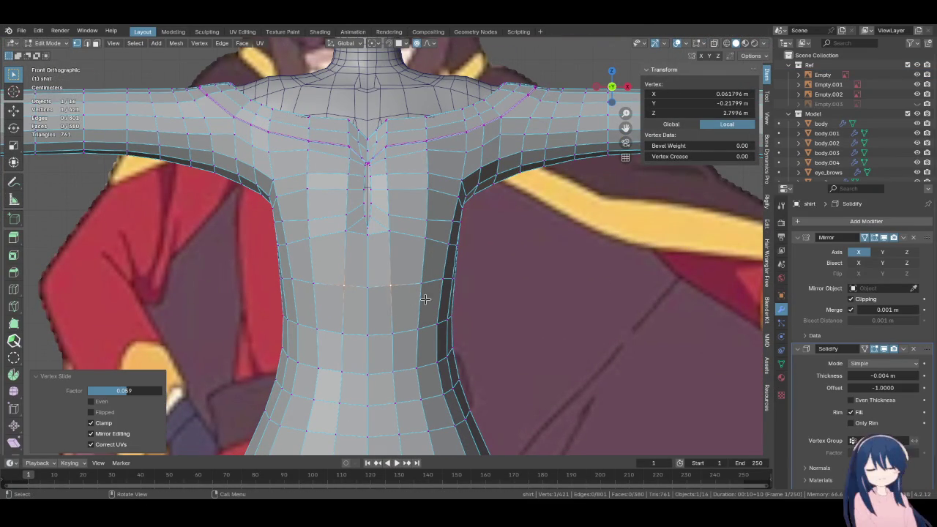
left_click(429, 286, "alt")
key("ctrl+e")
left_click(493, 299)
key("KP_3")
key("KP_1")
scroll(484, 266, "up", 2)
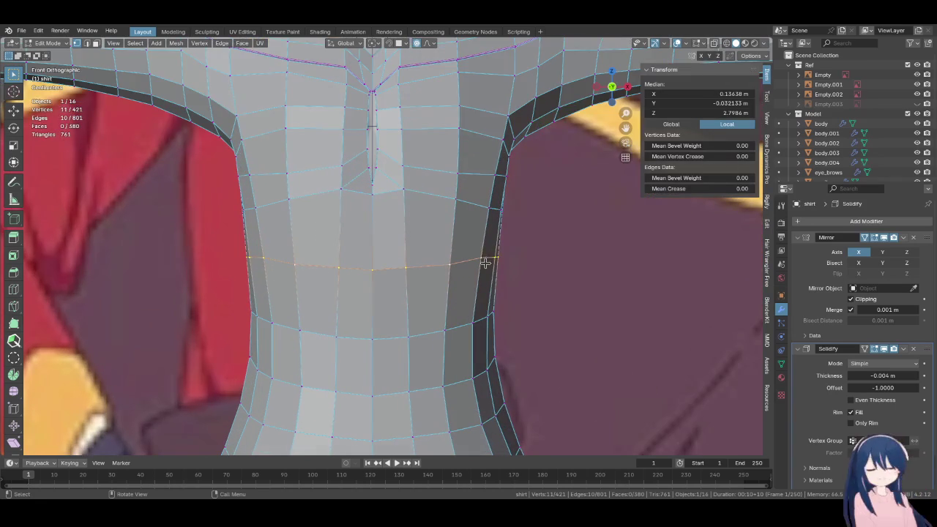
middle_click_drag(495, 273, 459, 275)
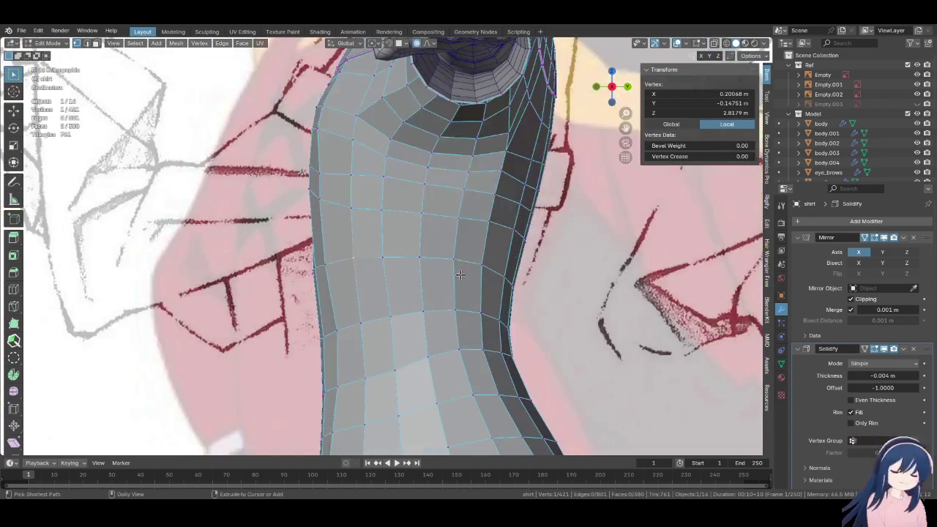
Cut a new edge loop across the torso and smooth it with Set Edge Flow
left_click(478, 268, "ctrl")
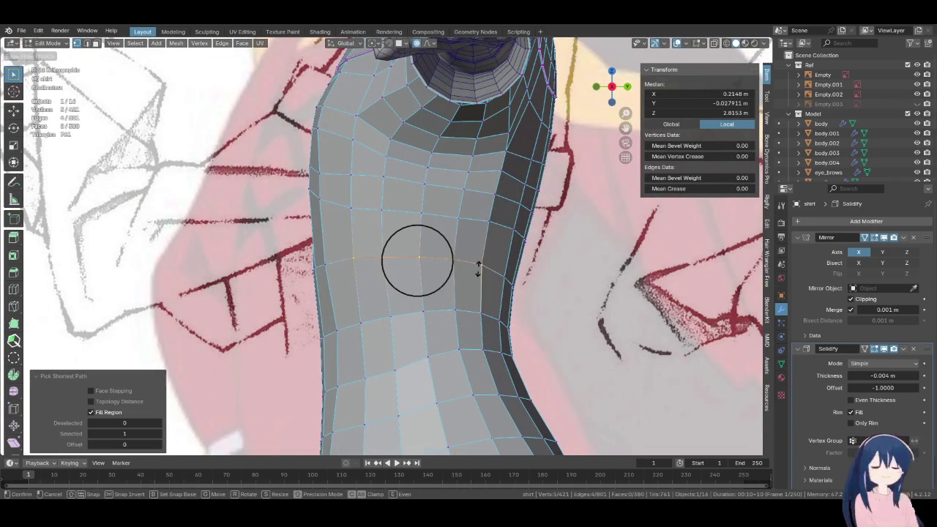
key("KP_1")
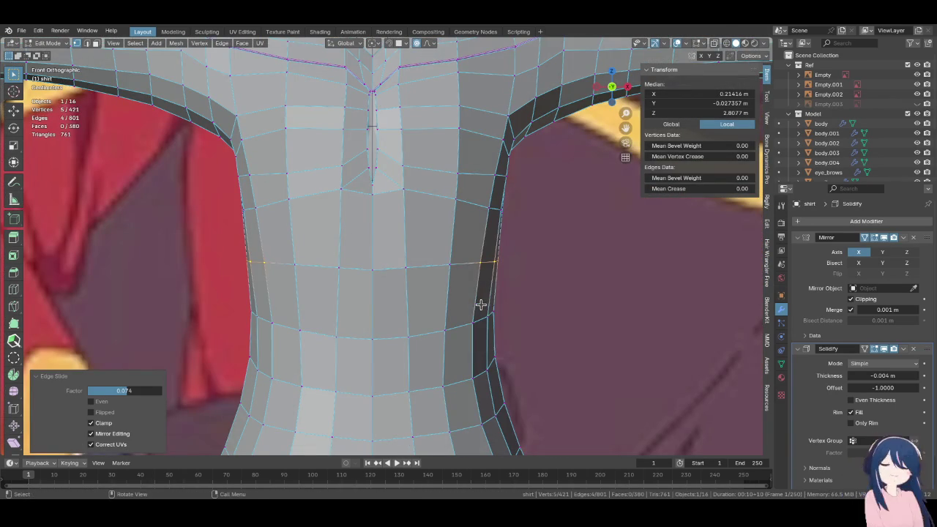
left_click(32, 286)
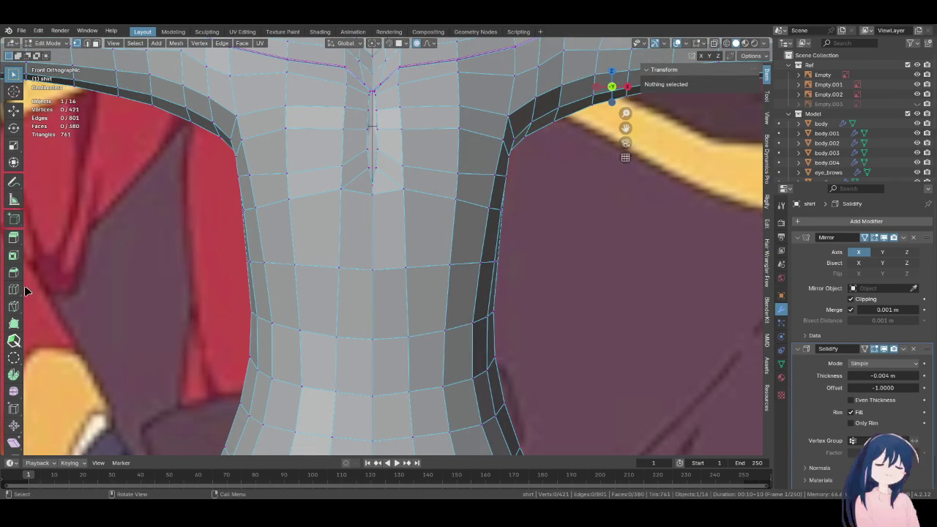
left_click(347, 240)
key("F3")
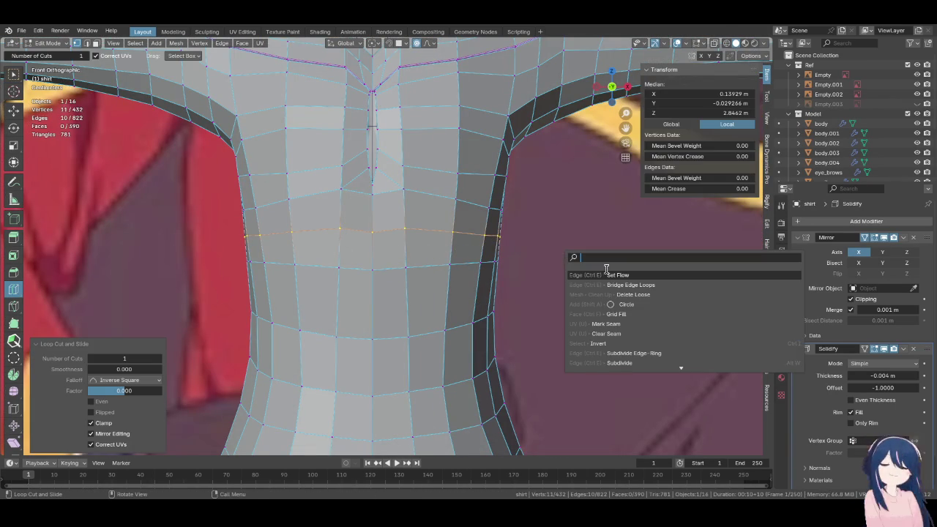
key("Return")
Undo and redo the torso loop cut, then check the waist in Object Mode
key("KP_3")
key("ctrl+z")
key("ctrl+r")
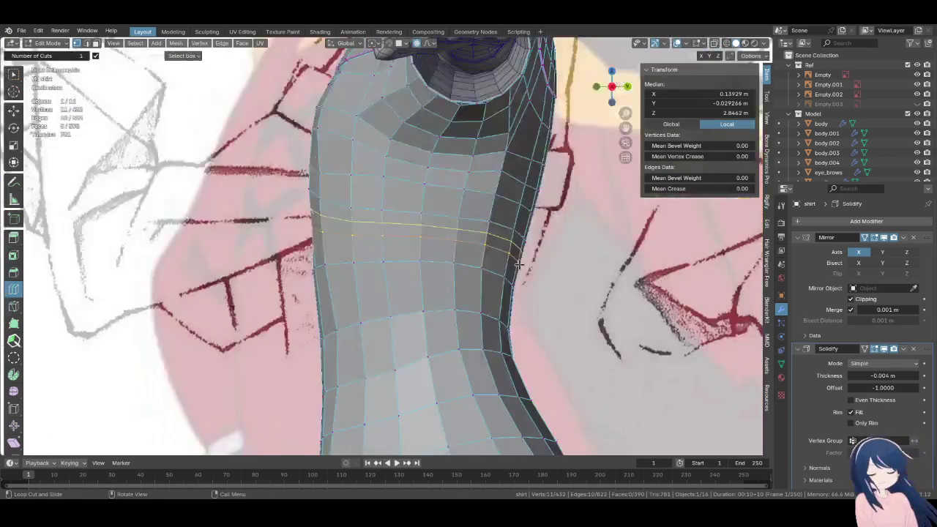
key("KP_1")
scroll(383, 215, "down", 3)
key("Tab")
mouse_move(383, 216)
middle_mouse_down()
mouse_move(474, 212)
mouse_move(487, 154)
mouse_move(581, 231)
mouse_move(621, 241)
mouse_move(494, 274)
mouse_move(527, 232)
mouse_move(647, 270)
mouse_move(553, 265)
middle_mouse_up()
Zoom and orbit to a frontal perspective view of the shirt's torso
scroll(549, 265, "down", 2)
scroll(461, 231, "up", 1)
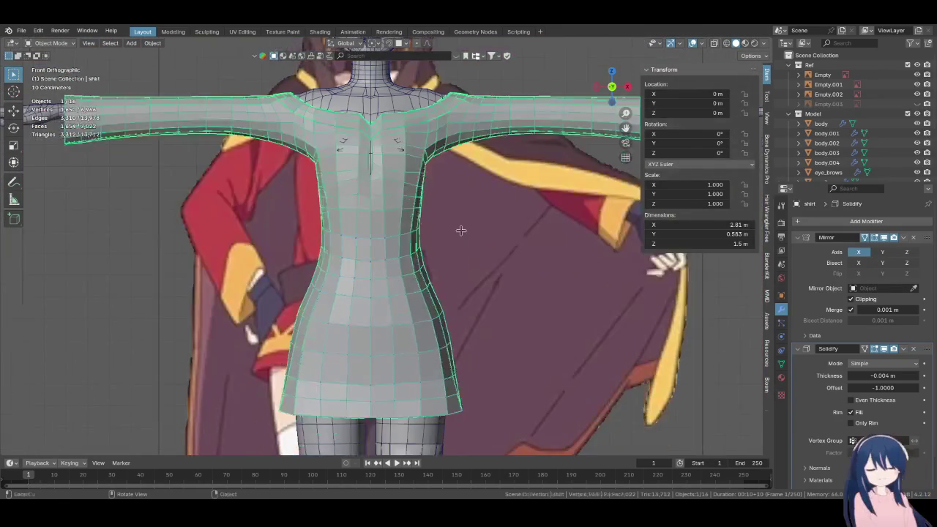
scroll(460, 230, "down", 3)
scroll(426, 278, "up", 3)
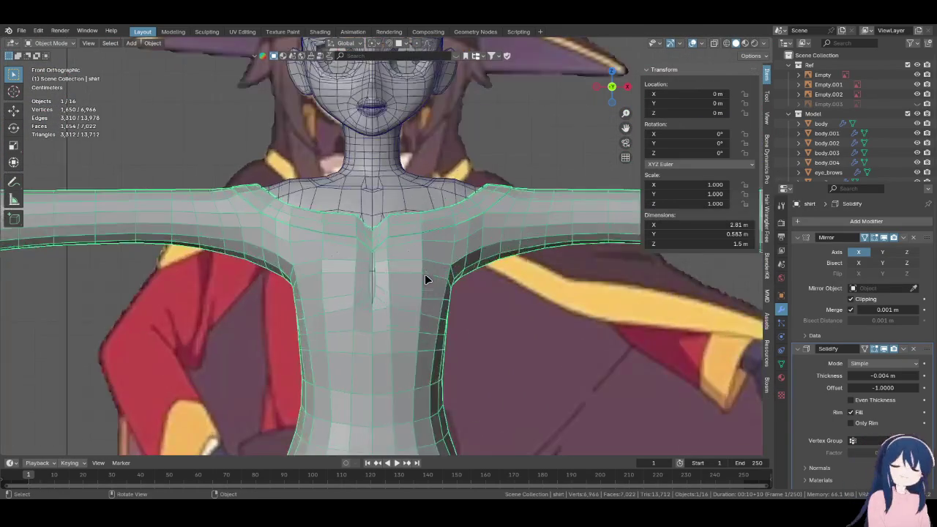
scroll(427, 280, "up", 1)
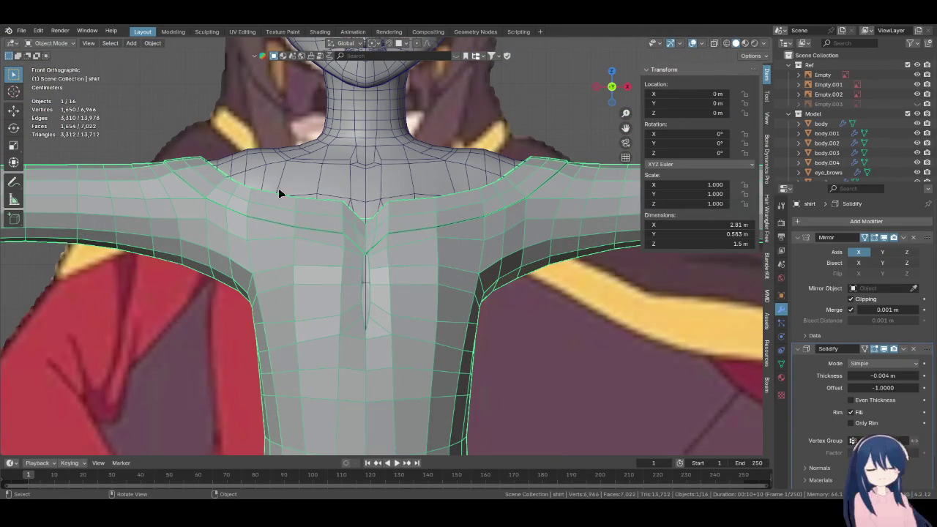
scroll(279, 193, "down", 3)
left_click(516, 214)
mouse_move(516, 214)
middle_mouse_down()
mouse_move(379, 194)
mouse_move(383, 216)
mouse_move(333, 147)
mouse_move(286, 202)
mouse_move(227, 238)
mouse_move(274, 251)
mouse_move(290, 207)
mouse_move(319, 218)
mouse_move(402, 217)
mouse_move(476, 261)
mouse_move(433, 262)
mouse_move(274, 208)
middle_mouse_up()
scroll(227, 238, "up", 3)
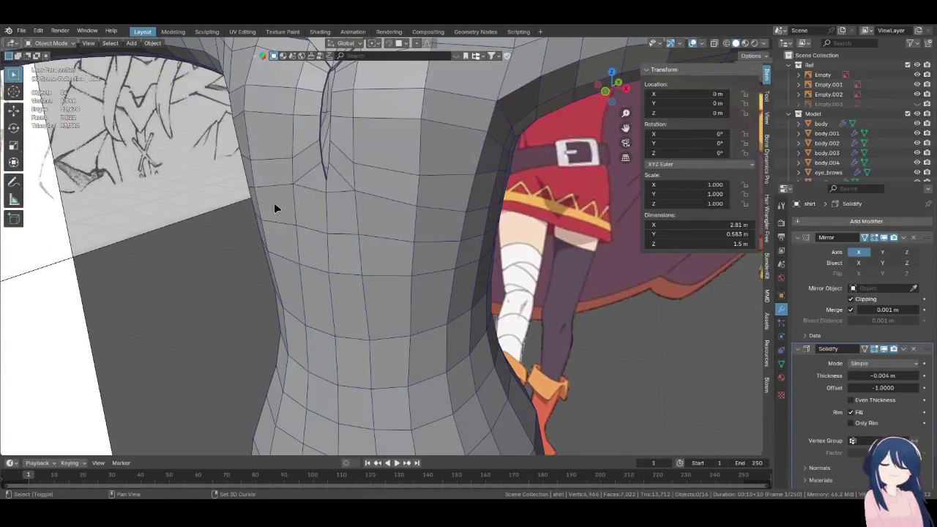
middle_click_drag(333, 221, 313, 236)
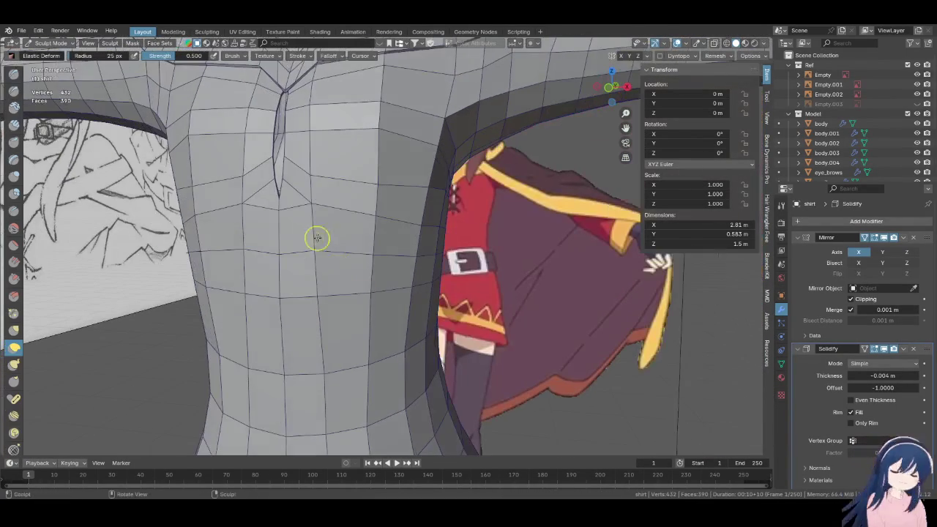
Enlarge the Elastic Deform brush and inspect the torso from several angles
key("f")
left_click(412, 292)
mouse_move(412, 292)
middle_mouse_down()
mouse_move(380, 238)
mouse_move(398, 304)
mouse_move(315, 280)
middle_mouse_up()
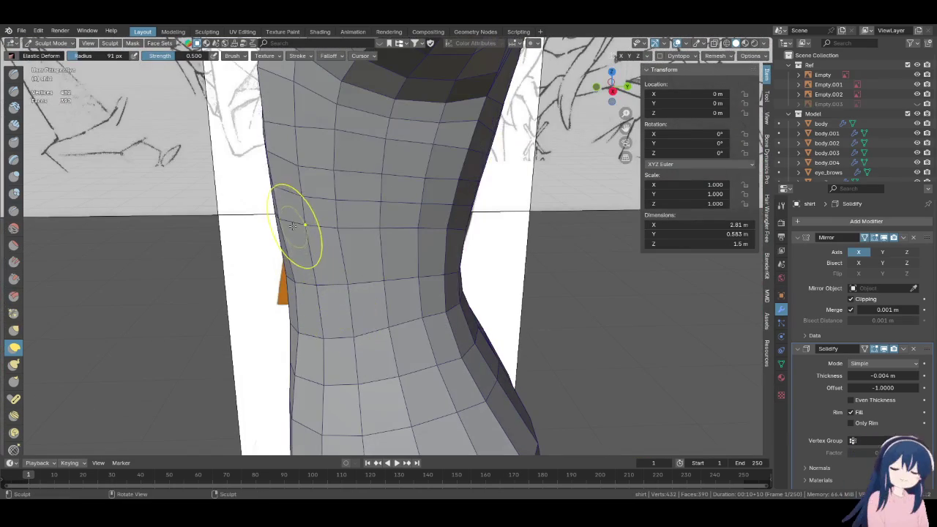
mouse_move(288, 232)
middle_mouse_down()
mouse_move(375, 282)
mouse_move(361, 332)
mouse_move(422, 271)
middle_mouse_up()
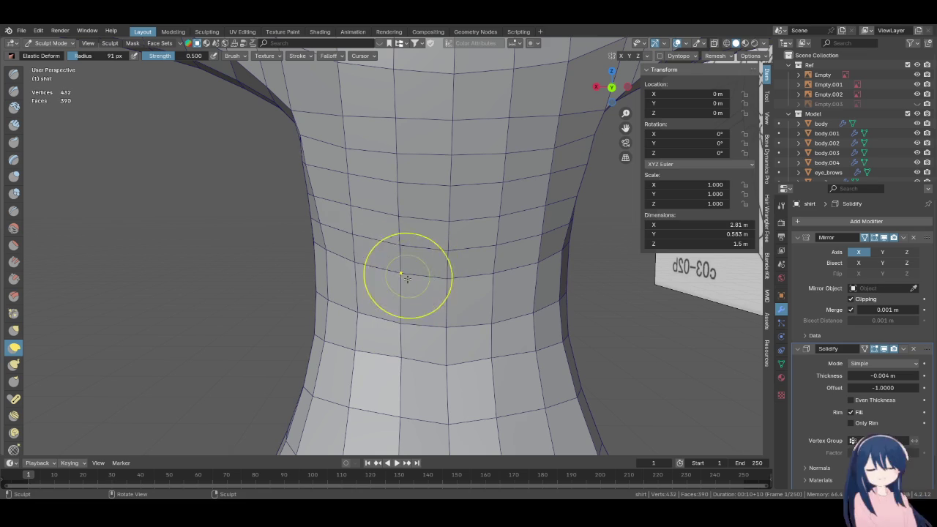
mouse_move(402, 328)
middle_mouse_down()
mouse_move(422, 277)
mouse_move(377, 310)
middle_mouse_up()
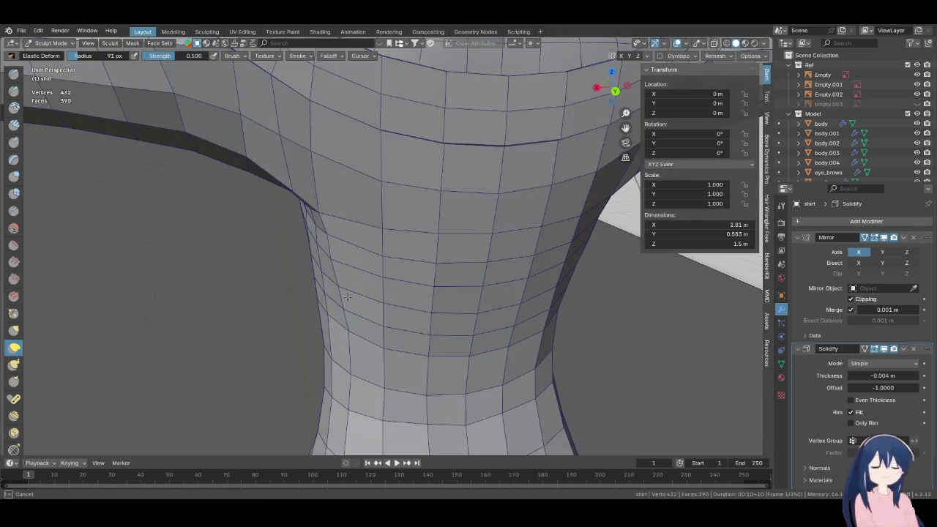
mouse_move(344, 271)
middle_mouse_down()
mouse_move(485, 179)
mouse_move(492, 278)
mouse_move(412, 213)
mouse_move(327, 192)
mouse_move(247, 209)
mouse_move(378, 272)
middle_mouse_up()
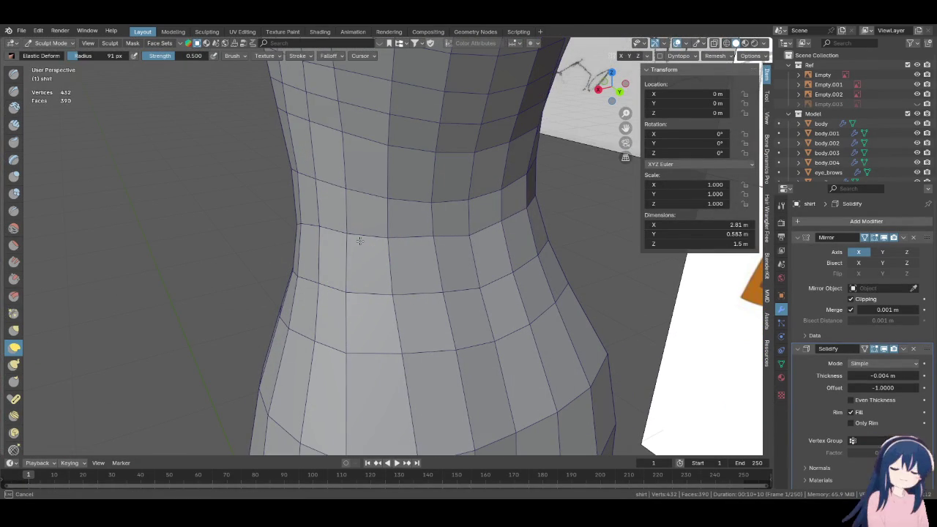
mouse_move(388, 260)
middle_mouse_down()
mouse_move(412, 241)
mouse_move(466, 273)
mouse_move(570, 257)
middle_mouse_up()
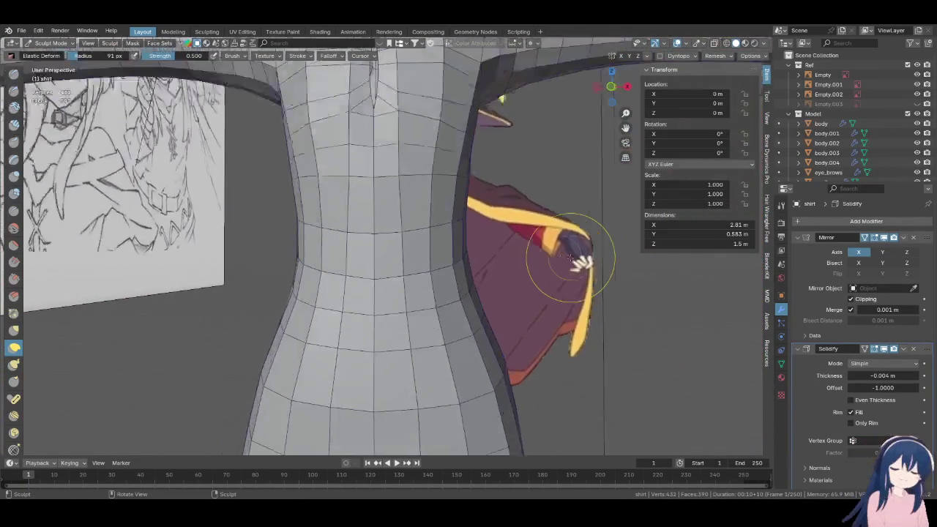
scroll(570, 257, "up", 3)
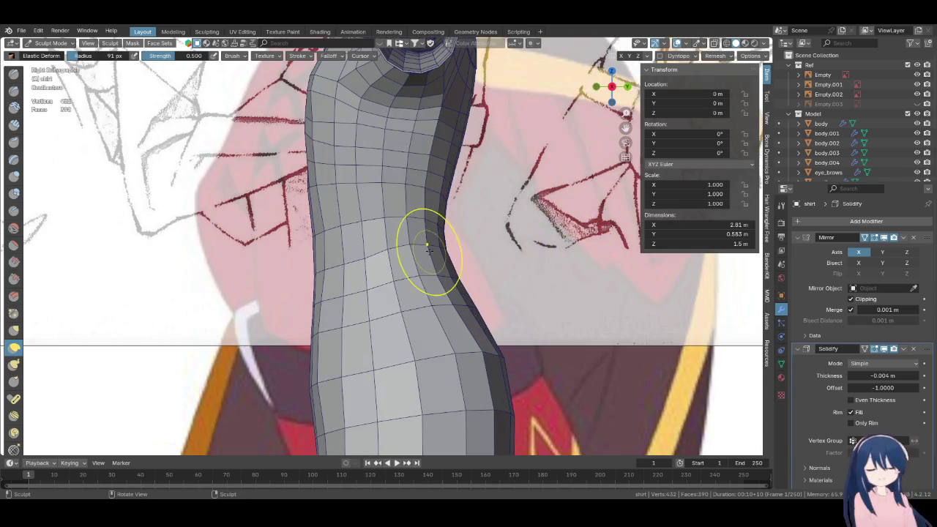
scroll(428, 246, "up", 2)
Reshape the shirt's side edge, then shrink the brush to 50 px
left_click_drag(297, 230, 291, 229)
mouse_move(292, 230)
middle_mouse_down()
mouse_move(352, 255)
mouse_move(303, 240)
middle_mouse_up()
key("f")
left_click(293, 240)
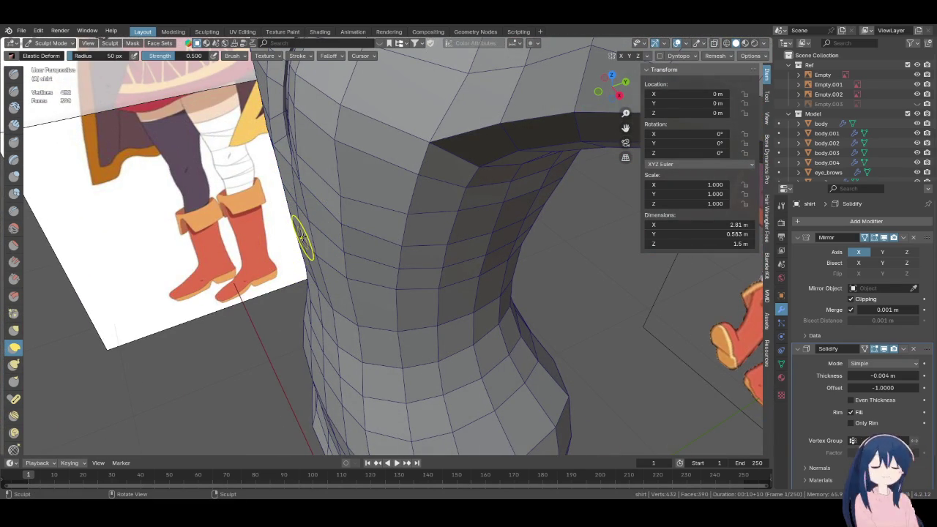
key("KP_3")
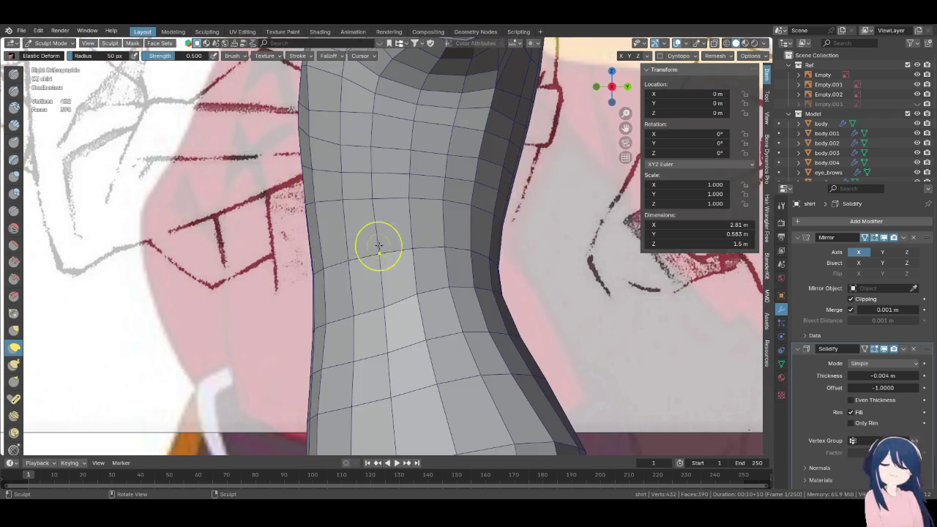
scroll(381, 243, "down", 4)
scroll(399, 242, "up", 1)
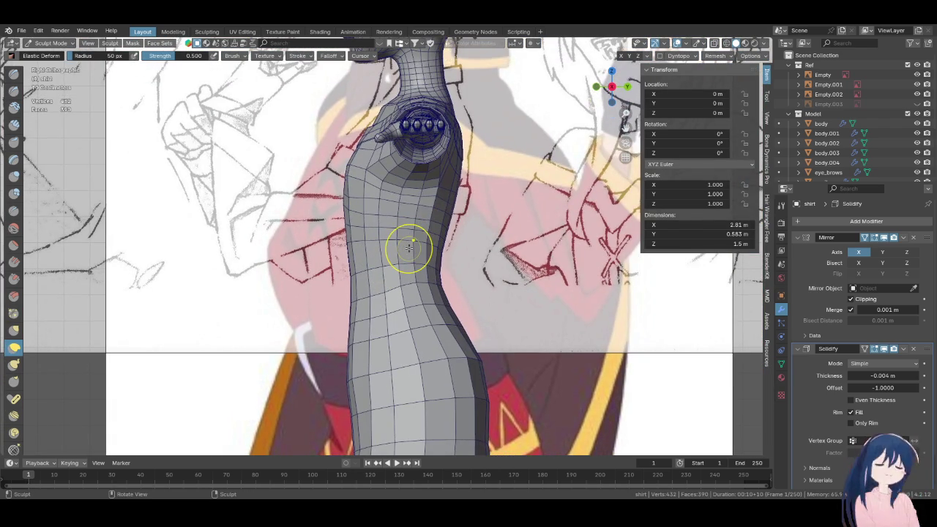
scroll(409, 247, "up", 3)
scroll(347, 211, "up", 2)
Push the shirt's side outline toward the reference and save Megumin.blend
left_click_drag(301, 162, 303, 168)
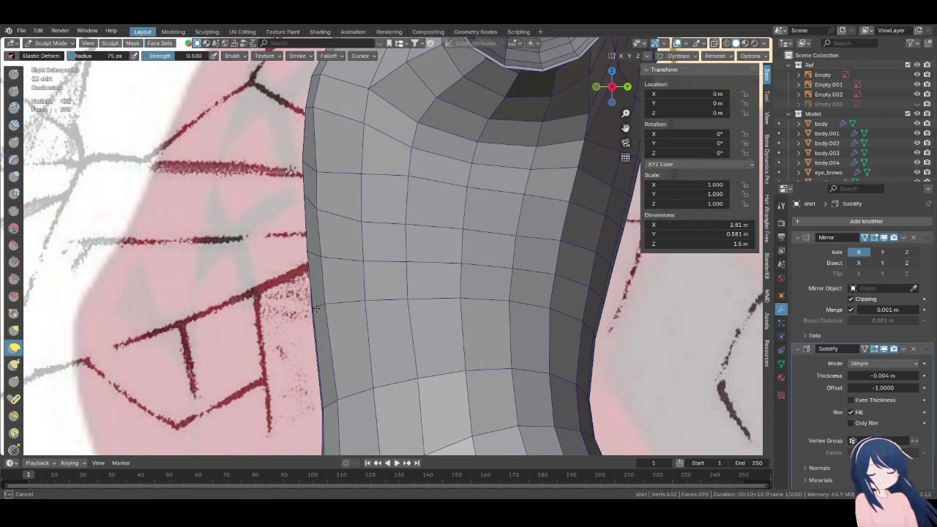
mouse_move(323, 185)
left_mouse_down()
mouse_move(309, 185)
mouse_move(320, 205)
mouse_move(318, 256)
left_mouse_up()
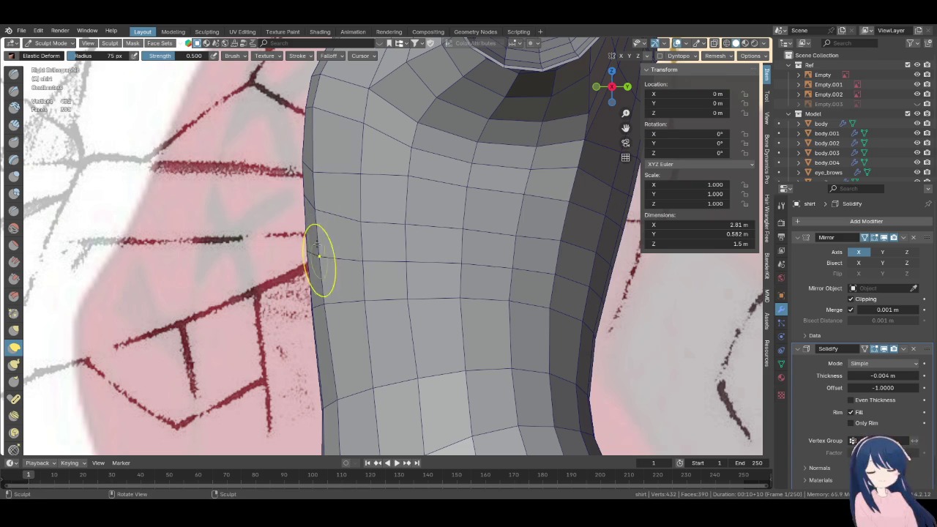
mouse_move(318, 256)
middle_mouse_down()
mouse_move(344, 293)
mouse_move(359, 215)
middle_mouse_up()
key("shift+z")
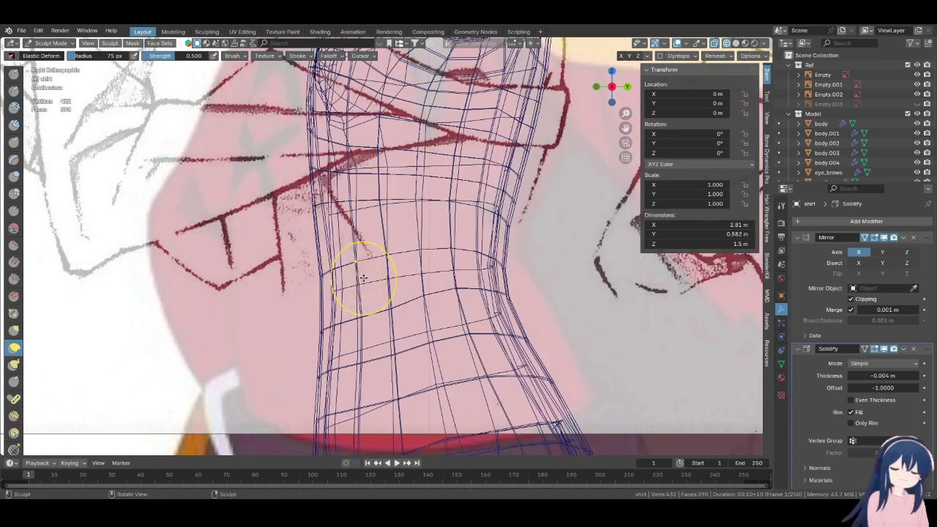
mouse_move(363, 278)
middle_mouse_down()
mouse_move(387, 267)
mouse_move(341, 242)
middle_mouse_up()
key("z")
left_click(356, 296)
mouse_move(355, 296)
middle_mouse_down()
mouse_move(395, 270)
mouse_move(424, 280)
mouse_move(381, 279)
mouse_move(376, 293)
mouse_move(467, 268)
mouse_move(437, 225)
middle_mouse_up()
scroll(378, 291, "down", 3)
key("ctrl+s")
Pull the waist inward on both sides, checking it against the reference in wireframe
mouse_move(437, 224)
left_mouse_down()
mouse_move(425, 226)
mouse_move(443, 288)
left_mouse_up()
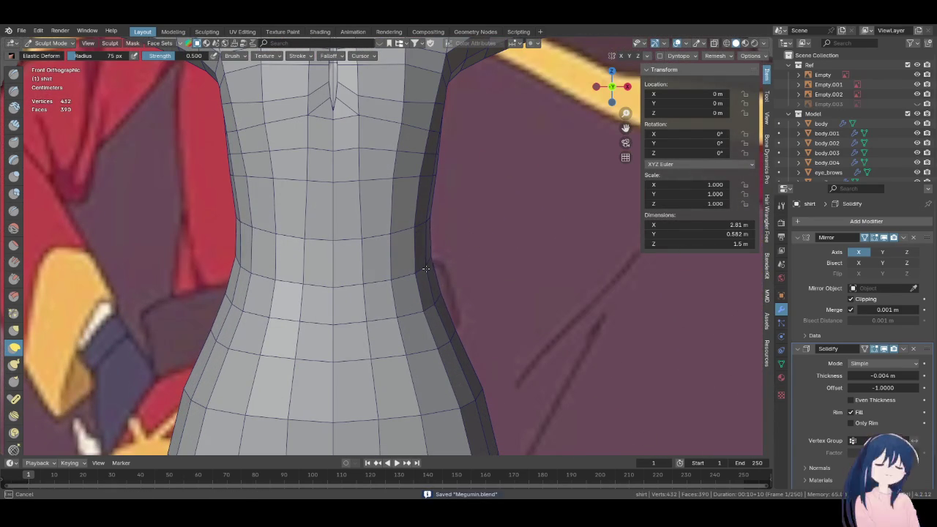
key("z")
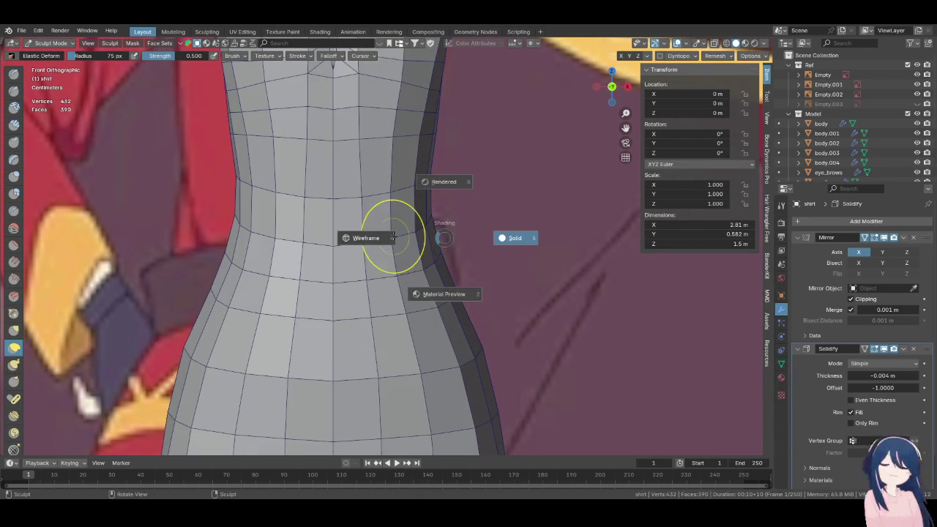
left_click(391, 237)
key("z")
left_click(439, 238)
mouse_move(440, 240)
middle_mouse_down()
mouse_move(302, 173)
mouse_move(388, 239)
mouse_move(356, 271)
mouse_move(543, 260)
mouse_move(565, 240)
mouse_move(402, 250)
mouse_move(383, 271)
mouse_move(414, 249)
mouse_move(410, 221)
middle_mouse_up()
scroll(359, 209, "up", 2)
Inspect the tapered waist in wireframe, return to front view, and save again
key("shift+z")
key("shift+z")
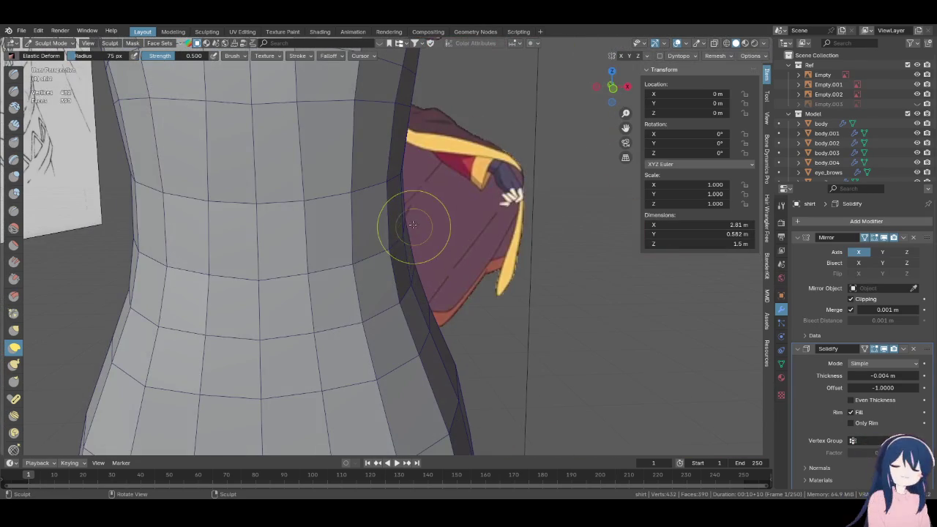
mouse_move(459, 250)
middle_mouse_down()
mouse_move(461, 289)
mouse_move(412, 282)
middle_mouse_up()
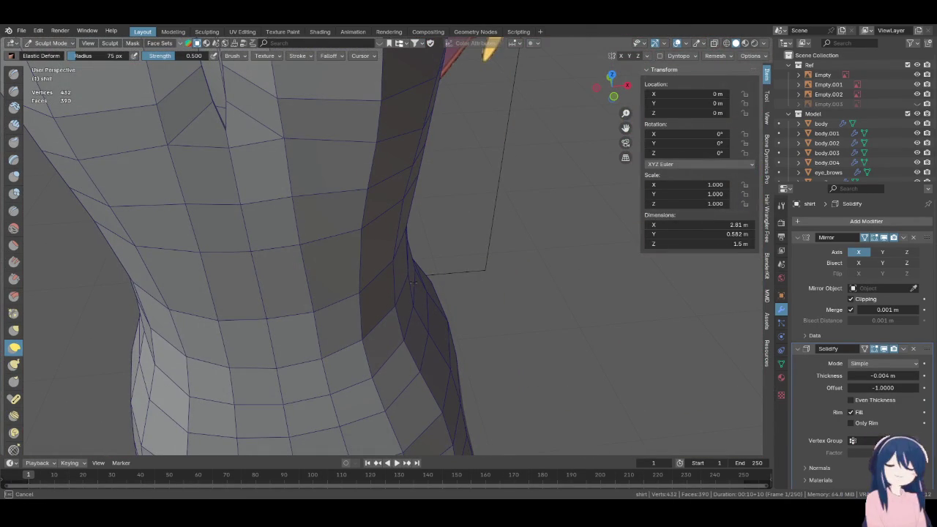
mouse_move(412, 283)
middle_mouse_down()
mouse_move(246, 262)
mouse_move(362, 288)
middle_mouse_up()
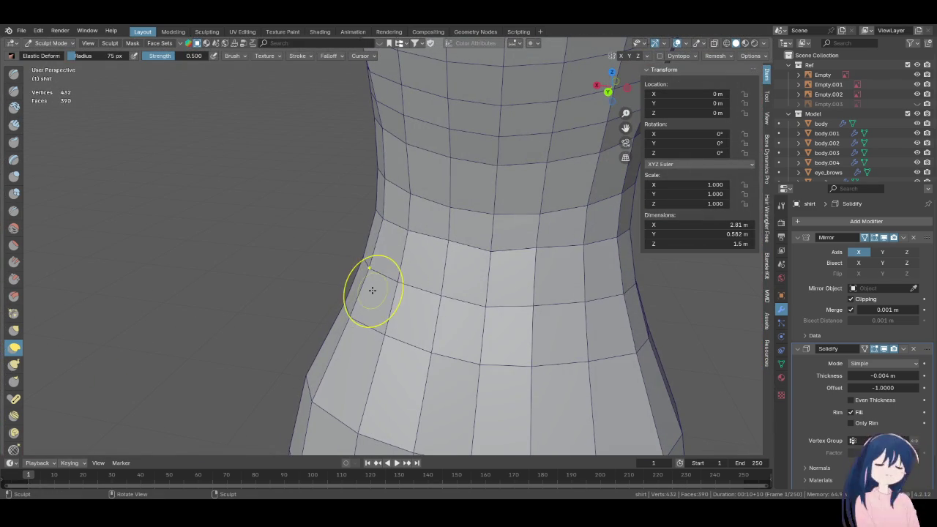
key("KP_1")
scroll(370, 292, "down", 5)
key("ctrl+s")
scroll(376, 310, "down", 3)
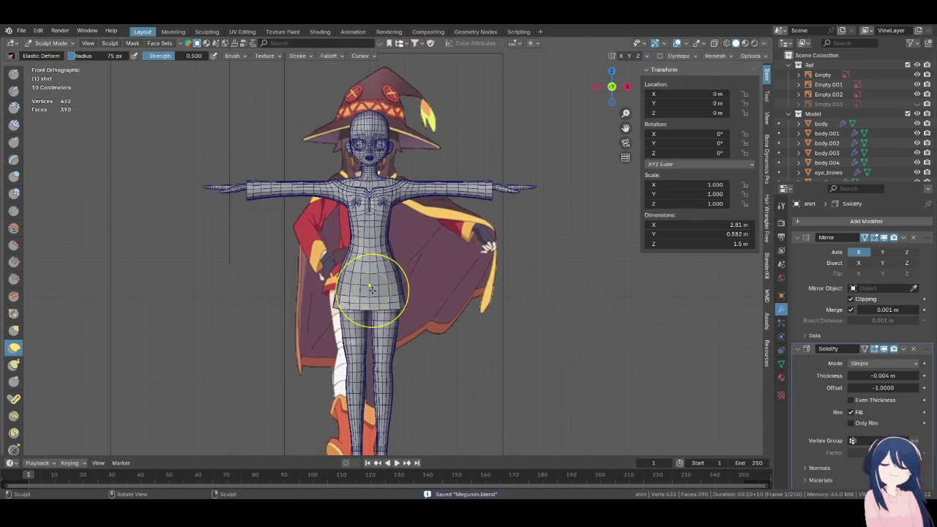
Zoom out to the whole character and open the interaction mode dropdown
scroll(418, 259, "up", 2)
scroll(418, 259, "up", 1)
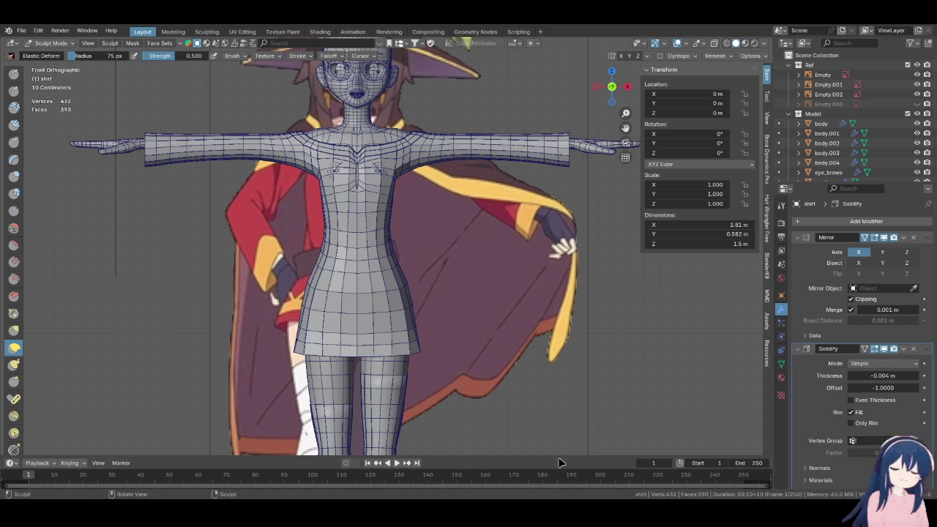
scroll(352, 176, "down", 2)
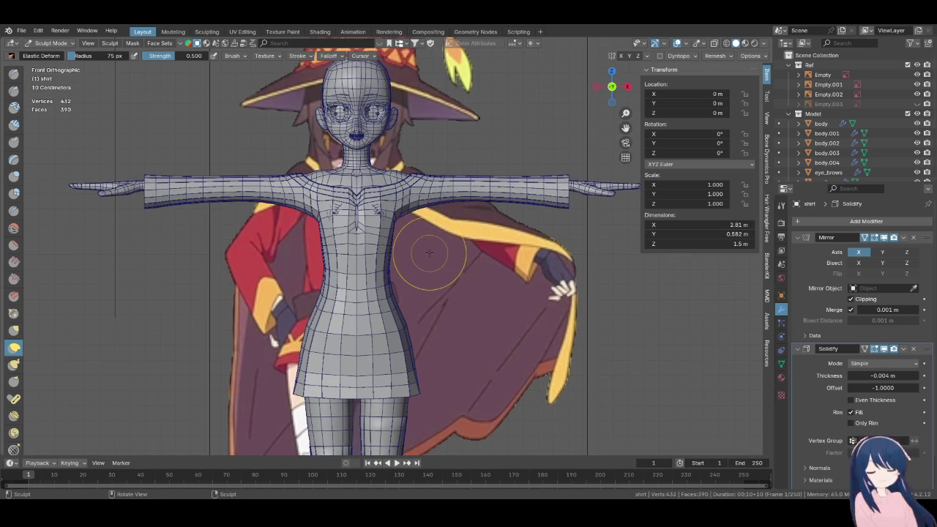
left_click(51, 44)
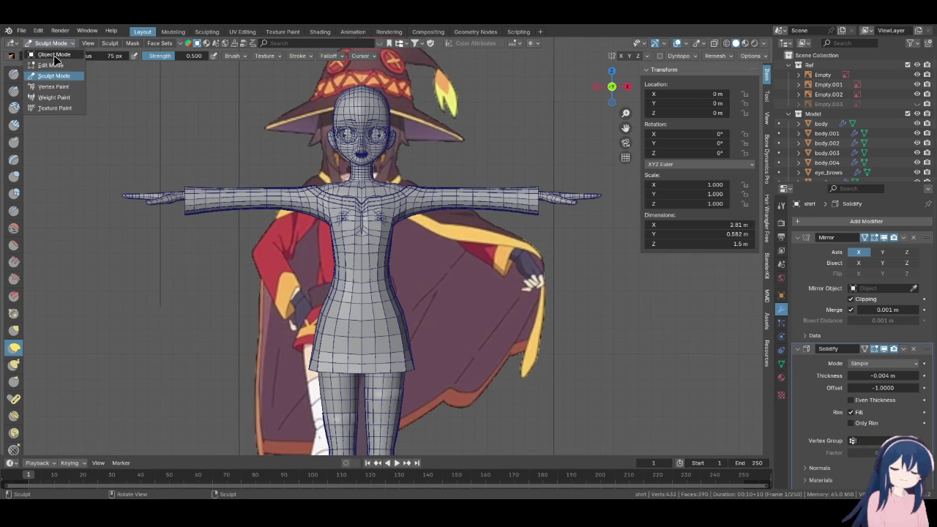
Return the shirt to Object Mode and check it in front, side and perspective views
left_click(46, 66)
middle_click_drag(469, 285, 460, 316, "shift")
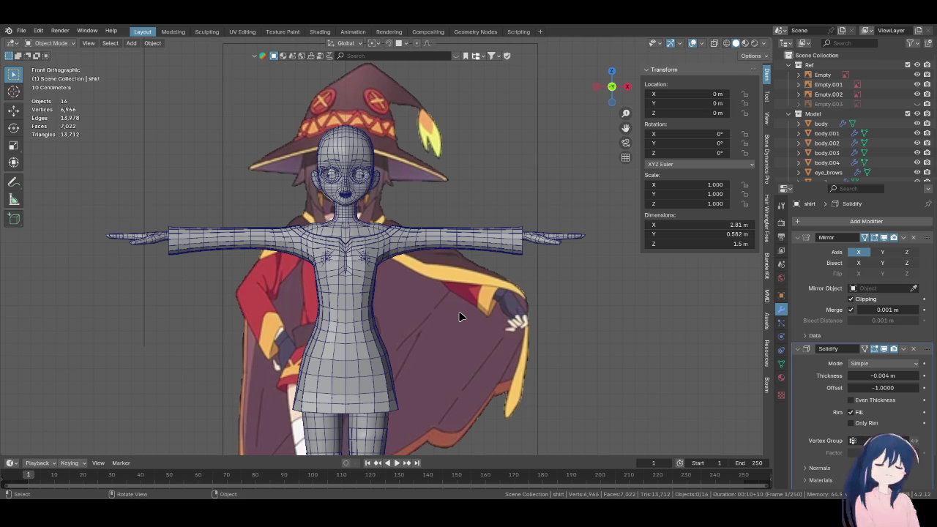
scroll(435, 309, "up", 4)
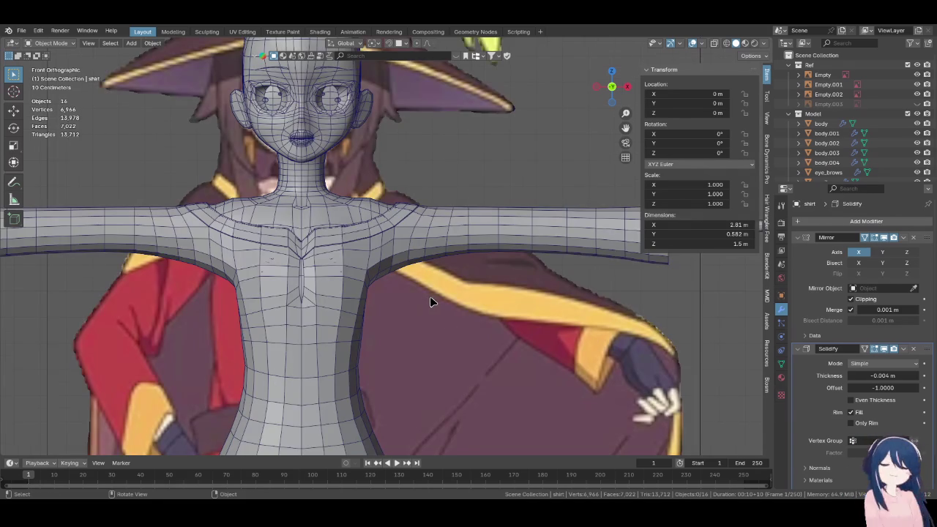
scroll(429, 300, "up", 1)
middle_click_drag(443, 289, 470, 304)
key("KP_3")
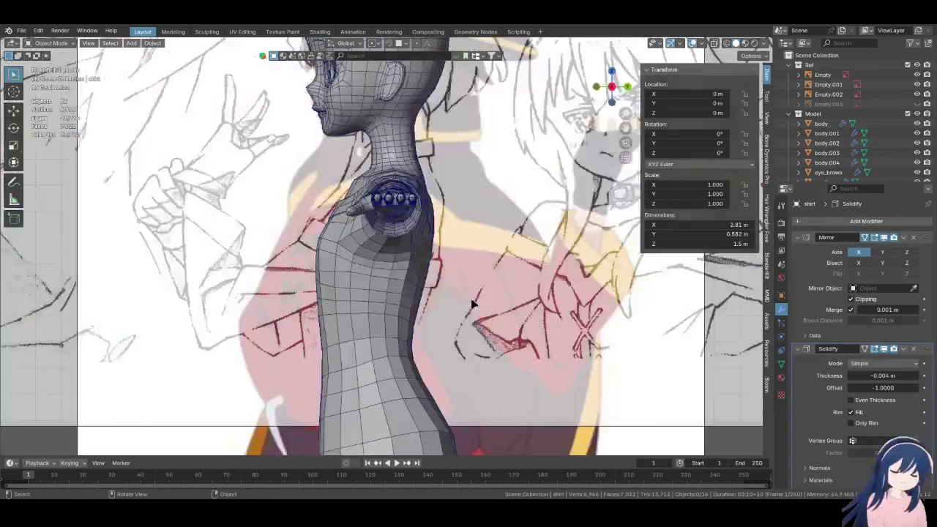
key("KP_1")
middle_click_drag(472, 295, 476, 229, "shift")
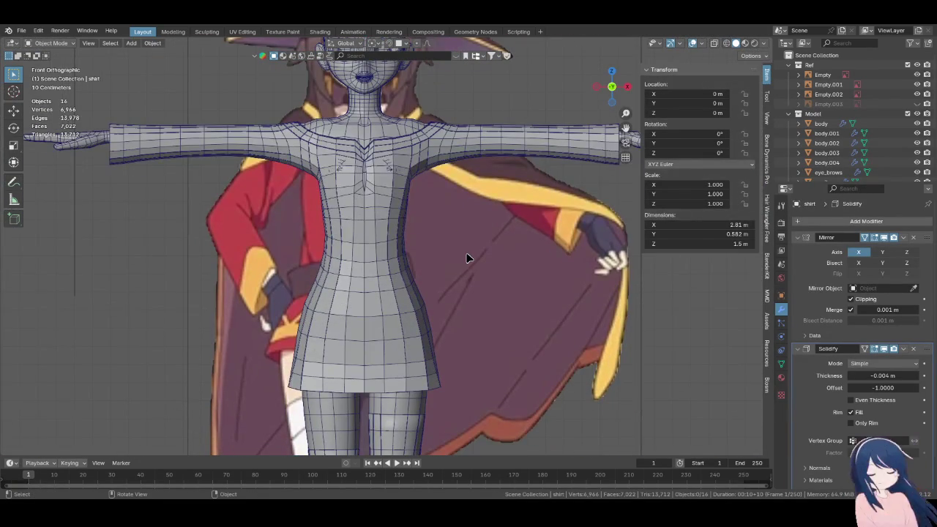
mouse_move(327, 231)
middle_mouse_down()
mouse_move(295, 238)
mouse_move(330, 241)
middle_mouse_up()
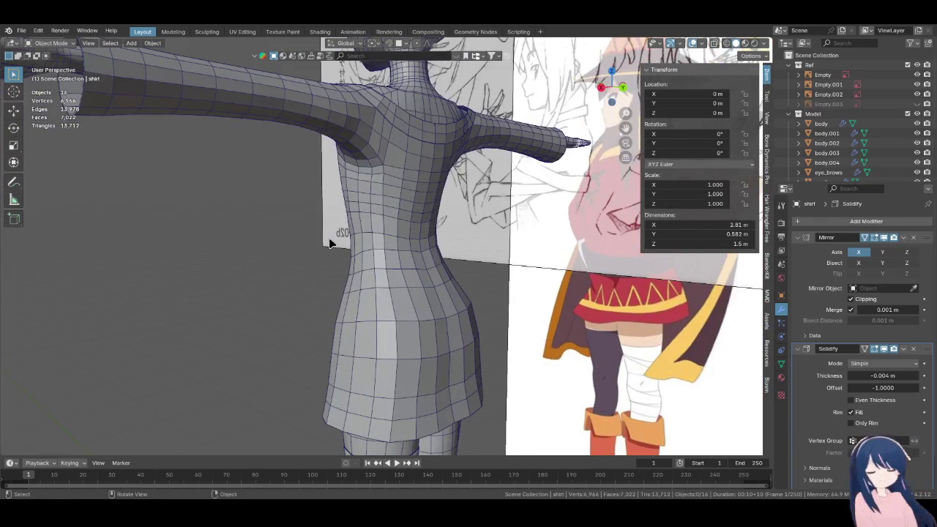
key("KP_1")
Zoom around the front view and glance at the side view again
scroll(423, 255, "down", 2, "shift")
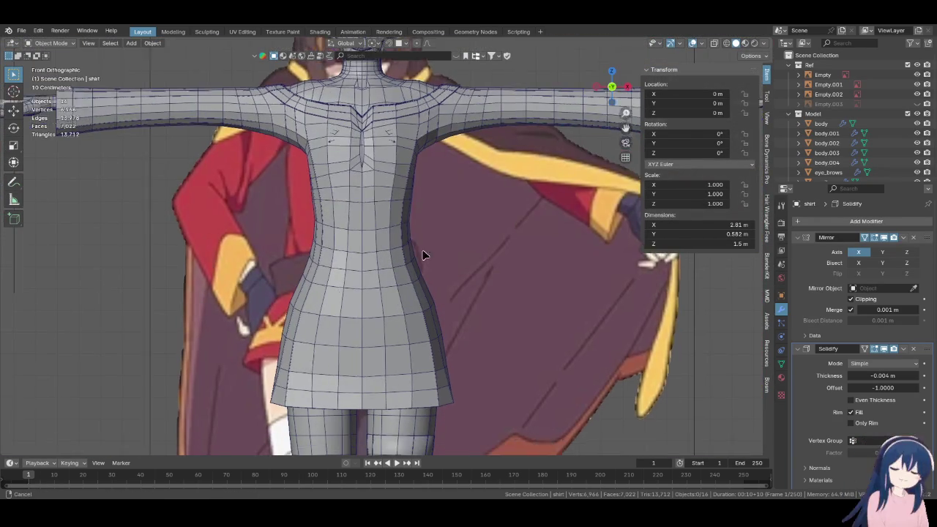
scroll(421, 360, "down", 3, "shift")
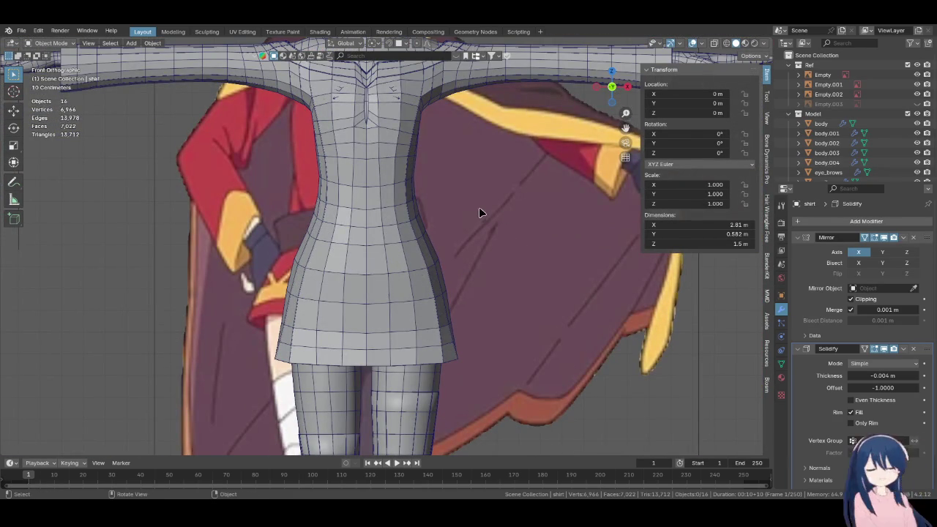
scroll(480, 249, "up", 4, "shift")
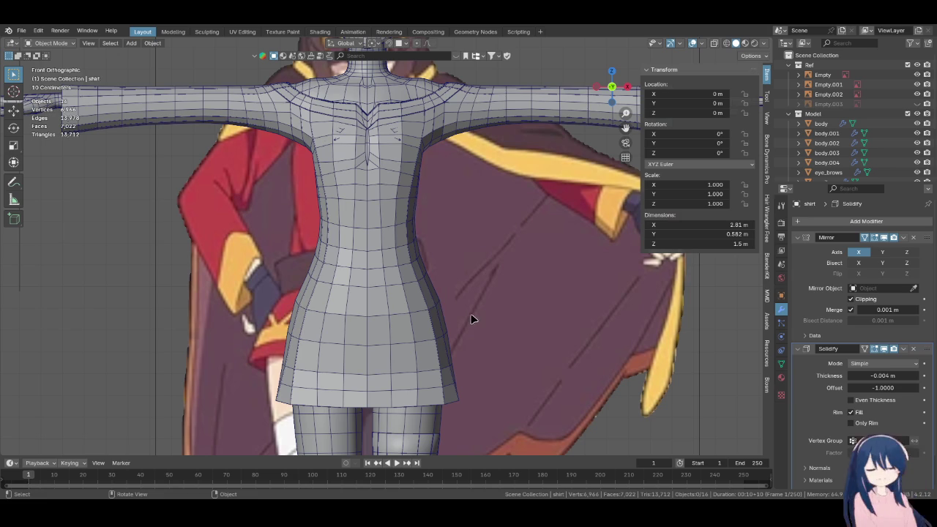
scroll(429, 335, "down", 5)
scroll(448, 324, "up", 1, "shift")
scroll(448, 326, "up", 1, "shift")
key("KP_3")
key("KP_1")
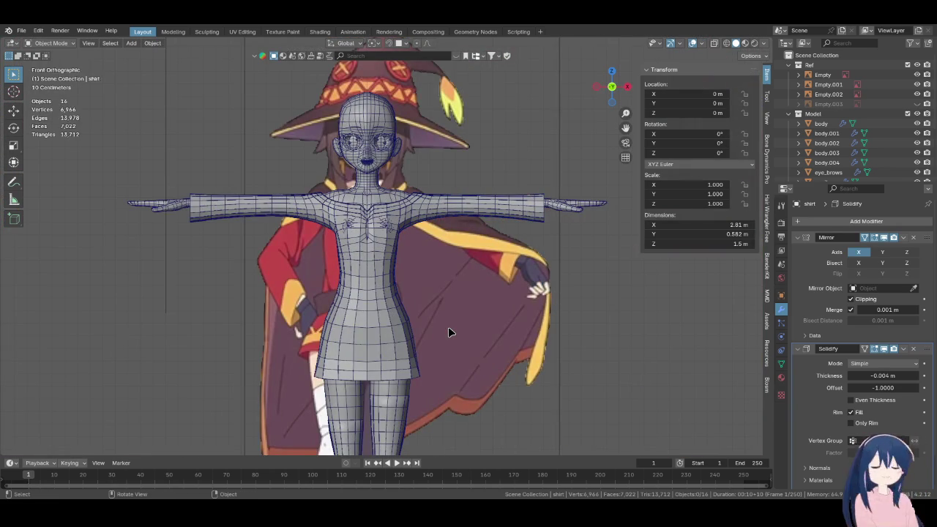
scroll(424, 290, "up", 6)
Switch the viewport to Wireframe shading so the reference drawing shows through the chest
key("z")
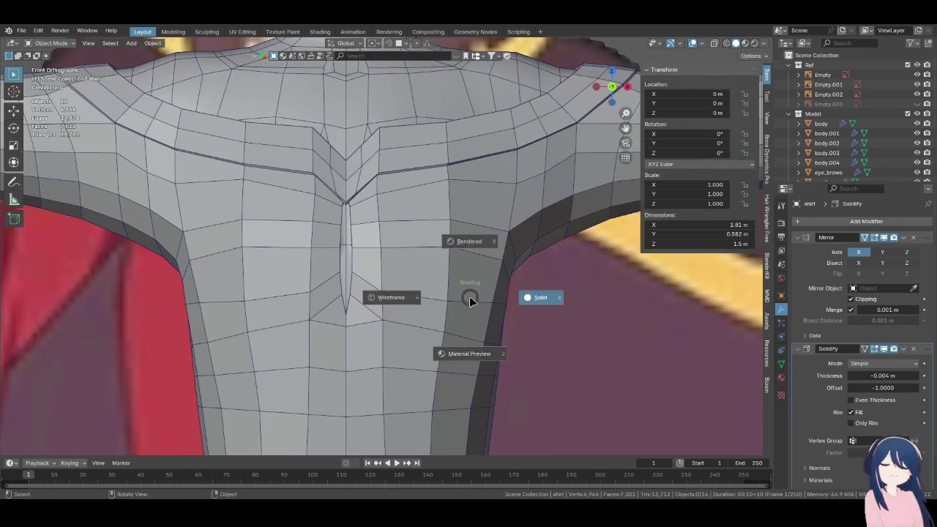
left_click(421, 300)
scroll(437, 287, "up", 2)
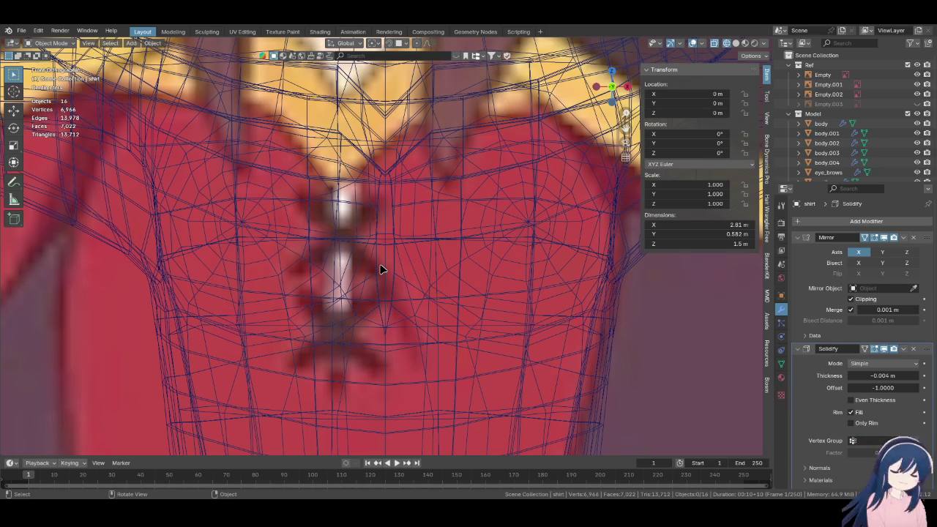
scroll(380, 269, "down", 4)
scroll(380, 269, "down", 2)
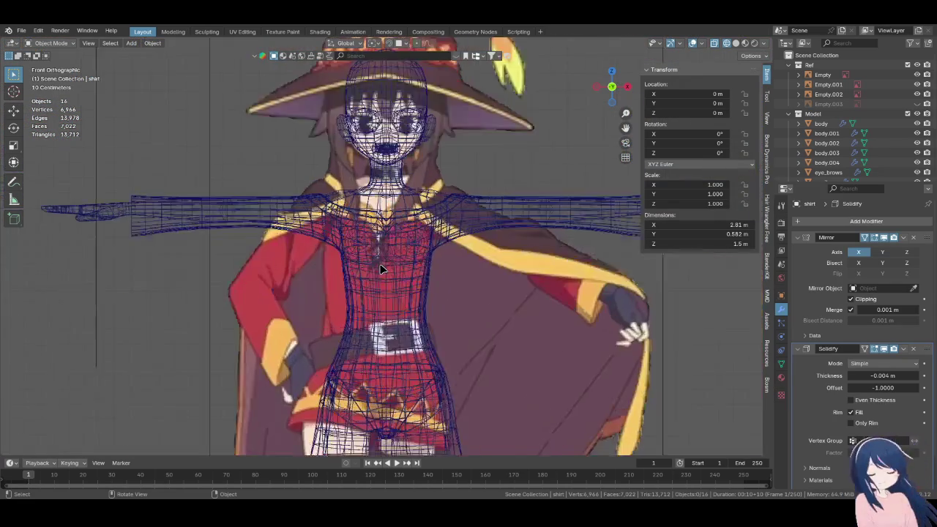
Pan across the wireframe torso to compare the shirt against the reference drawing
scroll(366, 271, "up", 3)
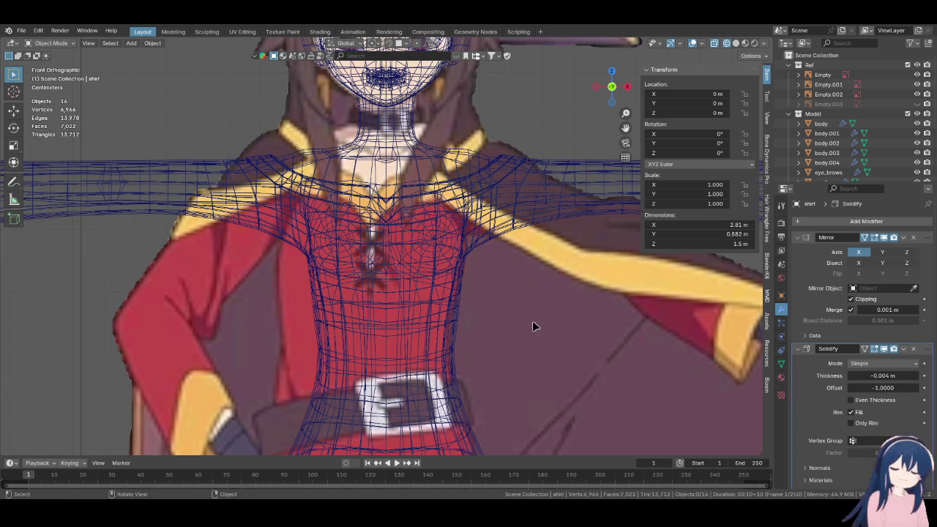
middle_click_drag(382, 234, 370, 235, "shift")
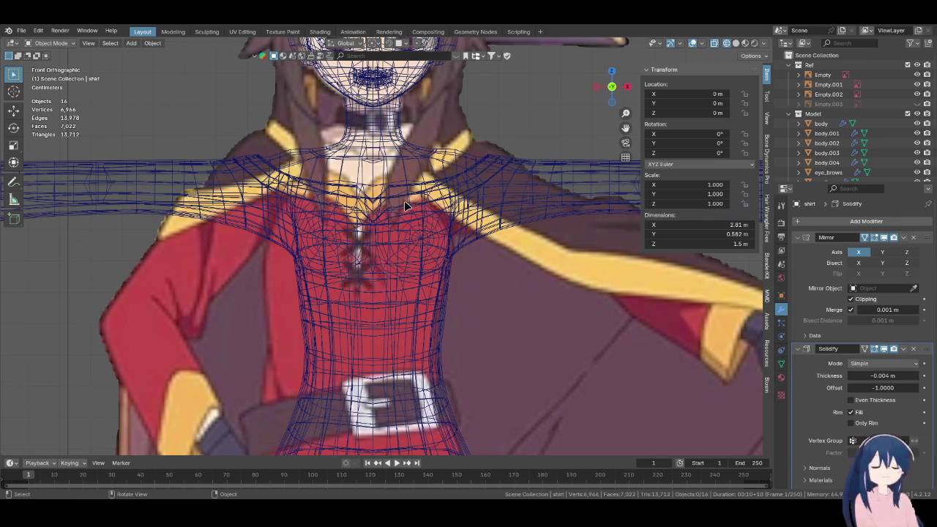
middle_click_drag(457, 233, 424, 233, "shift")
Return to solid shading, add a NURBS path and move it up to chest height
key("h")
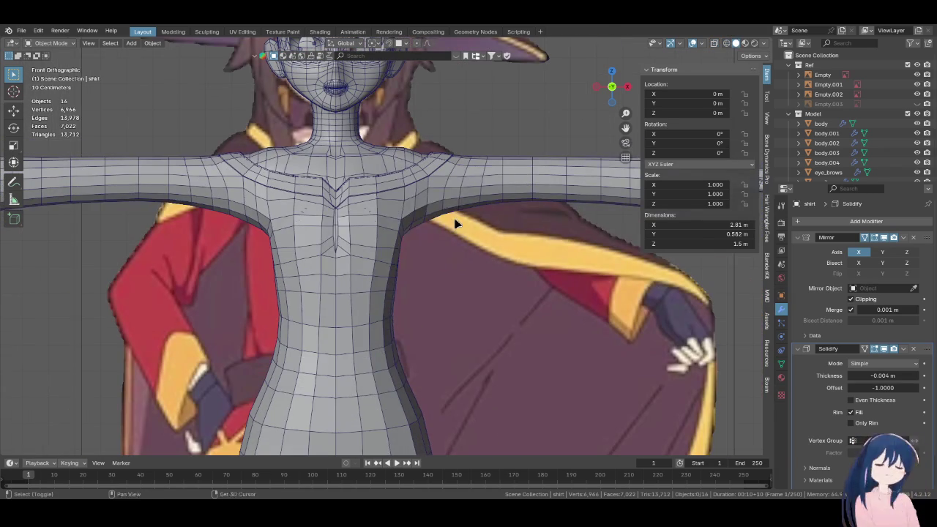
key("shift+a")
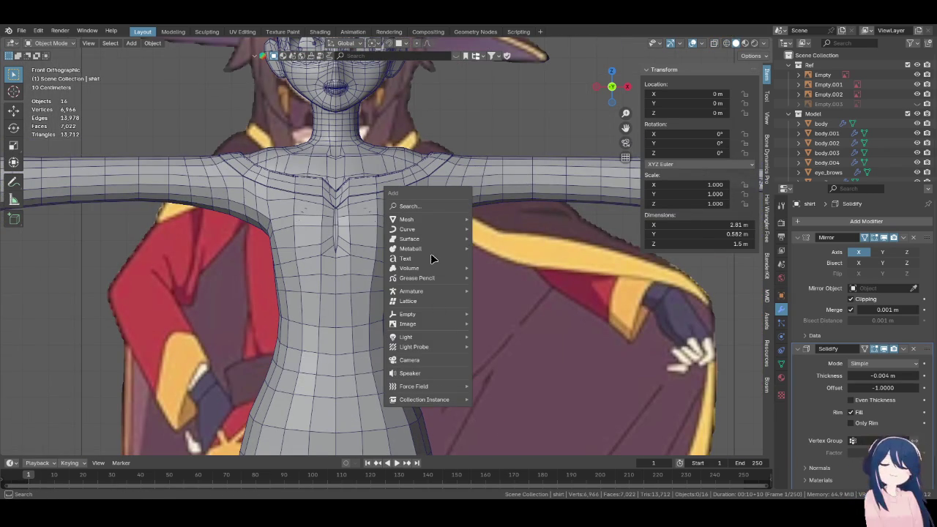
mouse_move(407, 230)
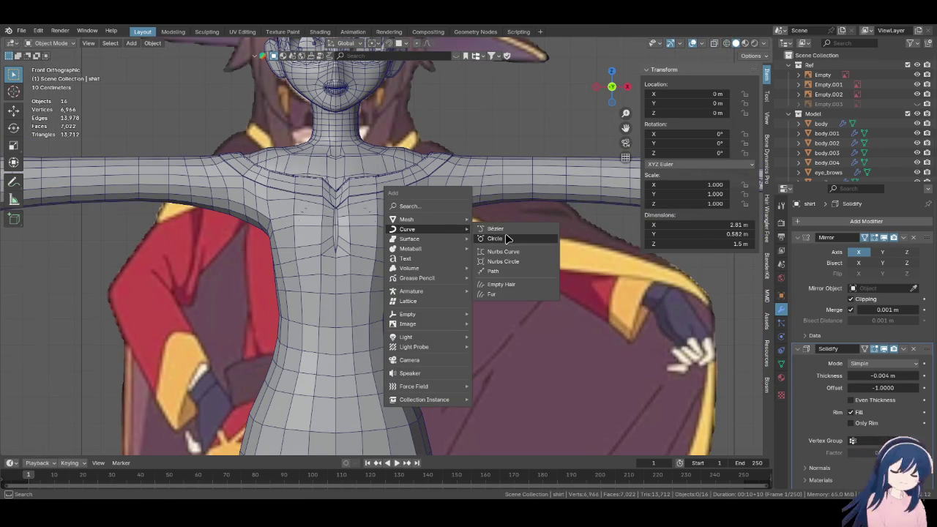
left_click(505, 276)
scroll(385, 330, "down", 5)
scroll(388, 344, "down", 2)
scroll(391, 372, "up", 2)
key("g")
key("z")
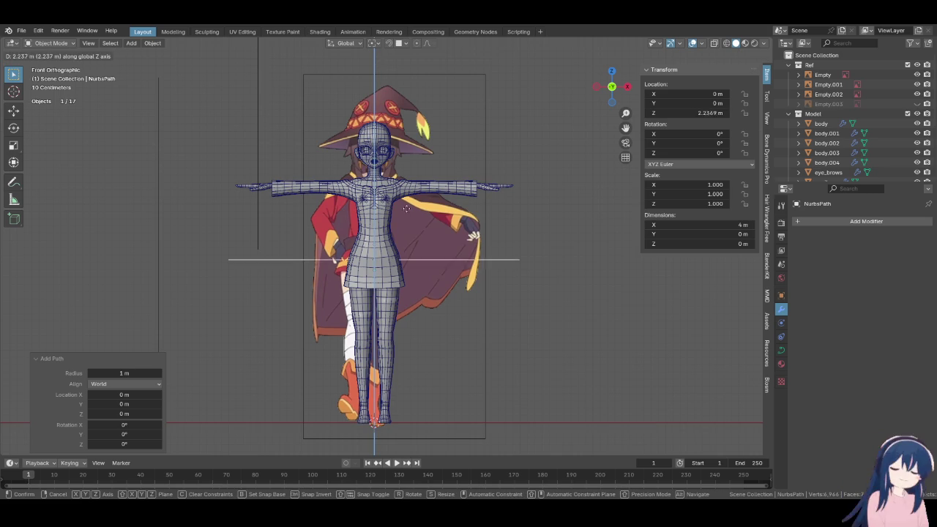
left_click(408, 231)
scroll(407, 231, "up", 4)
scroll(408, 232, "up", 2)
In Edit Mode, shrink the path and move it onto the front of the chest
key("Tab")
scroll(418, 383, "down", 3)
key("s")
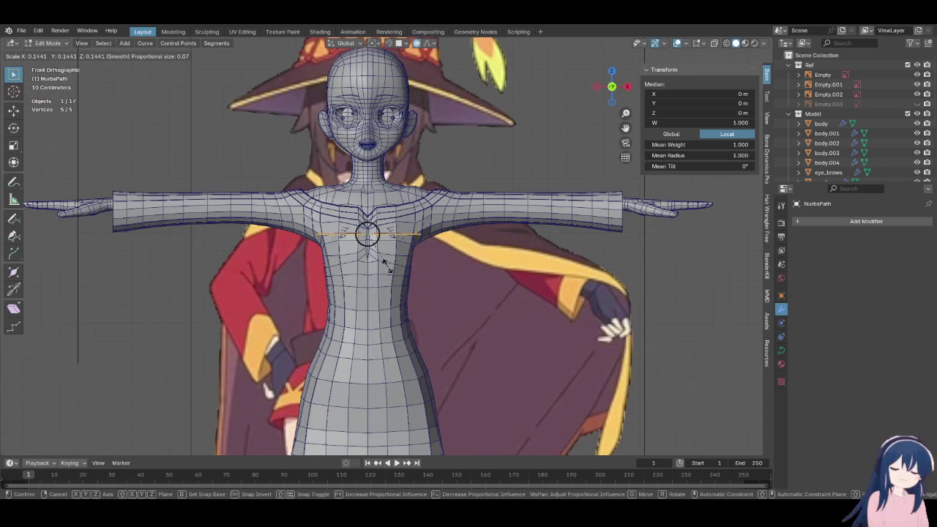
left_click(356, 241)
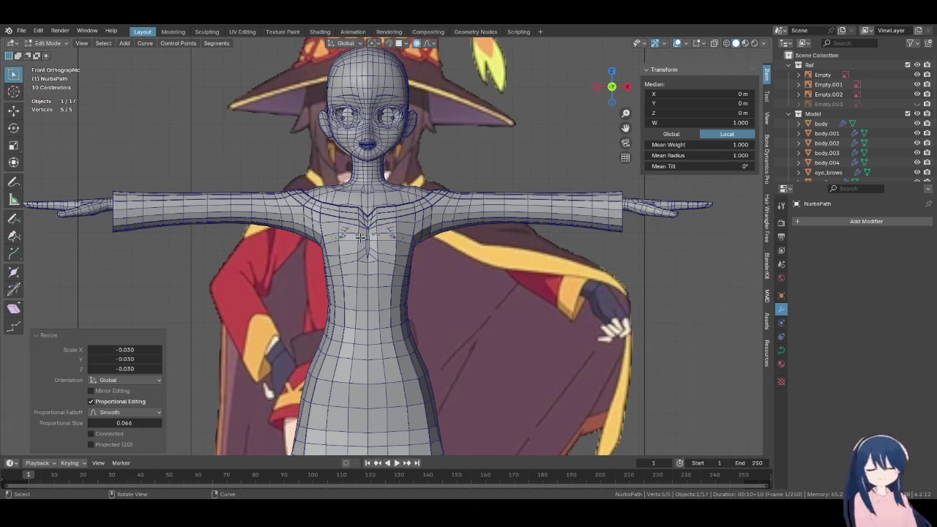
key("KP_3")
key("g")
key("y")
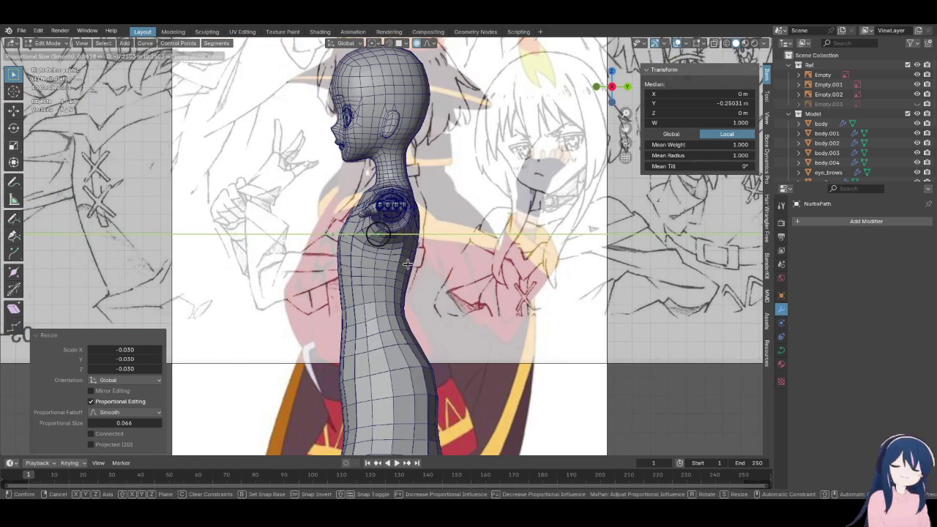
left_click(377, 259)
key("KP_1")
scroll(375, 255, "up", 5)
scroll(375, 254, "up", 3)
middle_click_drag(375, 255, 487, 379, "shift")
Halve the path, raise it slightly and tilt it 38° diagonally
key("s")
left_click(397, 352)
key("g")
left_click(424, 324)
key("r")
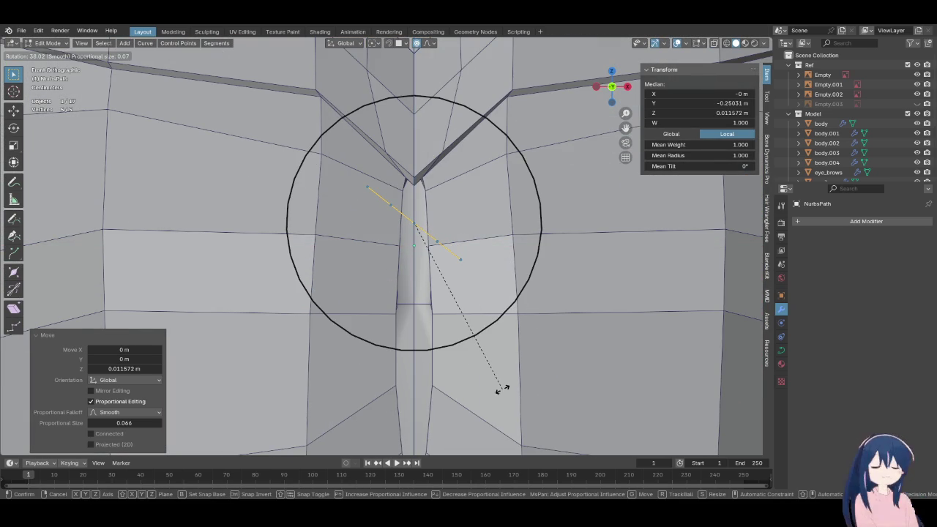
left_click(502, 390)
Duplicate the strap and turn the copy 90°, then 15° more, to cross the first
key("g")
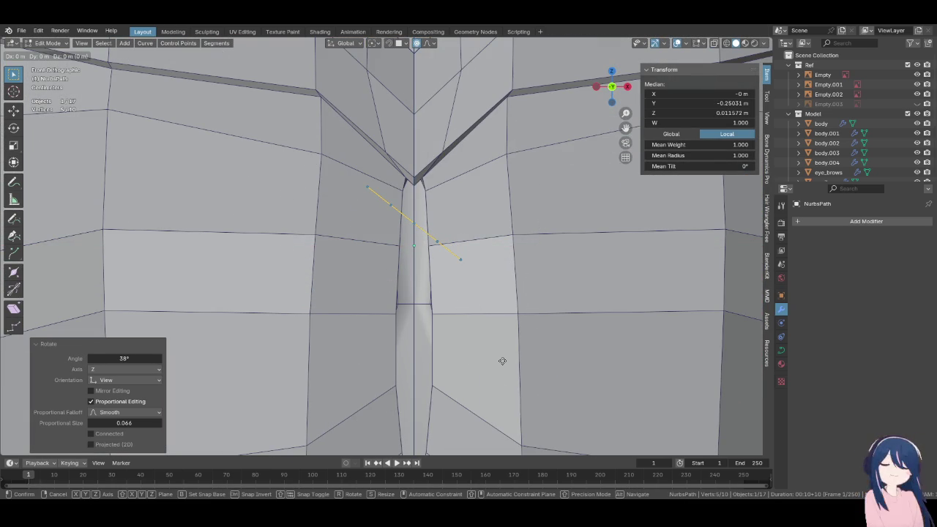
left_click(502, 361)
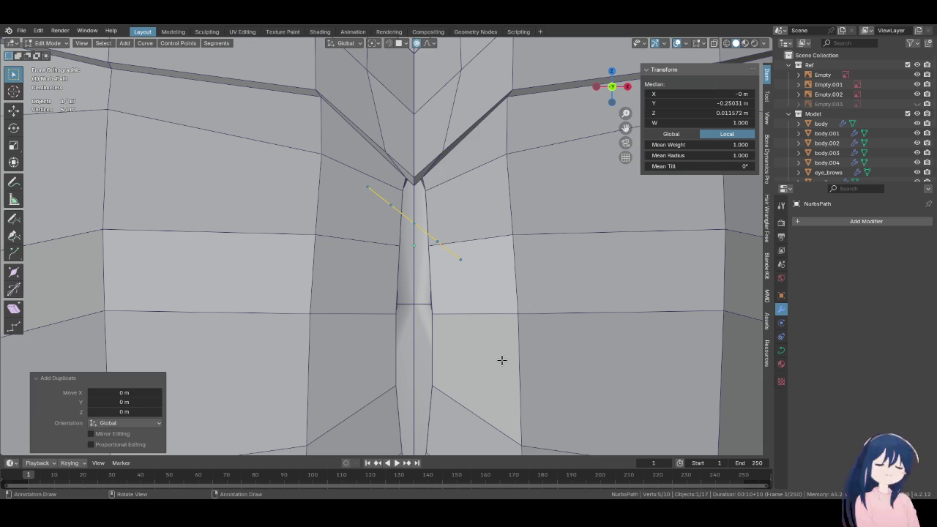
key("r")
right_click(504, 321)
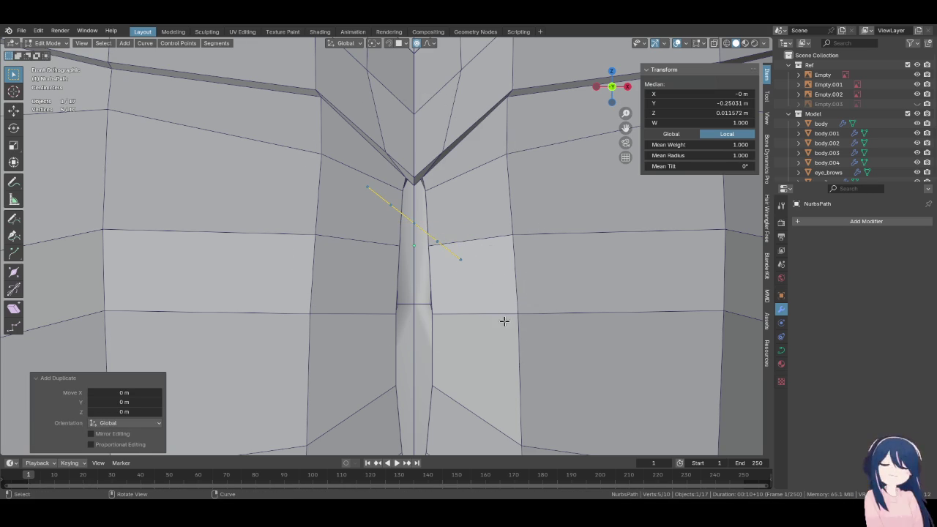
key("r")
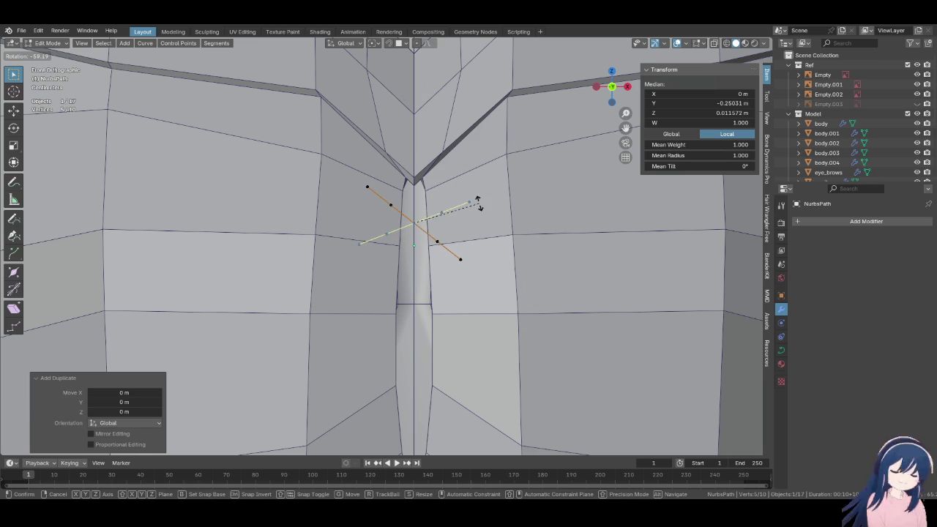
right_click(472, 185)
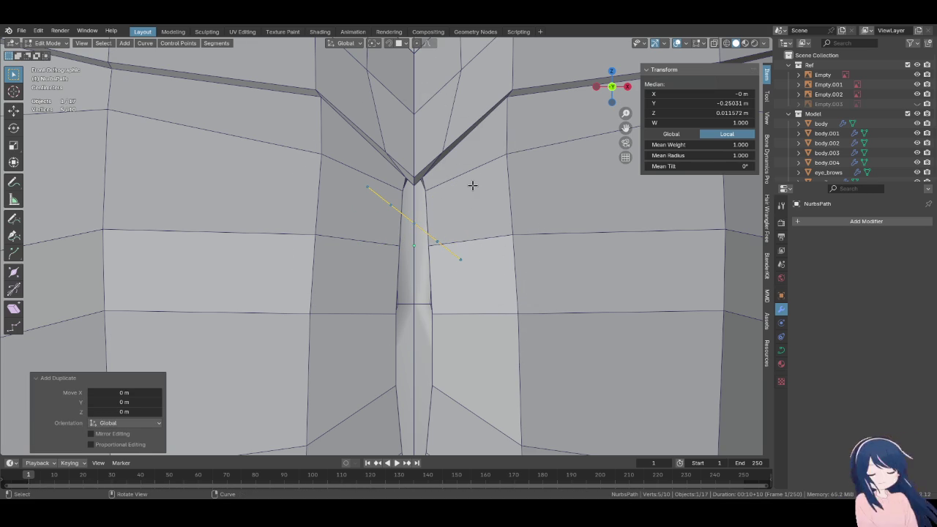
type("r90")
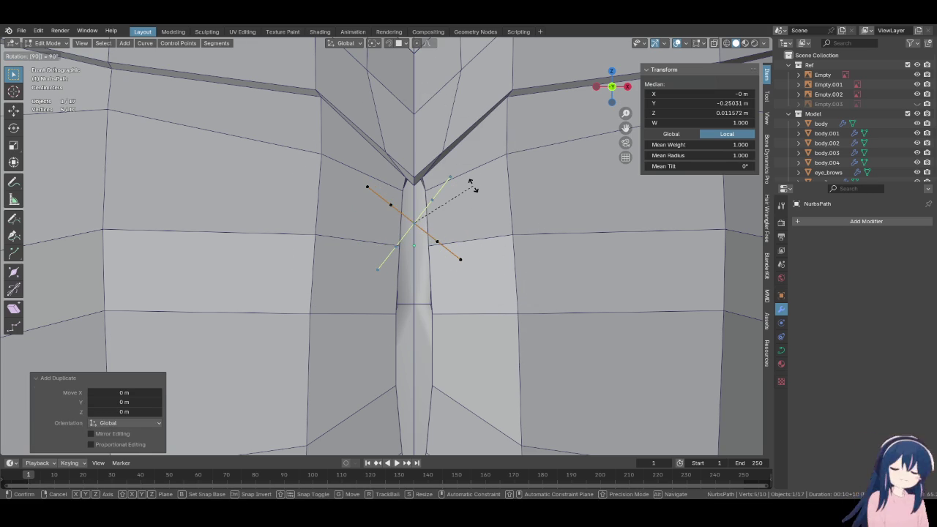
key("Return")
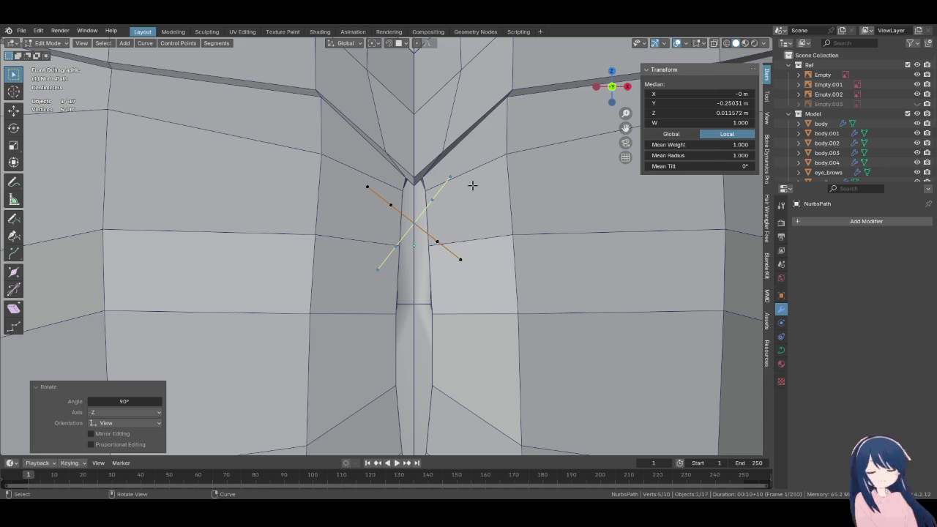
key("r")
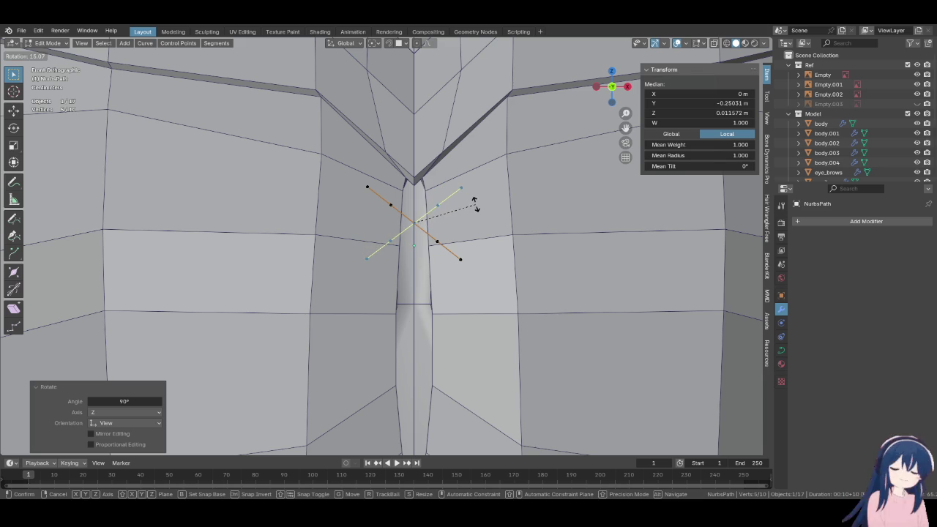
left_click(474, 204)
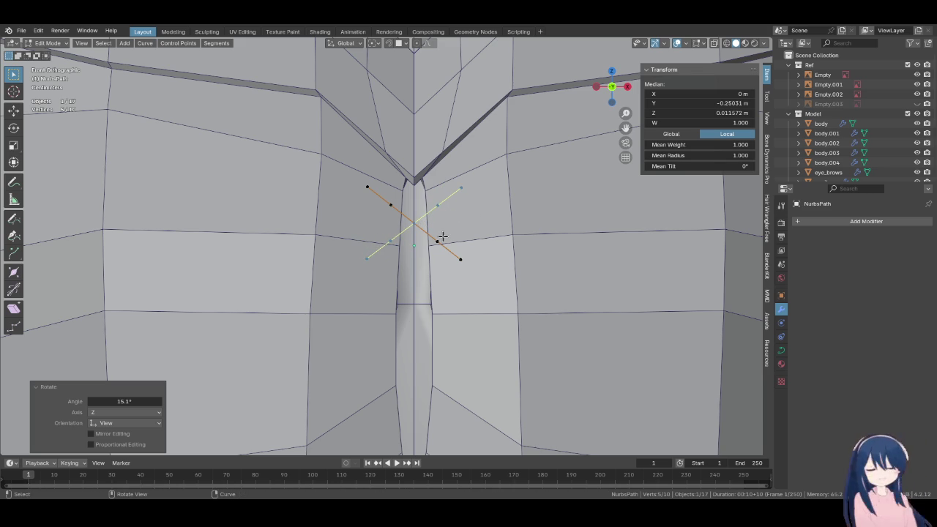
Separate the crossing strap and tilt the first strap by -5.27°
key("p")
left_click(415, 225)
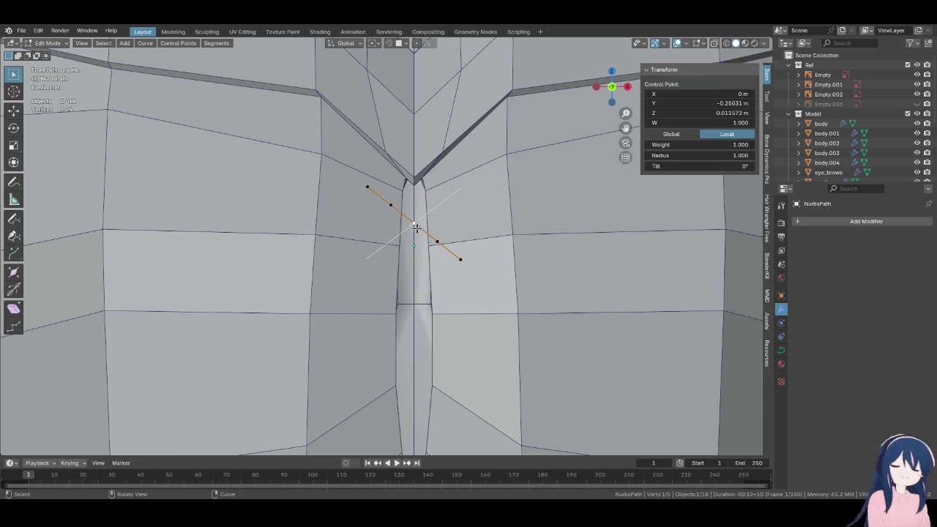
key("a")
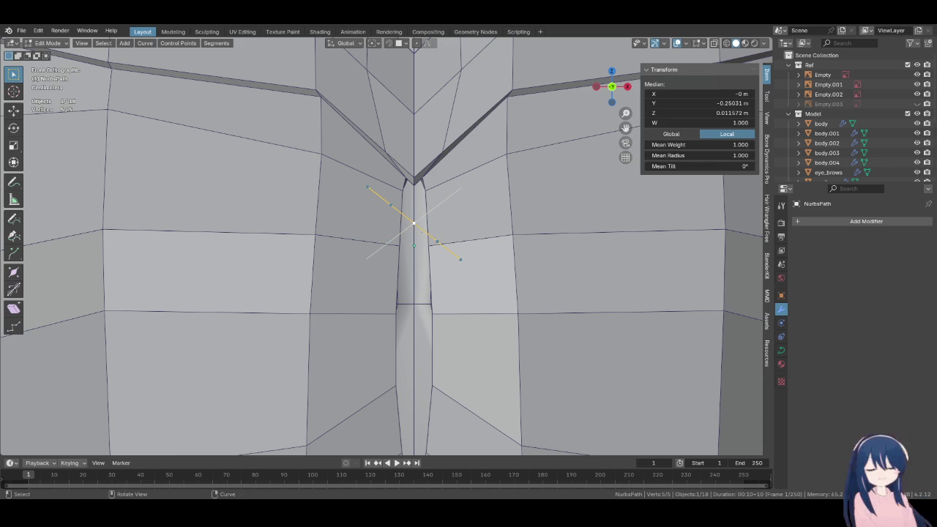
key("r")
left_click(498, 312)
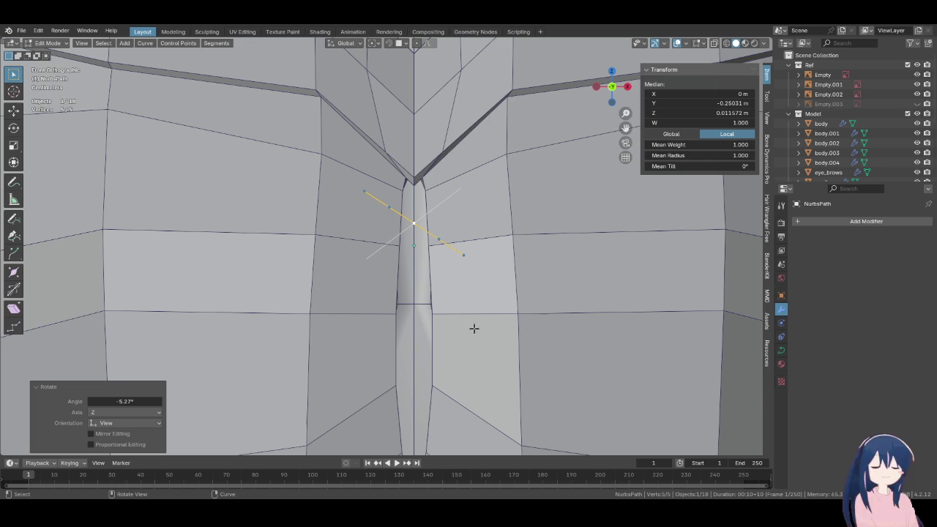
Set the curve bevel to Profile with 0.006 m depth and lower the preview resolution
left_click(781, 350)
scroll(794, 327, "down", 3)
scroll(794, 326, "down", 2)
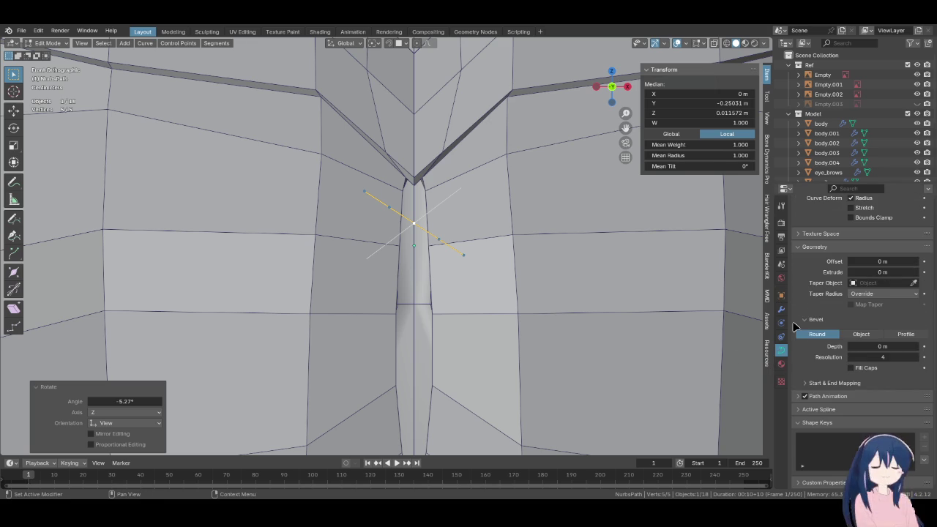
left_click(906, 334)
left_click_drag(881, 346, 908, 346)
scroll(882, 346, "up", 5)
left_click_drag(882, 267, 850, 267)
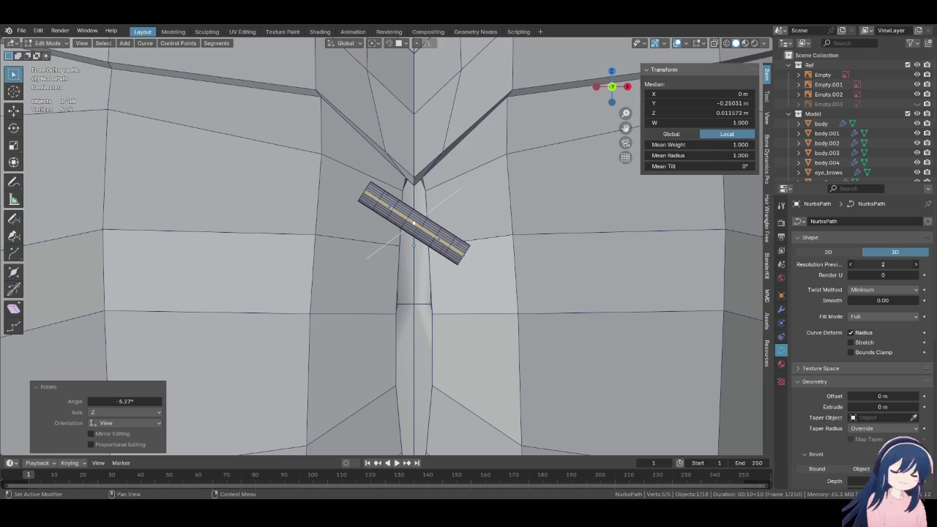
left_click_drag(882, 265, 890, 264)
scroll(854, 345, "down", 1)
scroll(853, 346, "down", 2)
scroll(853, 346, "down", 2)
left_click_drag(882, 355, 856, 355)
Orbit to view the strap in perspective and raise the bevel resolution to 2
scroll(513, 366, "up", 1)
mouse_move(512, 366)
middle_mouse_down()
mouse_move(399, 348)
mouse_move(485, 373)
mouse_move(486, 361)
mouse_move(512, 359)
middle_mouse_up()
scroll(409, 348, "down", 2)
scroll(418, 347, "down", 5)
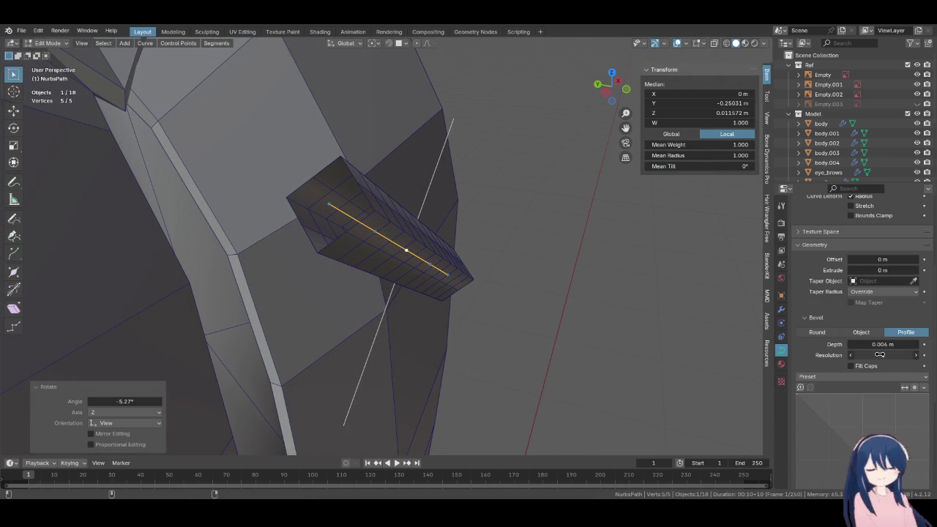
key("r")
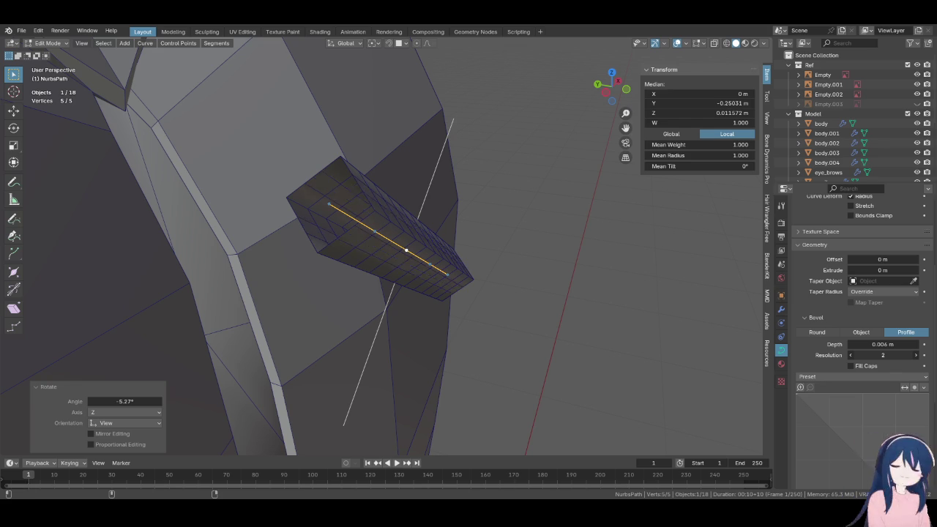
key("Escape")
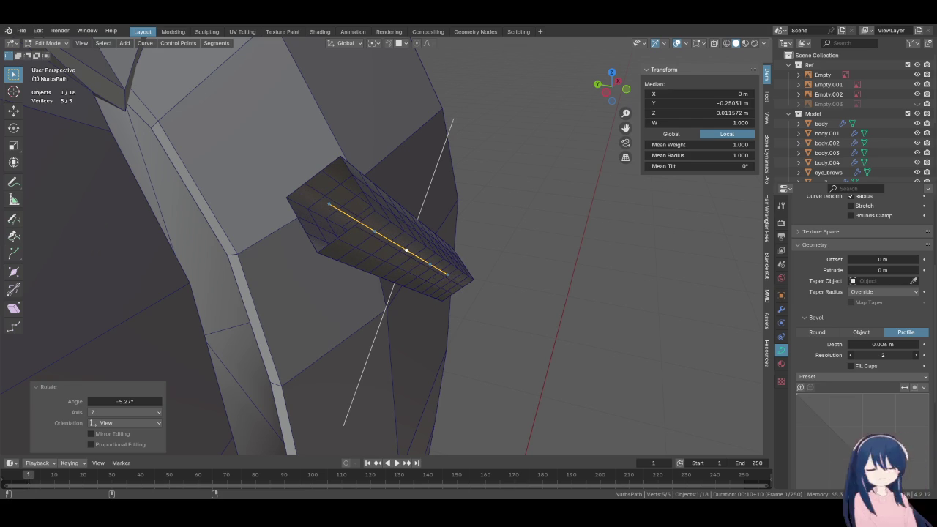
left_click(915, 355)
scroll(845, 366, "down", 3)
Drag bevel profile points and give the corner smooth handles to round the profile's top
left_click_drag(841, 363, 901, 355)
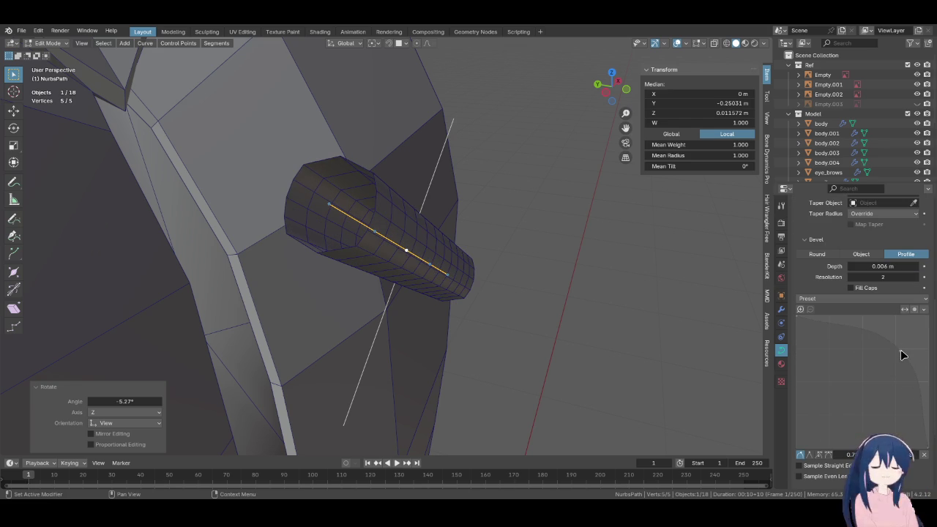
left_click_drag(901, 347, 902, 341)
scroll(885, 315, "down", 2)
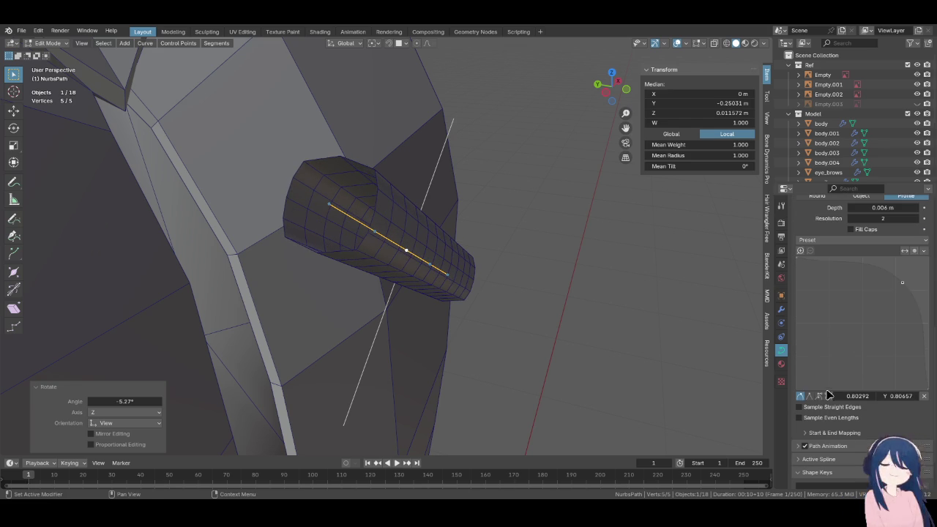
left_click_drag(902, 282, 894, 288)
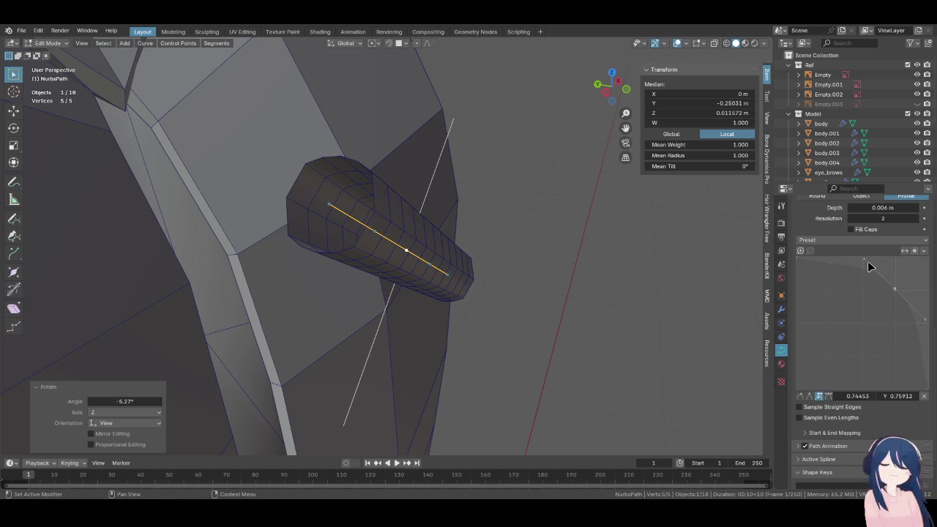
left_click(797, 260)
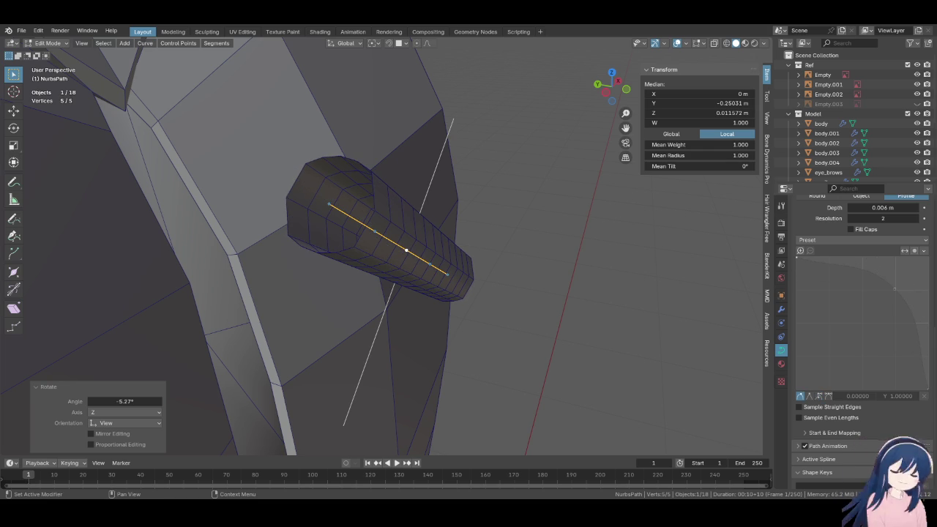
left_click(819, 396)
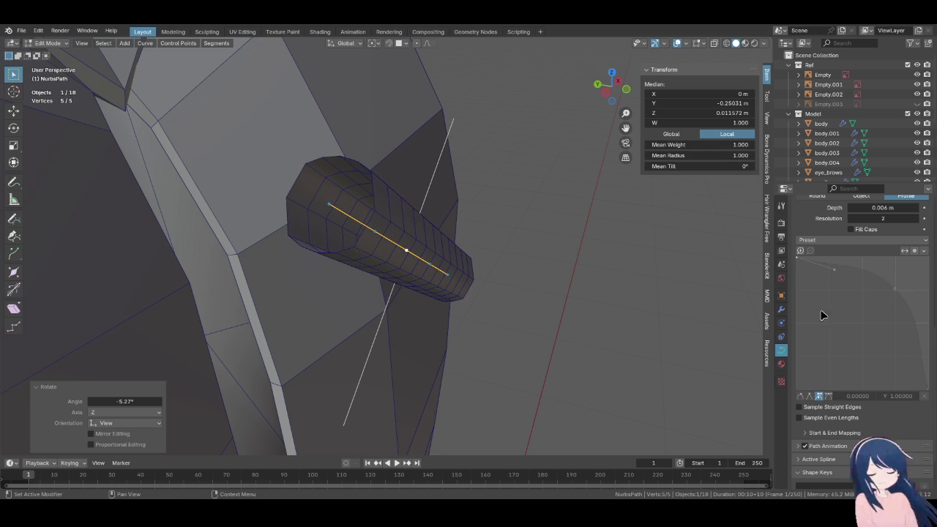
left_click(839, 274)
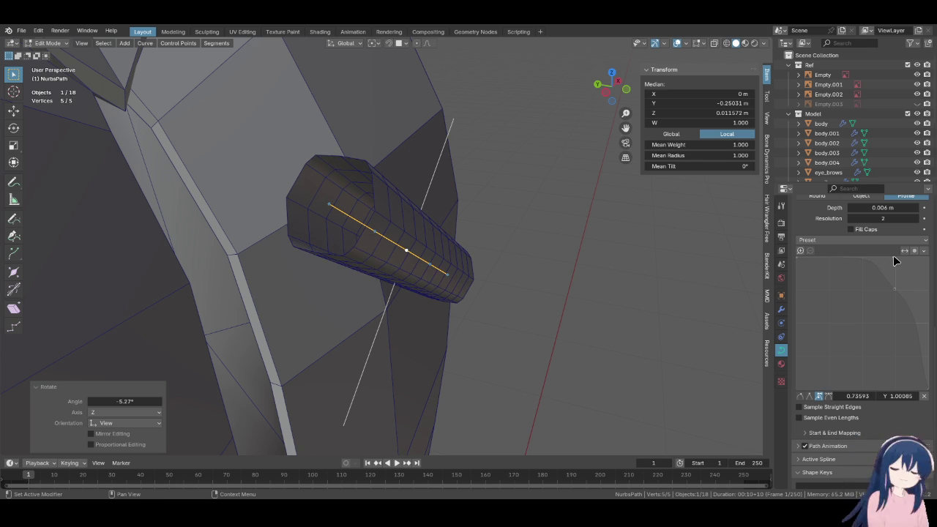
left_click_drag(893, 255, 833, 260)
mouse_move(896, 293)
left_mouse_down()
mouse_move(861, 325)
mouse_move(876, 310)
left_mouse_up()
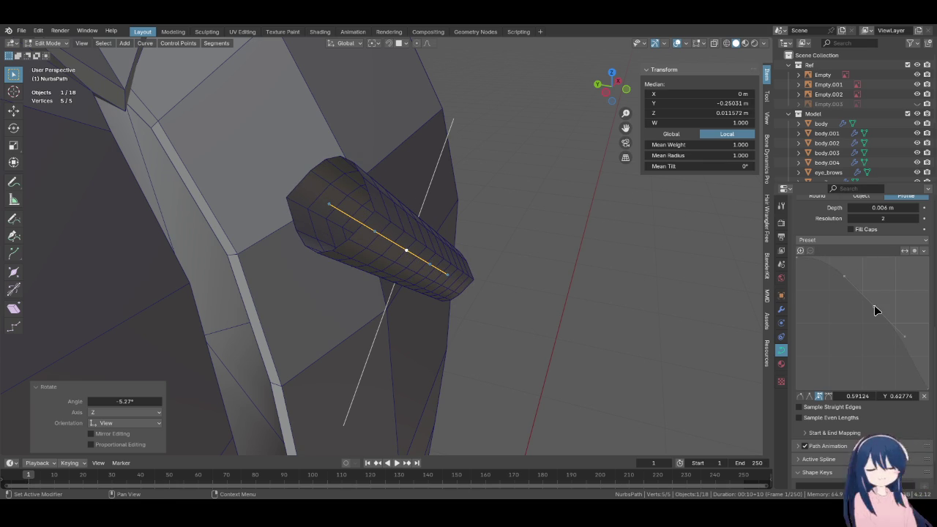
Delete a profile point, add a new one and give the end points sharp vector corners
left_click(924, 396)
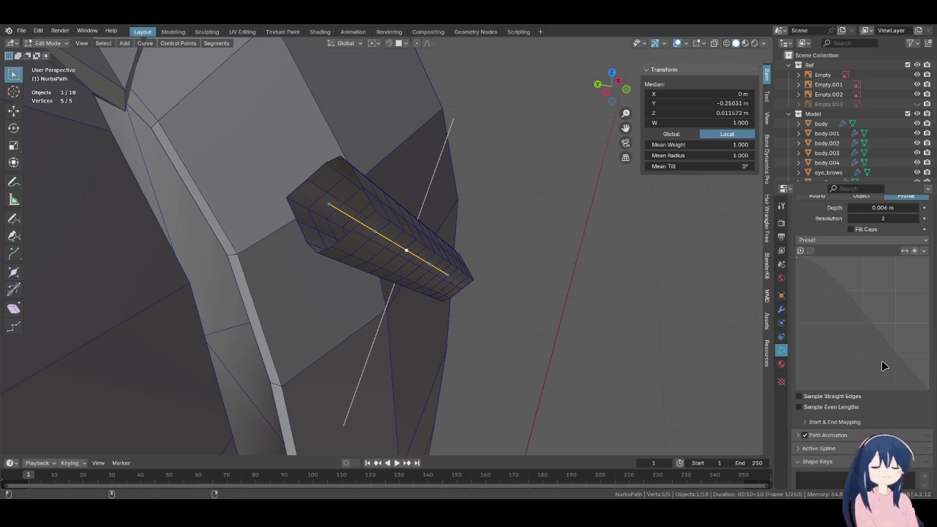
left_click(884, 284, "ctrl")
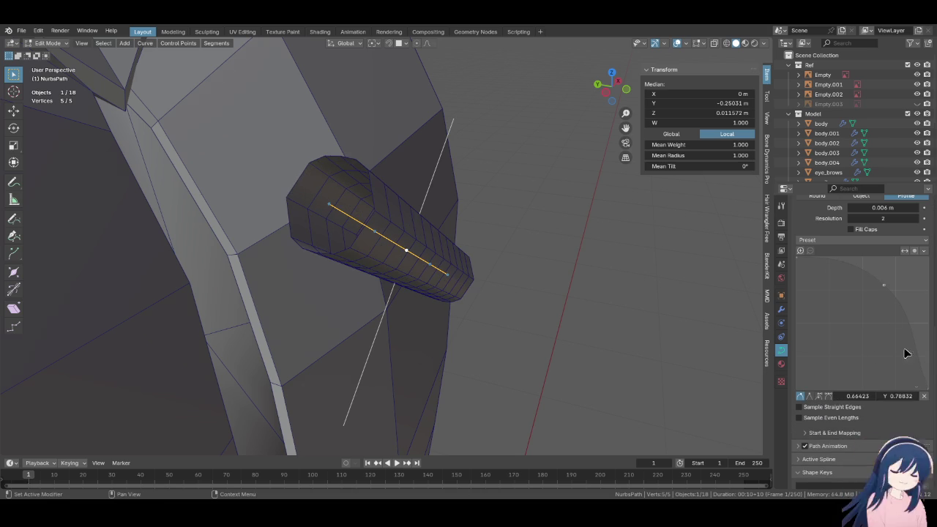
left_click(928, 390)
left_click(819, 395)
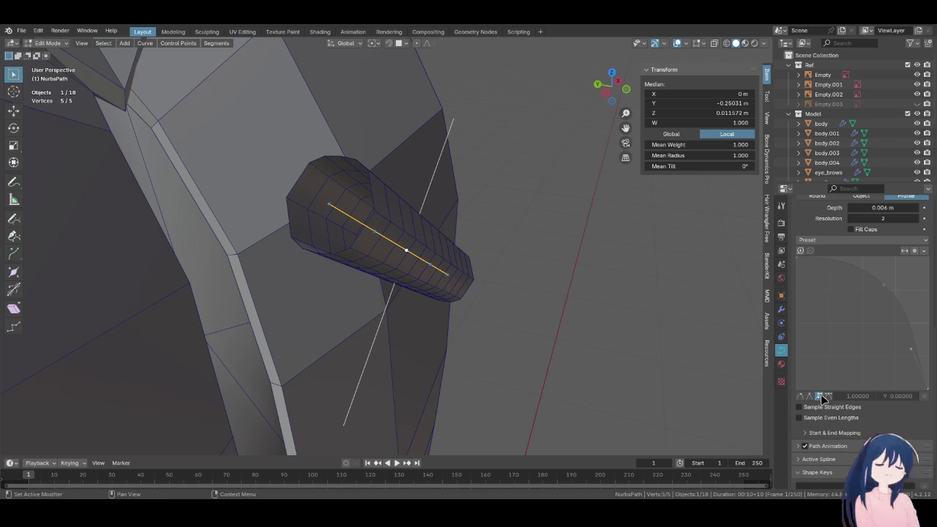
left_click_drag(911, 350, 925, 351)
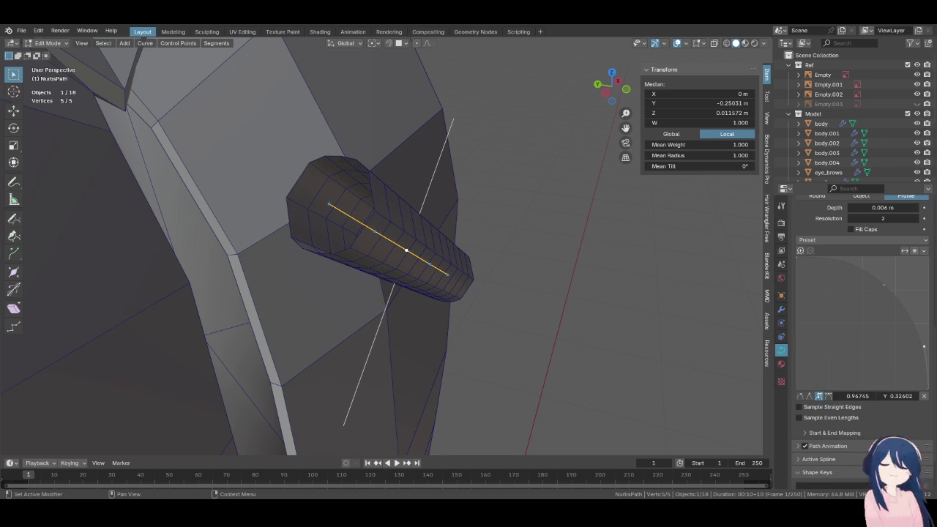
mouse_move(924, 351)
left_mouse_down()
mouse_move(923, 295)
mouse_move(900, 277)
mouse_move(923, 275)
mouse_move(893, 286)
mouse_move(908, 296)
left_mouse_up()
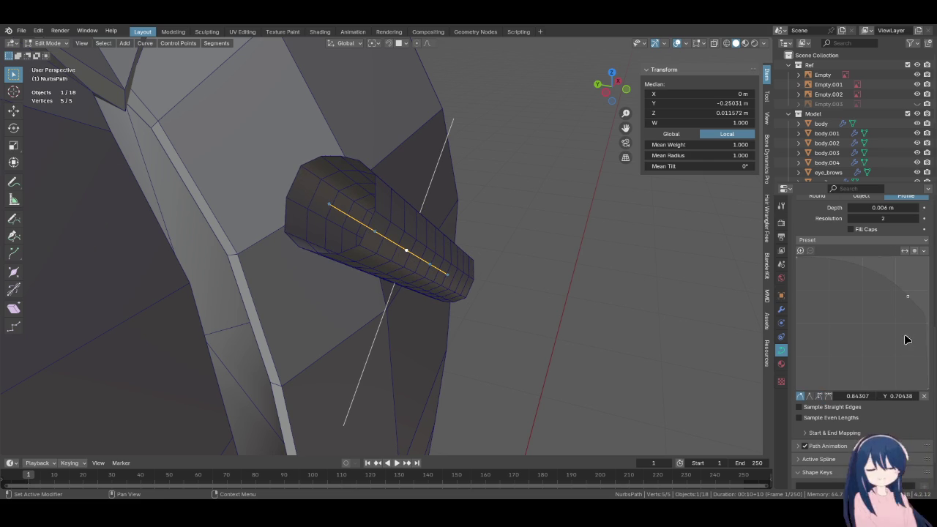
left_click(819, 396)
Fine-tune the right-edge corner and middle points of the bevel profile
left_click_drag(908, 296, 899, 295)
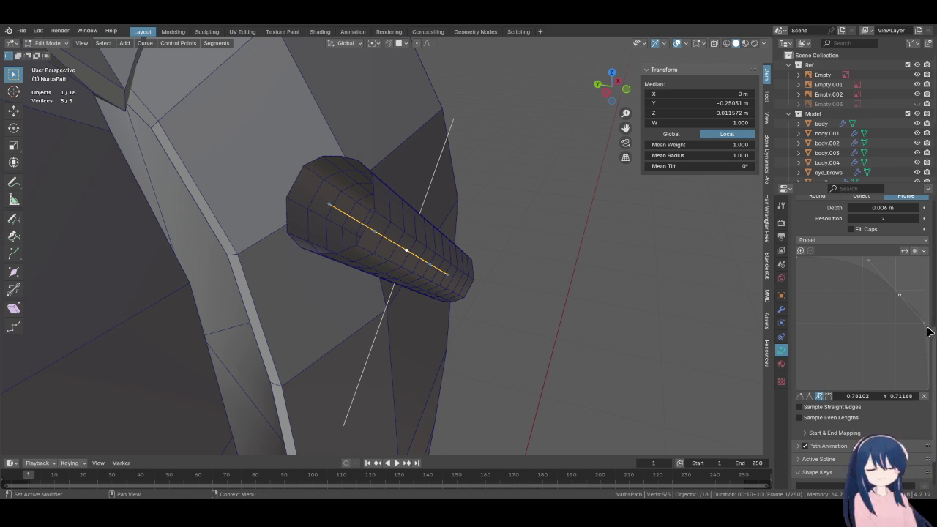
left_click_drag(926, 326, 923, 342)
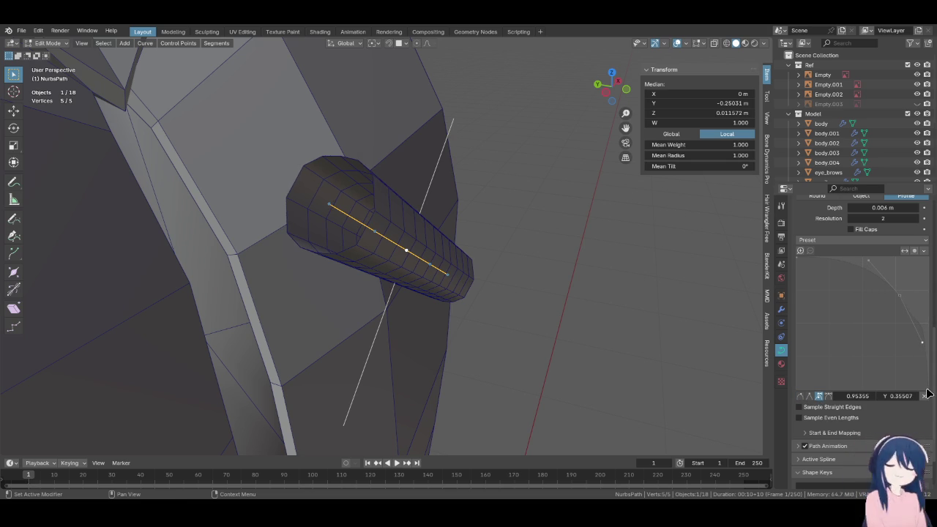
mouse_move(922, 342)
left_mouse_down()
mouse_move(918, 331)
mouse_move(921, 344)
left_mouse_up()
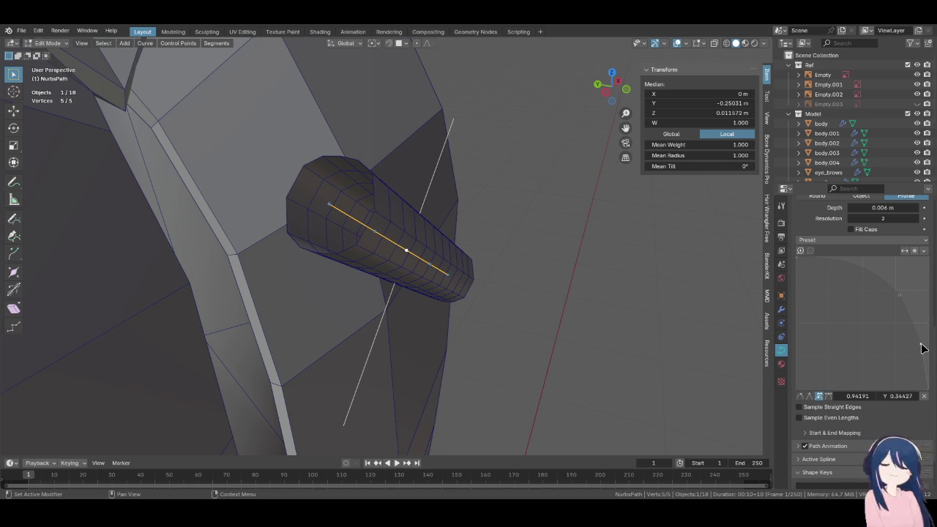
left_click(899, 295)
left_click_drag(904, 313, 906, 296)
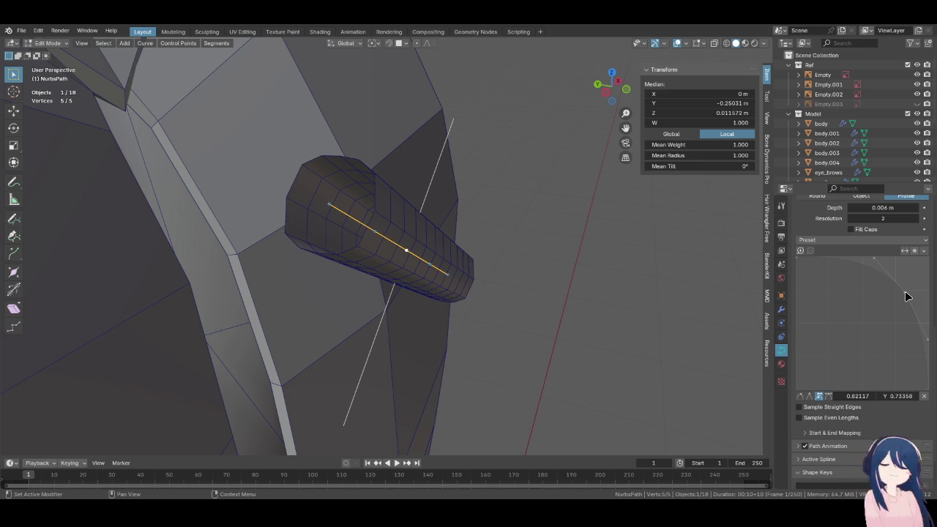
left_click(375, 233)
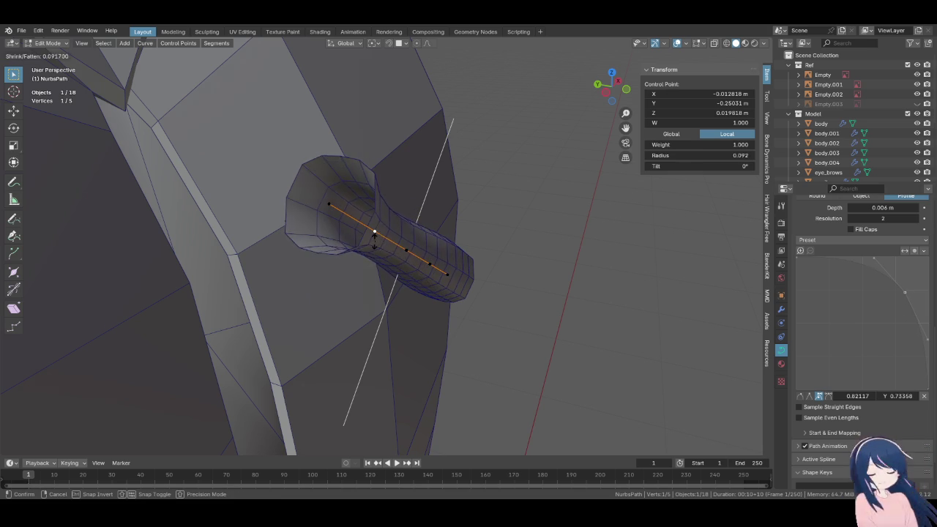
Shrink the whole tube's radius to about 0.284
mouse_move(380, 246)
middle_mouse_down()
mouse_move(461, 303)
mouse_move(454, 310)
middle_mouse_up()
key("a")
key("alt+s")
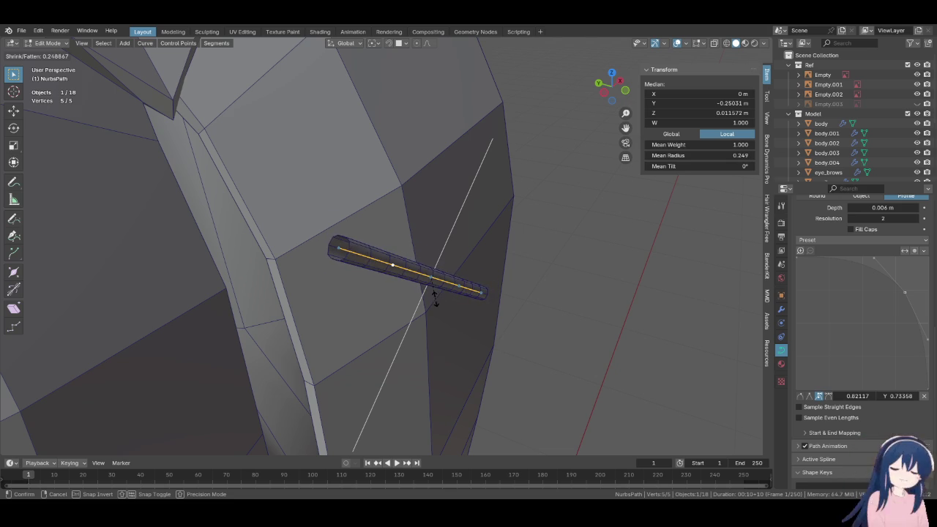
left_click(437, 298)
middle_click_drag(437, 298, 469, 304)
mouse_move(466, 305)
middle_mouse_down()
mouse_move(314, 268)
mouse_move(372, 266)
mouse_move(308, 267)
mouse_move(359, 282)
middle_mouse_up()
Shift the whole curve along Y in two moves to sit on the torso front
key("g")
key("y")
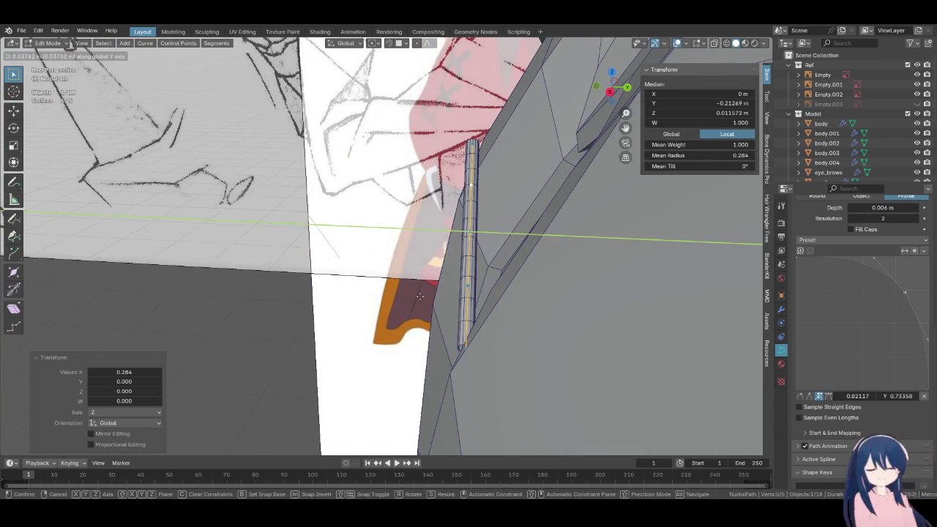
left_click(473, 311)
mouse_move(472, 311)
middle_mouse_down()
mouse_move(477, 288)
mouse_move(397, 325)
mouse_move(468, 292)
middle_mouse_up()
key("g")
key("y")
left_click(404, 320)
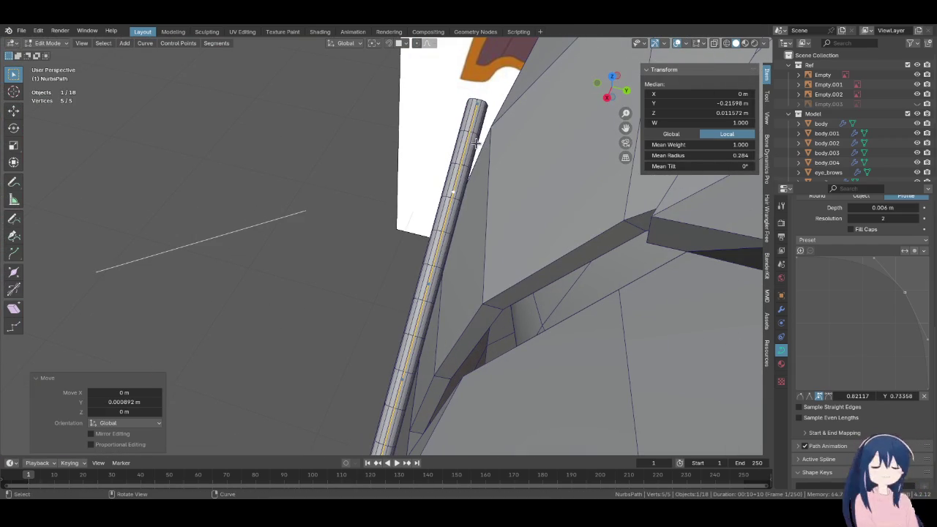
Bend the tube's top control point along Y down the chest
left_click(477, 53)
key("g")
key("y")
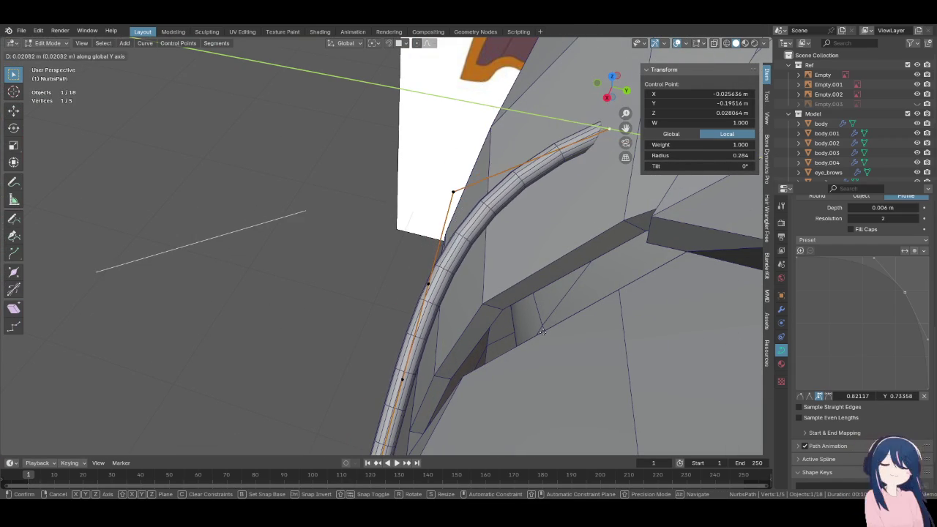
left_click(545, 322)
Check the tube from the front in wireframe, then return to solid shading
key("KP_1")
key("z")
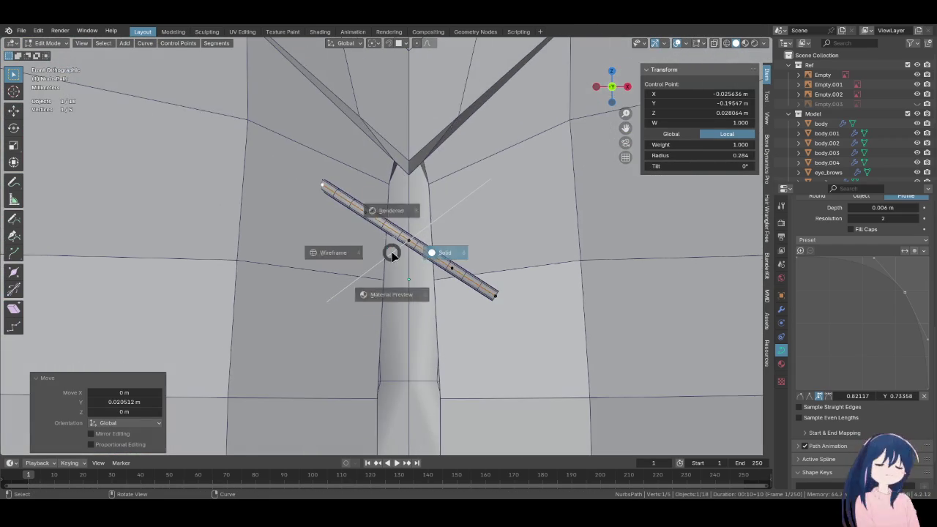
left_click(362, 265)
key("z")
left_click(417, 284)
scroll(350, 224, "up", 5)
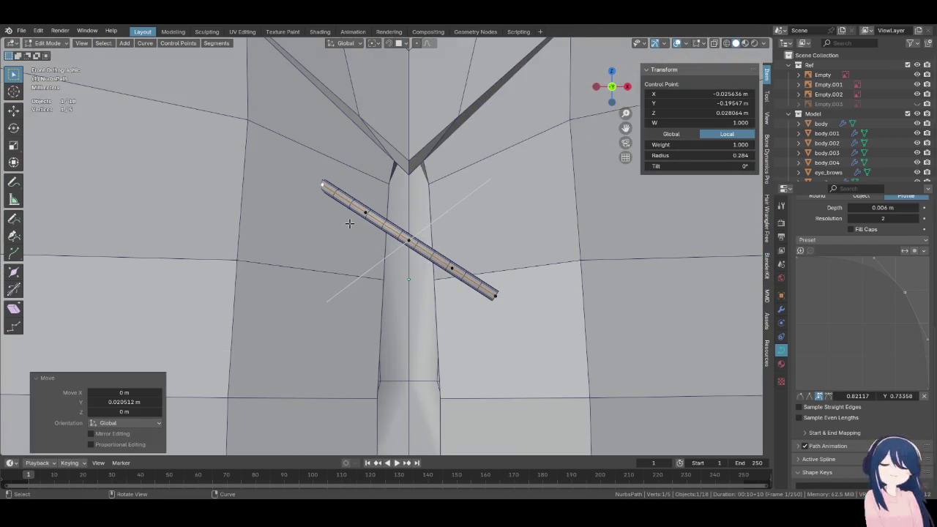
scroll(346, 220, "up", 1)
Select all curve points and start scaling the tube radius to 0.360
key("a")
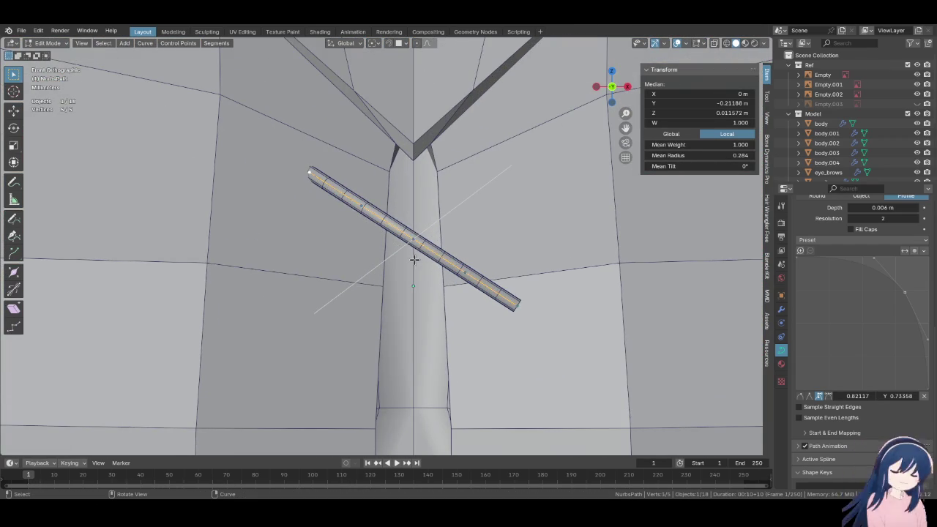
scroll(415, 259, "down", 6)
scroll(414, 259, "down", 3)
scroll(414, 259, "up", 4)
key("s")
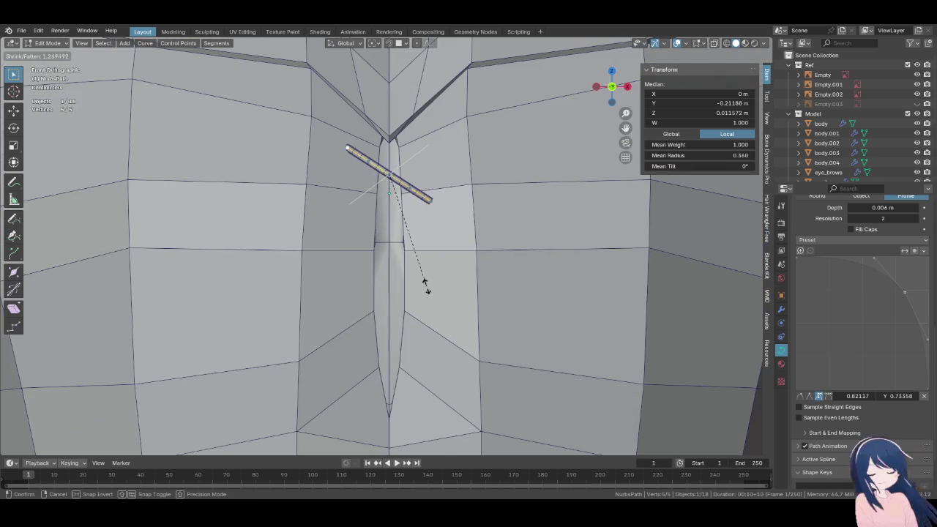
Confirm the thicker 0.360 radius and reposition the whole tube
left_click(445, 318)
scroll(443, 316, "down", 5)
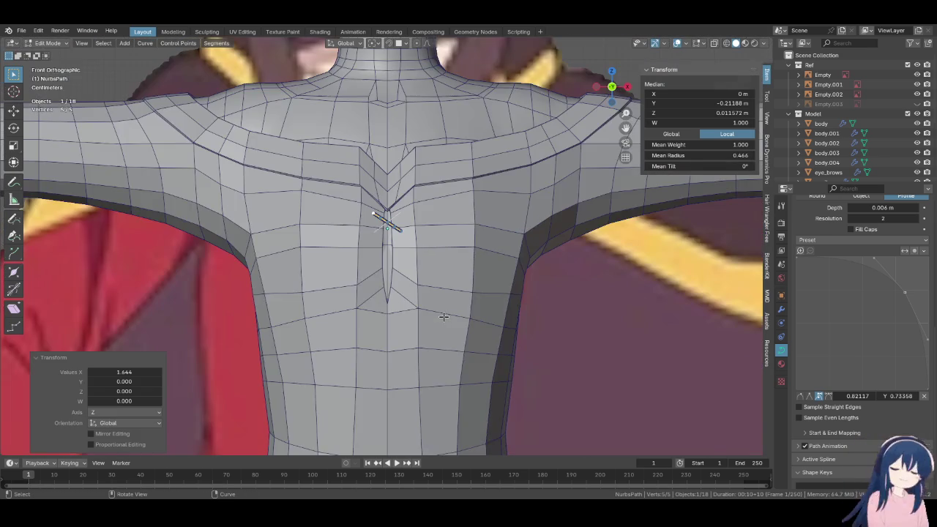
scroll(444, 317, "up", 5)
key("g")
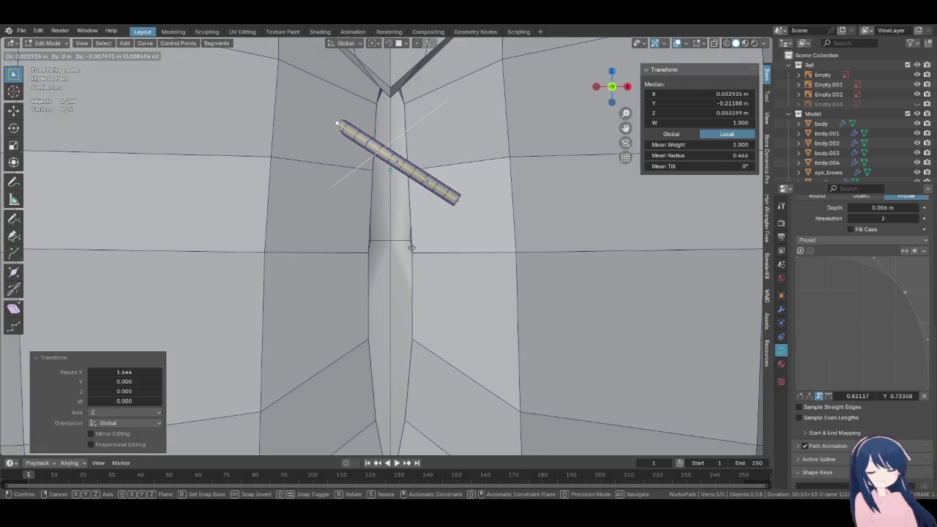
left_click(395, 332)
Move one curve control point twice to follow the lower torso
middle_click_drag(389, 278, 435, 309)
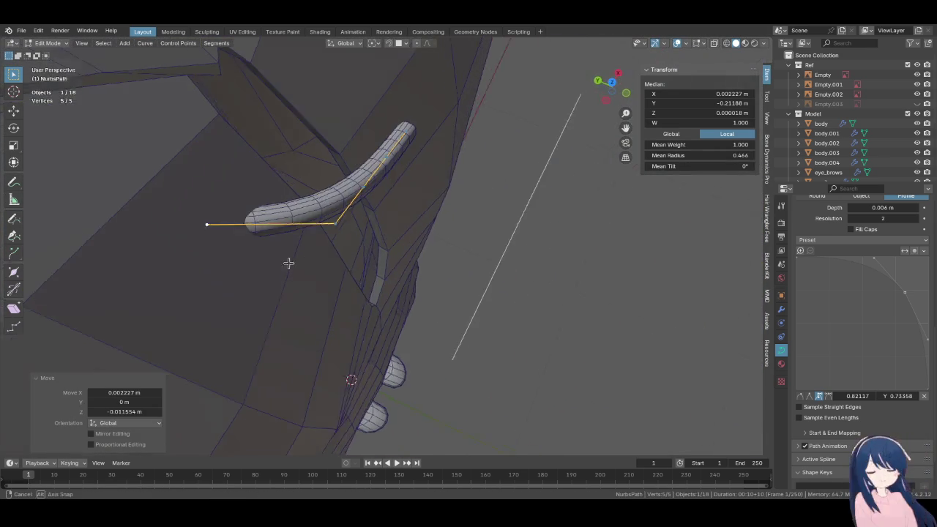
mouse_move(435, 308)
middle_mouse_down()
mouse_move(268, 96)
mouse_move(252, 169)
middle_mouse_up()
left_click(268, 96)
key("g")
left_click(309, 209)
mouse_move(310, 209)
middle_mouse_down()
mouse_move(421, 212)
mouse_move(357, 243)
middle_mouse_up()
key("g")
left_click(361, 243)
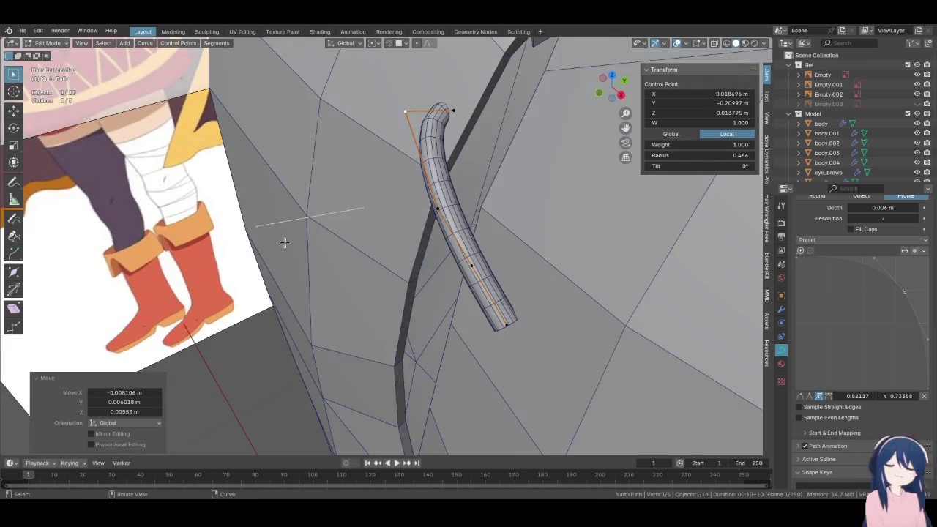
Pull the tube's end point around the placket with several Y-axis moves
key("g")
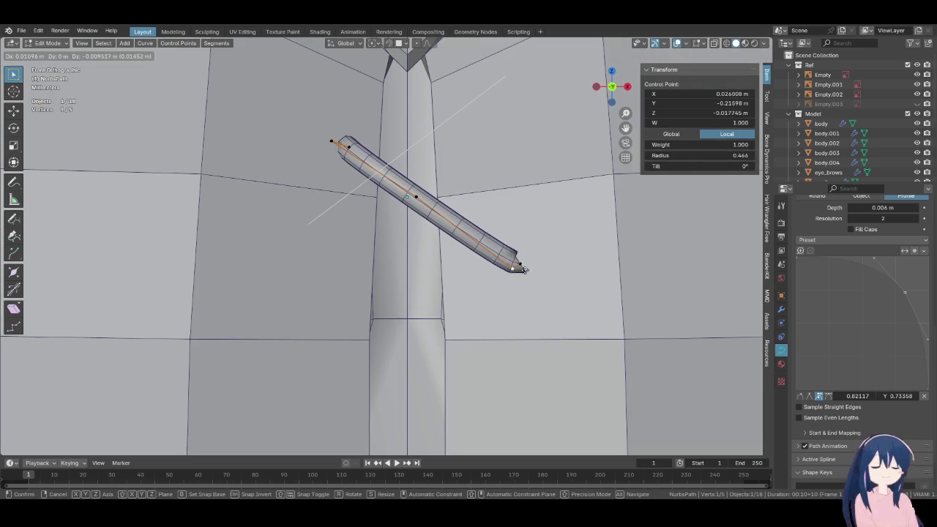
left_click(523, 264)
middle_click_drag(534, 270, 453, 303)
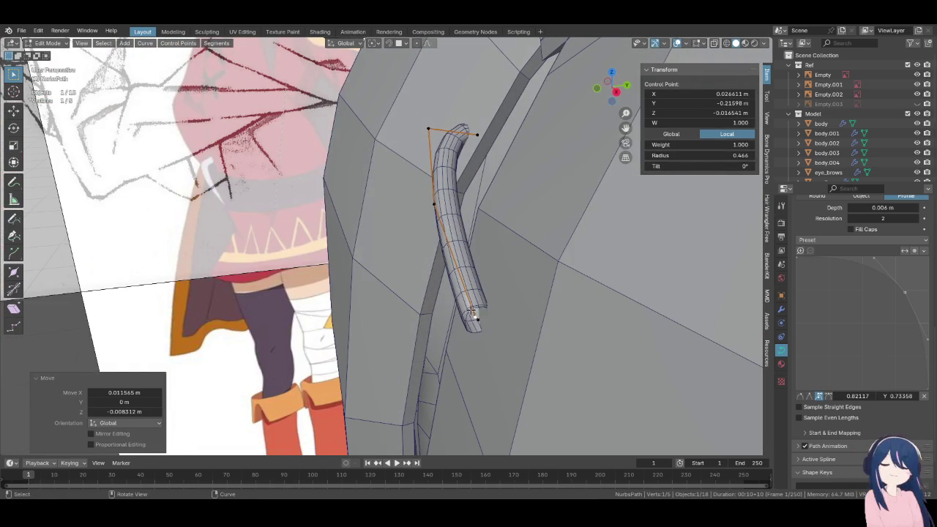
key("g")
key("y")
left_click(506, 323)
mouse_move(506, 324)
middle_mouse_down()
mouse_move(503, 299)
mouse_move(391, 335)
mouse_move(461, 370)
middle_mouse_up()
key("g")
key("y")
left_click(419, 347)
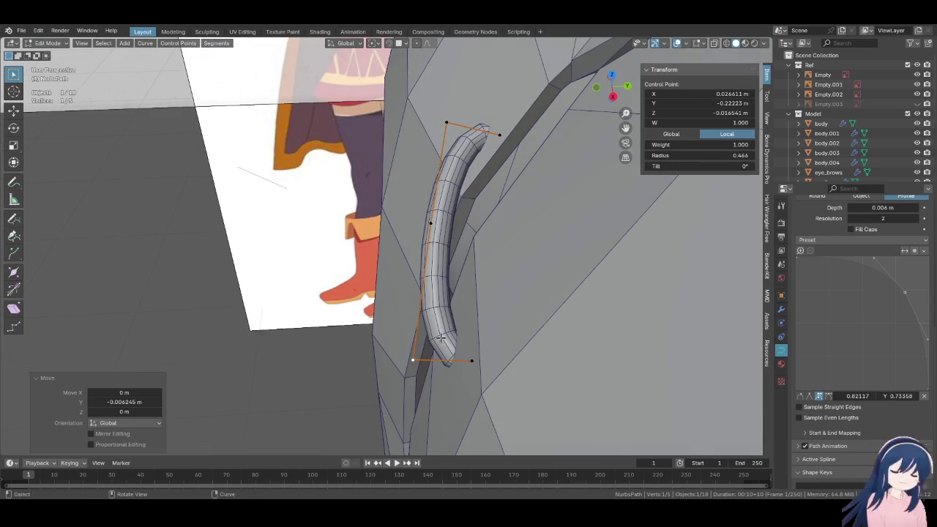
Subdivide the lower and top curve segments to add hook points
left_click(473, 361, "shift")
right_click(473, 361)
left_click(499, 353)
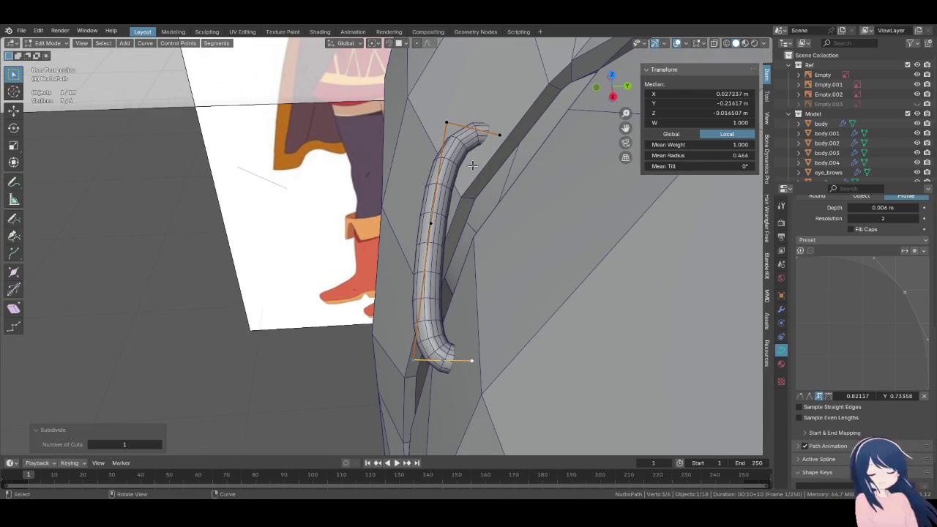
left_click(498, 137)
right_click(482, 167)
left_click(514, 180)
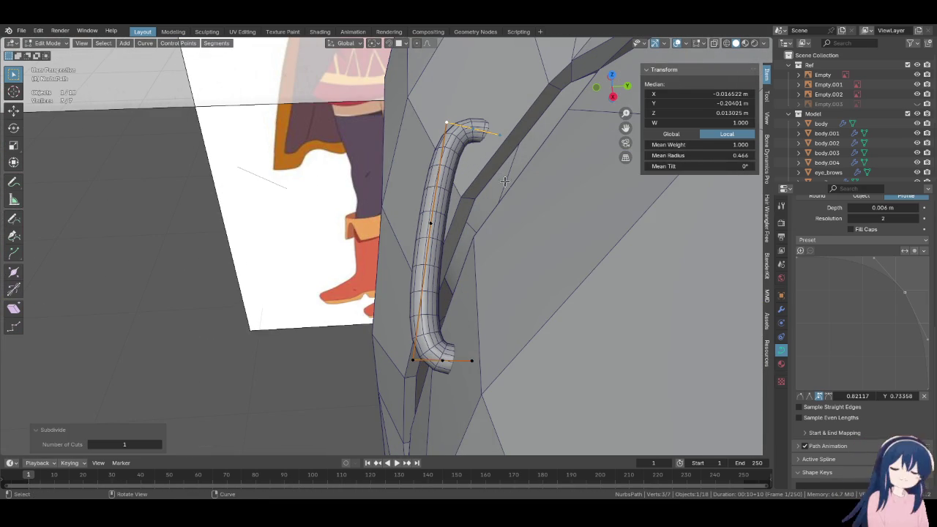
Shape the tube's end and neighbouring points into a hook over the seam edge
left_click(449, 120)
key("KP_1")
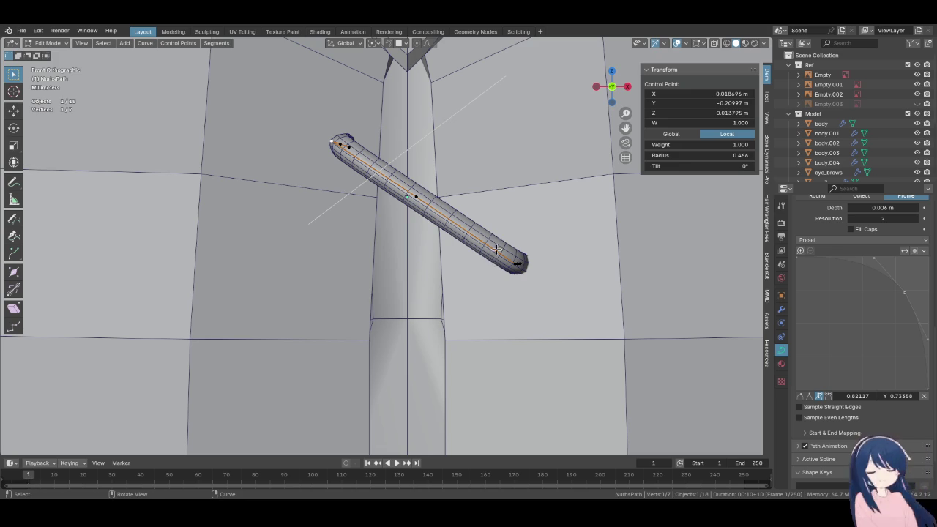
key("ctrl+KP_Add")
key("g")
left_click(518, 272)
left_click(407, 196)
key("g")
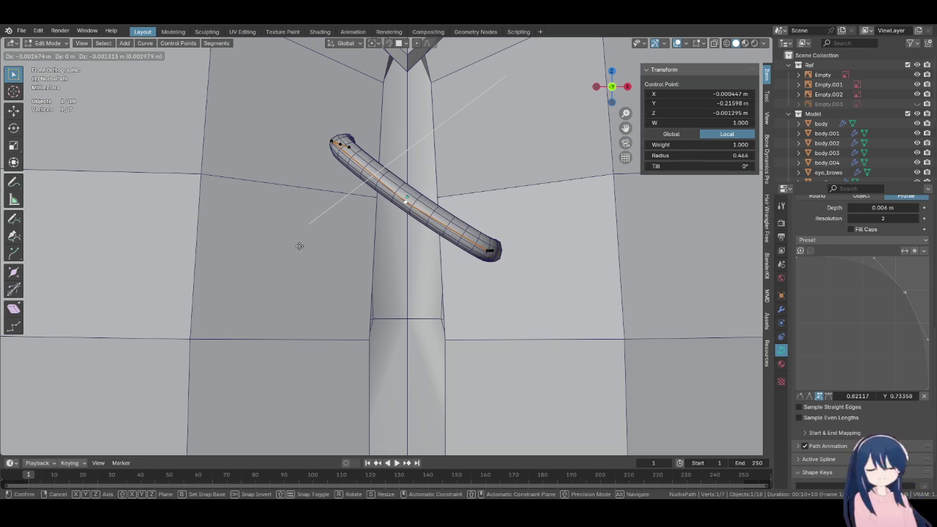
left_click(299, 246)
mouse_move(299, 246)
middle_mouse_down()
mouse_move(513, 236)
mouse_move(433, 247)
mouse_move(423, 270)
mouse_move(450, 286)
mouse_move(317, 288)
mouse_move(314, 264)
mouse_move(351, 188)
mouse_move(455, 175)
mouse_move(519, 251)
mouse_move(464, 234)
mouse_move(361, 279)
mouse_move(249, 247)
mouse_move(370, 287)
middle_mouse_up()
key("g")
key("y")
left_click(357, 281)
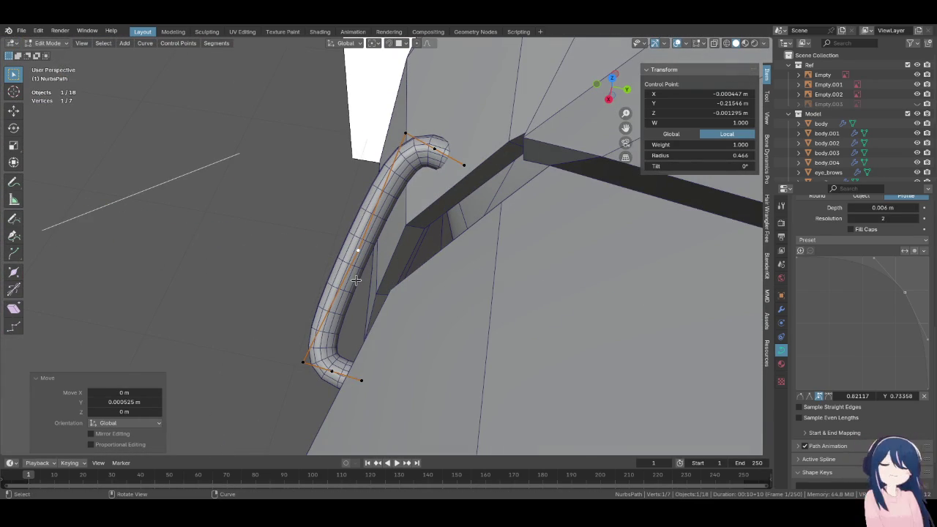
Set the curve's Resolution Preview to 2 and inspect the tube
scroll(860, 287, "up", 3)
scroll(860, 287, "up", 3)
scroll(861, 287, "up", 3)
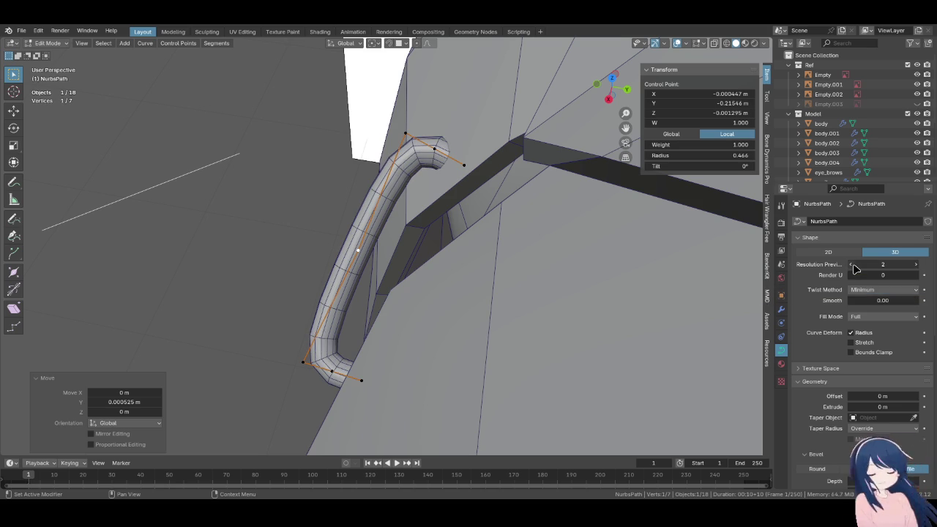
left_click(850, 264)
mouse_move(556, 220)
middle_mouse_down()
mouse_move(565, 167)
mouse_move(648, 407)
middle_mouse_up()
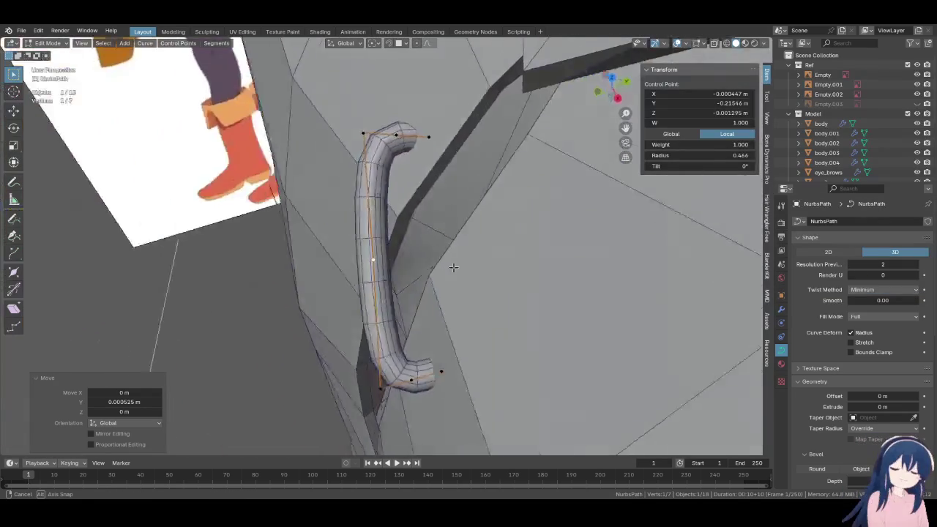
scroll(842, 408, "down", 3)
scroll(842, 409, "down", 3)
scroll(842, 409, "down", 2)
scroll(818, 391, "up", 1)
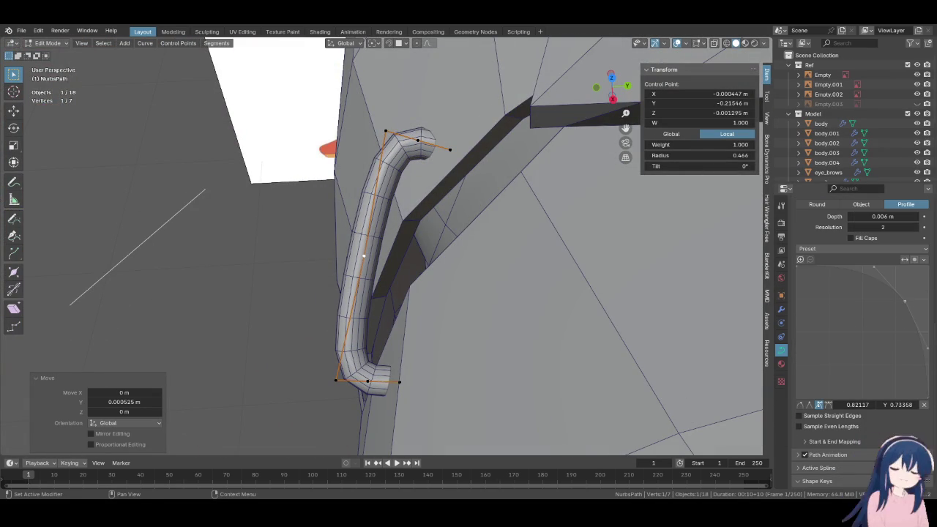
Flatten the bevel profile by dragging its points, then undo back to the rounder shape
left_click_drag(914, 294, 915, 293)
left_click_drag(850, 327, 838, 336)
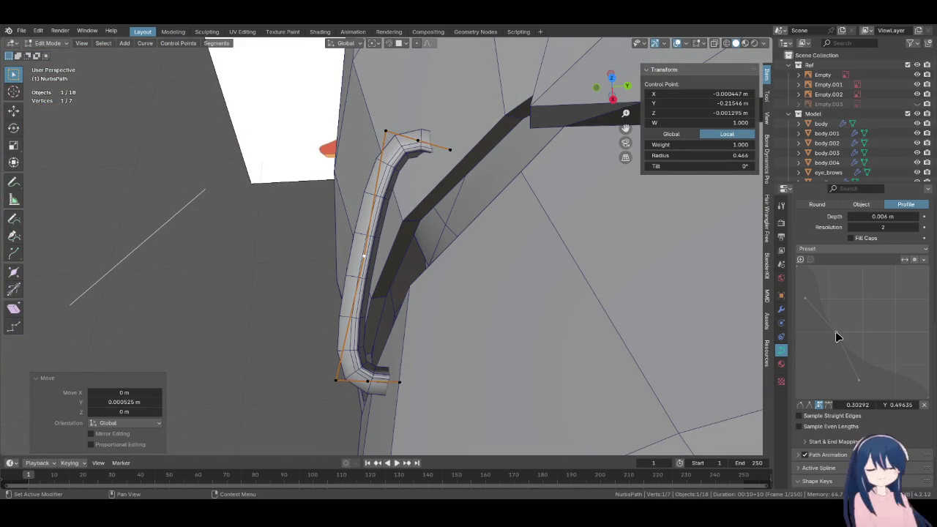
middle_click_drag(745, 322, 419, 176)
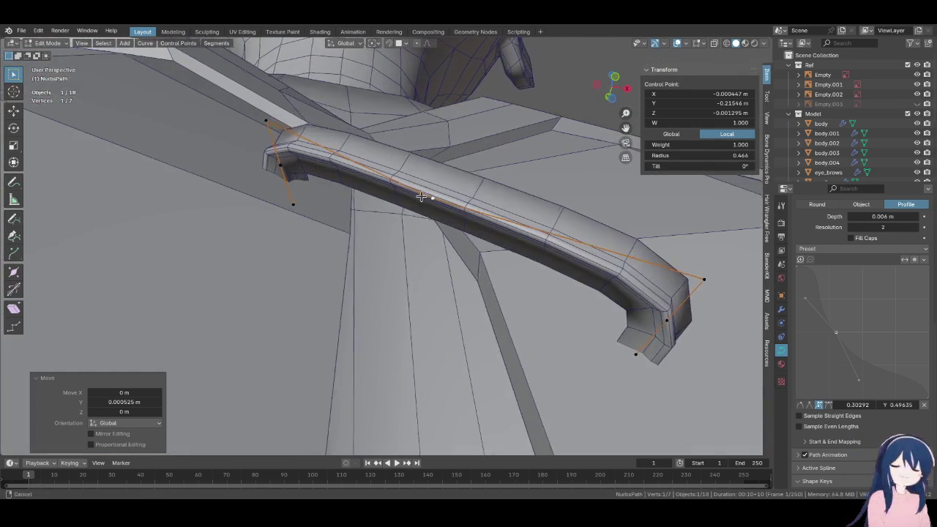
key("ctrl+z")
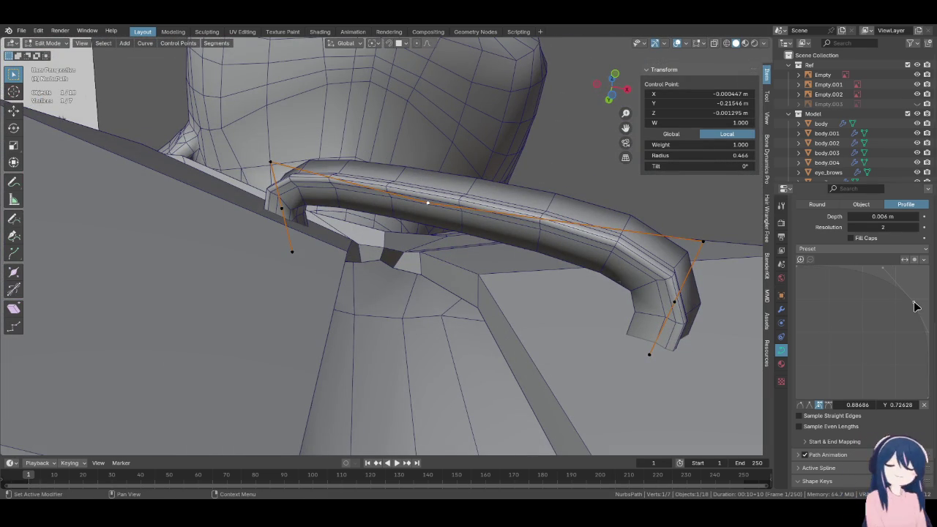
key("ctrl+z")
Nudge one bevel profile point and delete another from the profile
mouse_move(376, 244)
middle_mouse_down()
mouse_move(275, 292)
mouse_move(307, 278)
middle_mouse_up()
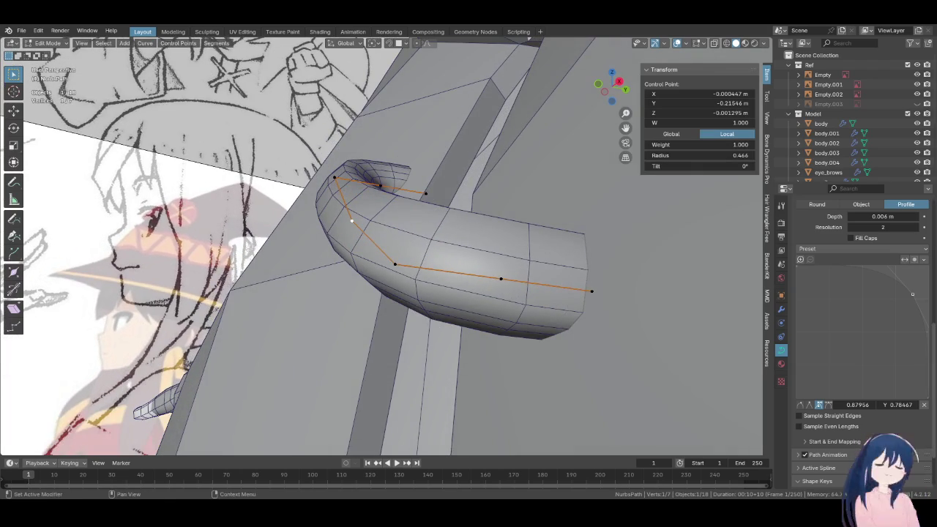
left_click_drag(912, 299, 910, 301)
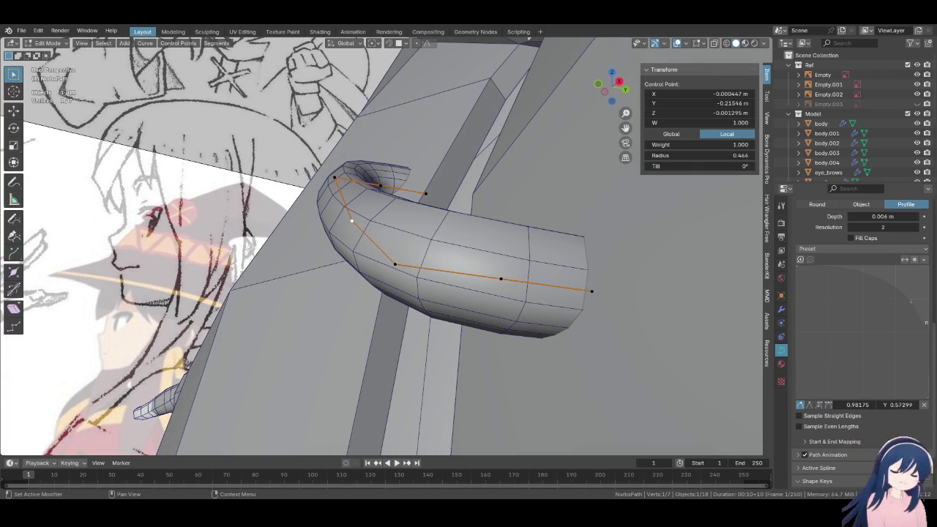
left_click(926, 403)
mouse_move(464, 250)
middle_mouse_down()
mouse_move(392, 250)
mouse_move(399, 255)
middle_mouse_up()
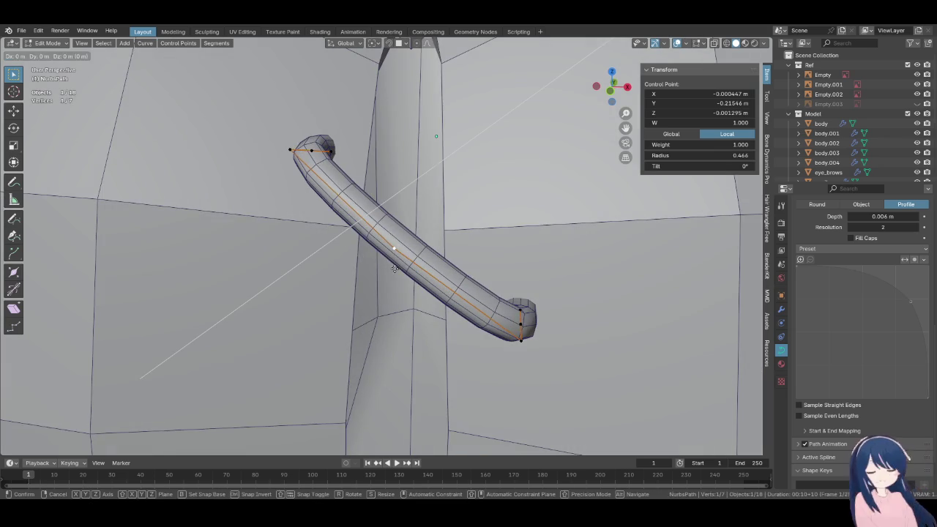
Slightly shift the chosen control point, then select the curve's end point
left_click_drag(399, 255, 400, 256)
scroll(395, 293, "down", 5)
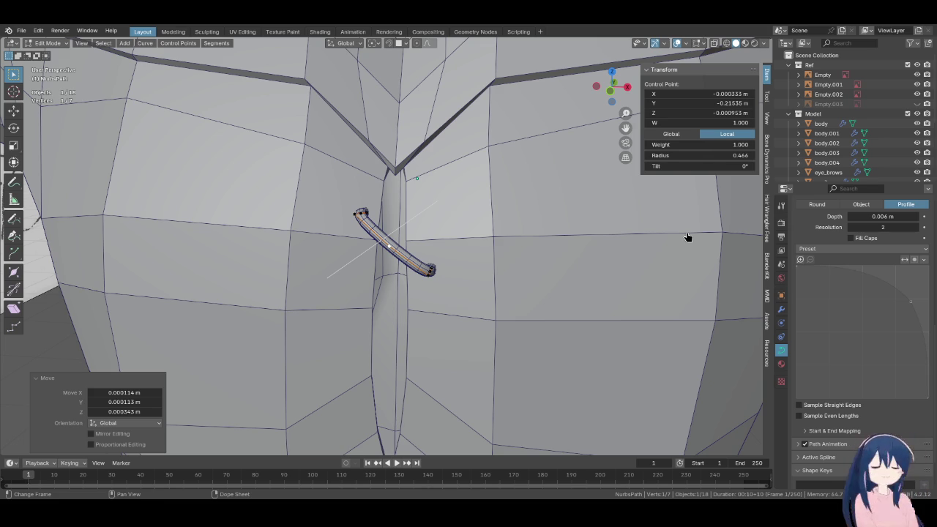
mouse_move(442, 155)
middle_mouse_down()
mouse_move(375, 240)
mouse_move(412, 185)
middle_mouse_up()
left_click(402, 179)
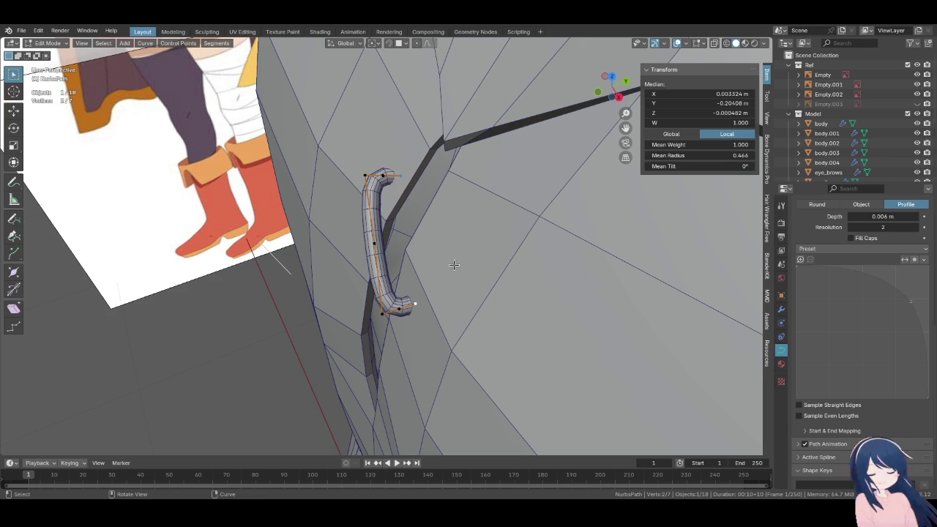
Extrude new points from the tube's ends and scale them
key("e")
key("s")
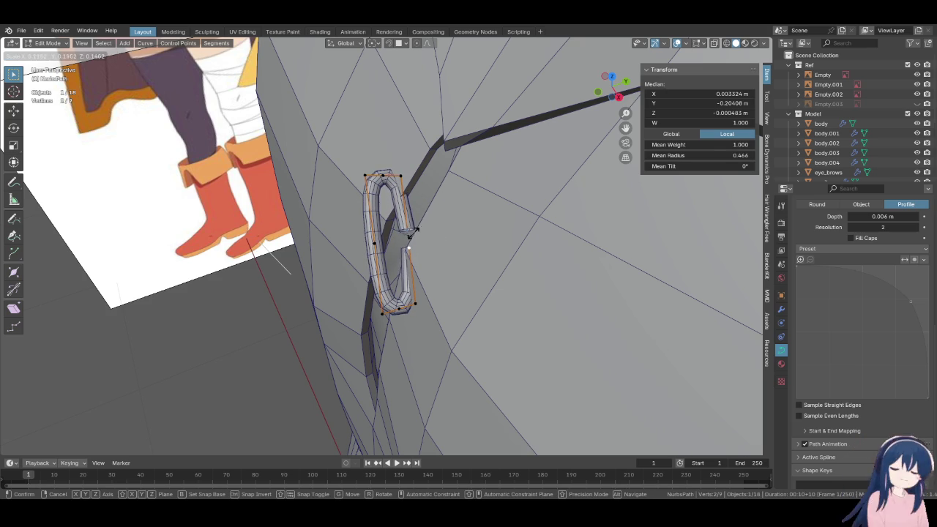
left_click(409, 234)
middle_click_drag(409, 234, 382, 234)
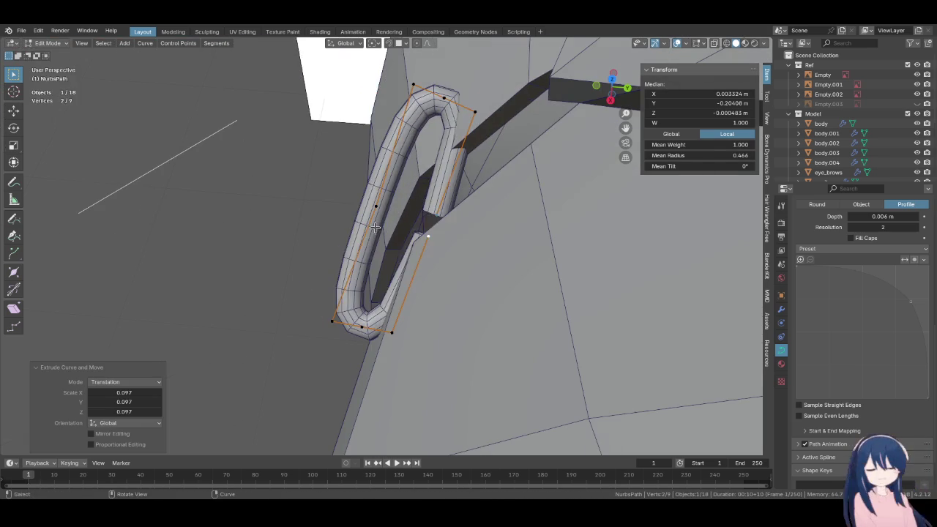
Move the extruded points along Y in two passes to wrap the placket
key("g")
key("y")
left_click(411, 246)
mouse_move(410, 246)
middle_mouse_down()
mouse_move(440, 259)
mouse_move(367, 284)
mouse_move(375, 300)
mouse_move(369, 253)
mouse_move(474, 157)
mouse_move(420, 167)
middle_mouse_up()
key("g")
key("y")
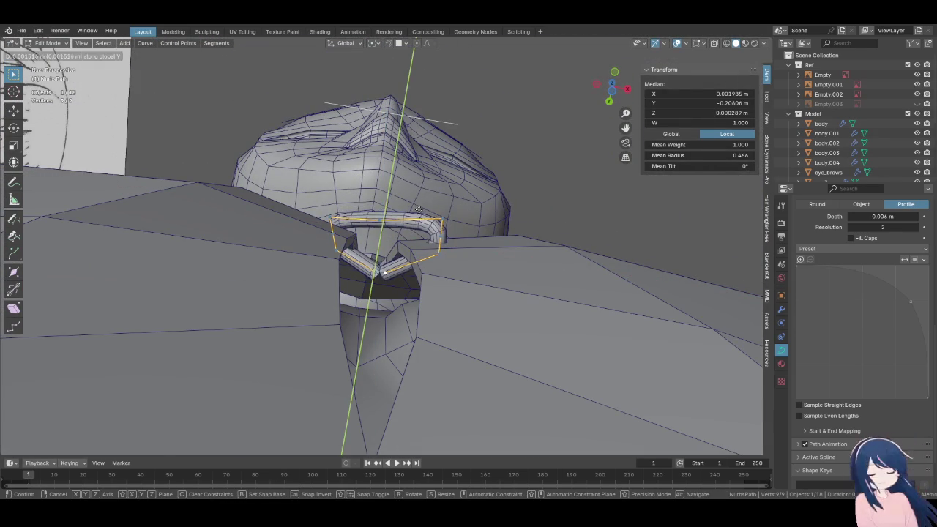
left_click(420, 167)
middle_click_drag(420, 167, 414, 222)
Rotate the points 2.91° about Z, deselect, and return to Object Mode
key("r")
key("z")
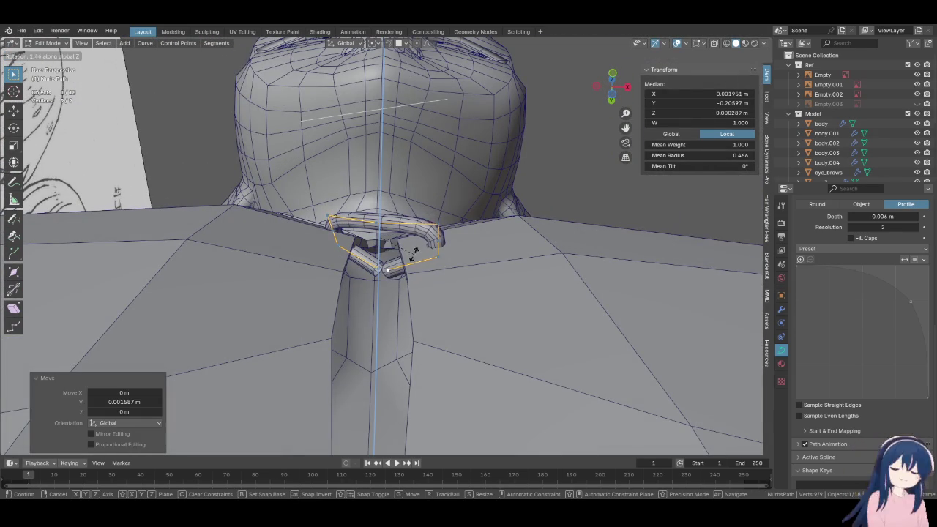
left_click(416, 252)
mouse_move(415, 252)
middle_mouse_down()
mouse_move(391, 213)
mouse_move(386, 245)
middle_mouse_up()
key("alt+a")
key("Tab")
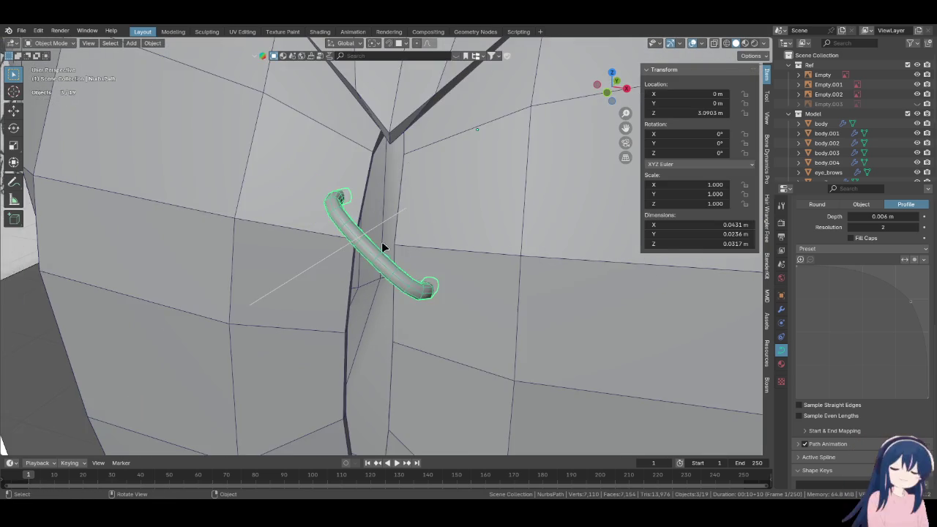
Duplicate all curve points and rotate the copy about 115° into an X cross
mouse_move(387, 244)
middle_mouse_down()
mouse_move(350, 242)
mouse_move(369, 206)
middle_mouse_up()
key("alt+a")
key("Tab")
key("KP_1")
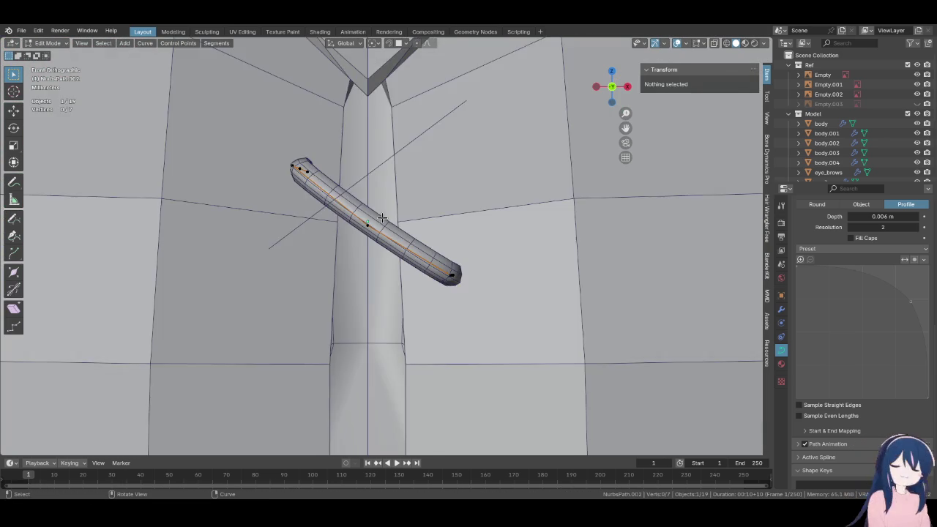
key("a")
key("shift+d")
key("r")
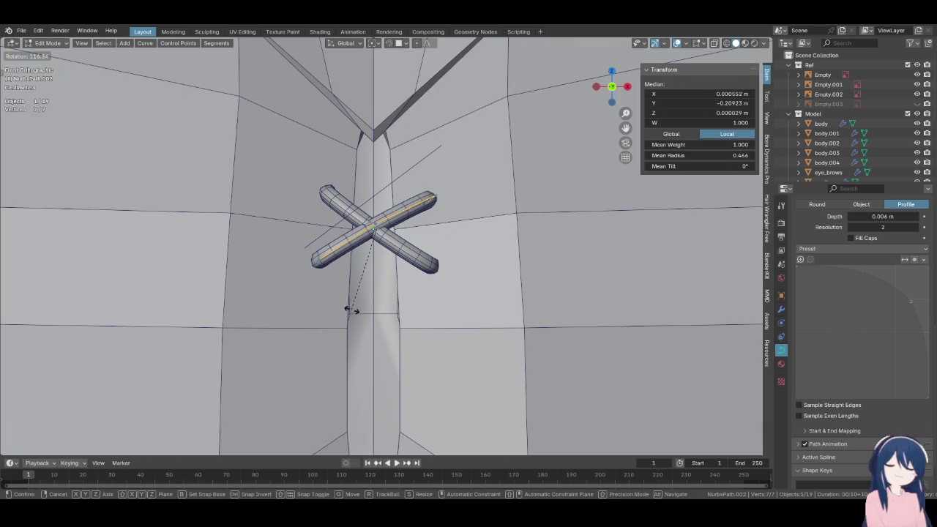
left_click(350, 310)
Move one point of the cross along Y to fit the shirt front
mouse_move(352, 311)
middle_mouse_down()
mouse_move(456, 255)
mouse_move(443, 207)
mouse_move(461, 230)
mouse_move(414, 234)
middle_mouse_up()
left_click(415, 234)
key("g")
key("y")
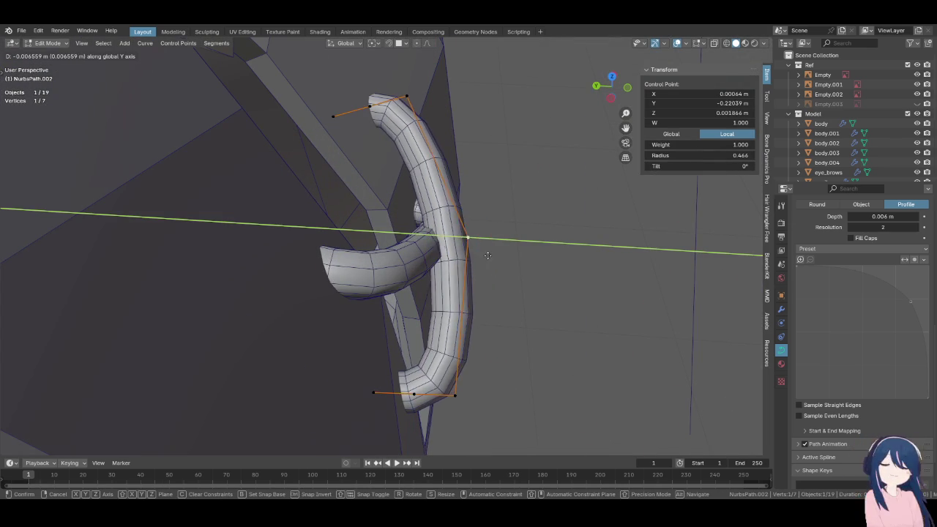
left_click(501, 258)
mouse_move(500, 258)
middle_mouse_down()
mouse_move(471, 232)
mouse_move(415, 217)
middle_mouse_up()
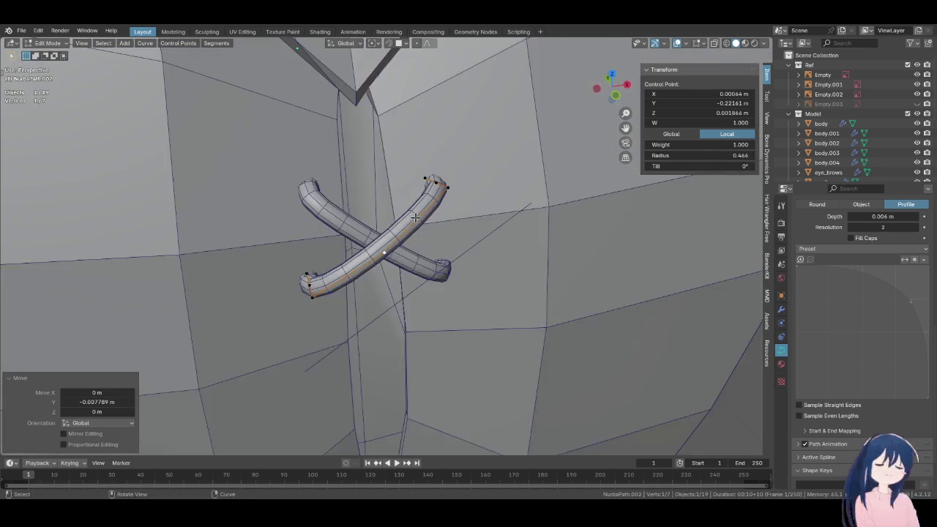
Select both halves of the cross in Object Mode and duplicate it
key("Tab")
key("KP_1")
left_click(360, 210, "shift")
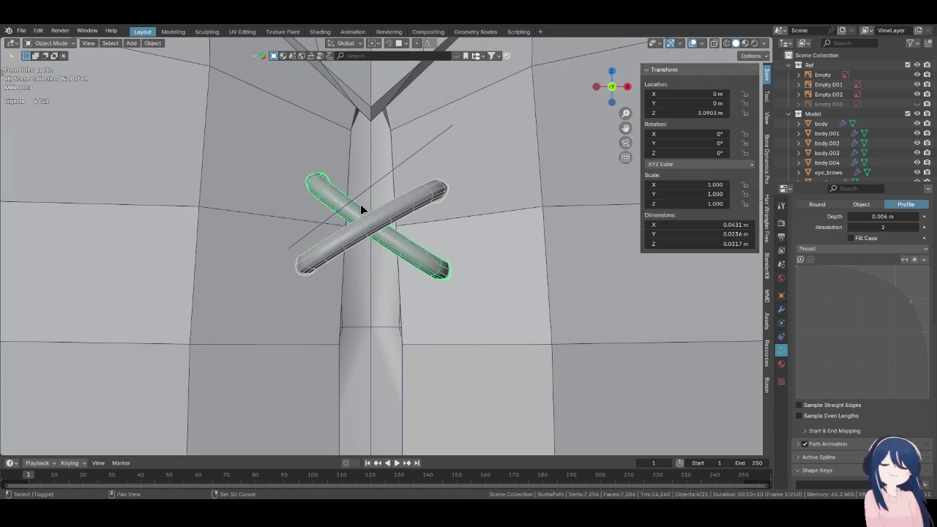
scroll(360, 208, "down", 4)
scroll(360, 208, "down", 3)
key("shift+d")
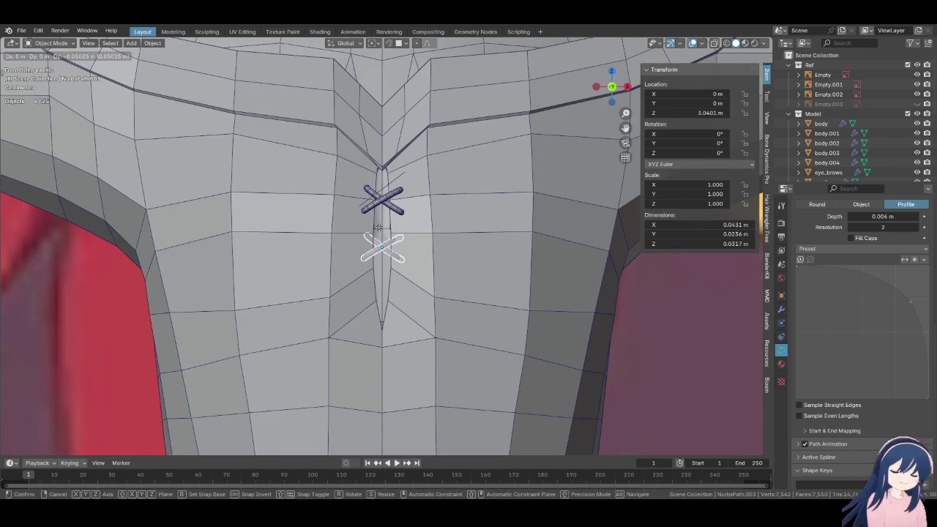
Place the duplicate cross lower on the placket and nudge it twice along Y
left_click(375, 282)
mouse_move(368, 340)
middle_mouse_down()
mouse_move(395, 301)
mouse_move(473, 320)
mouse_move(339, 171)
mouse_move(335, 153)
mouse_move(356, 194)
mouse_move(439, 267)
middle_mouse_up()
key("g")
key("y")
left_click(453, 314)
key("g")
key("y")
left_click(424, 272)
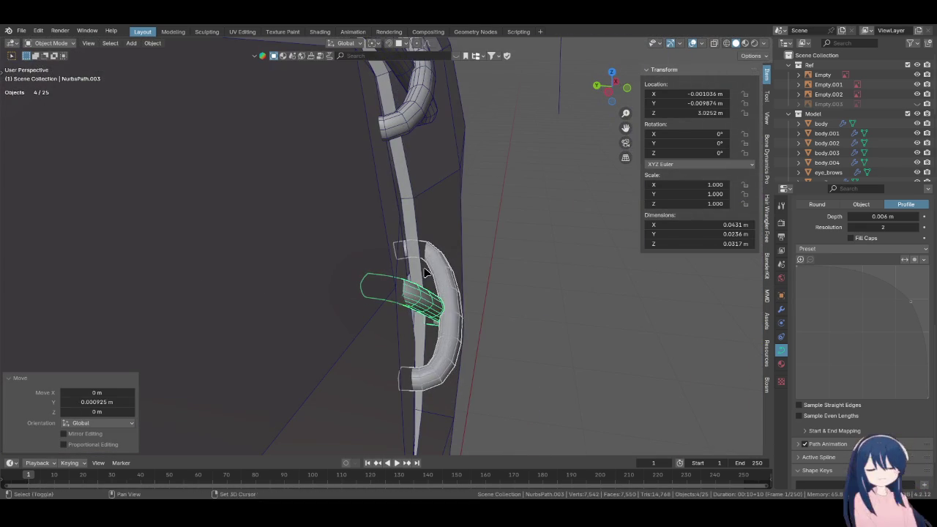
left_click(594, 298)
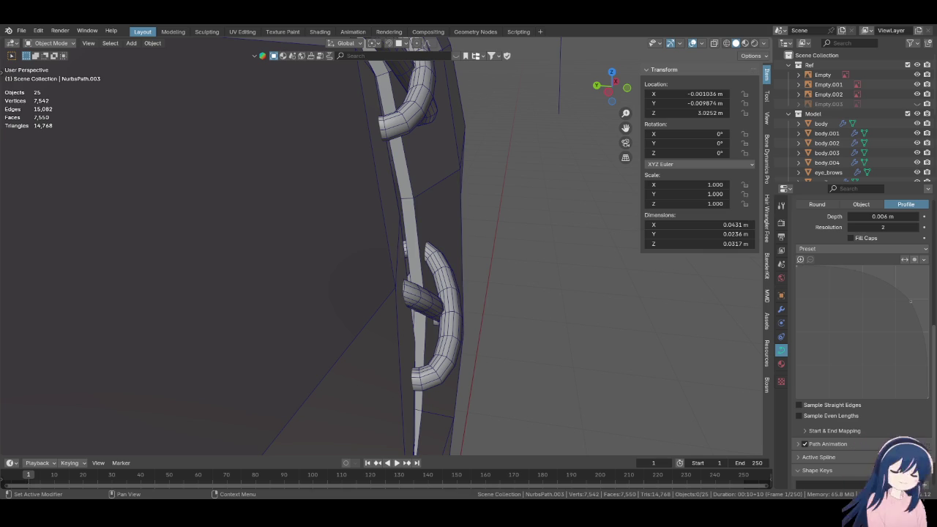
mouse_move(394, 277)
middle_mouse_down()
mouse_move(393, 188)
mouse_move(397, 255)
mouse_move(361, 260)
mouse_move(352, 285)
middle_mouse_up()
Nudge an end point of the first stitch curve along Y
key("Tab")
left_click(352, 285)
key("g")
key("y")
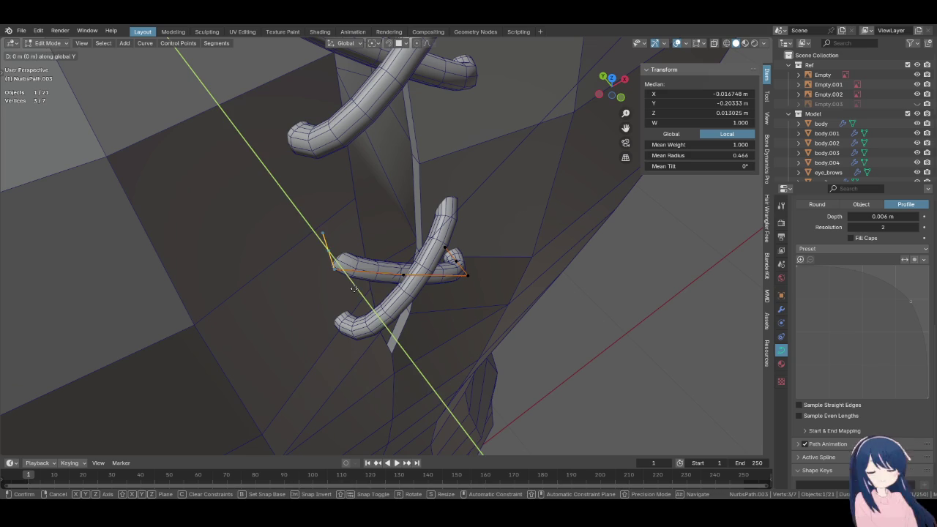
left_click(425, 386)
mouse_move(425, 385)
middle_mouse_down()
mouse_move(303, 210)
mouse_move(445, 217)
mouse_move(440, 266)
mouse_move(416, 184)
middle_mouse_up()
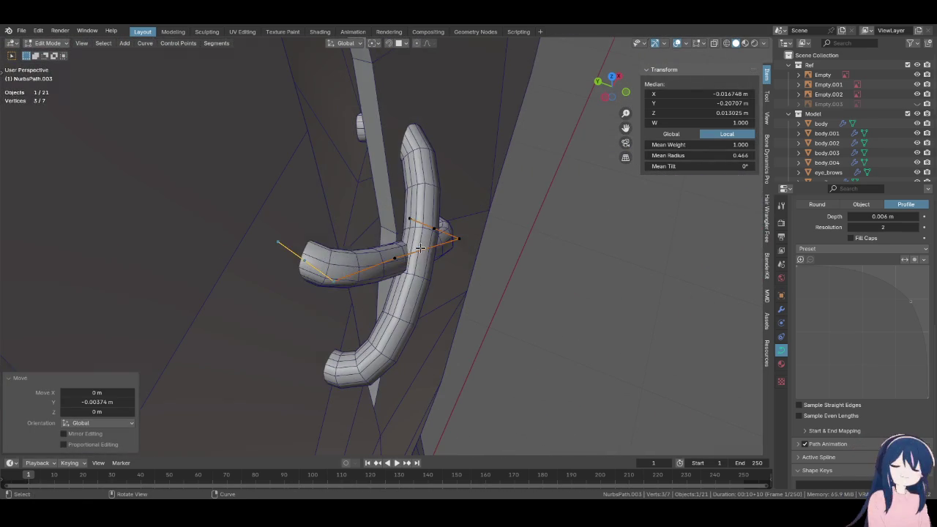
Push the top points of the second crossing stitch curve along Y
key("alt+q")
left_click_drag(343, 106, 435, 141)
key("g")
key("y")
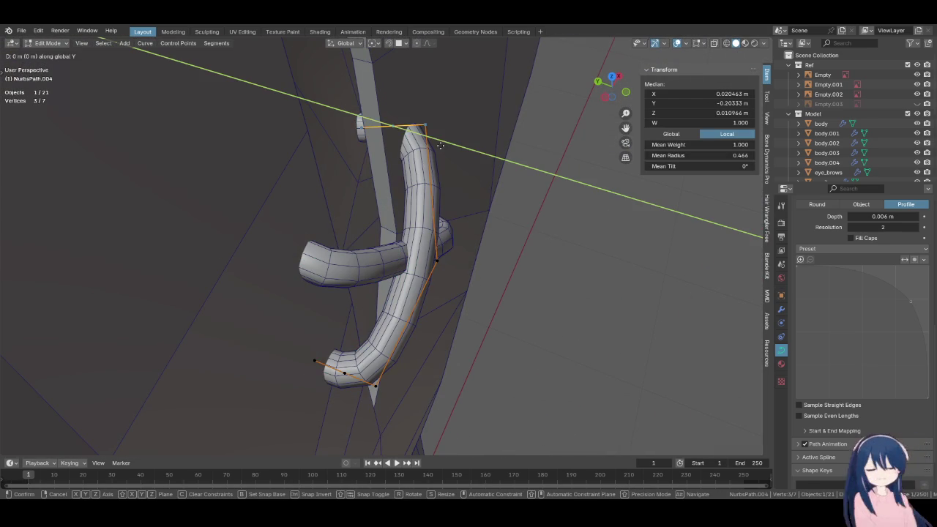
left_click(464, 262)
mouse_move(463, 262)
middle_mouse_down()
mouse_move(439, 198)
mouse_move(395, 147)
mouse_move(387, 174)
middle_mouse_up()
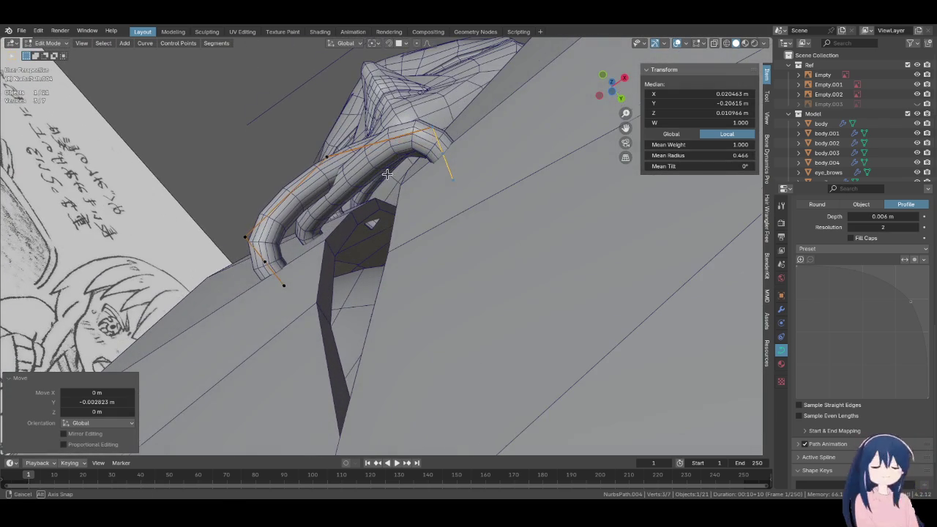
mouse_move(272, 297)
middle_mouse_down()
mouse_move(292, 293)
mouse_move(405, 362)
mouse_move(410, 352)
middle_mouse_up()
Make a final small Y adjustment to the stitch points and return to Object Mode
key("g")
key("y")
left_click(329, 315)
scroll(410, 353, "down", 5)
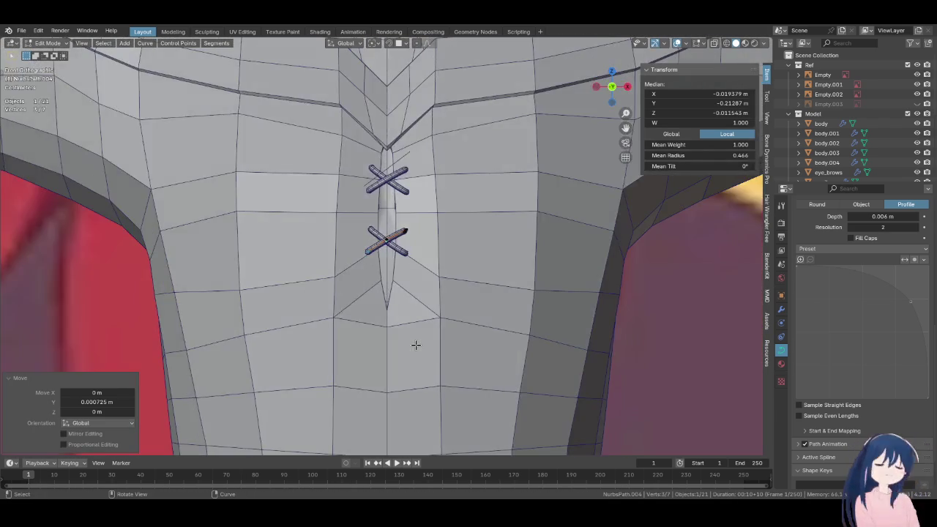
scroll(415, 345, "up", 4)
scroll(415, 345, "up", 3)
key("Tab")
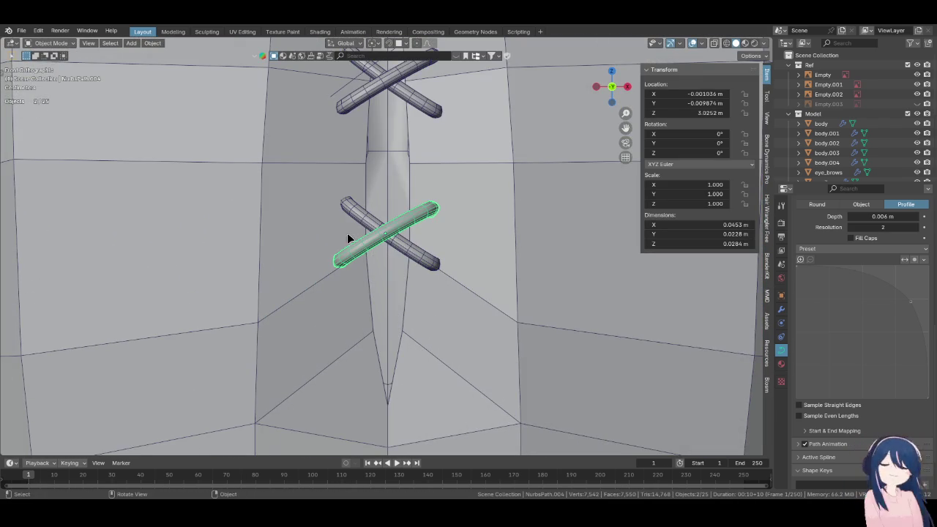
Select both crossing curves and slightly move and rotate the whole X stitch
left_click(364, 224, "shift")
key("Tab")
key("a")
key("g")
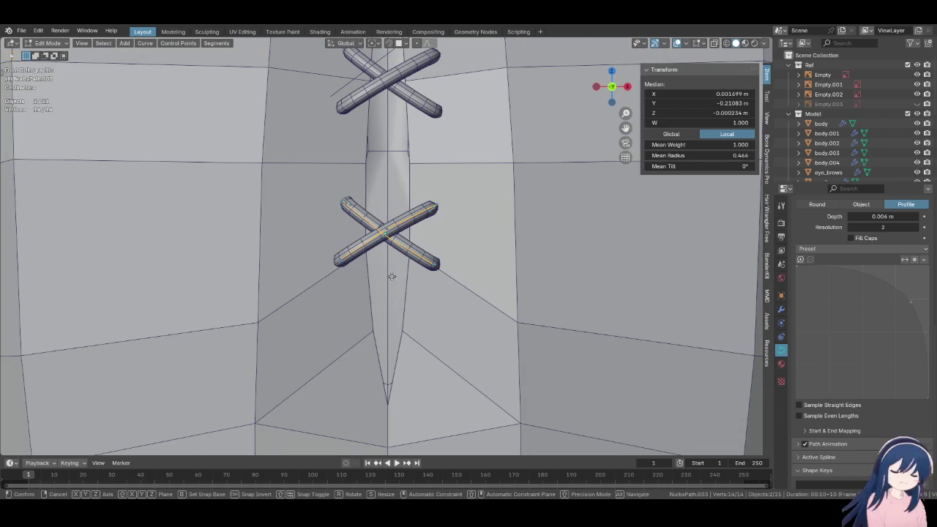
left_click(418, 299)
key("r")
left_click(496, 313)
key("g")
left_click(472, 310)
mouse_move(472, 310)
middle_mouse_down()
mouse_move(509, 299)
mouse_move(480, 292)
middle_mouse_up()
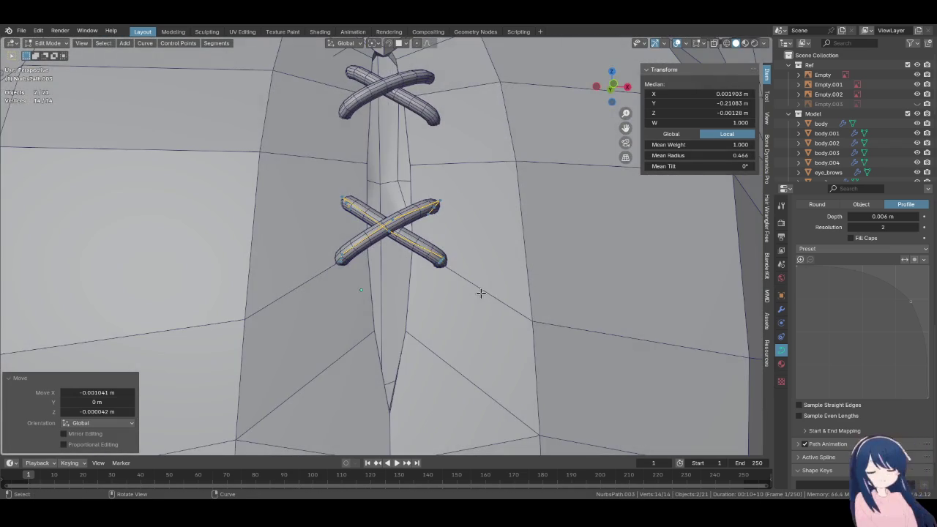
From the front view in solid shading, reposition the X stitch on the shirt
key("grave")
left_click(370, 303)
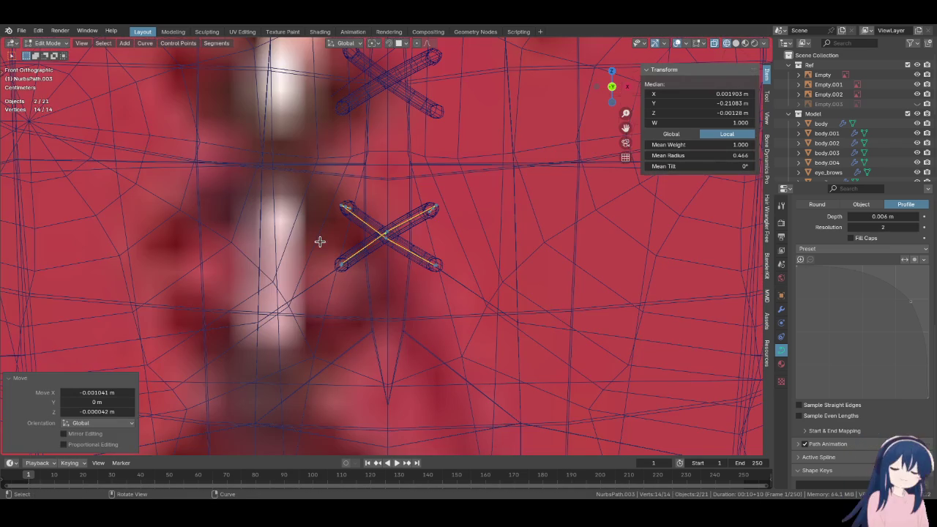
scroll(320, 241, "down", 7)
scroll(324, 241, "up", 2)
key("z")
left_click(378, 267)
middle_click_drag(378, 266, 380, 249, "shift")
scroll(378, 266, "up", 3)
key("g")
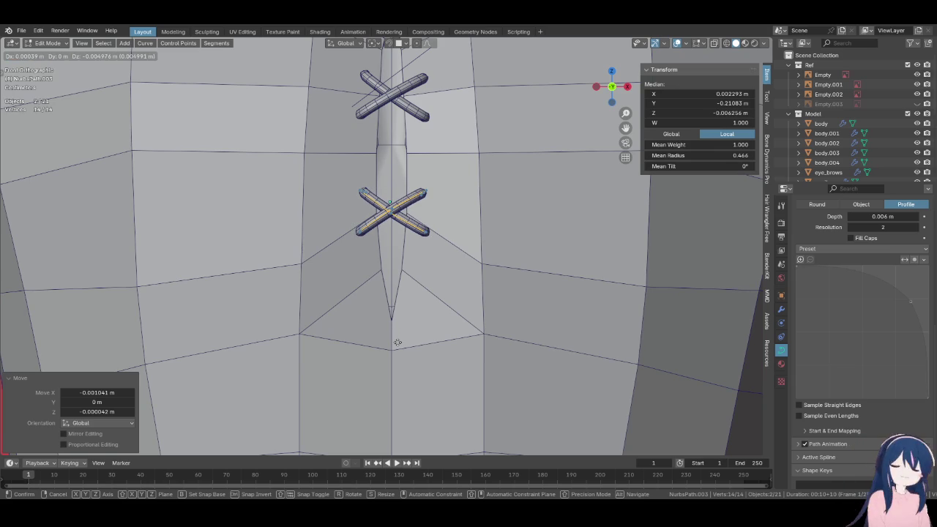
left_click(397, 341)
mouse_move(431, 303)
middle_mouse_down()
mouse_move(433, 319)
mouse_move(446, 314)
middle_mouse_up()
scroll(443, 310, "up", 2)
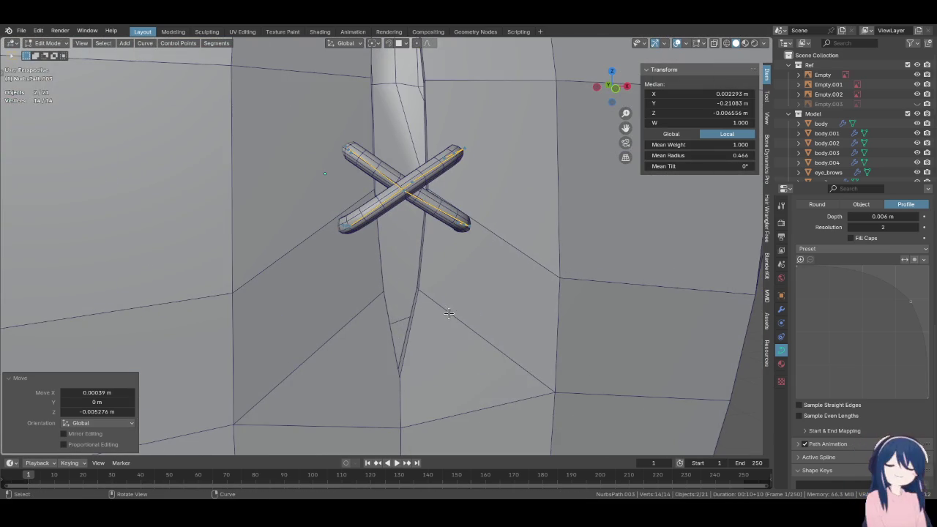
scroll(439, 307, "up", 2)
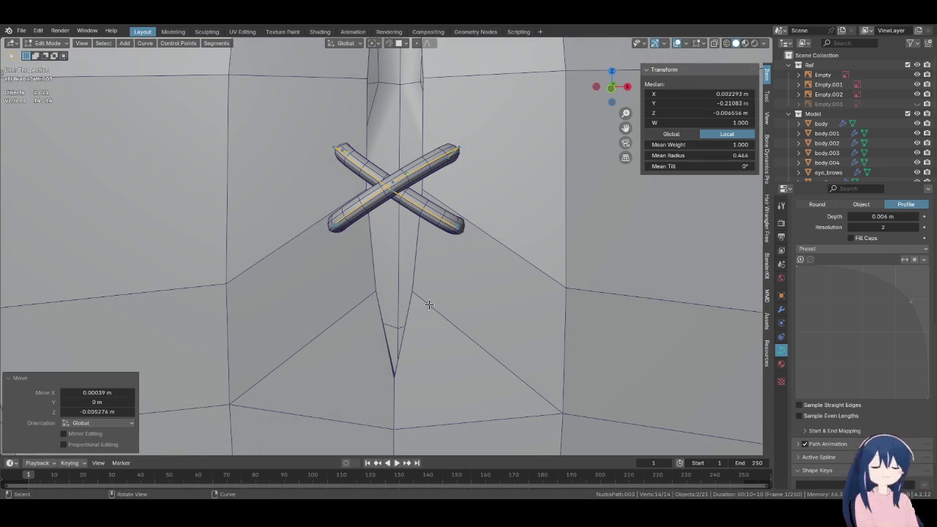
In front X-ray view, move the lower-right end points of the stitch
key("KP_1")
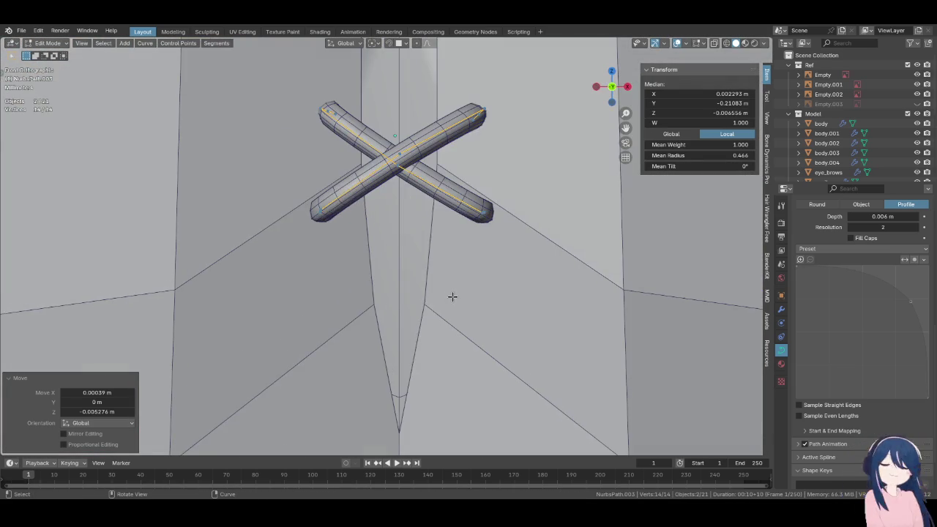
key("shift+z")
left_click_drag(460, 196, 506, 231)
key("g")
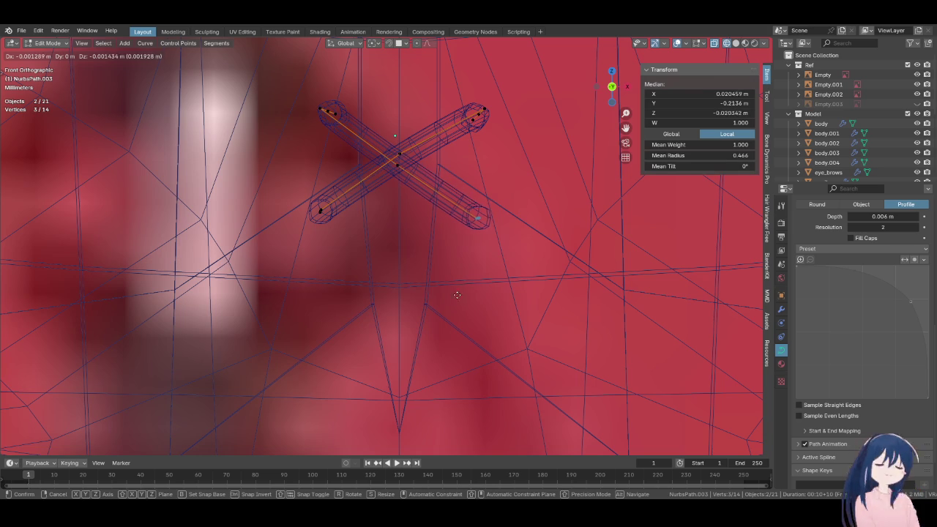
left_click(459, 293)
left_click(342, 241)
key("ctrl+z")
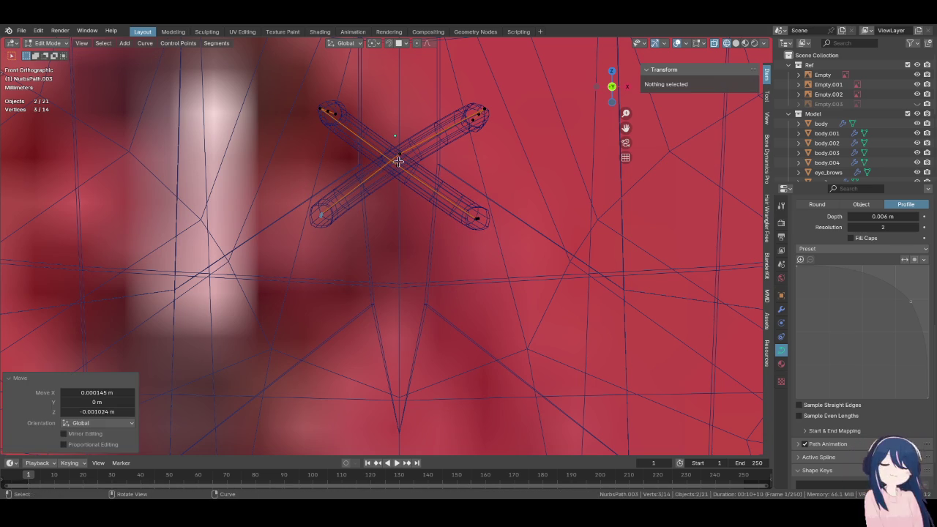
Move an end point of the other curve to wrap it around the placket
left_click(395, 168)
key("g")
left_click(426, 206)
left_click_drag(450, 98, 511, 155)
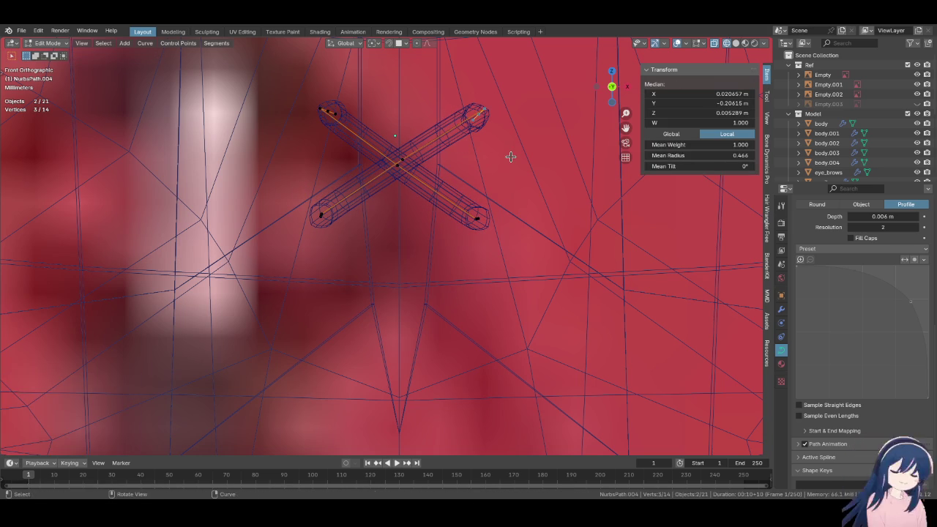
key("alt+z")
mouse_move(441, 187)
middle_mouse_down()
mouse_move(388, 287)
mouse_move(406, 210)
mouse_move(433, 260)
mouse_move(380, 249)
middle_mouse_up()
Return to Object Mode and hide the Ref reference-image collection
key("Tab")
scroll(376, 248, "down", 1)
scroll(377, 249, "down", 5)
scroll(376, 248, "down", 8)
mouse_move(466, 271)
middle_mouse_down()
mouse_move(413, 234)
mouse_move(417, 247)
middle_mouse_up()
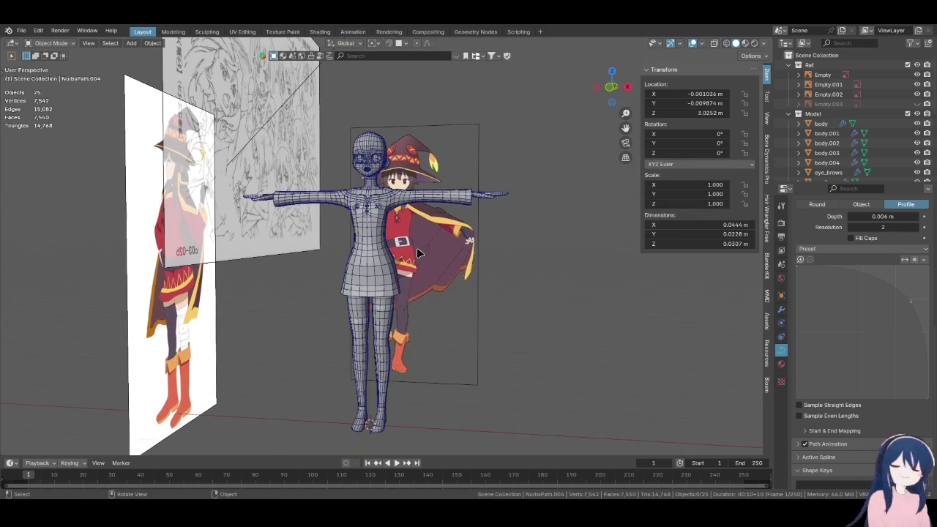
left_click(908, 65)
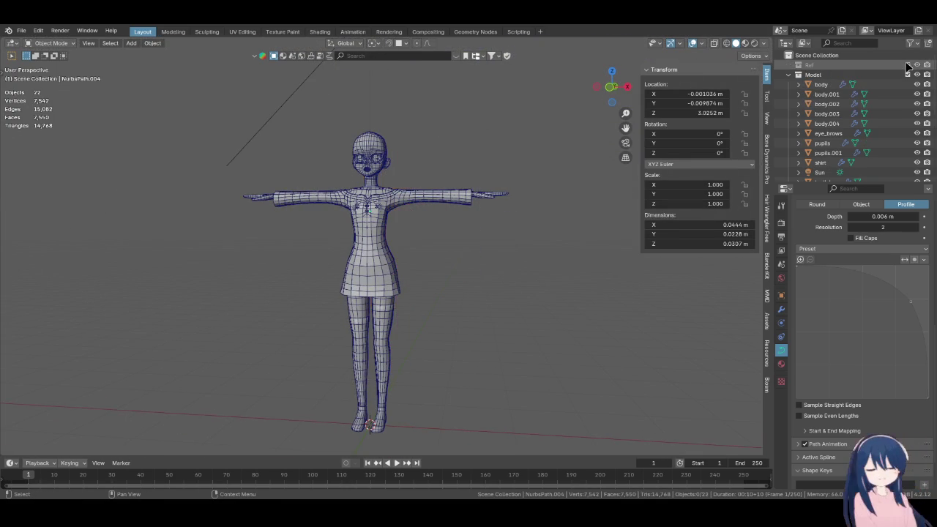
mouse_move(503, 292)
middle_mouse_down()
mouse_move(440, 278)
mouse_move(483, 284)
middle_mouse_up()
Toggle viewport overlays off and back on while orbiting to inspect the stitches
left_click(693, 44)
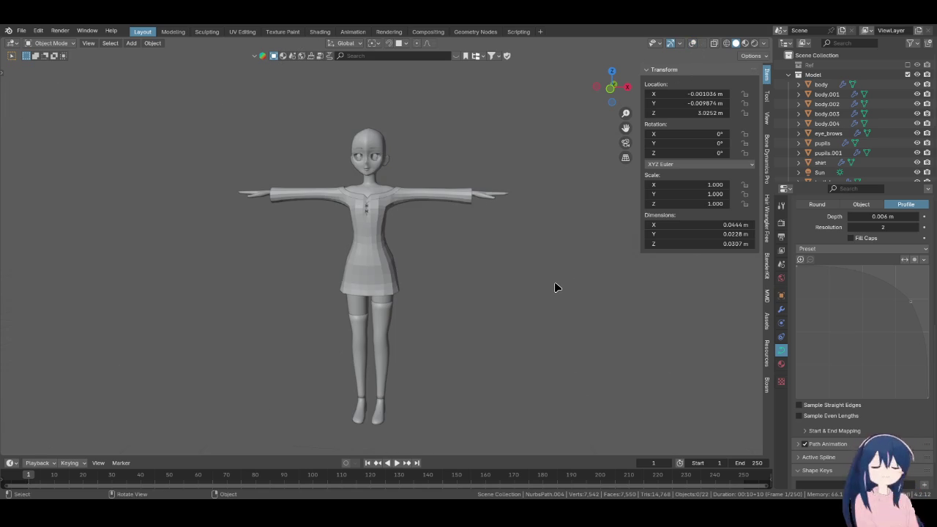
mouse_move(555, 288)
middle_mouse_down()
mouse_move(351, 286)
mouse_move(540, 289)
middle_mouse_up()
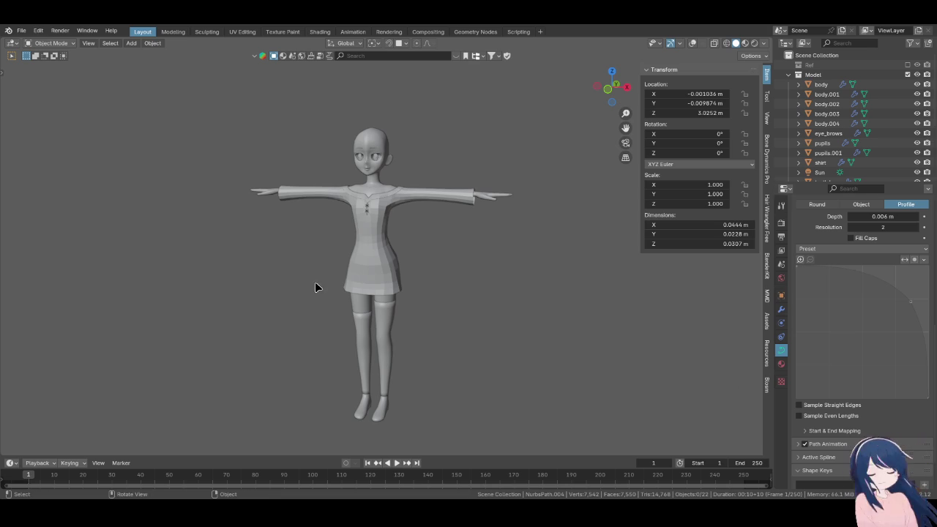
mouse_move(461, 324)
middle_mouse_down()
mouse_move(476, 329)
mouse_move(469, 234)
mouse_move(430, 241)
middle_mouse_up()
left_click(688, 41)
middle_click_drag(381, 278, 395, 273)
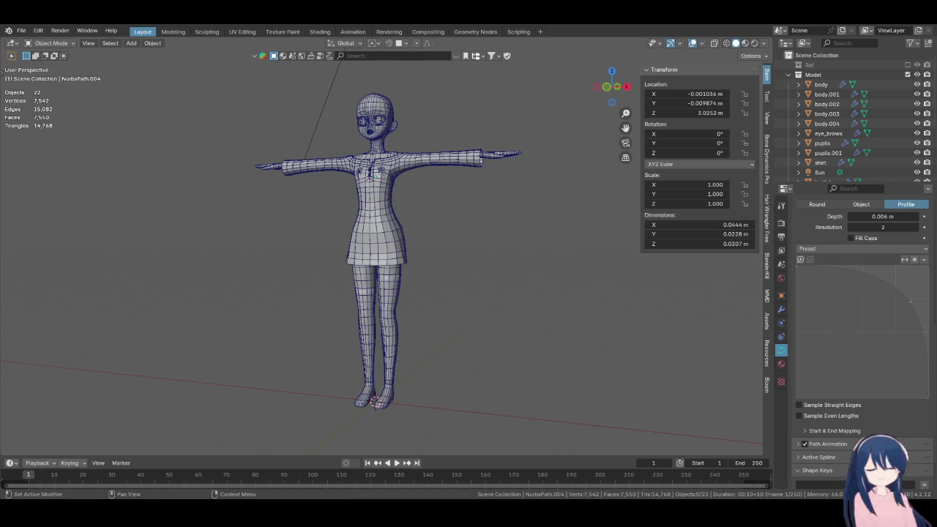
mouse_move(387, 213)
middle_mouse_down()
mouse_move(382, 270)
mouse_move(424, 256)
middle_mouse_up()
scroll(395, 276, "up", 5)
scroll(413, 275, "up", 3)
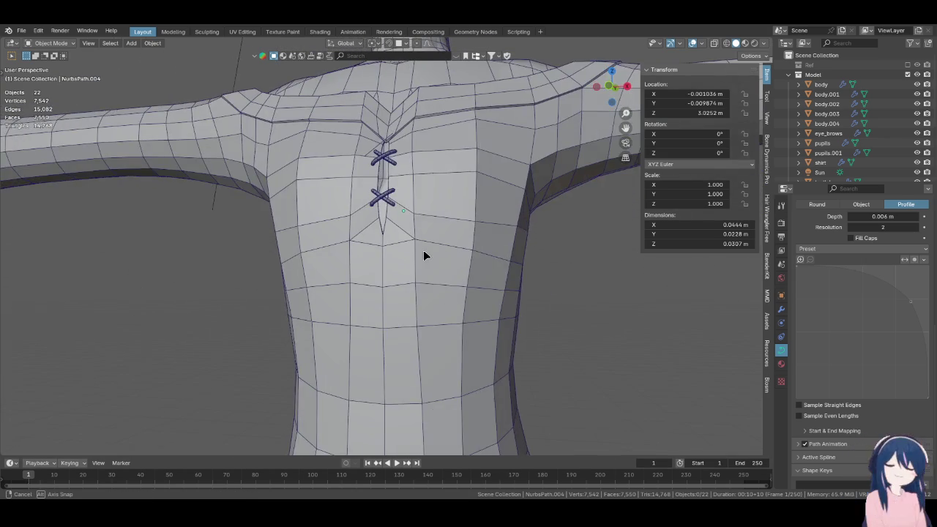
Slightly adjust a point on the upper stitch curve and return to Object Mode
scroll(423, 250, "up", 5)
middle_click_drag(417, 220, 405, 268, "shift")
key("Tab")
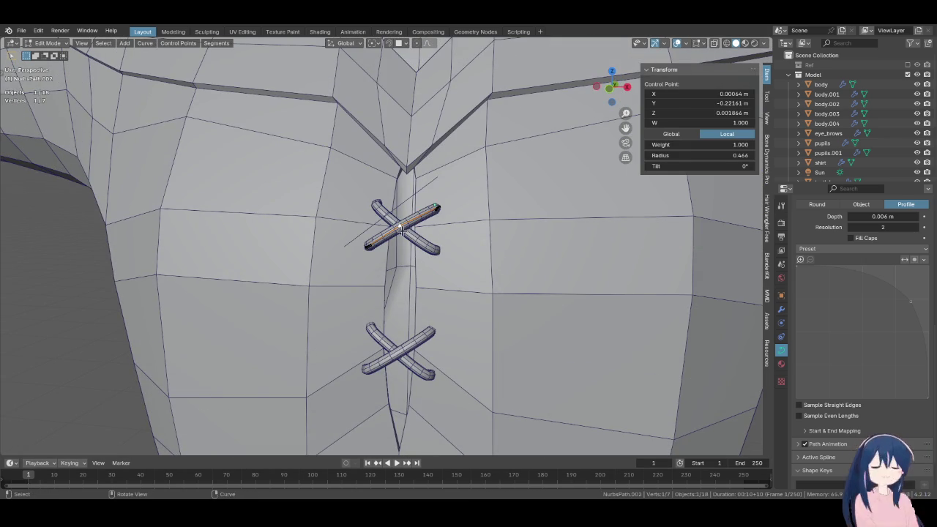
key("g")
left_click(461, 268)
key("Tab")
scroll(469, 273, "down", 5)
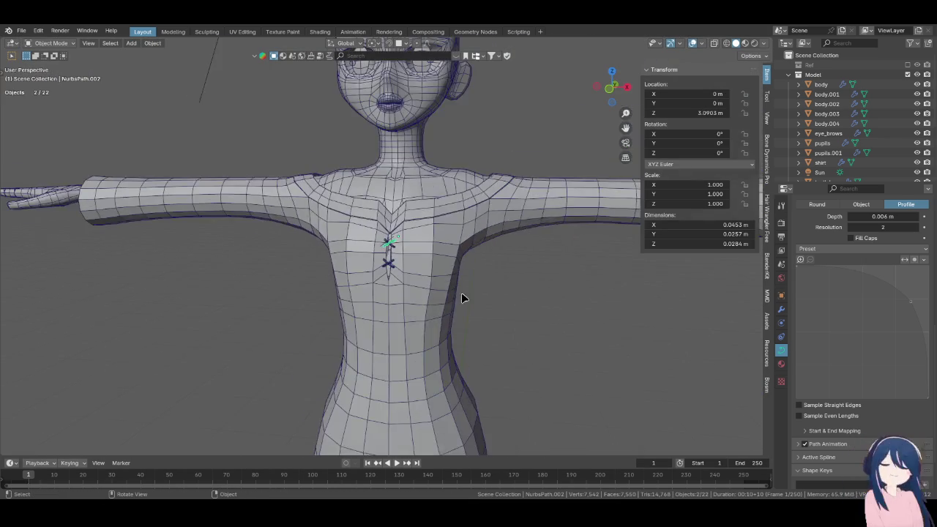
scroll(462, 295, "down", 2)
scroll(513, 307, "down", 2)
scroll(474, 299, "down", 1)
mouse_move(390, 205)
middle_mouse_down()
mouse_move(414, 324)
mouse_move(413, 239)
mouse_move(477, 300)
middle_mouse_up()
In front view, make the Ref collection visible again behind the model
key("KP_1")
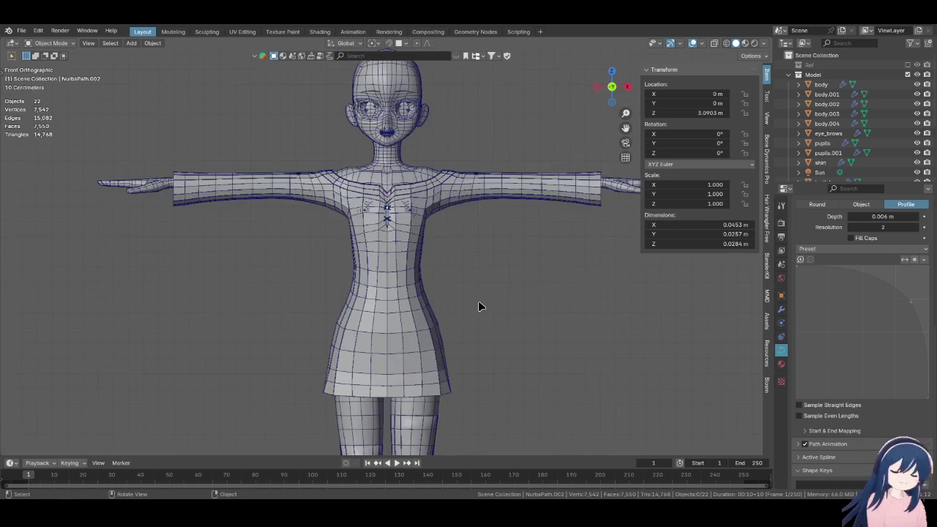
scroll(468, 300, "down", 2)
scroll(439, 287, "down", 1)
scroll(453, 249, "up", 1)
mouse_move(456, 247)
middle_mouse_down("shift")
mouse_move(471, 213)
mouse_move(481, 236)
mouse_move(286, 268)
middle_mouse_up("shift")
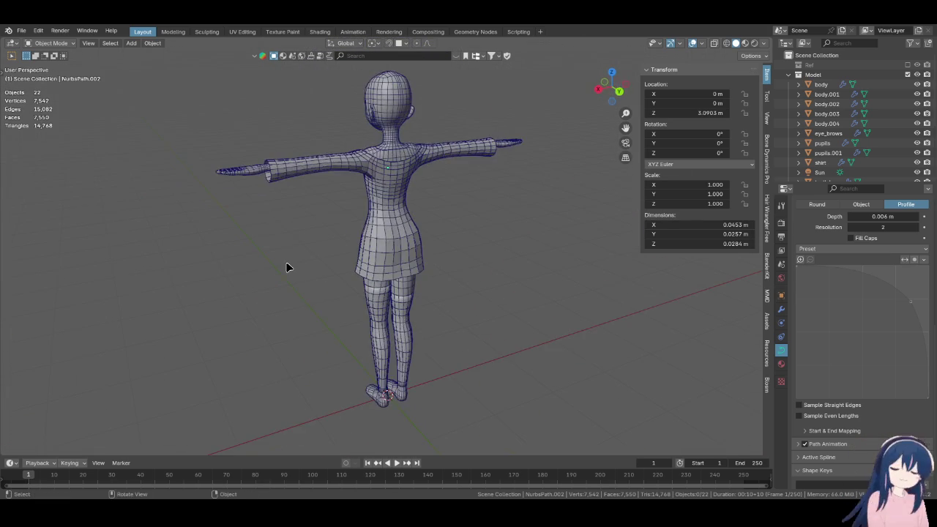
key("KP_1")
scroll(350, 285, "up", 1)
scroll(383, 298, "up", 2)
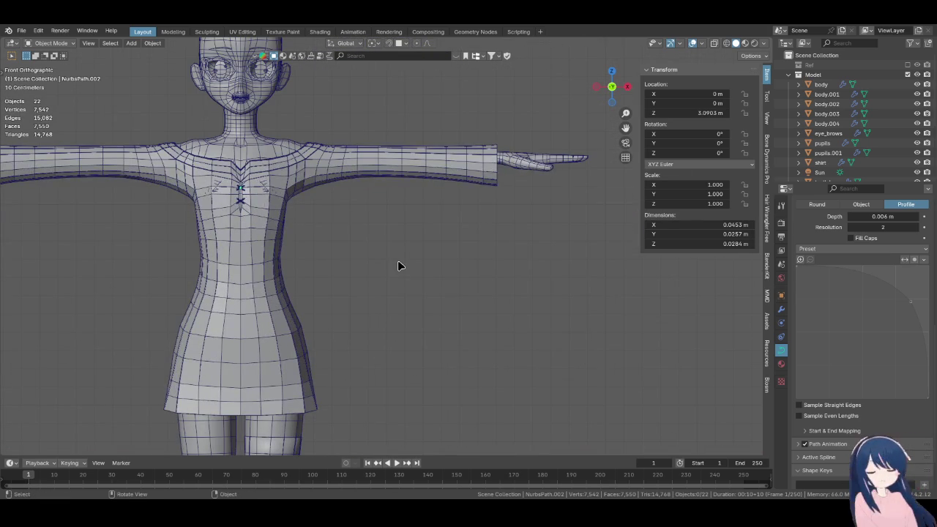
scroll(355, 326, "up", 3)
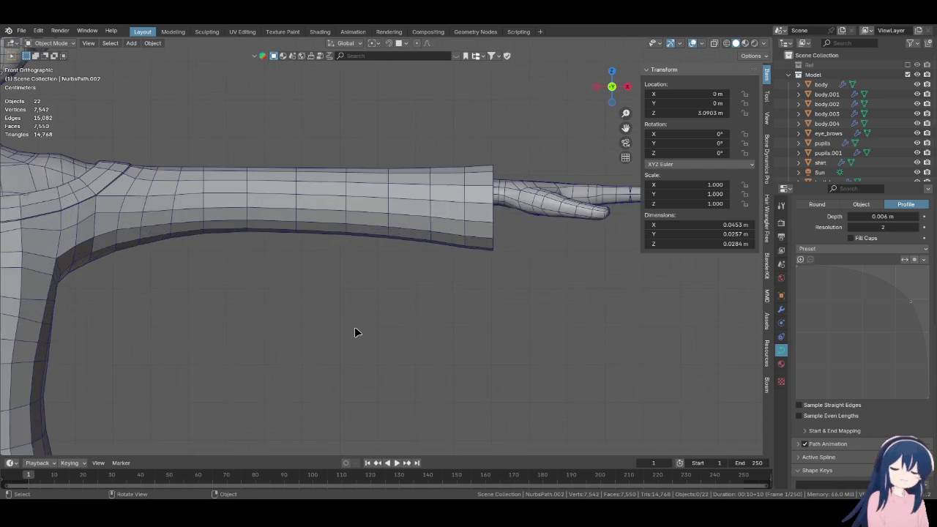
scroll(354, 326, "down", 4)
left_click(908, 65)
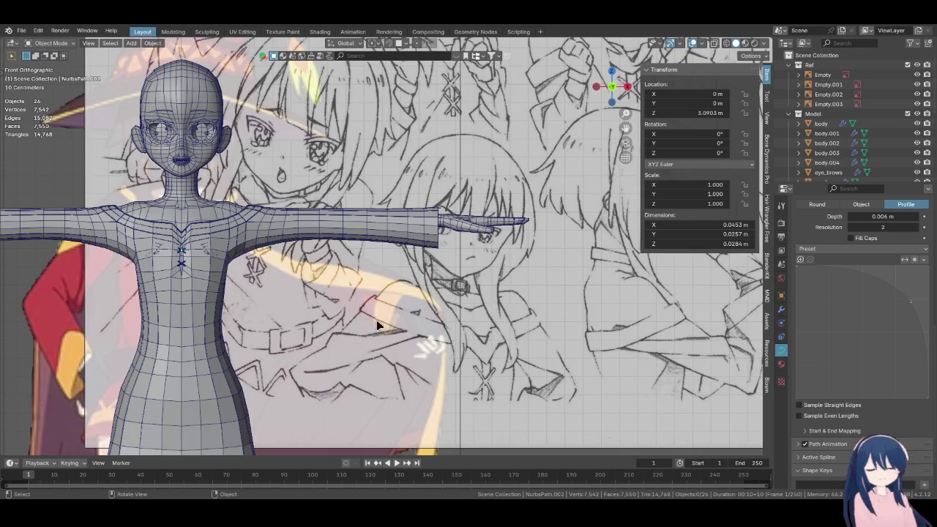
scroll(379, 325, "up", 1)
scroll(436, 290, "up", 3)
scroll(393, 259, "up", 3)
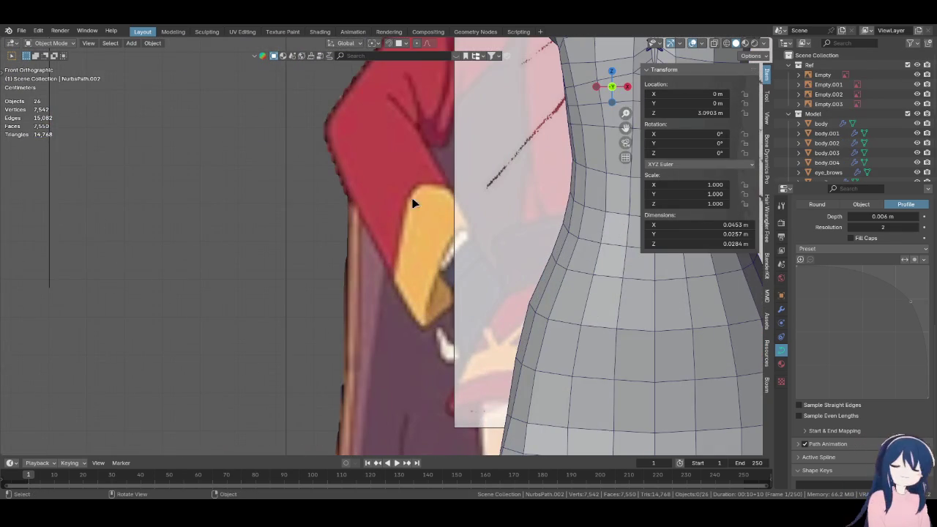
scroll(396, 256, "down", 3)
scroll(418, 339, "down", 3)
scroll(330, 255, "up", 2)
scroll(381, 281, "up", 3)
Select the shirt and enter its Edit Mode
left_click(423, 234)
key("Tab")
scroll(423, 233, "up", 1)
Add an edge loop on the sleeve, apply Set Edge Flow, and slide it near the end
key("ctrl+r")
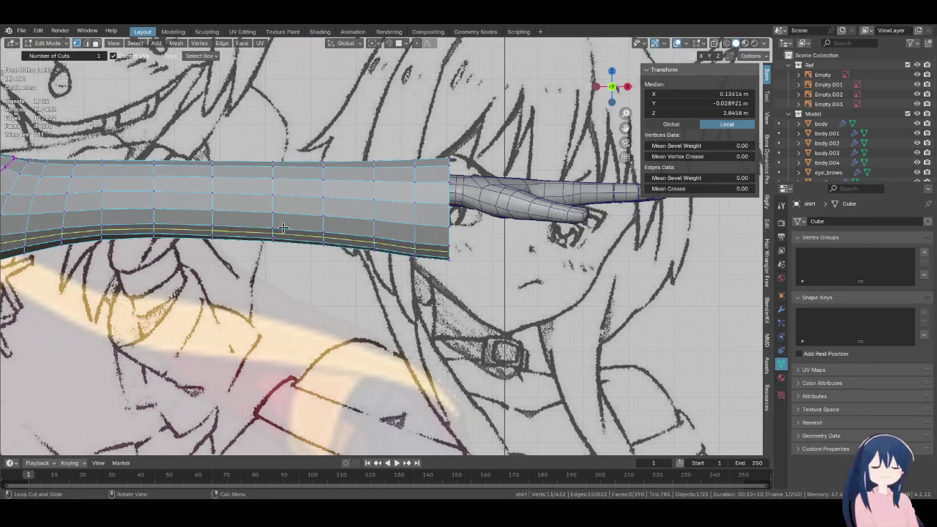
key("t")
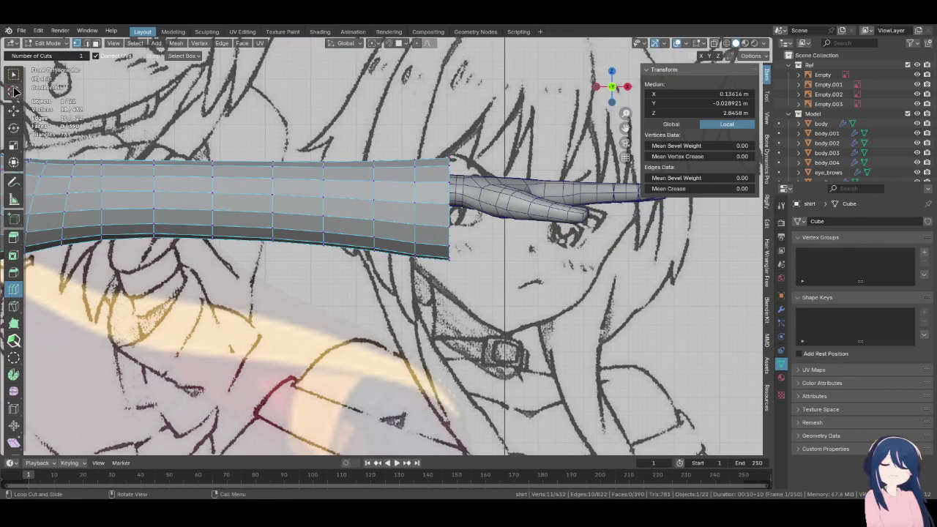
left_click(13, 76)
scroll(426, 238, "up", 3)
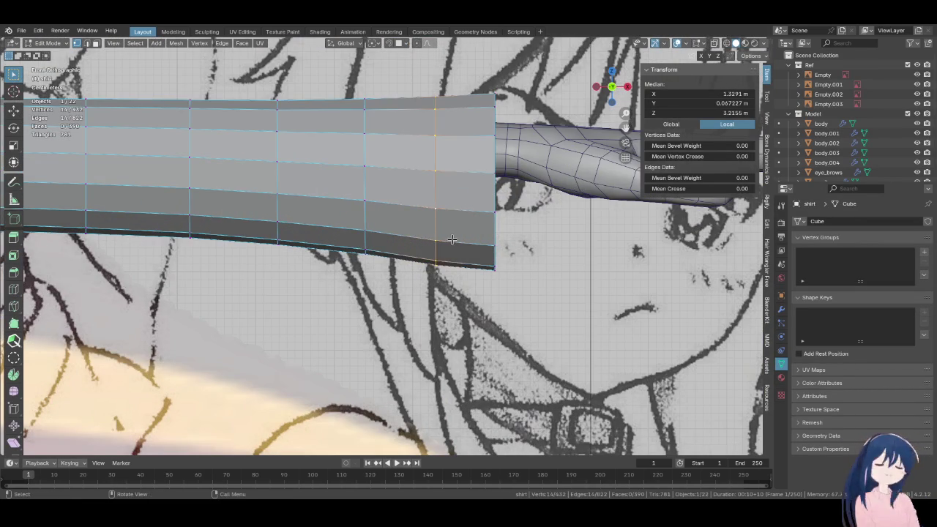
key("g")
key("g")
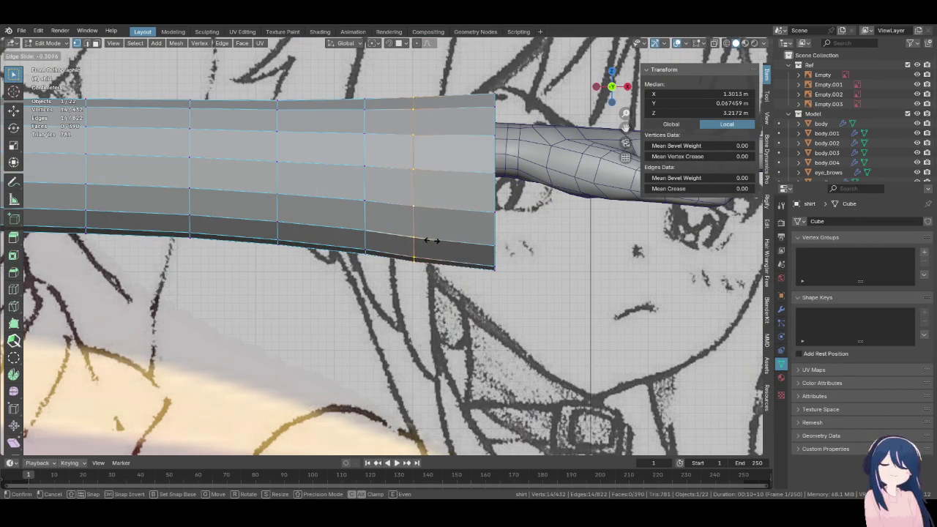
left_click(428, 240)
right_click(424, 241)
left_click(447, 278)
key("g")
key("g")
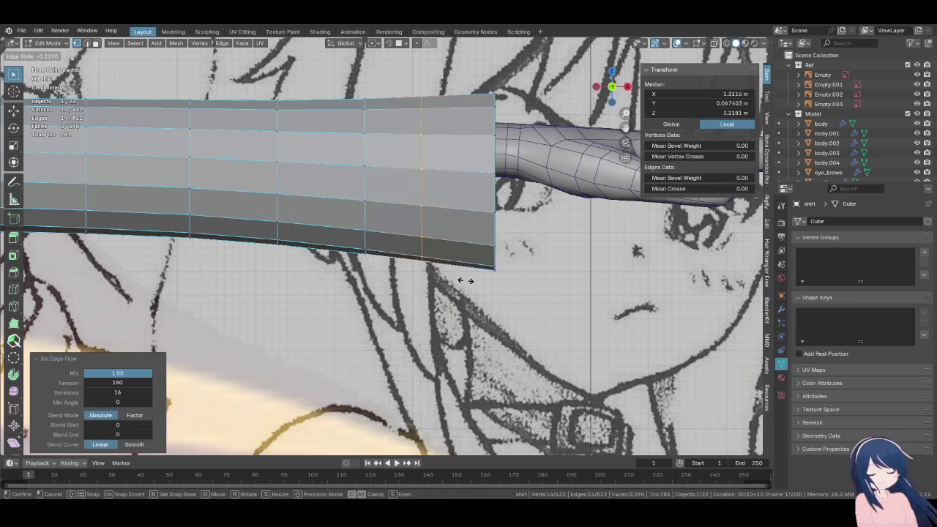
left_click(452, 280)
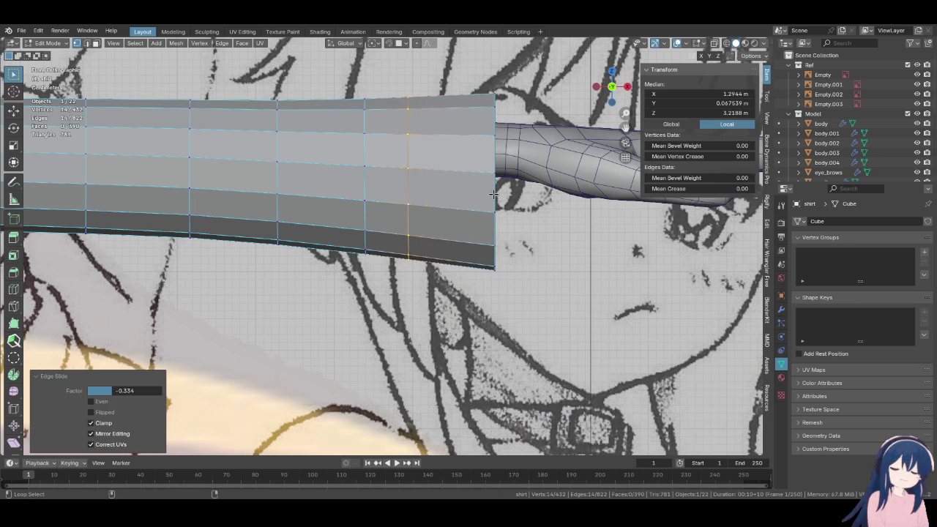
Extrude the sleeve-end face band in place and shrink it with Alt+S into a cuff
left_click(490, 194, "alt")
middle_click_drag(491, 194, 485, 224)
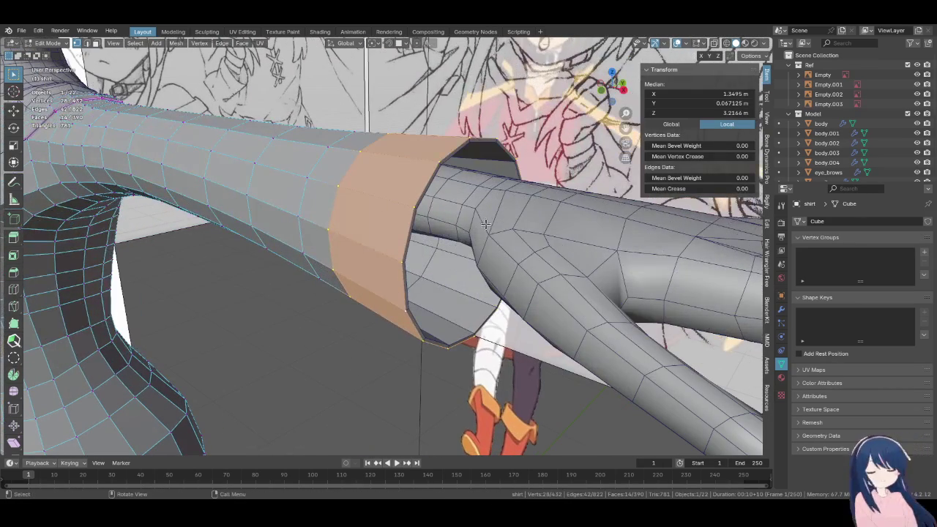
key("g")
key("z")
key("z")
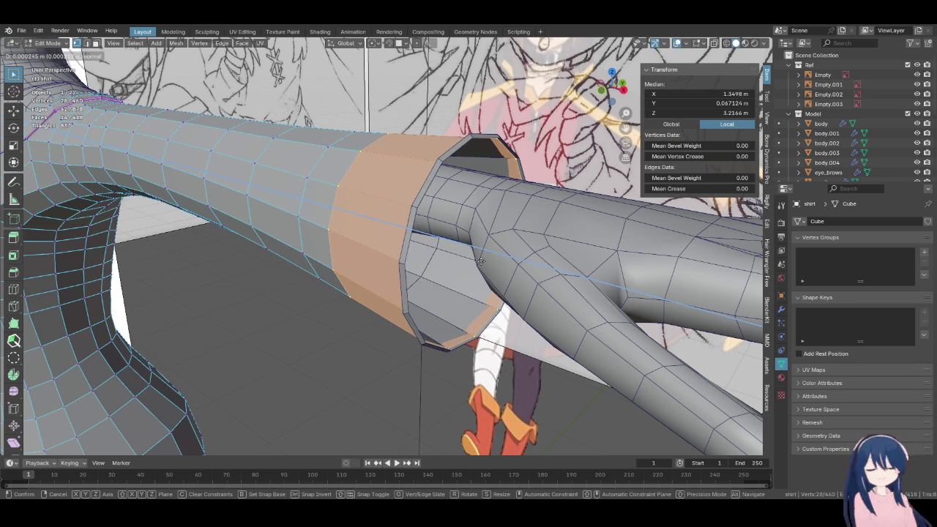
right_click(474, 304)
key("alt+s")
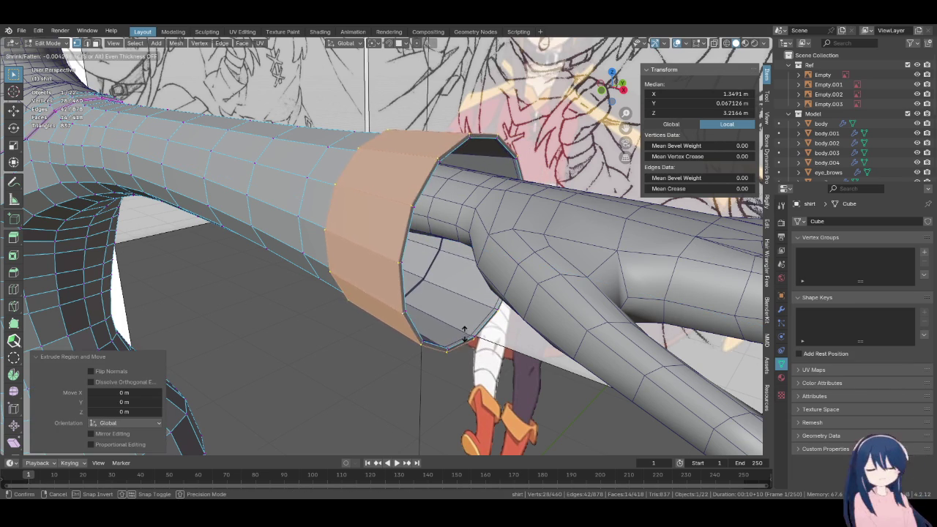
left_click(464, 331)
mouse_move(463, 331)
middle_mouse_down()
mouse_move(438, 301)
mouse_move(51, 313)
middle_mouse_up()
key("KP_1")
key("Tab")
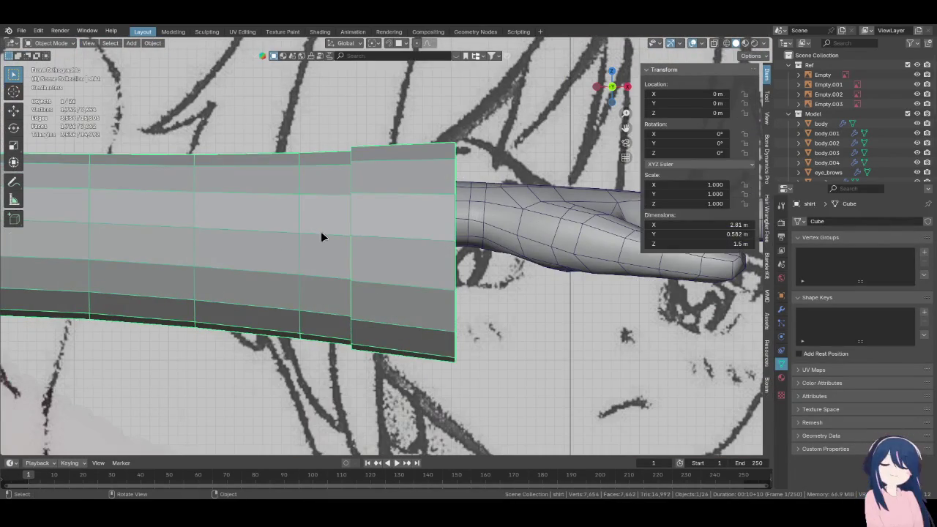
Add another edge loop near the sleeve opening and return to Object Mode
key("Tab")
left_click(13, 289)
left_click(379, 219)
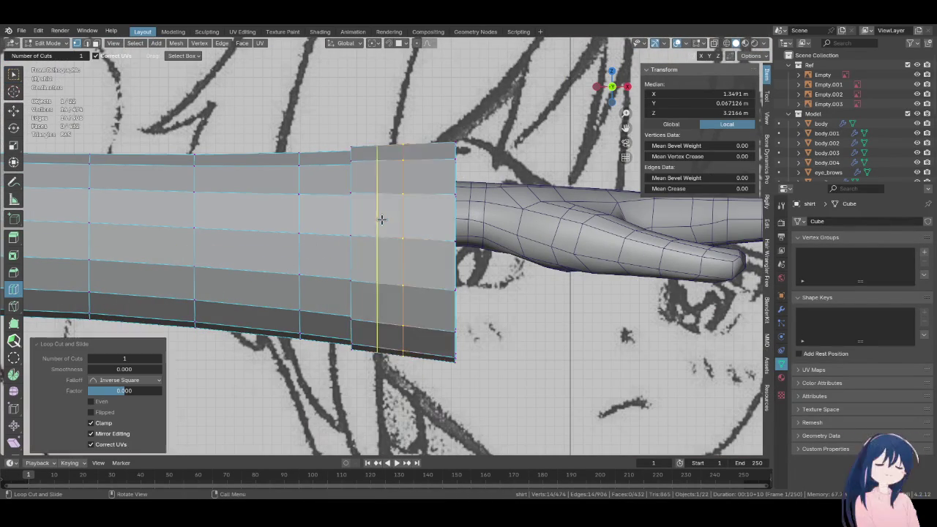
middle_click_drag(379, 220, 435, 232)
key("z")
left_click(505, 233)
key("KP_1")
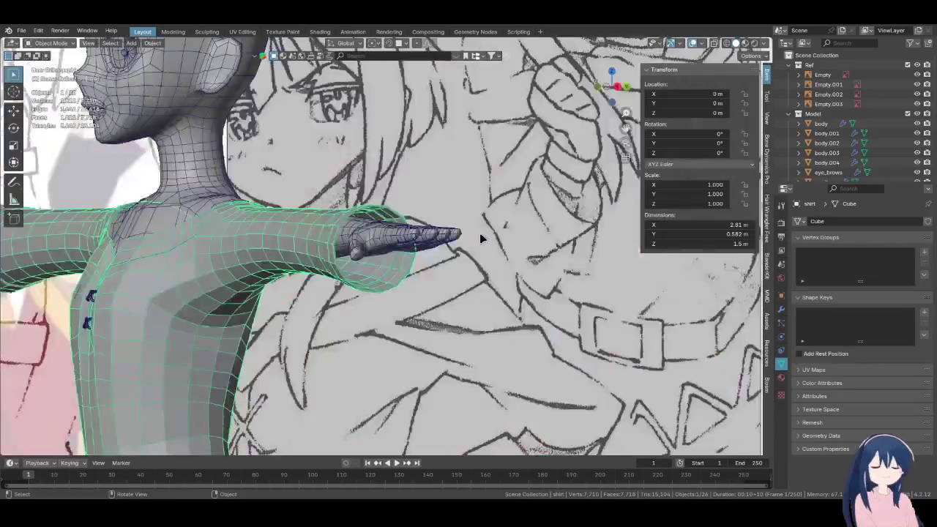
key("Tab")
Select the sketch reference image and pan the view over the model
scroll(481, 238, "down", 3)
left_click(399, 296)
scroll(399, 296, "down", 3)
mouse_move(385, 307)
middle_mouse_down("shift")
mouse_move(416, 263)
mouse_move(417, 272)
middle_mouse_up("shift")
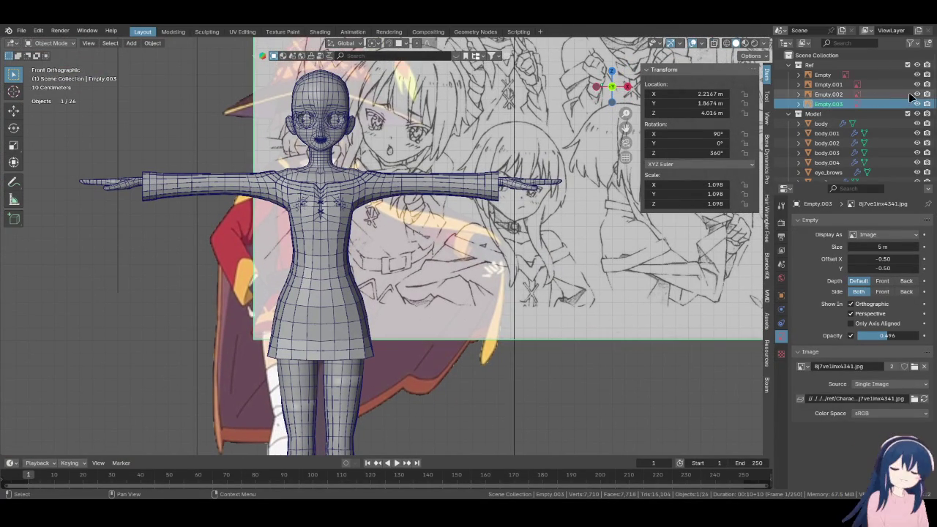
Hide the sketch reference image Empty.003 and delete it
left_click(917, 104)
scroll(522, 283, "down", 2)
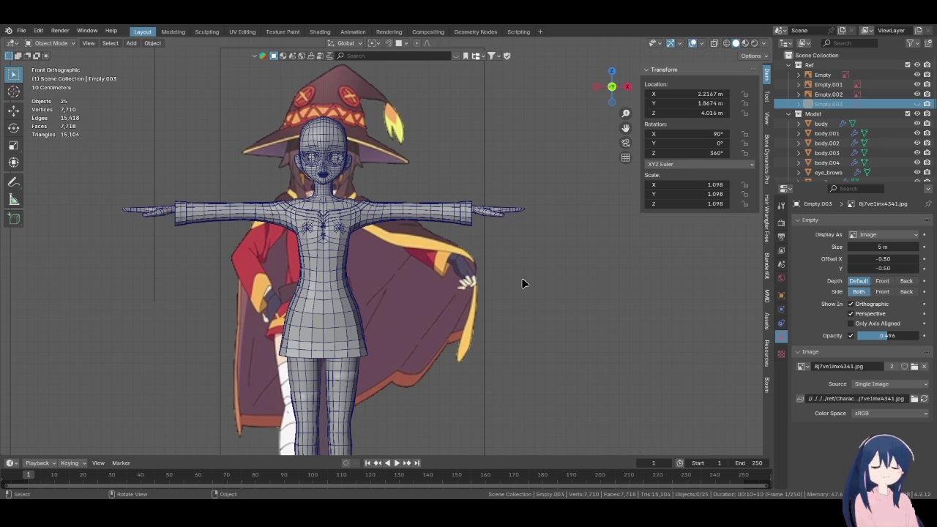
mouse_move(423, 262)
middle_mouse_down()
mouse_move(541, 306)
mouse_move(369, 203)
mouse_move(315, 207)
mouse_move(402, 258)
mouse_move(407, 302)
mouse_move(347, 242)
mouse_move(491, 236)
mouse_move(406, 248)
middle_mouse_up()
scroll(457, 282, "up", 4)
scroll(406, 247, "up", 3)
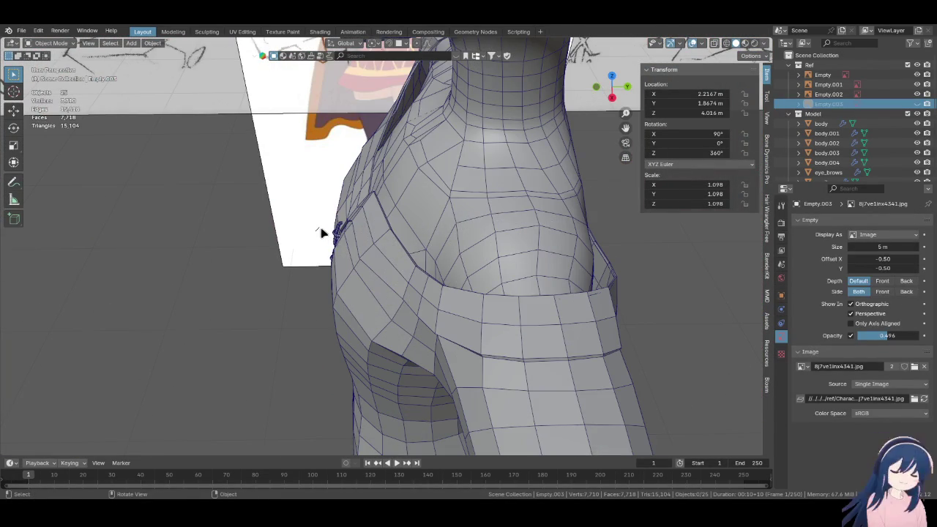
key("Delete")
Orbit around the arm and hand to inspect the cuffed sleeve
key("KP_1")
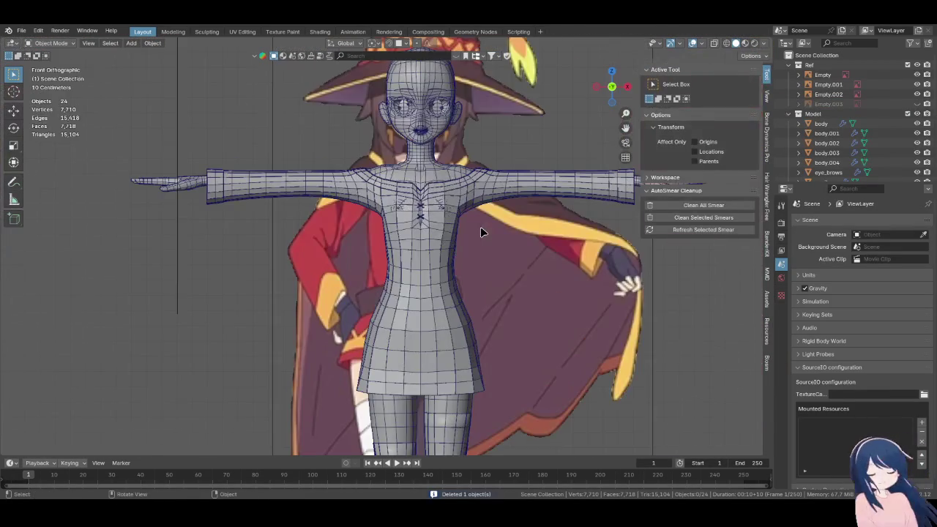
scroll(481, 227, "down", 2)
scroll(353, 265, "up", 3)
middle_click_drag(378, 237, 318, 320)
scroll(431, 254, "up", 3)
mouse_move(431, 253)
middle_mouse_down()
mouse_move(430, 324)
mouse_move(205, 238)
mouse_move(287, 257)
middle_mouse_up()
scroll(431, 325, "down", 4)
scroll(308, 317, "down", 3)
mouse_move(308, 316)
middle_mouse_down()
mouse_move(508, 295)
mouse_move(447, 268)
mouse_move(445, 303)
mouse_move(329, 310)
mouse_move(355, 310)
mouse_move(360, 135)
mouse_move(398, 288)
mouse_move(388, 341)
mouse_move(398, 250)
middle_mouse_up()
scroll(364, 315, "up", 2)
scroll(364, 315, "up", 2)
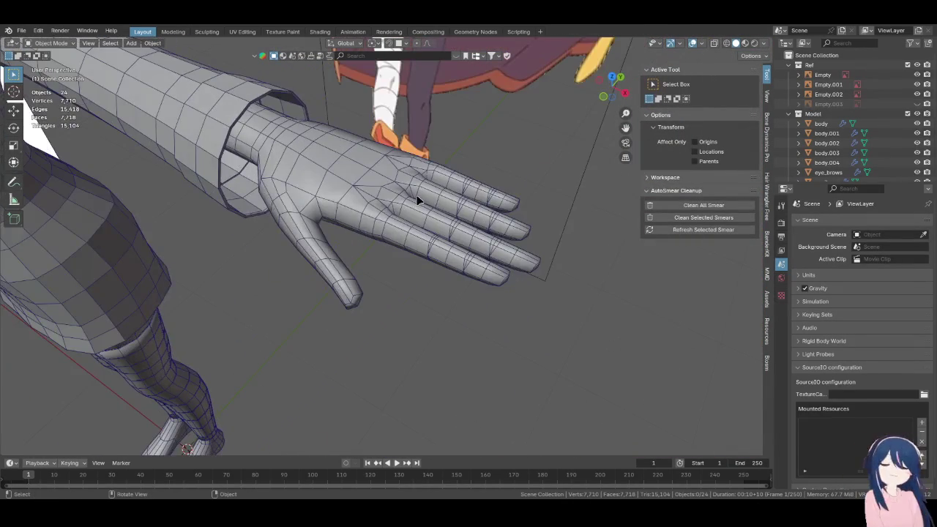
Select the right leg and view it from the side
key("KP_1")
middle_click_drag(335, 280, 403, 201, "shift")
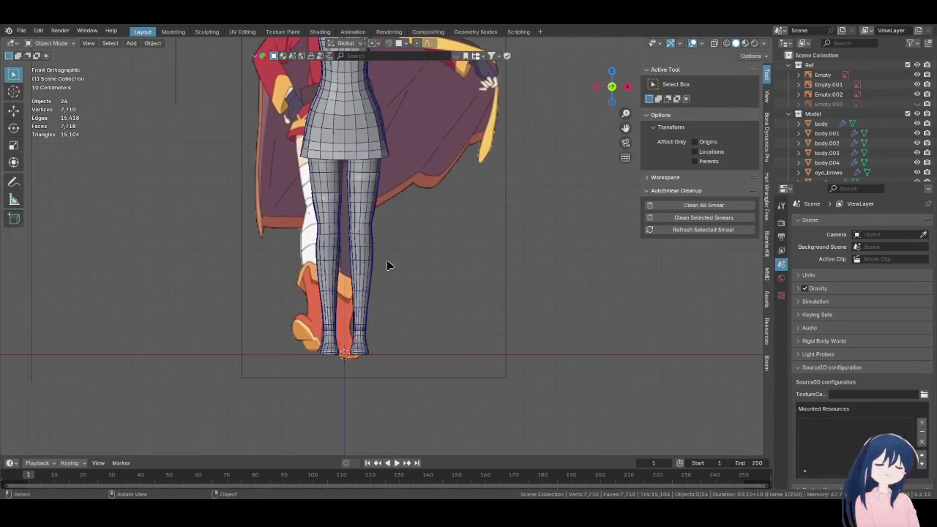
left_click(375, 279)
key("KP_3")
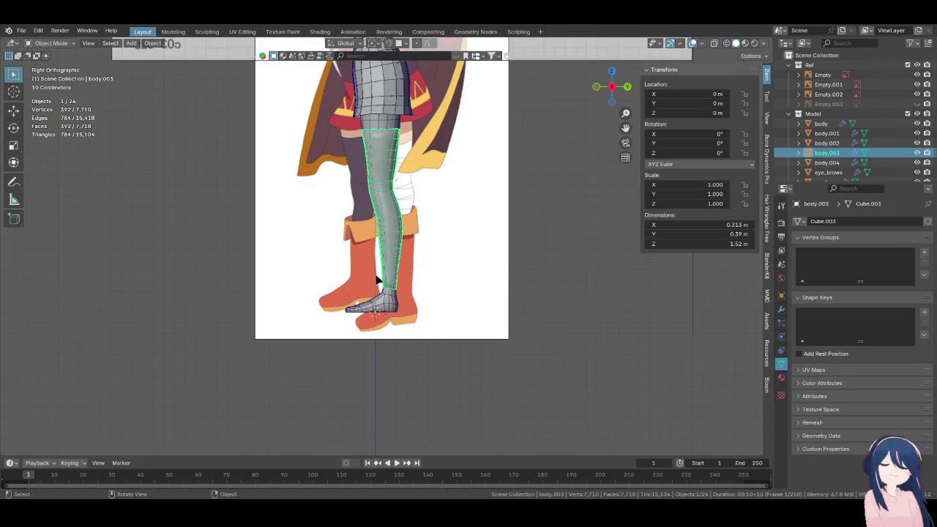
scroll(347, 293, "up", 4)
left_click(63, 331)
middle_click_drag(349, 326, 364, 298, "shift")
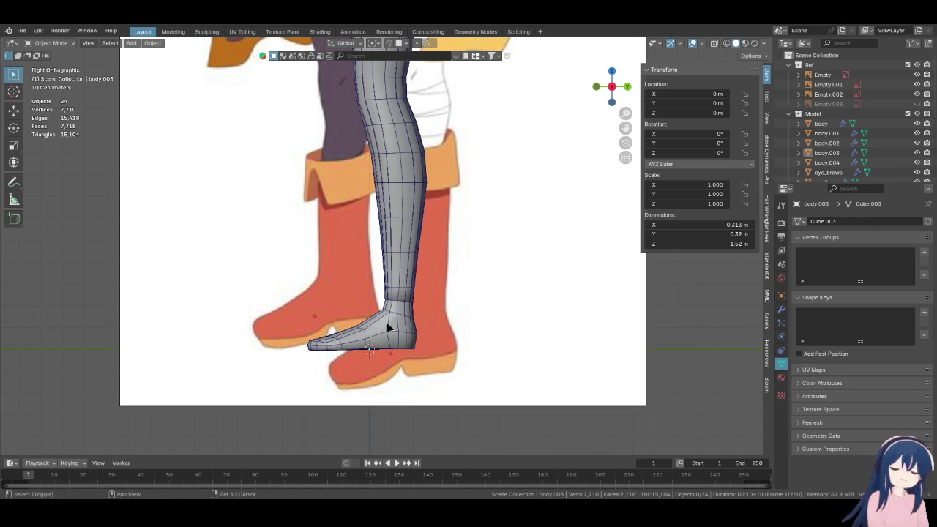
scroll(387, 322, "up", 3)
middle_click_drag(381, 269, 402, 261, "shift")
left_click(335, 280)
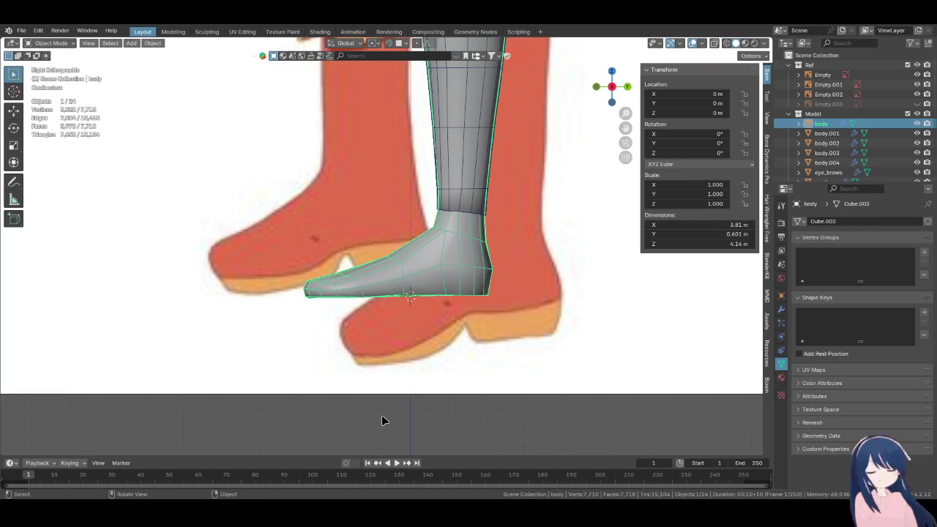
Add a new cube for the boot and shrink it in Edit Mode
left_click(357, 331)
key("shift+a")
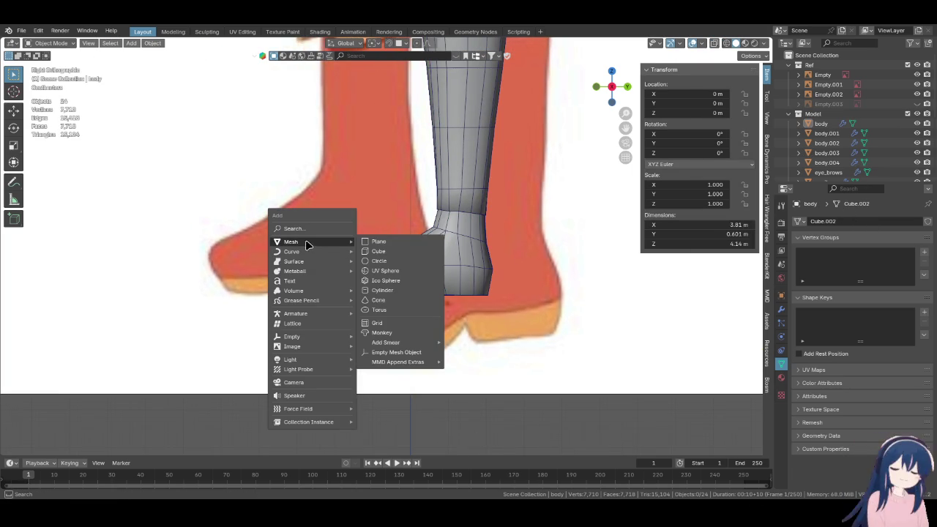
left_click(390, 248)
key("Tab")
key("KP_1")
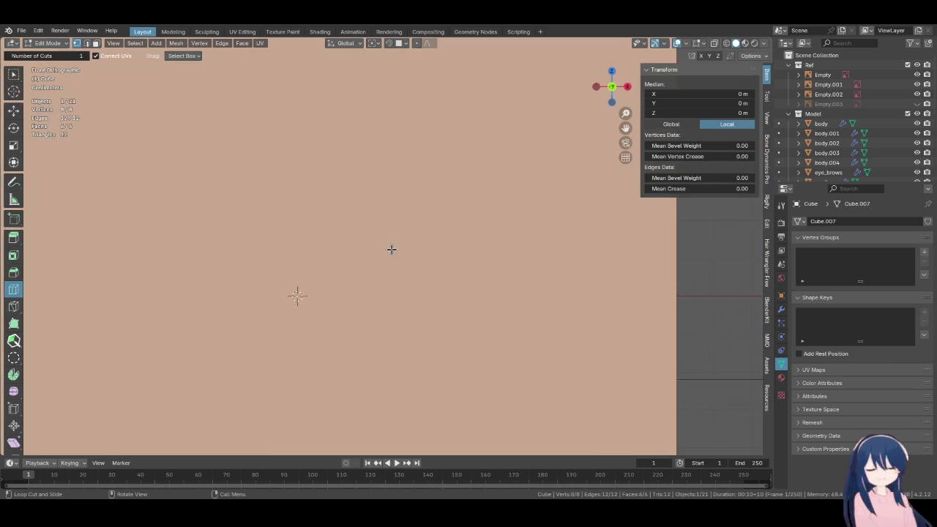
key("s")
left_click(366, 278)
scroll(460, 347, "up", 4)
key("s")
left_click(442, 338)
Move the cube along X and Z to sit at the right foot
key("g")
key("x")
left_click(490, 338)
key("g")
key("z")
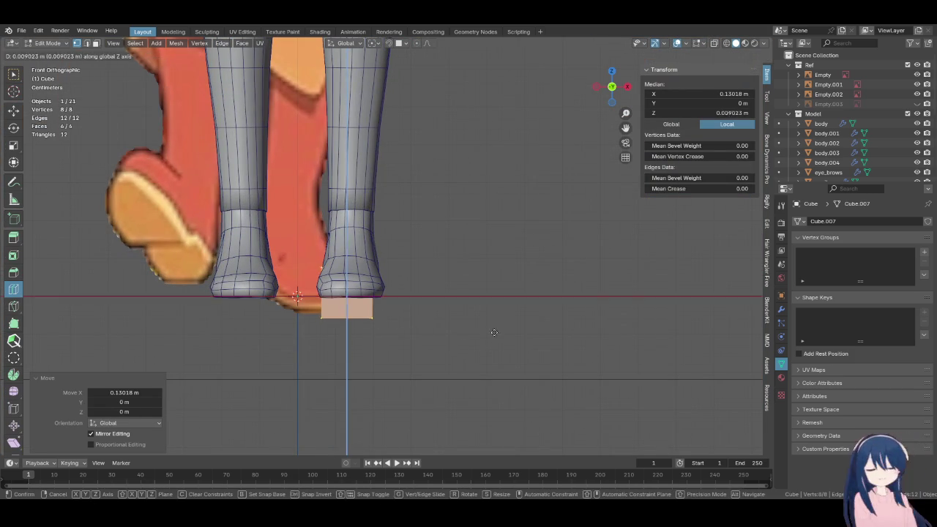
left_click(490, 312)
In side view with wireframe shading, stretch the toe end forward along Y
key("KP_3")
scroll(491, 311, "down", 1)
key("z")
left_click(423, 307)
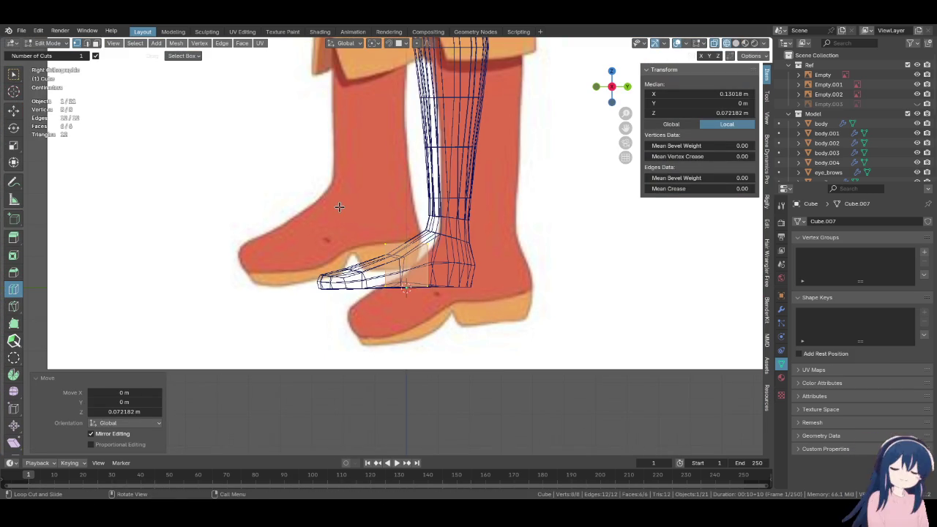
left_click(12, 70)
left_click_drag(348, 243, 396, 322)
key("g")
key("y")
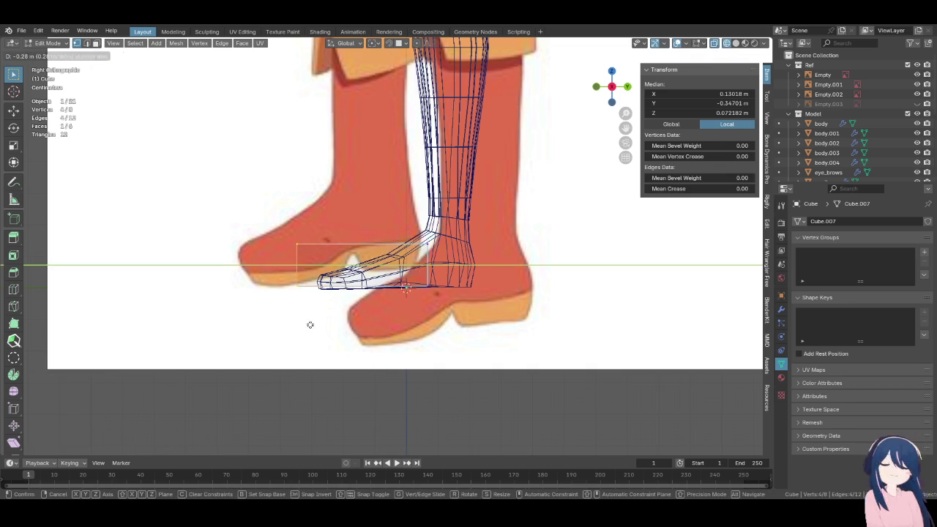
left_click(311, 324)
Lower the whole block slightly and extend the heel end backward along Y
left_click_drag(260, 218, 476, 329)
key("g")
key("z")
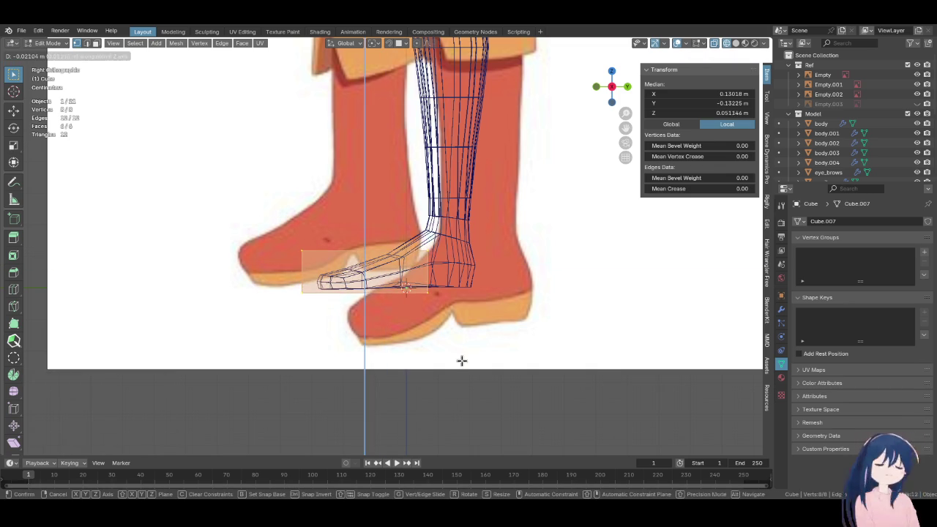
left_click(463, 359)
left_click_drag(404, 234, 448, 315)
key("g")
key("y")
left_click(503, 320)
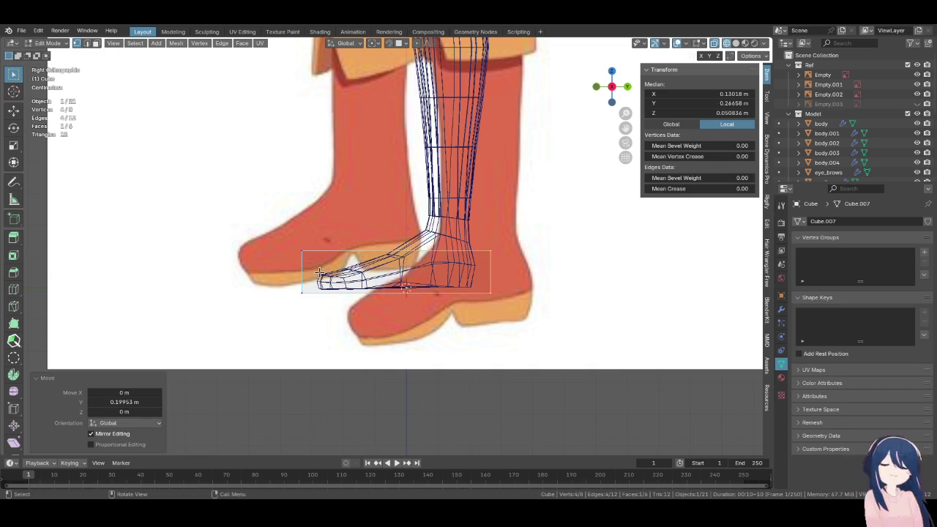
Nudge the two toe-end vertices along Y to shape the toe
left_click_drag(285, 233, 320, 299)
key("g")
key("y")
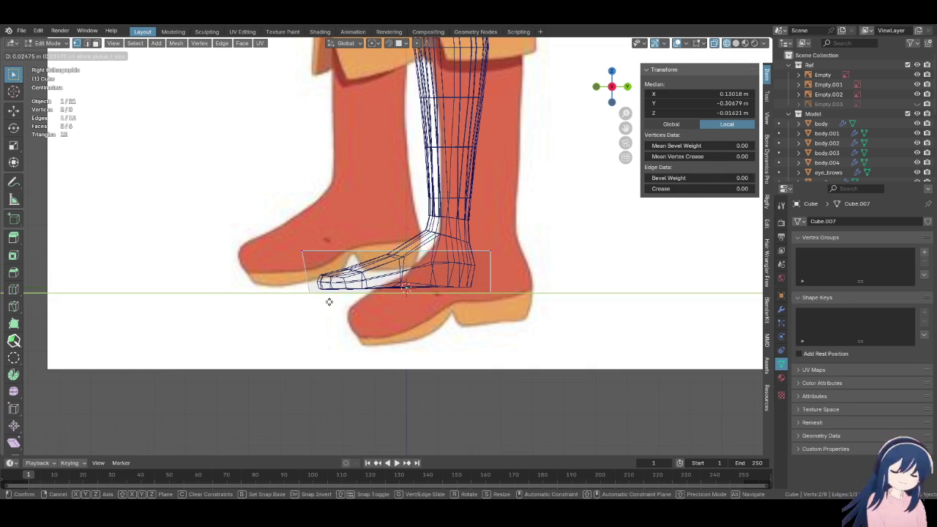
left_click(302, 243)
key("g")
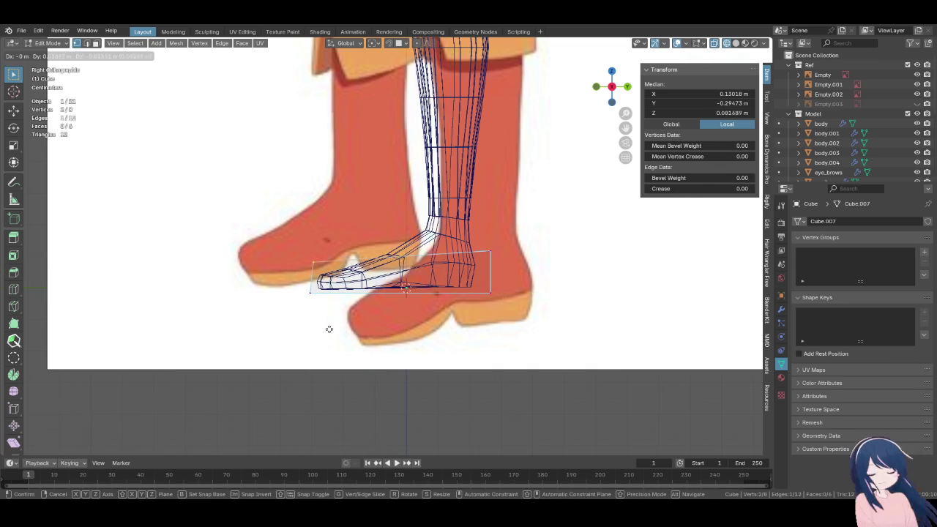
right_click(286, 325)
key("g")
key("y")
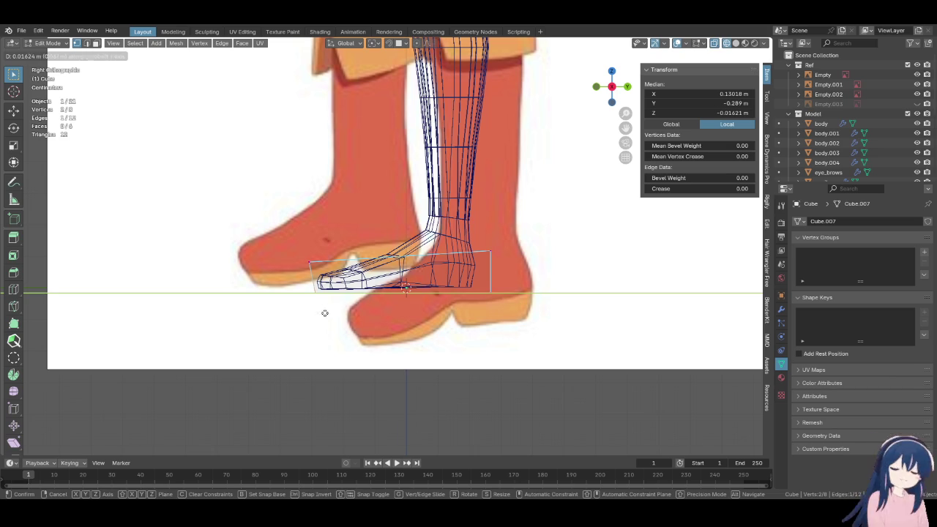
left_click(317, 313)
Add a centred edge loop across the foot and raise one of its edges
key("ctrl+r")
left_click(318, 314)
right_click(318, 313)
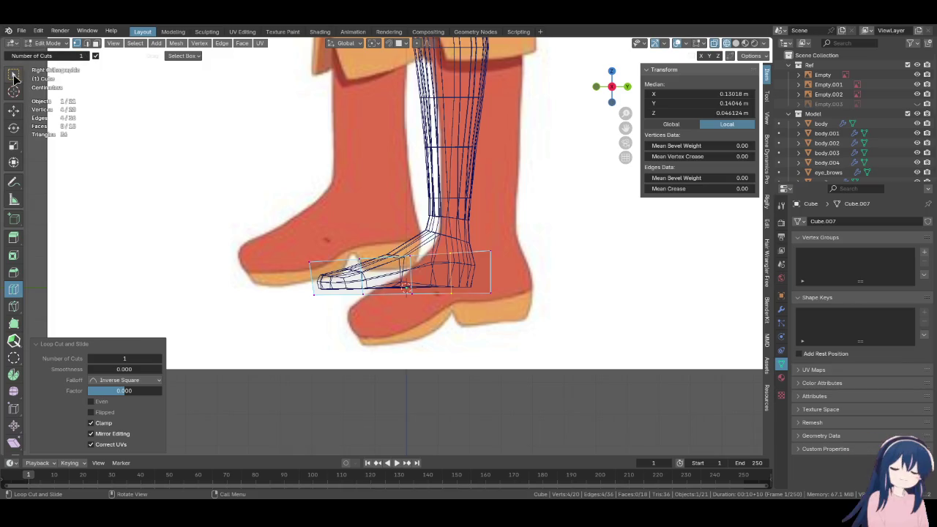
left_click(13, 74)
left_click(385, 282)
key("g")
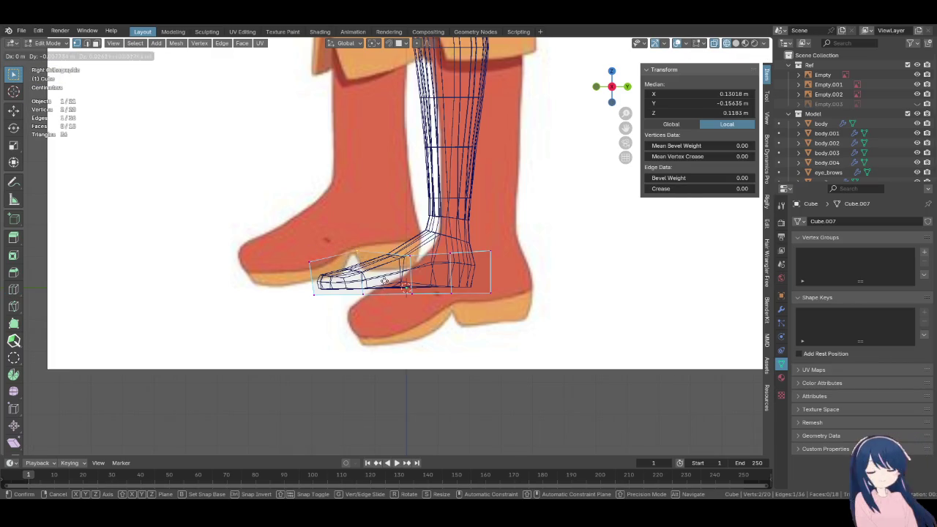
left_click(380, 243)
key("g")
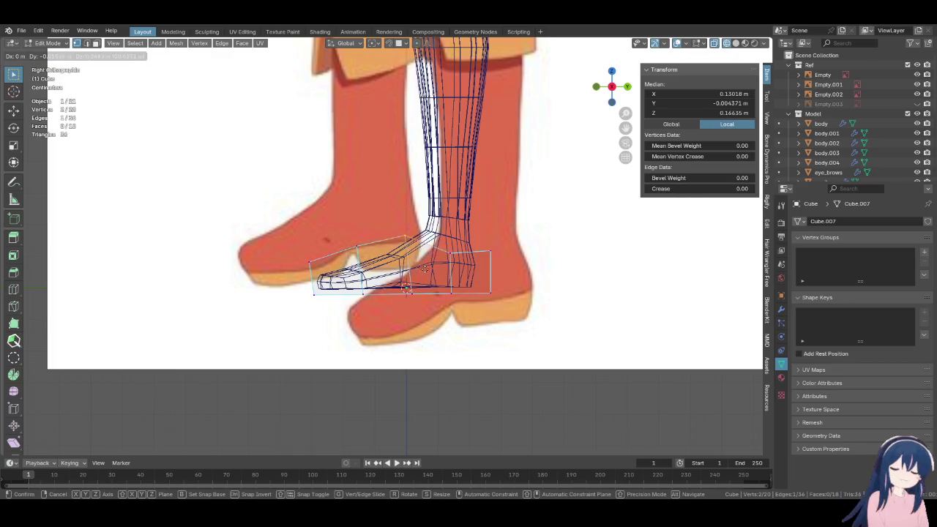
left_click(427, 280)
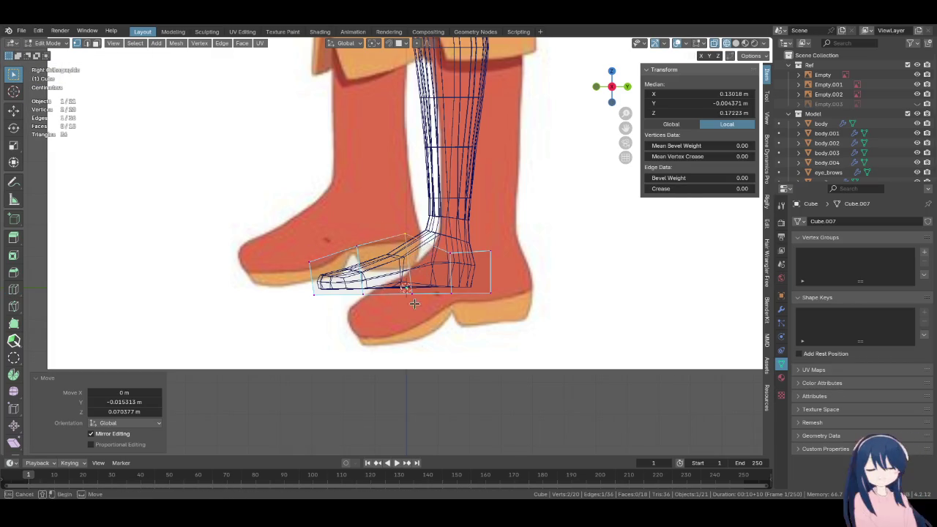
Reposition the foot edge several times to follow the reference outline
key("g")
left_click(377, 308)
key("g")
left_click(309, 287)
key("g")
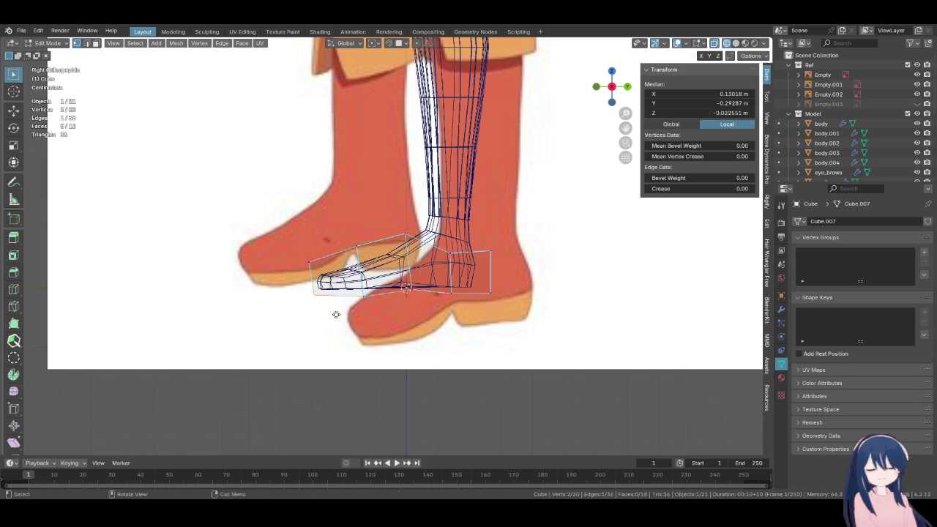
left_click(331, 305)
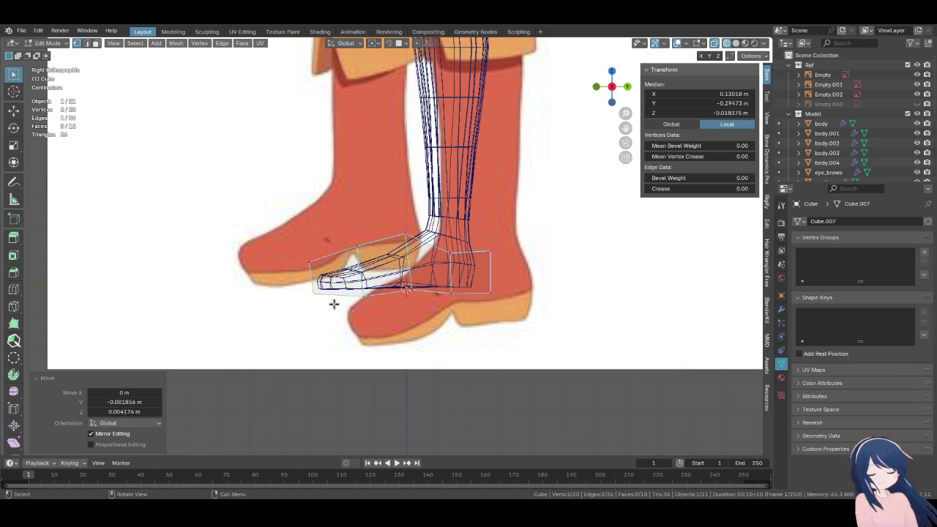
key("g")
left_click(476, 276)
Raise the back-of-ankle vertices and reposition the heel bottom vertices
left_click_drag(477, 242, 504, 274)
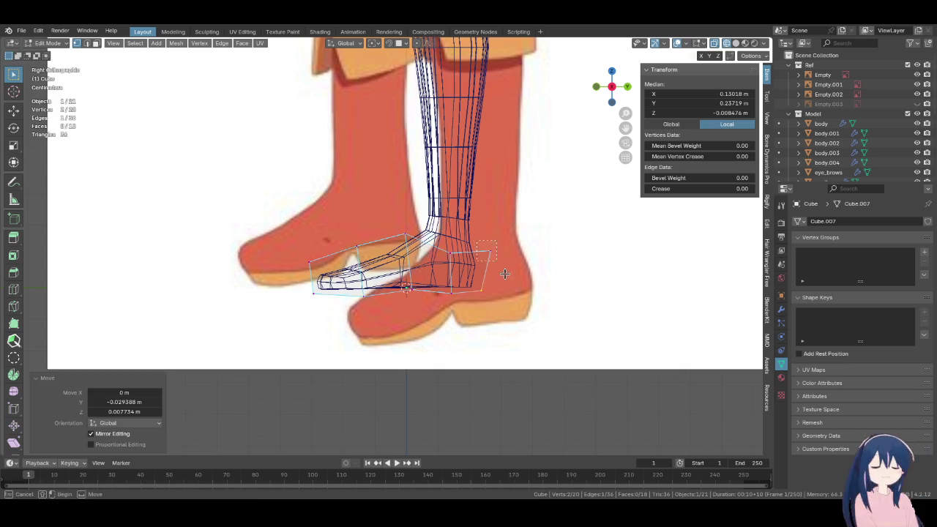
key("g")
left_click(315, 78)
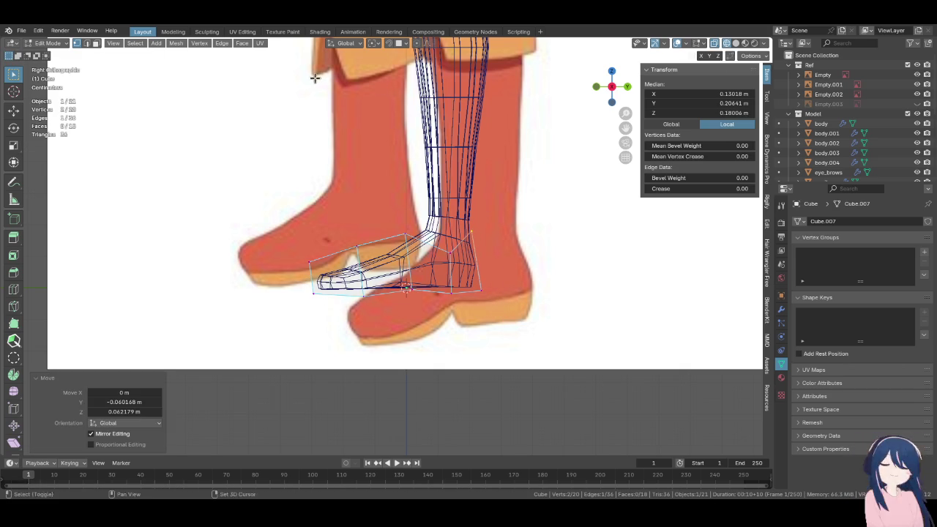
left_click_drag(440, 233, 467, 286)
key("g")
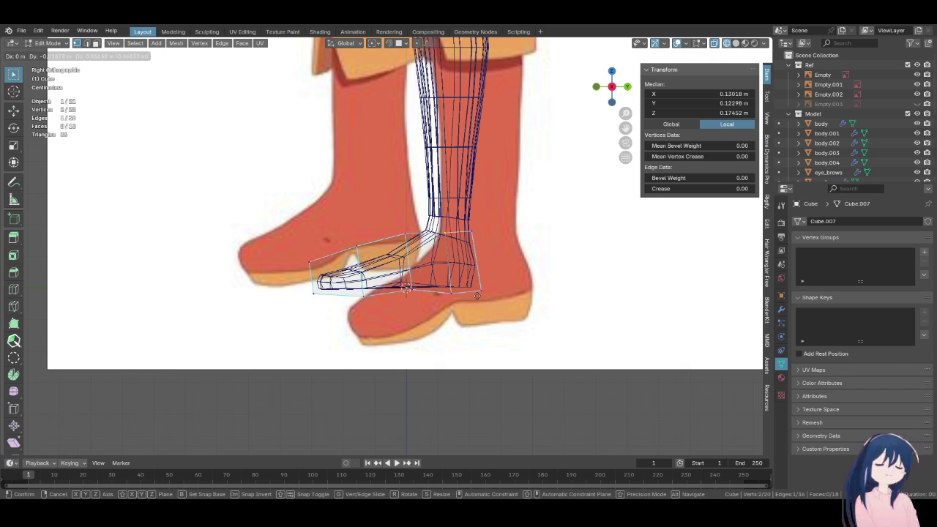
left_click(476, 295)
Flatten the heel vertices with S Z 0 and shift them along Y
type("sz0")
key("Return")
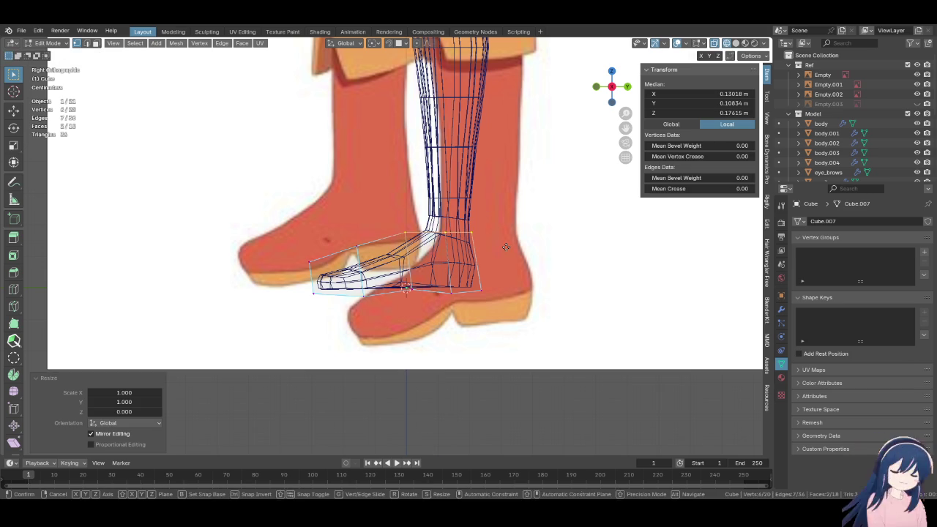
key("g")
key("y")
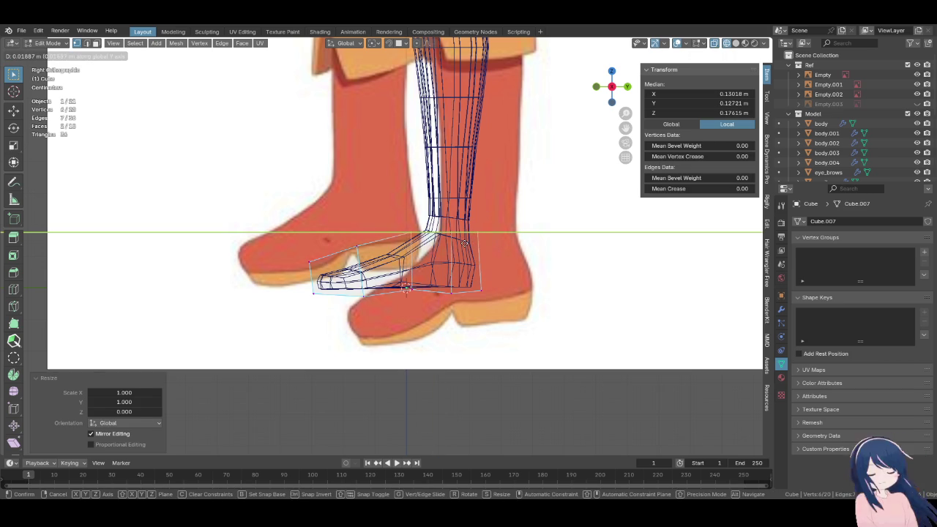
left_click(396, 263)
Add an edge loop across the ankle and shift two of its edges along Y
left_click(13, 289)
left_click(439, 260)
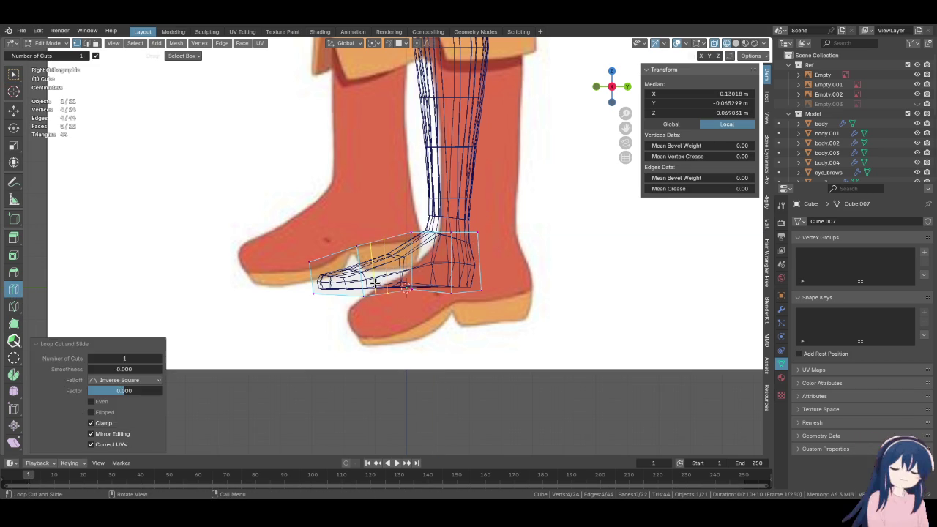
left_click(14, 74)
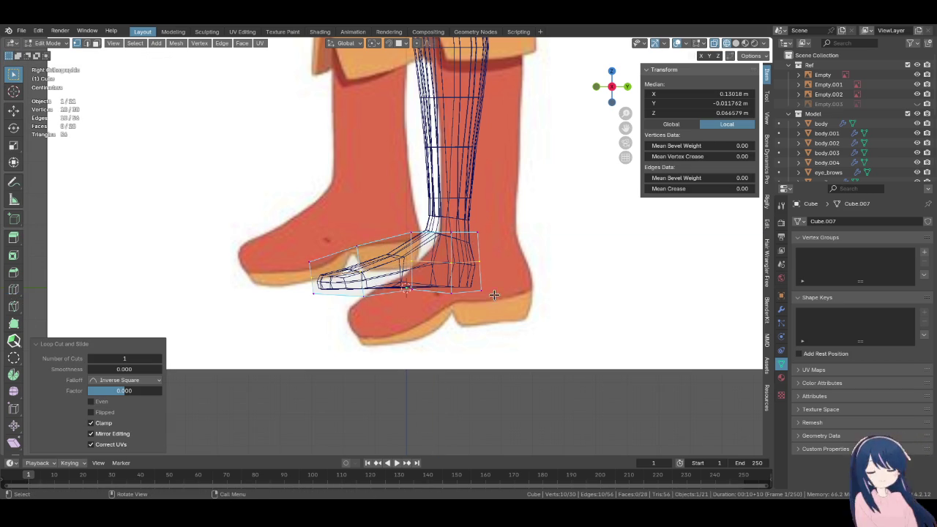
left_click(479, 265)
key("g")
key("y")
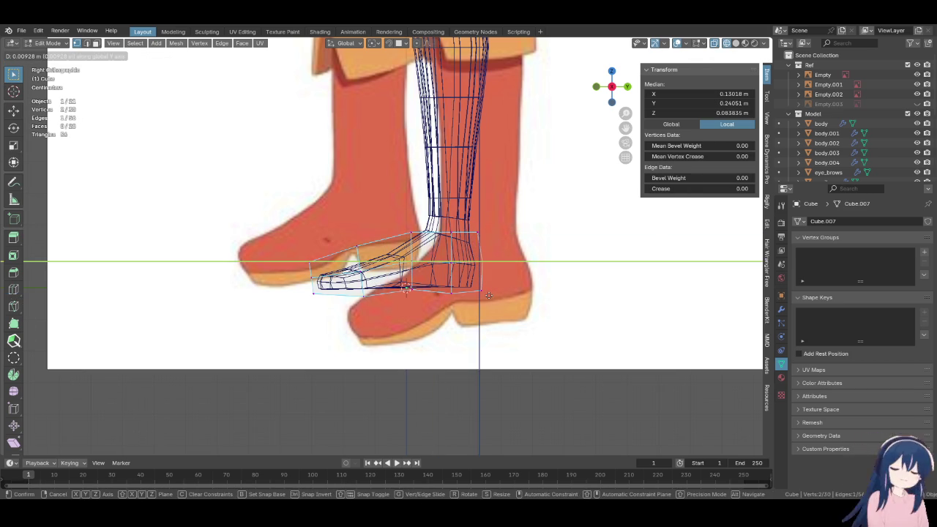
left_click(492, 295)
left_click(466, 276)
key("g")
key("y")
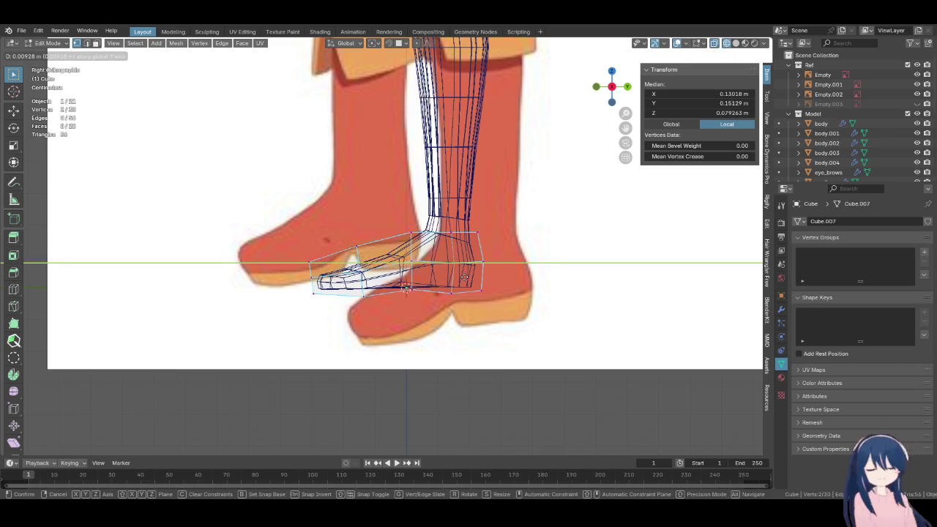
left_click(453, 277)
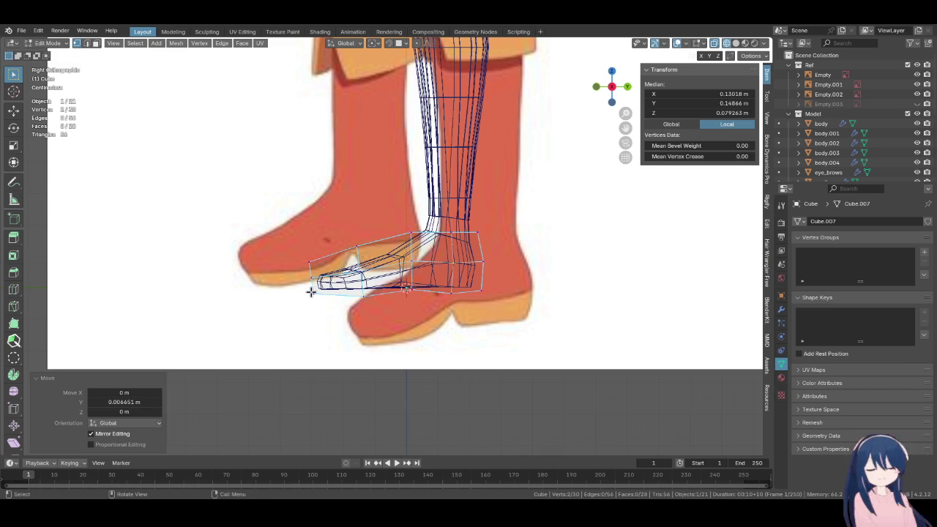
Switch the viewport to Solid shading and orbit to a perspective view of the feet
middle_click_drag(316, 293, 429, 335)
key("KP_3")
key("KP_1")
key("z")
left_click(475, 334)
middle_click_drag(402, 276, 412, 285)
scroll(413, 285, "up", 2)
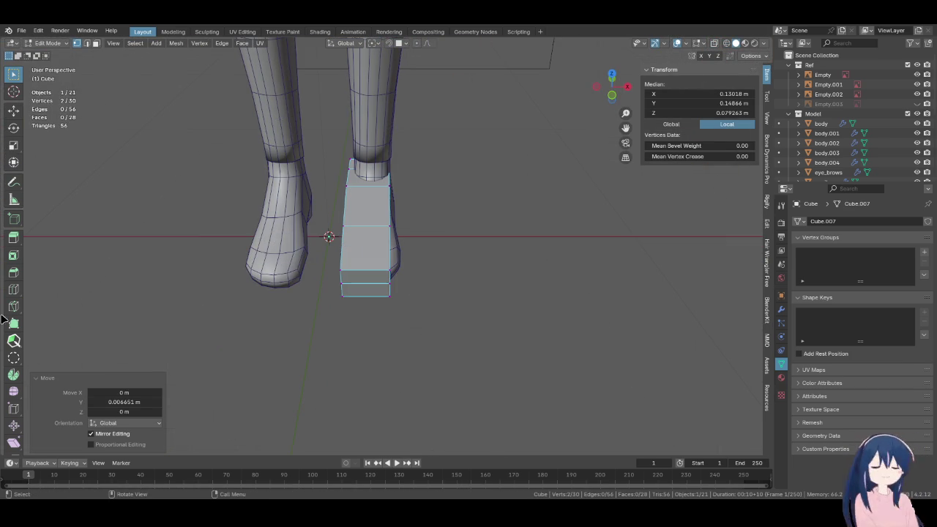
Cut two more edge loops into the boot block, then choose Sculpt Mode from the mode menu
left_click(12, 290)
left_click(391, 261)
left_click(393, 261)
left_click(13, 74)
mouse_move(279, 235)
middle_mouse_down()
mouse_move(315, 227)
mouse_move(373, 251)
middle_mouse_up()
scroll(333, 232, "up", 2)
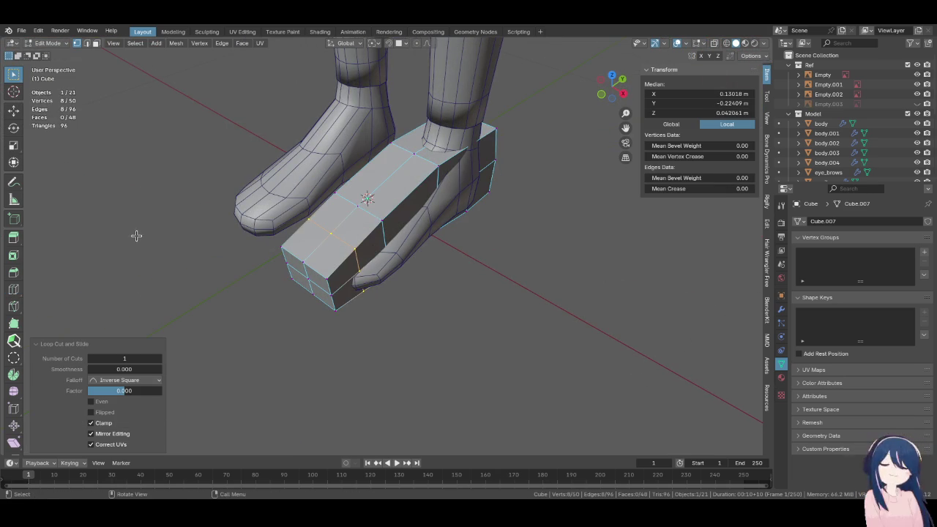
left_click(46, 43)
Enlarge the Elastic Deform brush and bulge the foot block's side outward to fit the foot
left_click(45, 74)
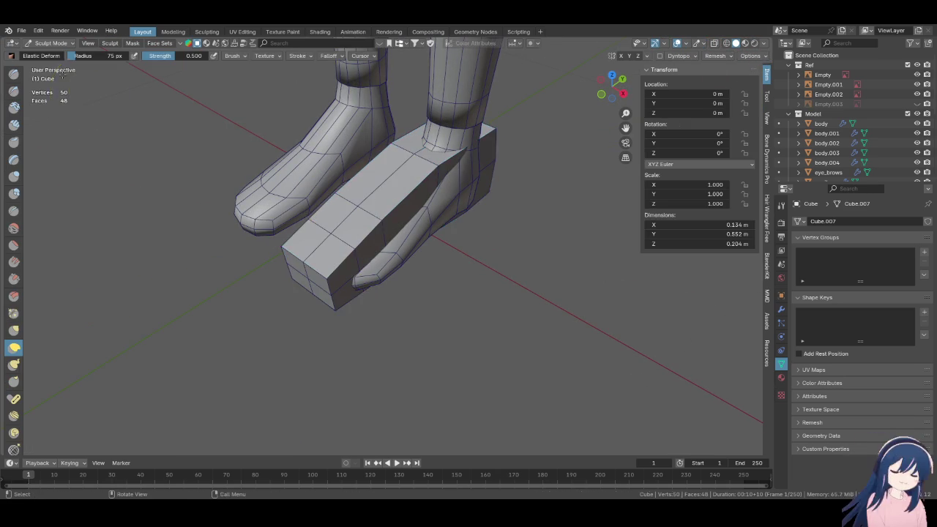
scroll(427, 271, "up", 4)
middle_click_drag(429, 292, 368, 293)
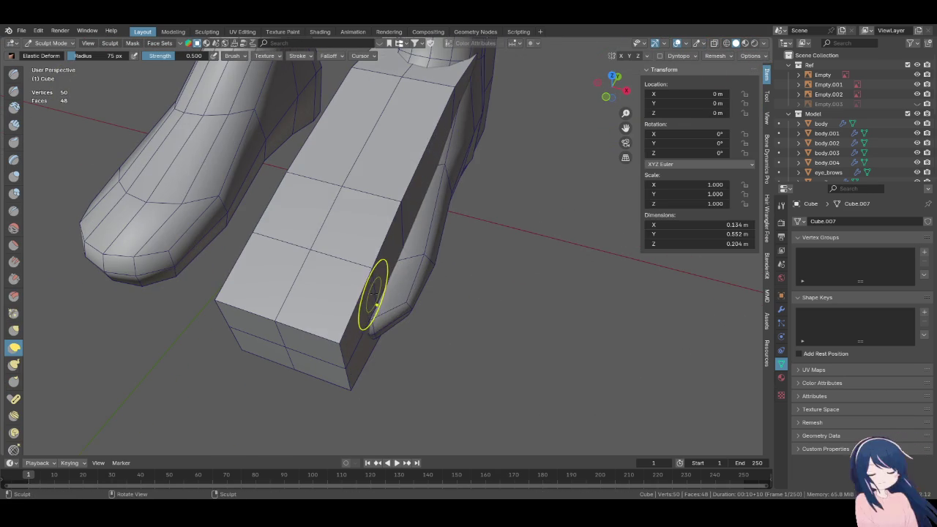
left_click_drag(534, 350, 477, 329)
key("f")
left_click(494, 341)
mouse_move(390, 311)
left_mouse_down()
mouse_move(478, 295)
mouse_move(424, 251)
mouse_move(476, 289)
left_mouse_up()
mouse_move(485, 297)
middle_mouse_down()
mouse_move(433, 262)
mouse_move(449, 313)
middle_mouse_up()
mouse_move(423, 214)
left_mouse_down()
mouse_move(380, 330)
mouse_move(439, 286)
left_mouse_up()
middle_click_drag(440, 286, 445, 227)
Push the block's lower corner inward and pull its end outward with Elastic Deform strokes
left_click_drag(446, 227, 490, 247)
mouse_move(495, 250)
middle_mouse_down()
mouse_move(306, 236)
mouse_move(282, 272)
middle_mouse_up()
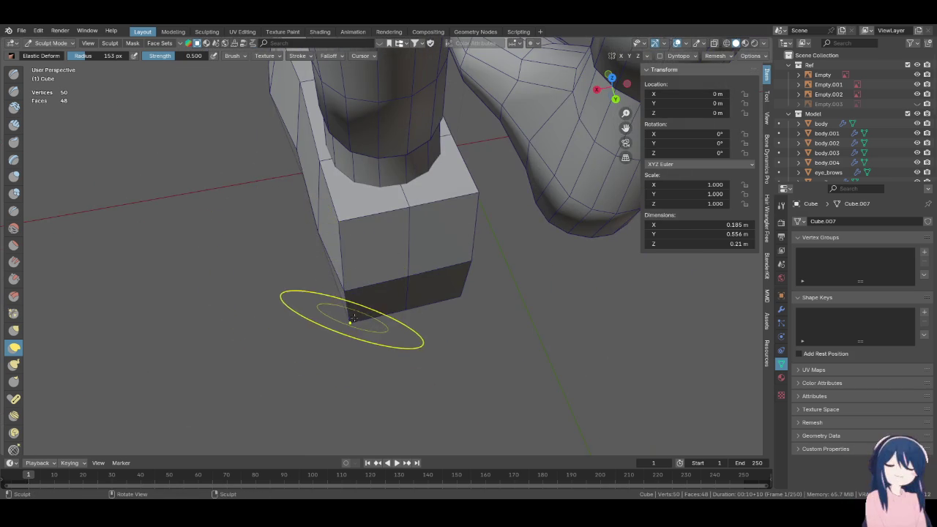
middle_click_drag(371, 315, 320, 307)
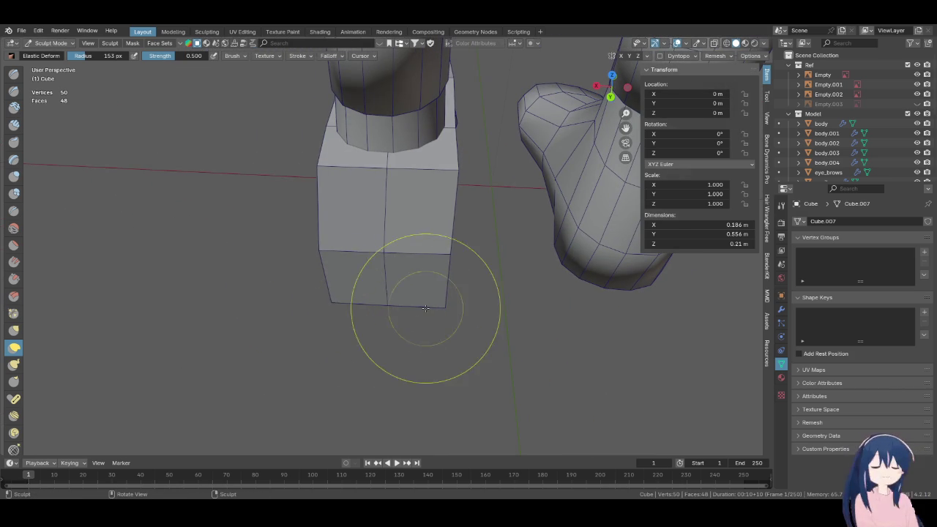
left_click_drag(439, 306, 377, 303)
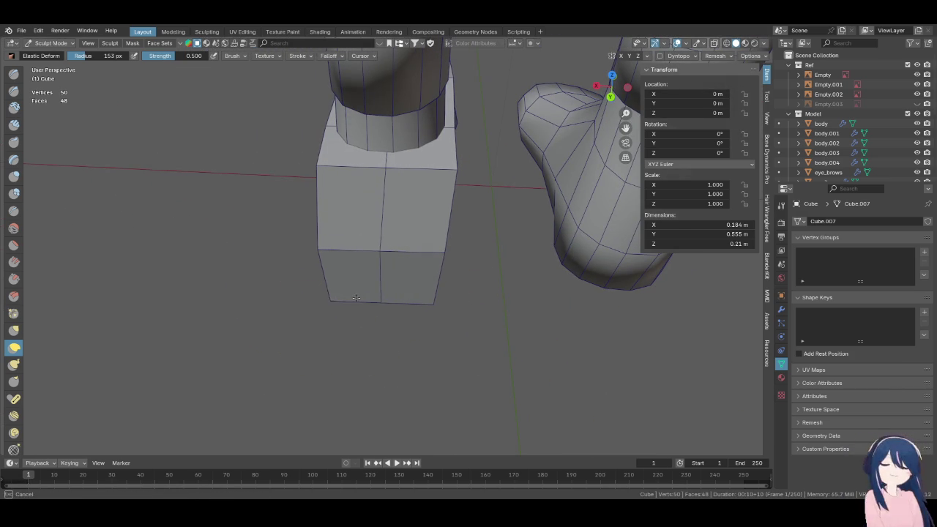
mouse_move(345, 293)
middle_mouse_down()
mouse_move(408, 283)
mouse_move(400, 258)
mouse_move(453, 284)
middle_mouse_up()
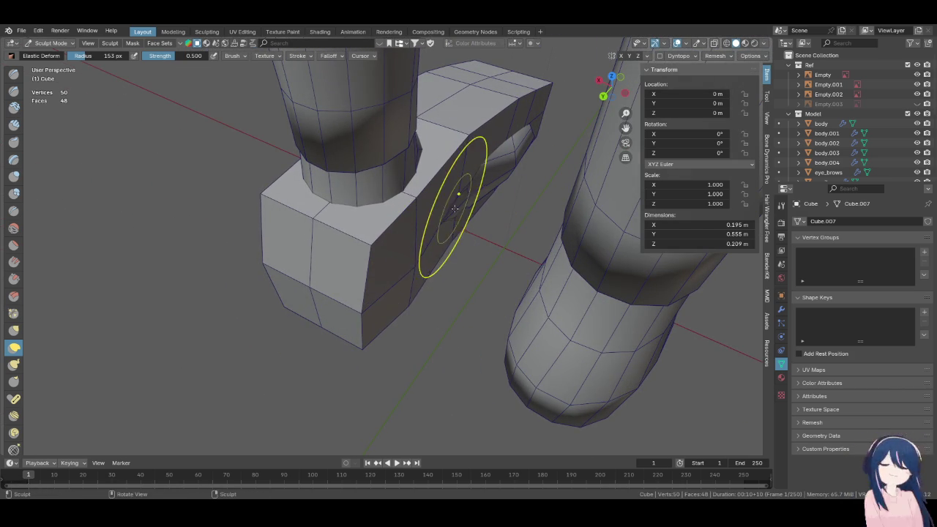
left_click_drag(454, 203, 498, 131)
middle_click_drag(498, 132, 409, 248)
Fine-tune the block's width with small deform strokes, settling around 0.209 m, then view from the right
scroll(410, 248, "down", 3)
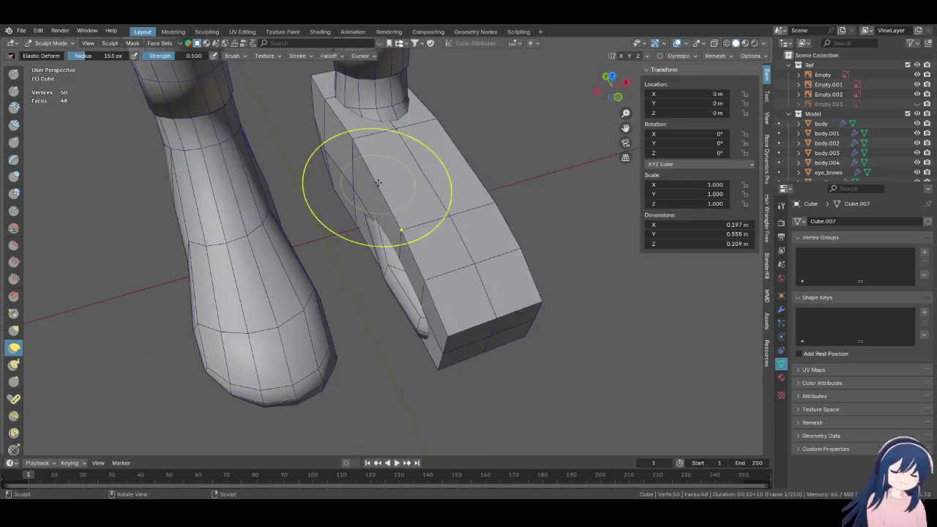
middle_click_drag(376, 193, 399, 265)
left_click_drag(399, 265, 371, 283)
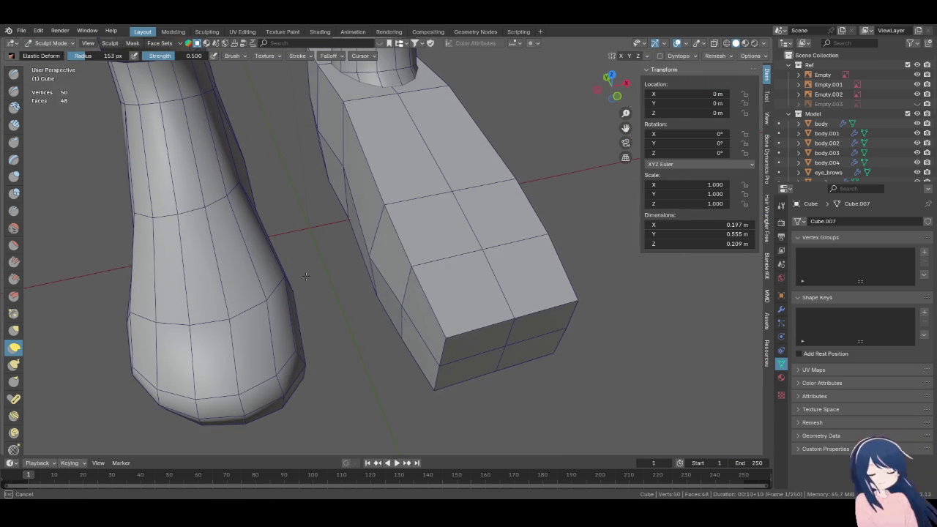
middle_click_drag(372, 282, 381, 231)
left_click_drag(381, 231, 361, 209)
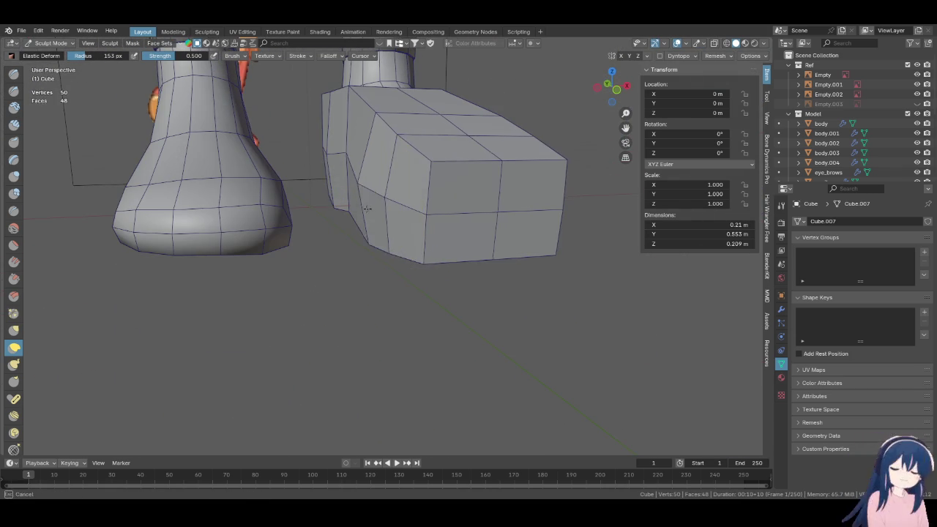
mouse_move(362, 210)
middle_mouse_down()
mouse_move(358, 194)
mouse_move(403, 226)
middle_mouse_up()
left_click_drag(404, 226, 388, 219)
mouse_move(388, 220)
middle_mouse_down()
mouse_move(372, 194)
mouse_move(311, 238)
mouse_move(407, 229)
middle_mouse_up()
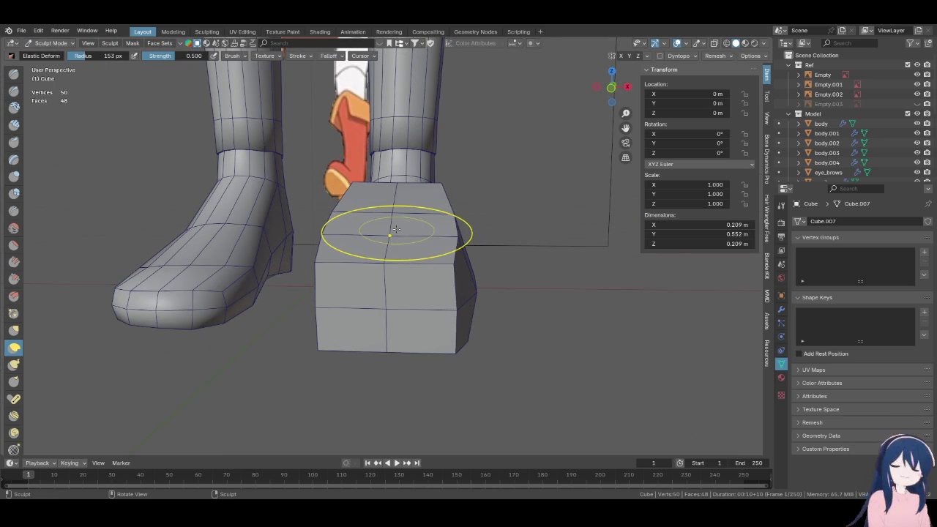
key("KP_3")
Pull the block's right side and upper-left corner inward with Elastic Deform strokes
scroll(388, 249, "down", 1)
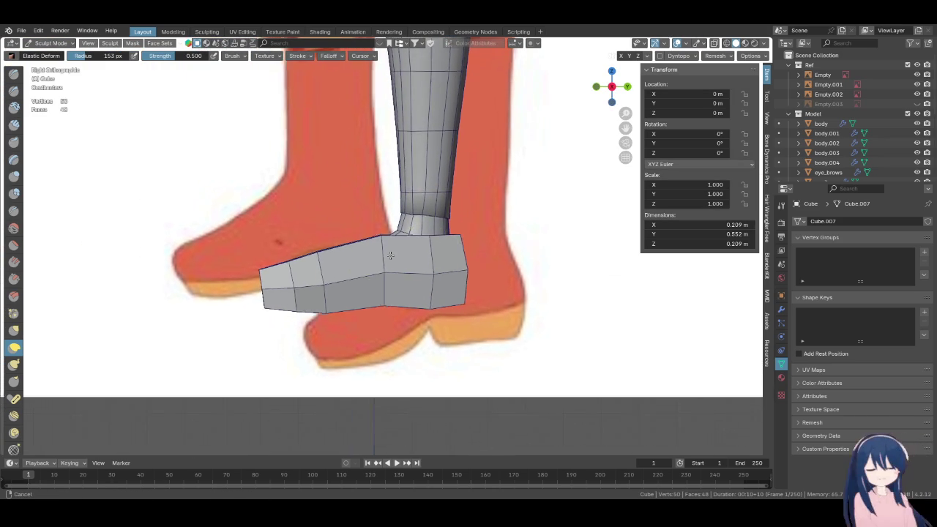
middle_click_drag(390, 254, 410, 250)
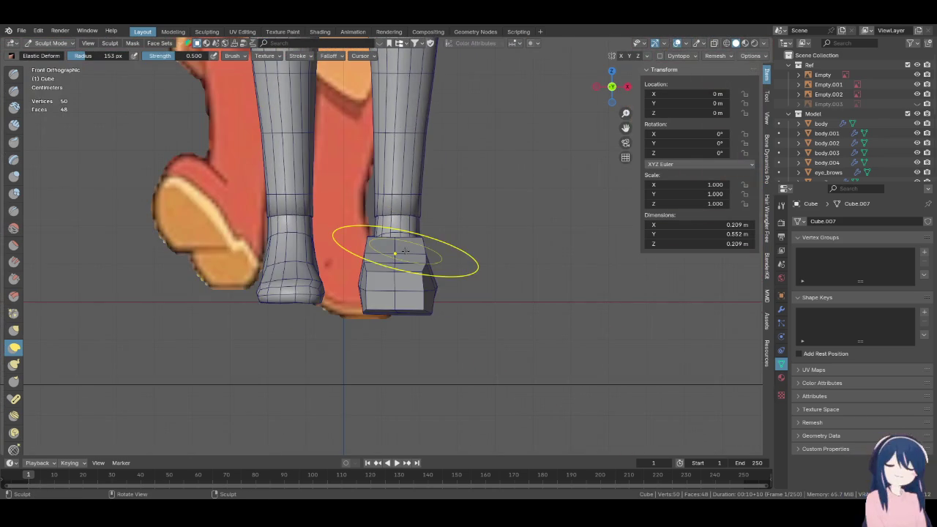
scroll(410, 249, "up", 2)
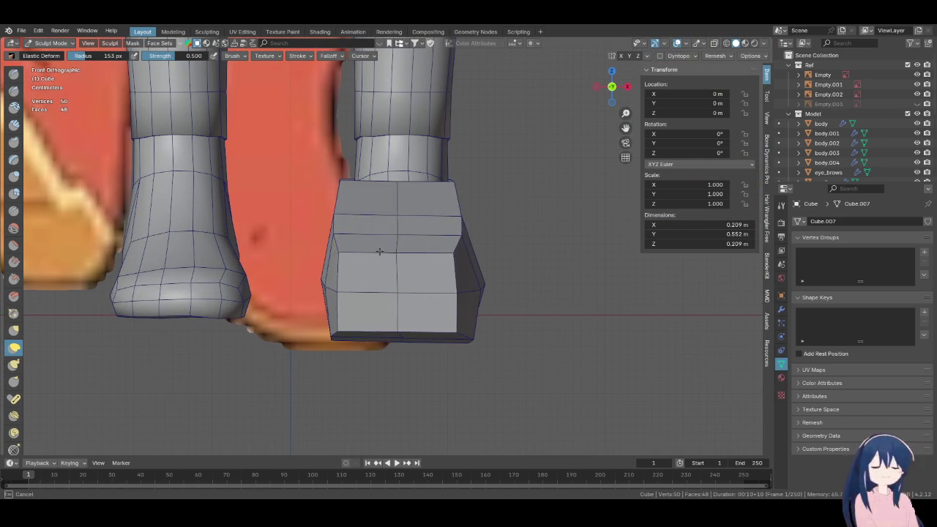
left_click_drag(387, 254, 439, 247)
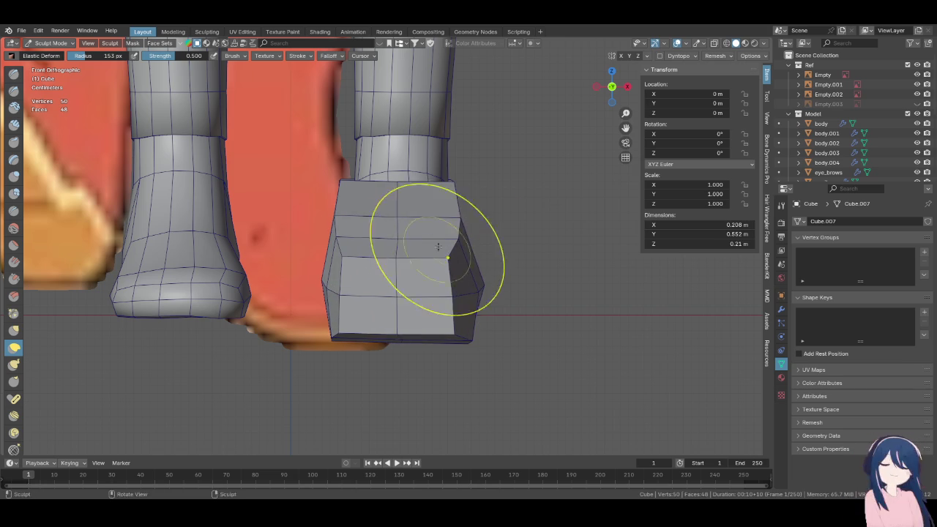
mouse_move(436, 208)
middle_mouse_down()
mouse_move(410, 194)
mouse_move(361, 320)
middle_mouse_up()
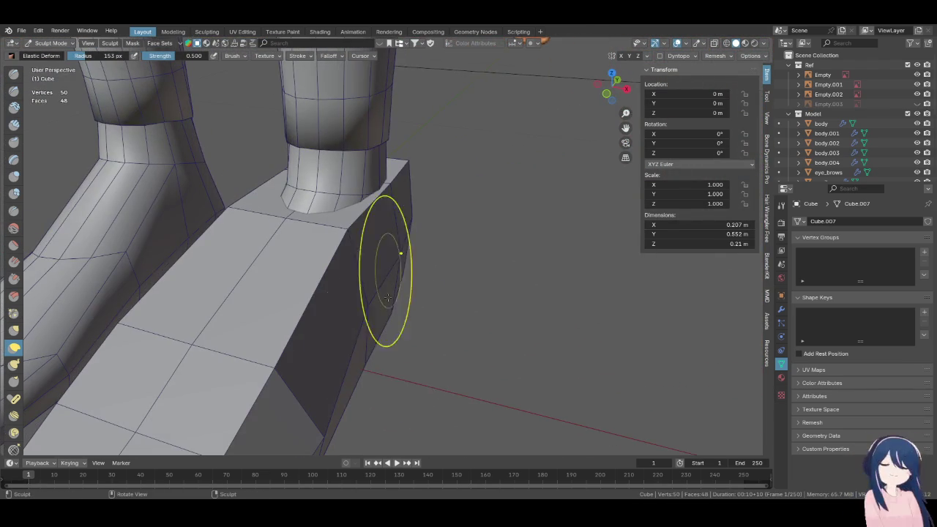
left_click_drag(362, 320, 368, 311)
middle_click_drag(368, 312, 386, 198)
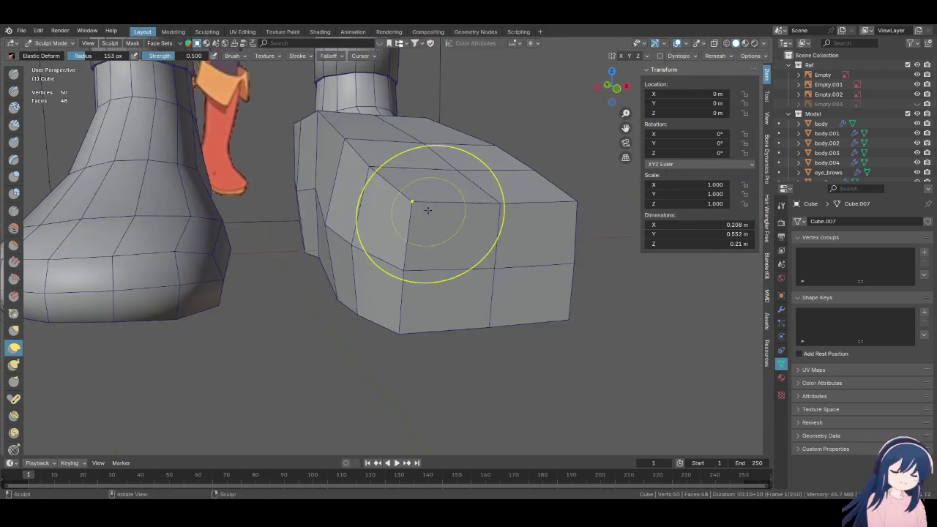
left_click_drag(314, 161, 387, 205)
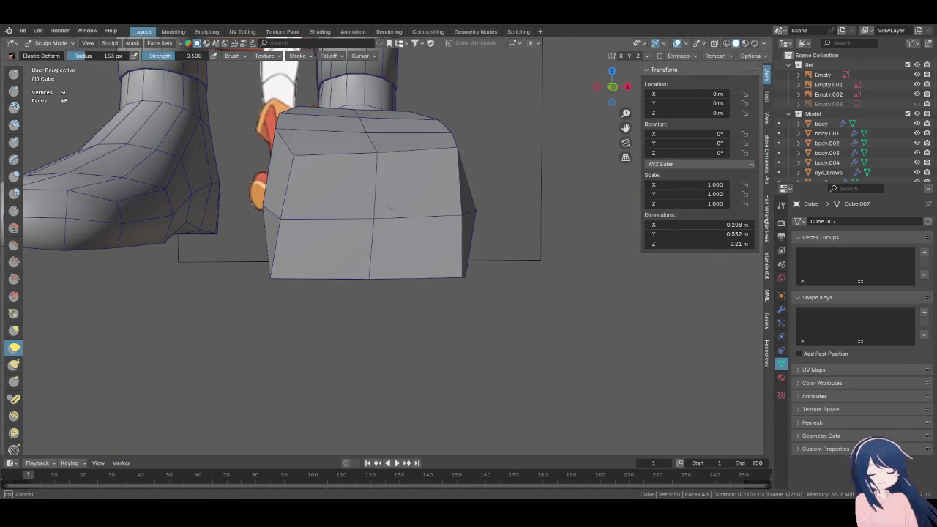
Taper the toe end in right side view, lengthening the block to 0.559 m, then enter Edit Mode
key("KP_3")
scroll(360, 184, "down", 3)
scroll(359, 184, "up", 3)
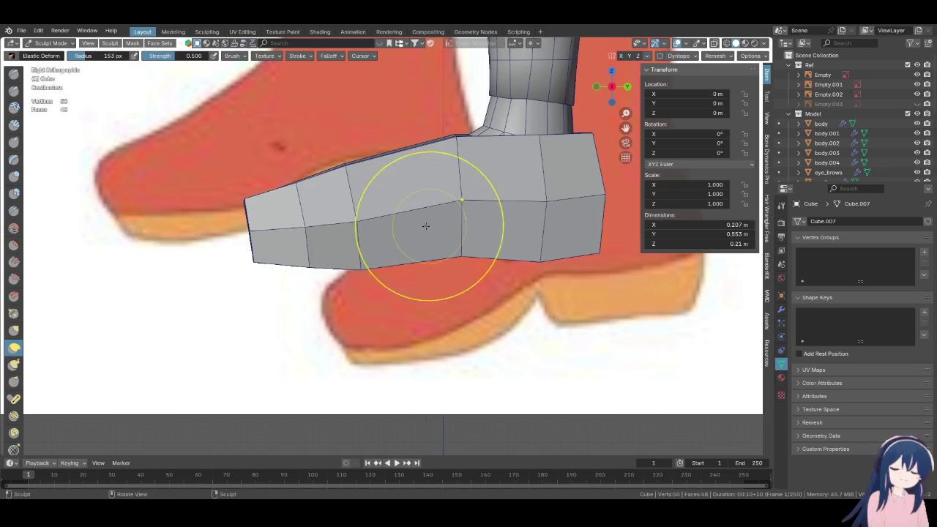
middle_click_drag(391, 237, 408, 261, "shift")
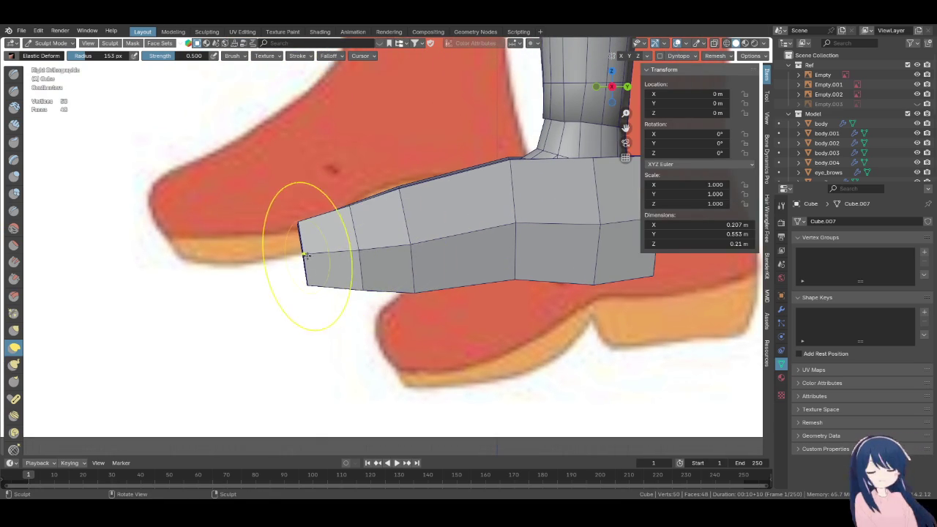
left_click_drag(305, 255, 285, 256)
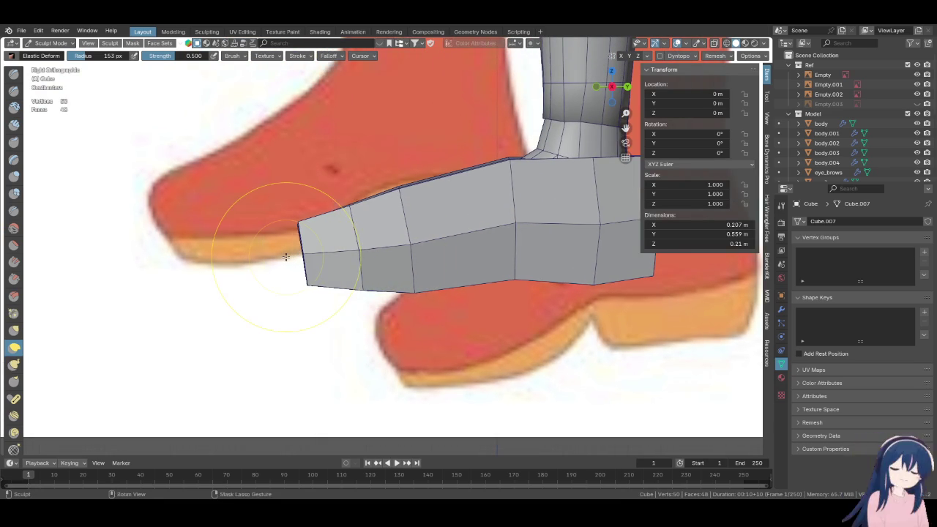
key("Tab")
Move the foot's toe region about 0.0107 m along Y and 0.0018 m up to match the reference
left_click(272, 252, "ctrl+shift")
key("KP_3")
key("g")
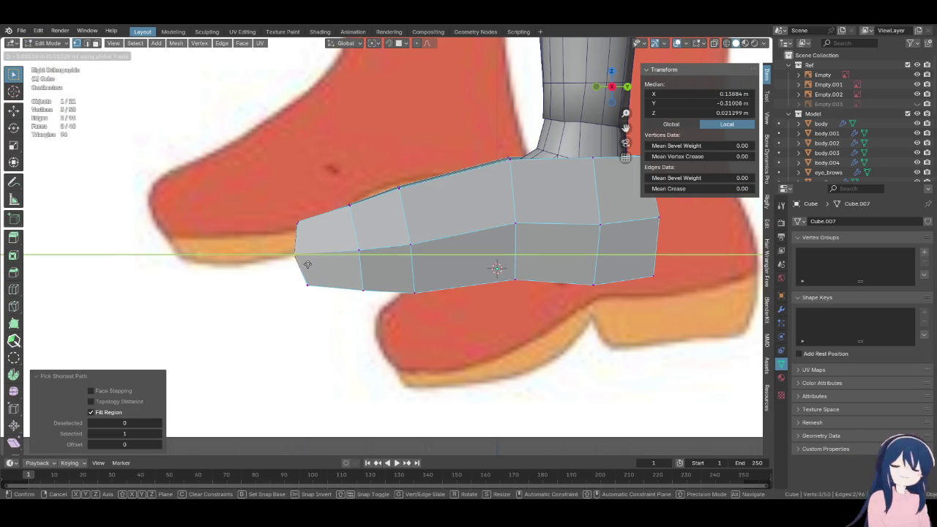
left_click(305, 249)
middle_click_drag(325, 243, 381, 219)
key("KP_3")
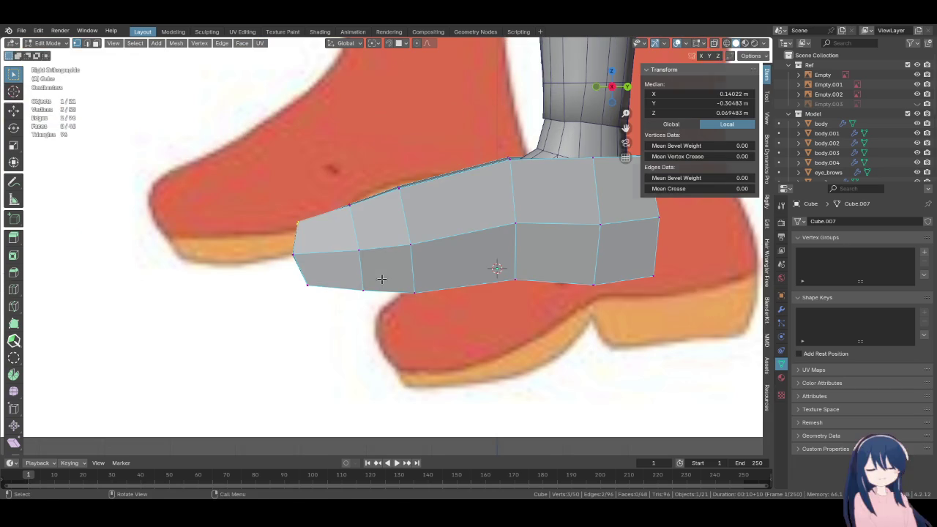
left_click(424, 272)
Frame the foot and fill-select the faces on its top
key("KP_Decimal")
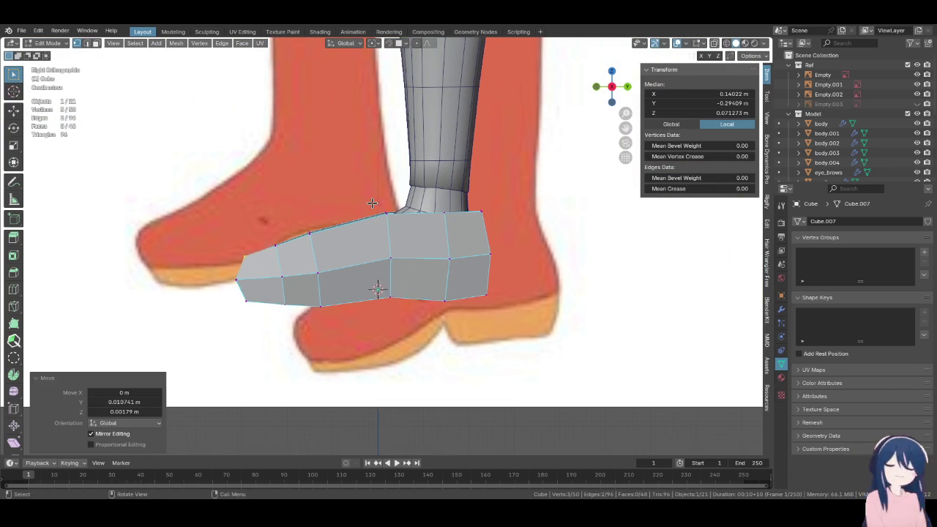
middle_click_drag(386, 177, 433, 241)
left_click(434, 243)
left_click(437, 237, "ctrl+shift")
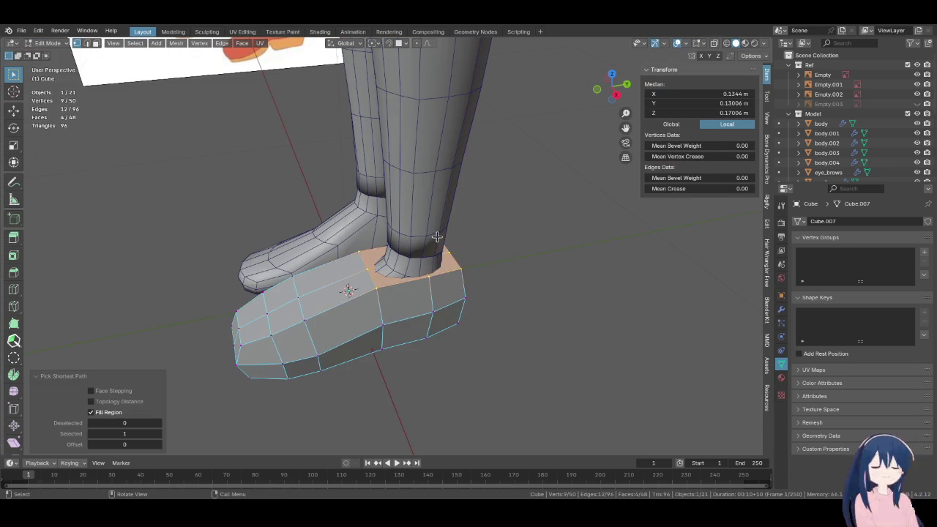
Extrude the foot's top faces upward into a tall shaft
key("KP_3")
scroll(437, 237, "down", 8)
scroll(435, 236, "up", 2)
key("g")
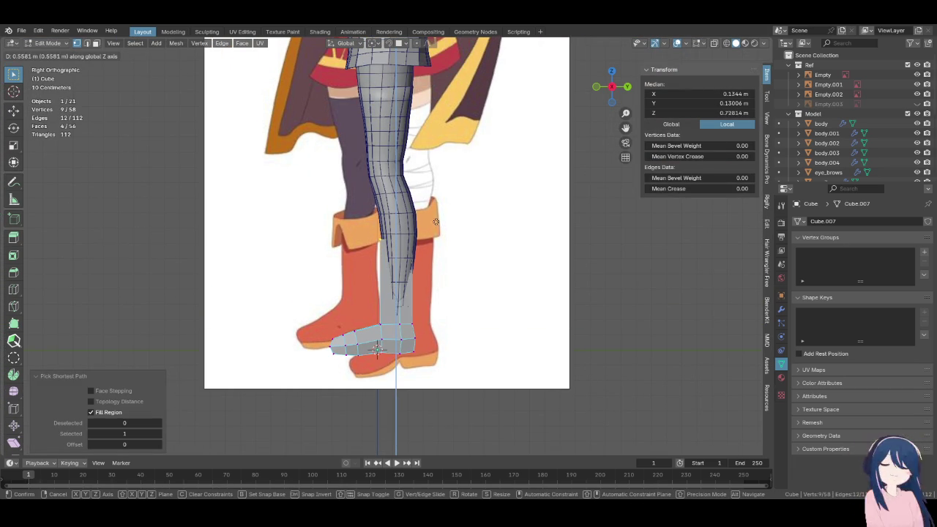
left_click(436, 203)
Widen the shaft's top ring and shift it slightly along X in front view
key("KP_1")
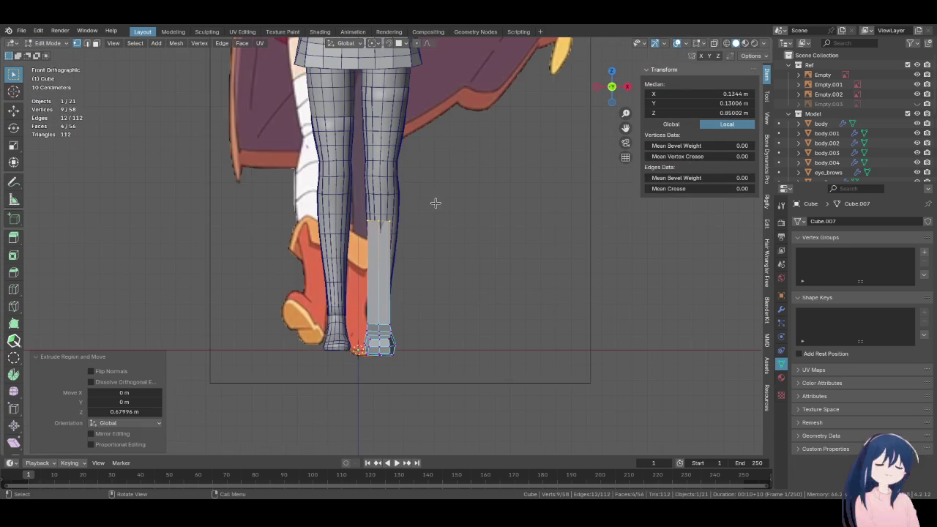
scroll(398, 250, "up", 3)
key("s")
left_click(429, 285)
key("g")
key("x")
left_click(439, 287)
Make the top ring a LoopTools circle, rotate it around Z, and shrink it to 0.730
right_click(381, 194)
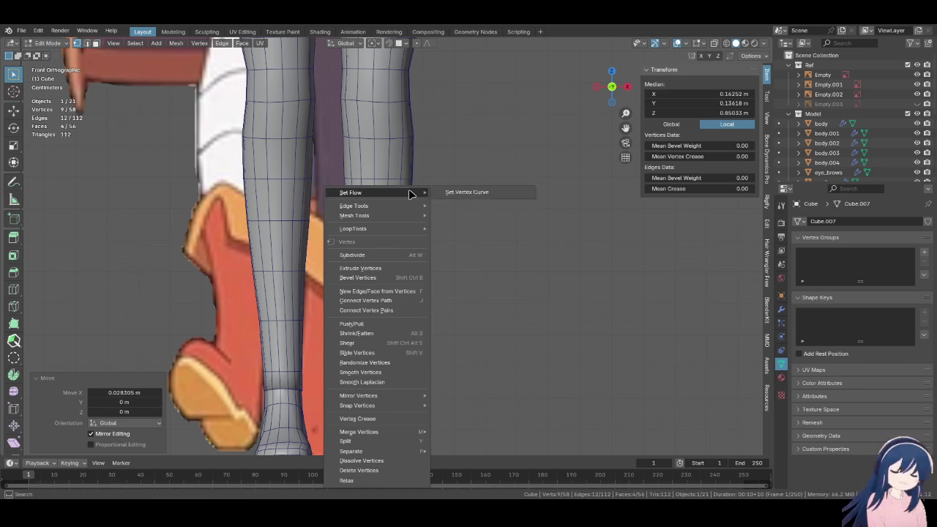
mouse_move(353, 229)
left_click(454, 238)
mouse_move(464, 236)
middle_mouse_down()
mouse_move(441, 253)
mouse_move(462, 272)
middle_mouse_up()
key("r")
key("z")
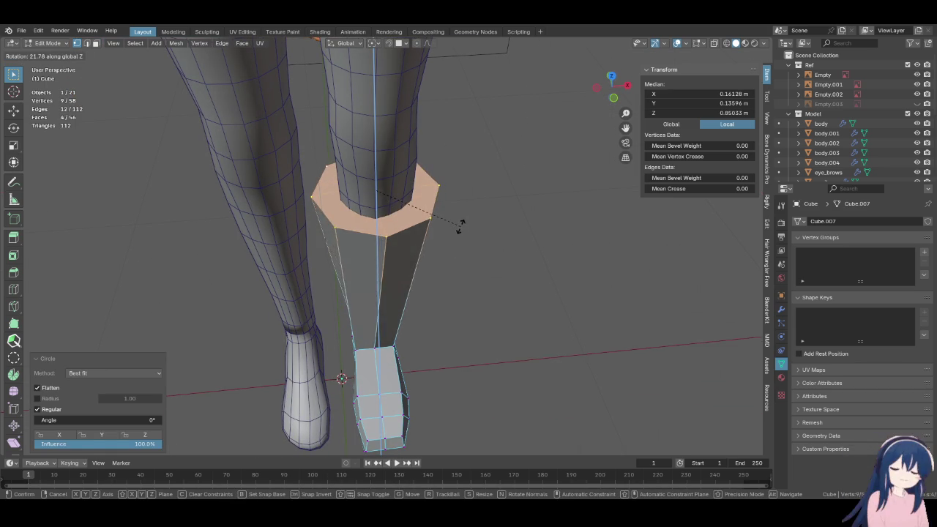
left_click(456, 236)
key("g")
left_click(456, 236)
key("s")
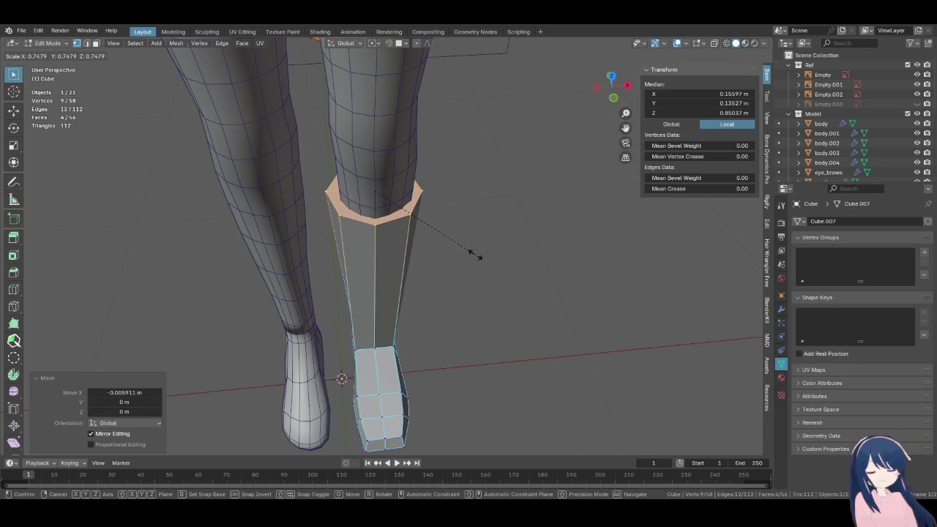
left_click(473, 256)
Delete the shaft's top cap faces to leave the boot open-topped
key("KP_3")
key("x")
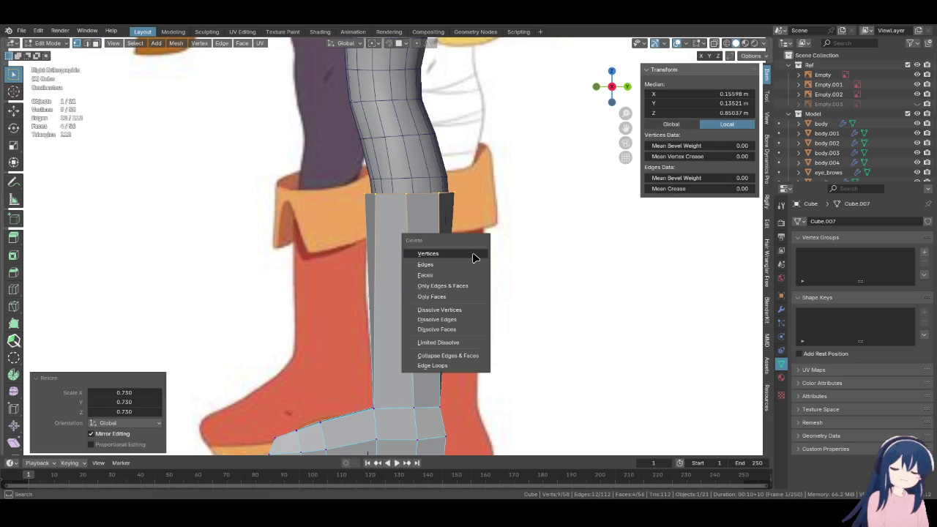
left_click(470, 279)
middle_click_drag(471, 279, 407, 265)
key("KP_1")
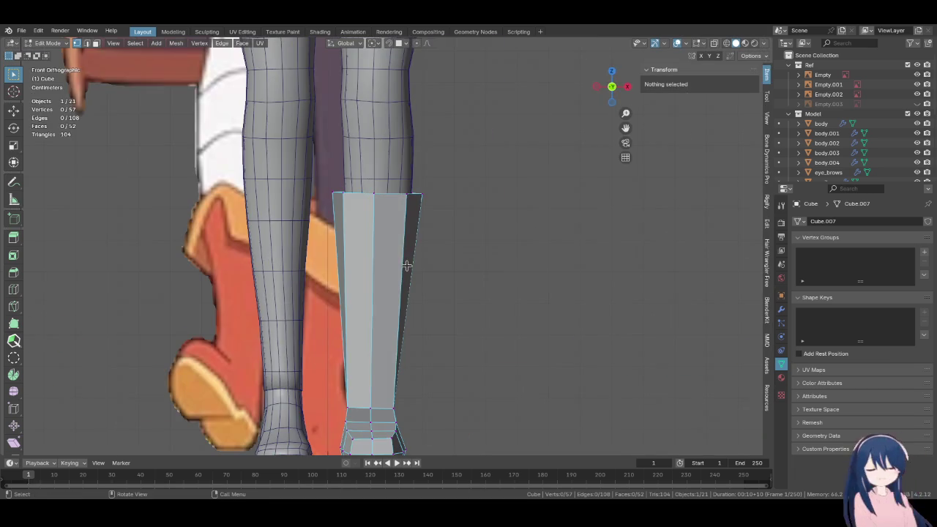
key("KP_3")
scroll(407, 265, "down", 2)
scroll(407, 265, "up", 2)
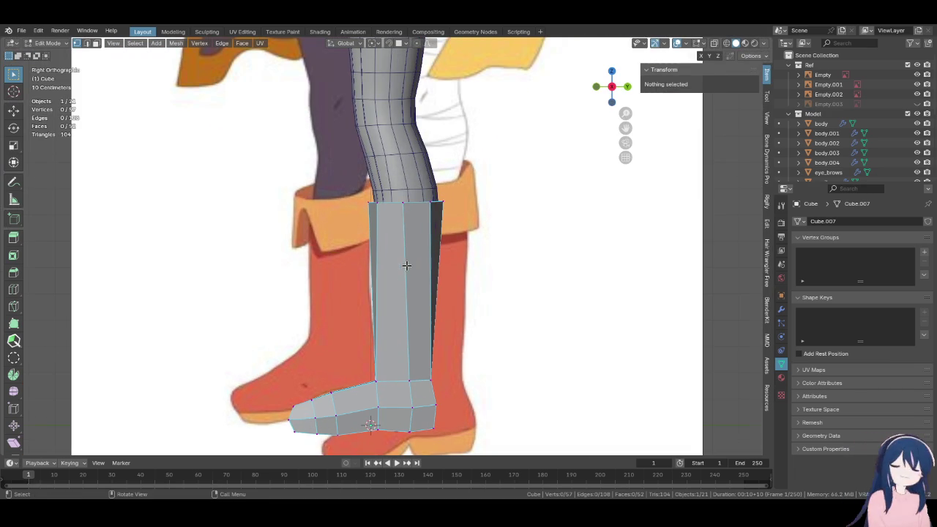
Lower the shaft's top edge loop along Z by about 0.016 m toward the reference cuff
left_click(413, 208, "alt")
key("g")
key("z")
left_click(491, 264)
key("g")
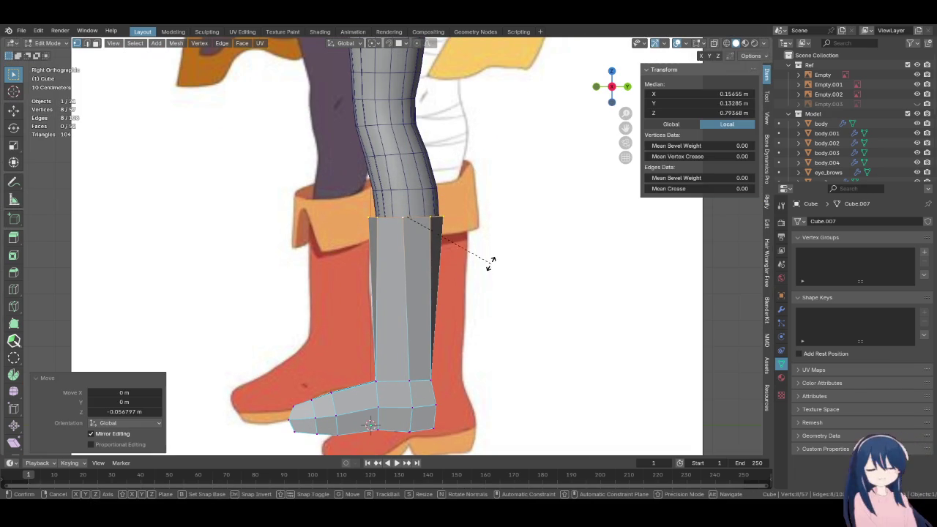
key("g")
key("z")
left_click(489, 247)
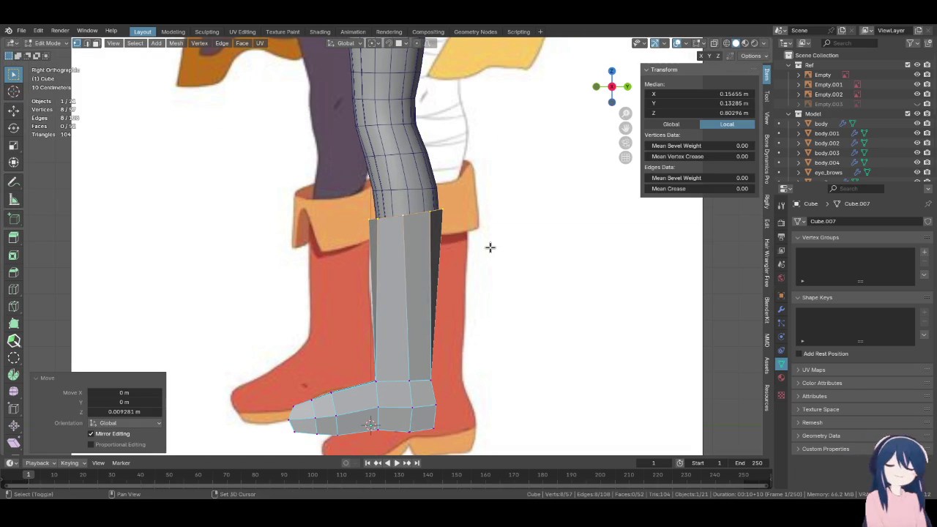
left_click(489, 270)
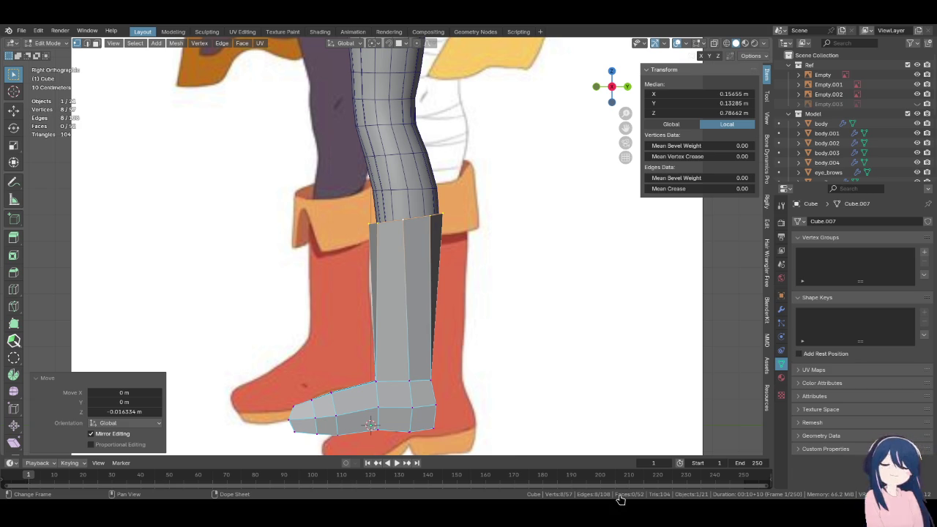
scroll(314, 341, "down", 2)
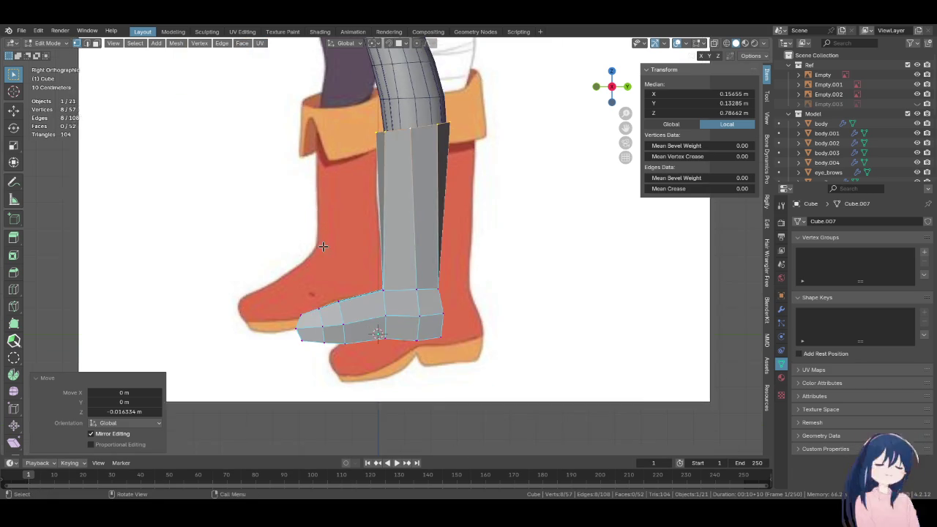
scroll(322, 252, "up", 3)
Select the shaft's ankle edge loop and bring up the vertex editing options
mouse_move(334, 257)
middle_mouse_down()
mouse_move(388, 249)
mouse_move(348, 238)
middle_mouse_up()
left_click(388, 249, "alt")
right_click(348, 238)
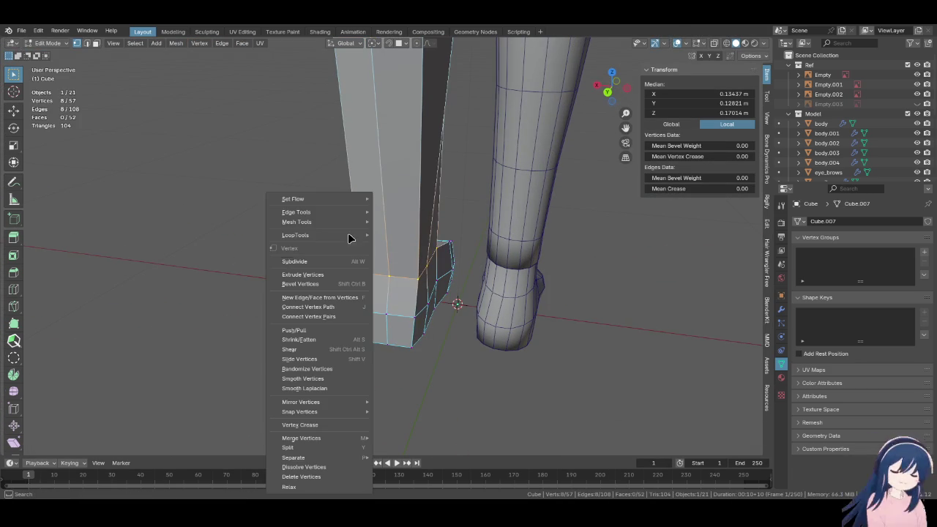
Rotate the boot's ankle loop about Z in front view and turn on X-ray
left_click(415, 243)
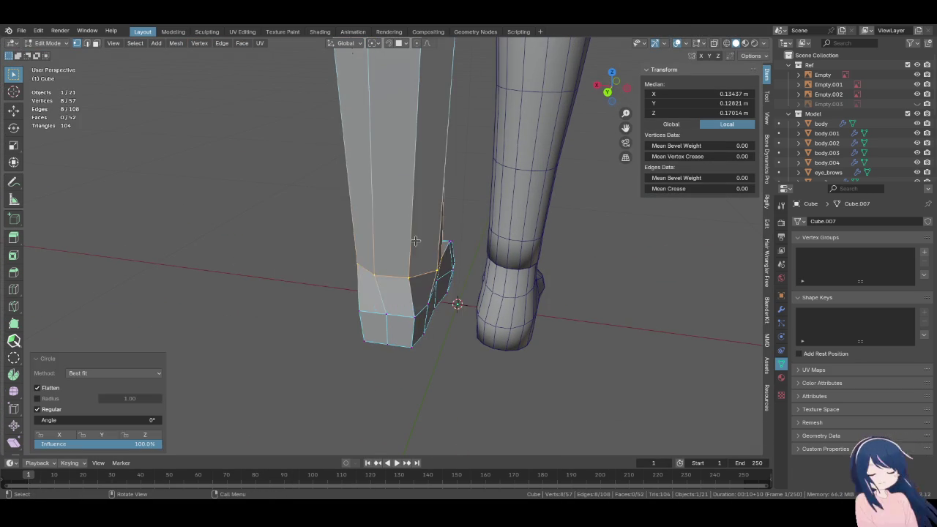
key("KP_1")
key("r")
key("z")
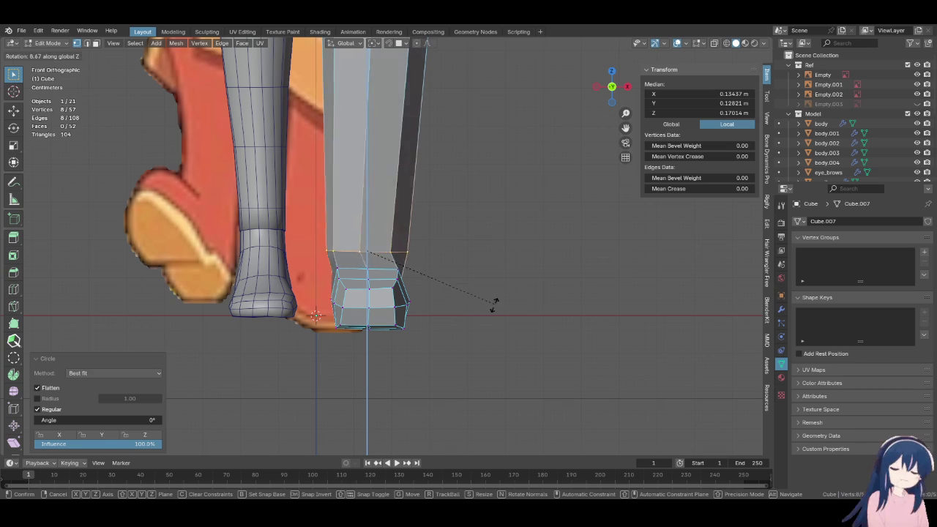
left_click(482, 329)
key("z")
left_click(513, 324)
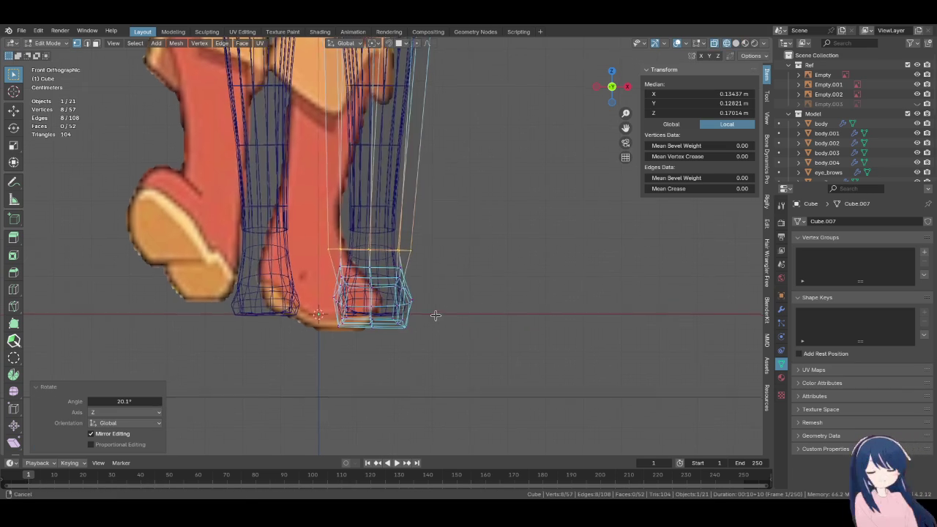
Scale the foot vertices, then move them vertically in side view
scroll(462, 322, "up", 2)
key("s")
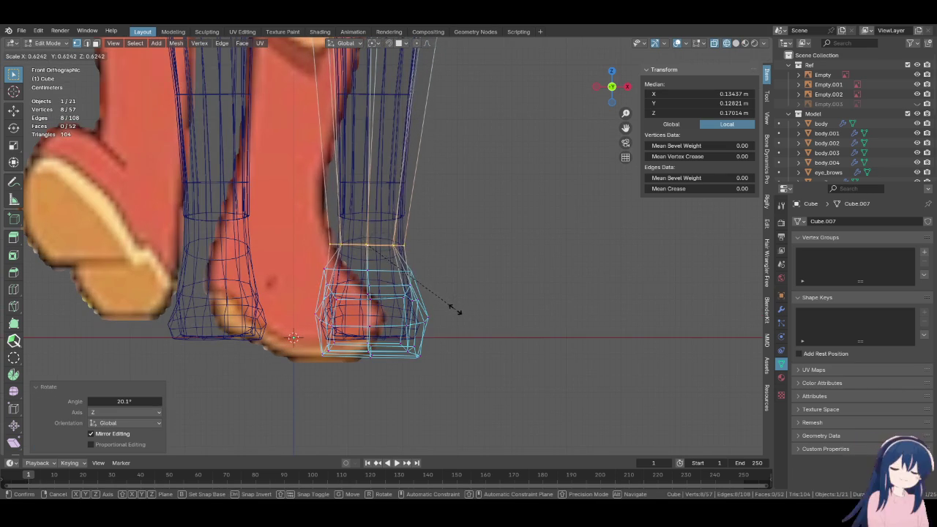
left_click(466, 315)
key("KP_3")
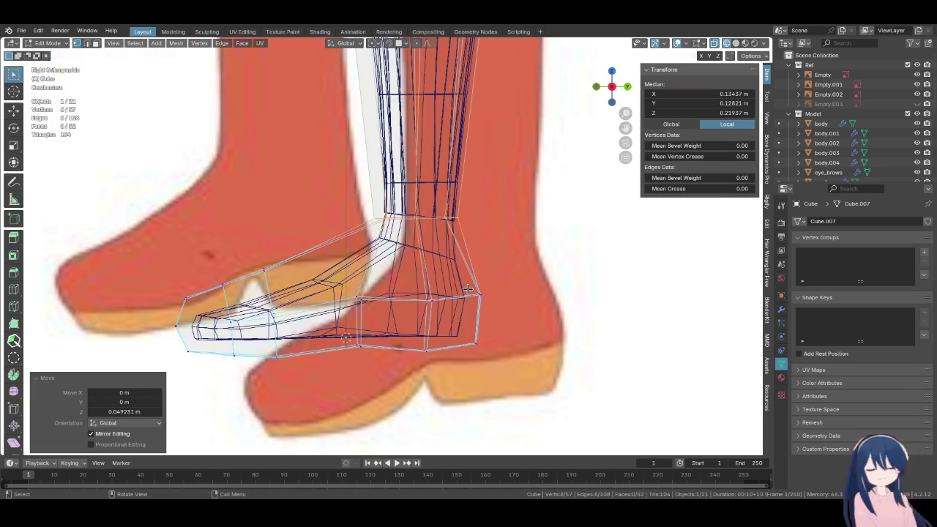
key("g")
key("z")
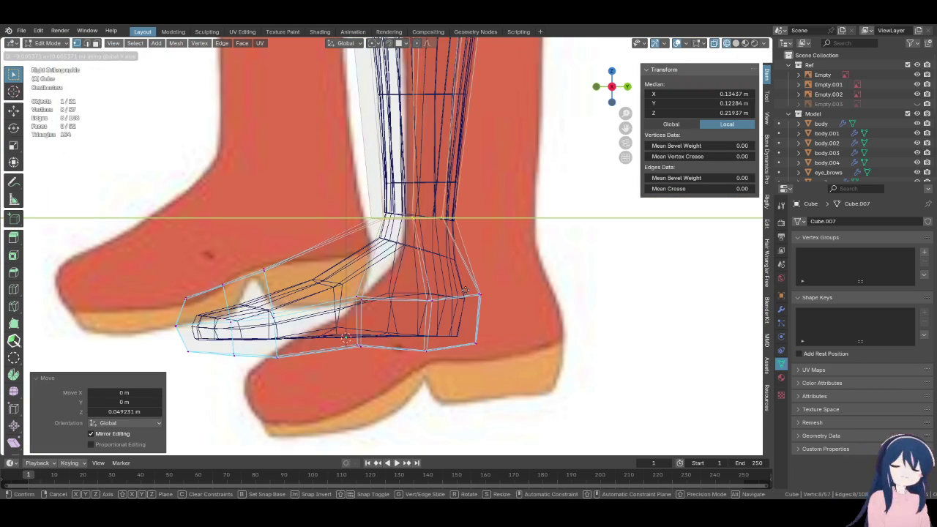
left_click(476, 290)
Return to solid shading and enlarge the foot vertices slightly
key("z")
left_click(512, 297)
mouse_move(512, 296)
middle_mouse_down()
mouse_move(498, 307)
mouse_move(537, 311)
mouse_move(512, 302)
middle_mouse_up()
key("s")
left_click(613, 351)
In front view, select the boot shaft's top ring and scale it to 0.868
key("KP_1")
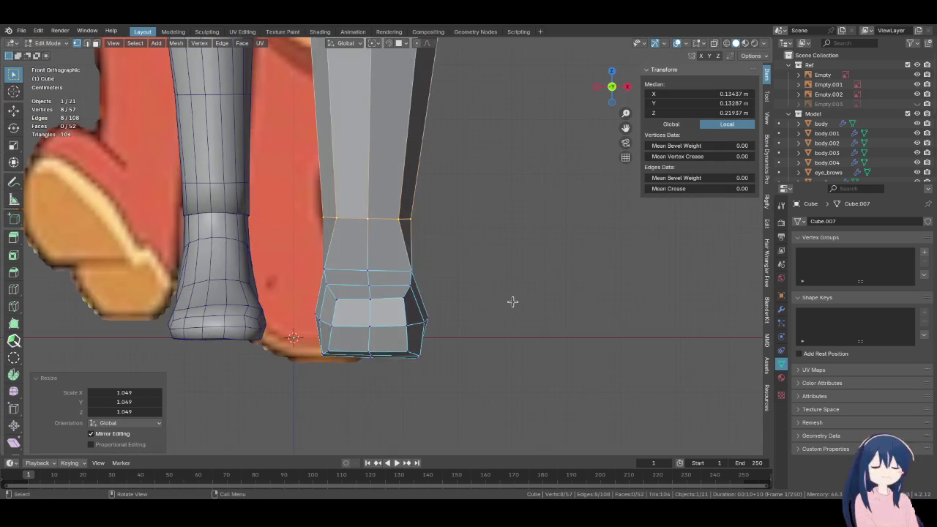
scroll(476, 256, "down", 3)
middle_click_drag(427, 207, 412, 289, "shift")
key("s")
right_click(496, 345)
left_click(393, 181, "alt")
key("s")
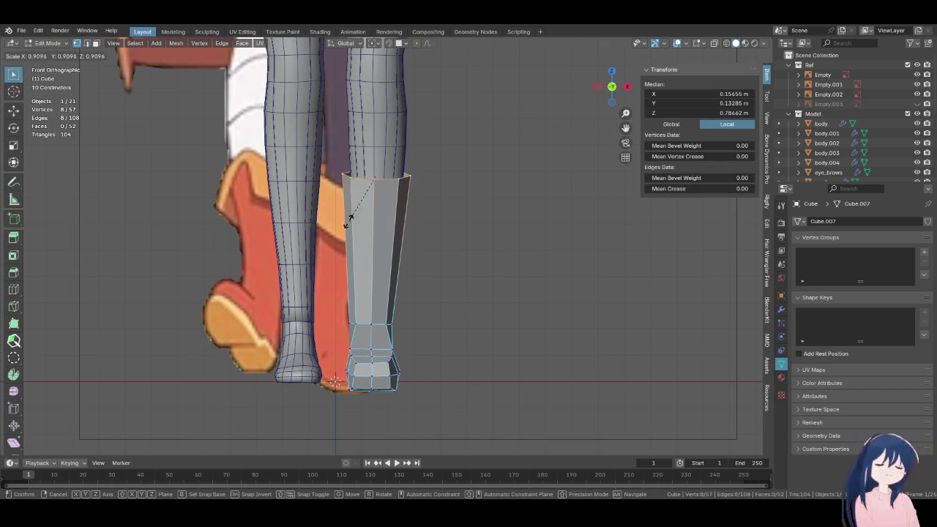
left_click(292, 189)
In side view, move the top ring along Y and enlarge it to 1.112
key("KP_3")
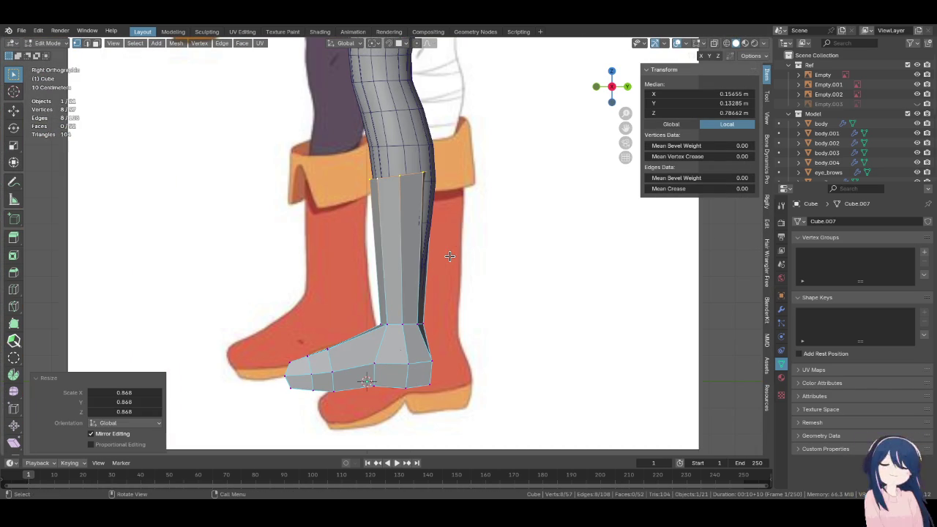
key("g")
key("y")
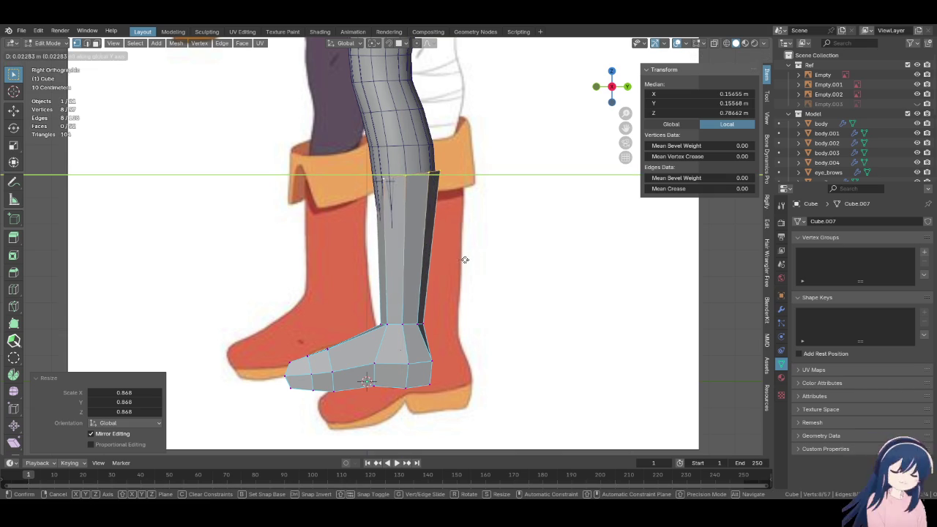
left_click(437, 257)
key("s")
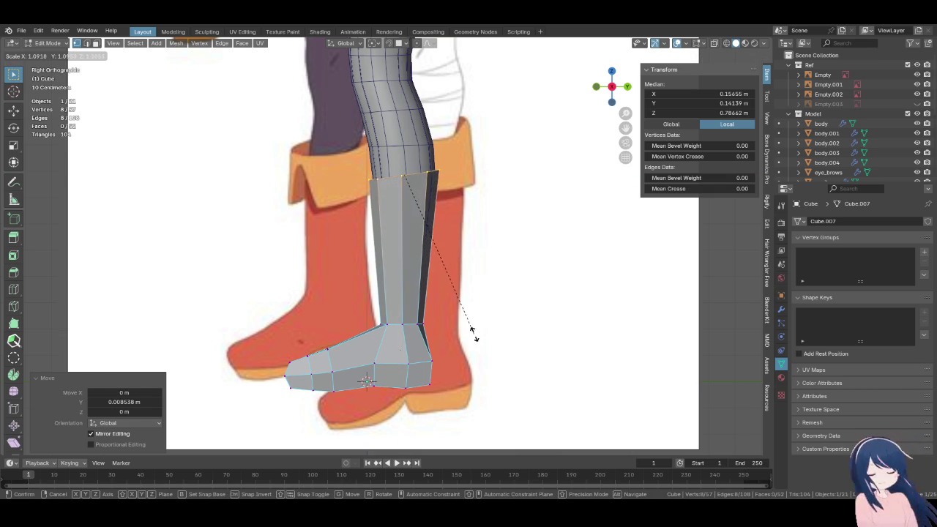
left_click(480, 351)
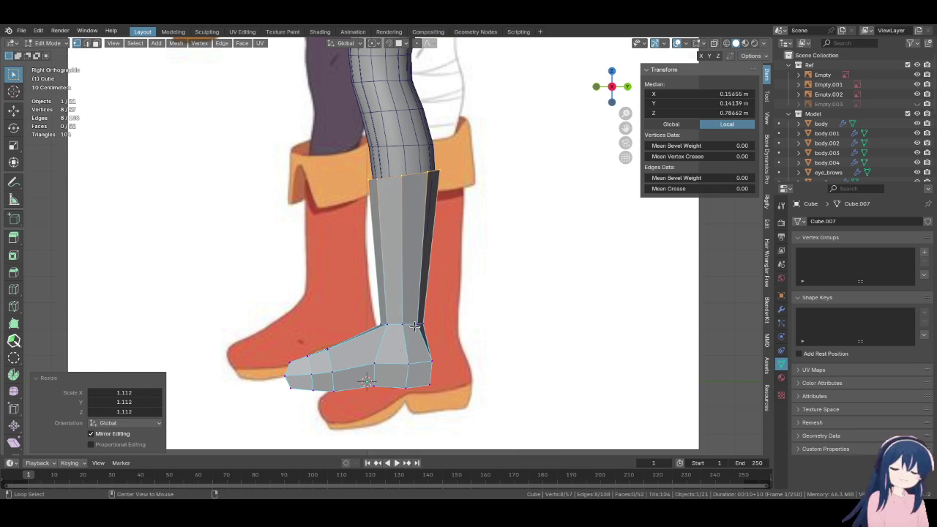
Select another set of boot vertices and rescale them slightly smaller
left_click(416, 326, "alt")
middle_click_drag(476, 345, 412, 335)
key("s")
left_click(460, 328)
key("KP_3")
key("s")
left_click(461, 330)
middle_click_drag(460, 330, 428, 256, "shift")
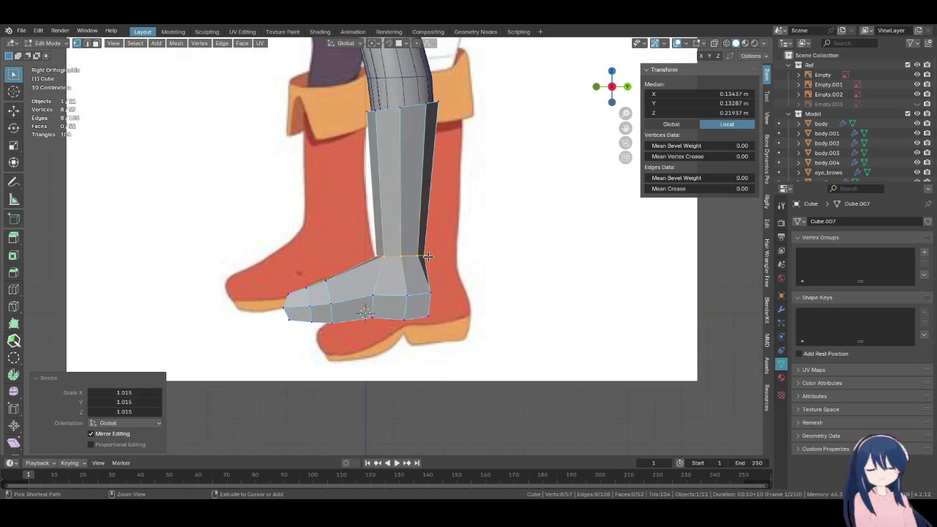
Save the file with Ctrl+S
key("ctrl+s")
scroll(428, 256, "up", 1)
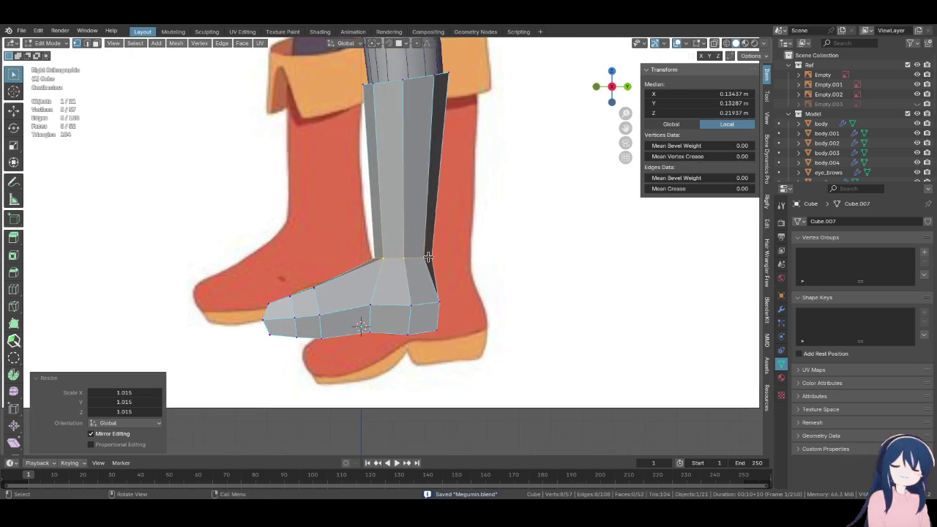
middle_click_drag(428, 256, 402, 278, "shift")
Shift the boot's top edge loop slightly along Y and tilt it a little
left_click(390, 164, "alt")
key("g")
key("y")
left_click(505, 218)
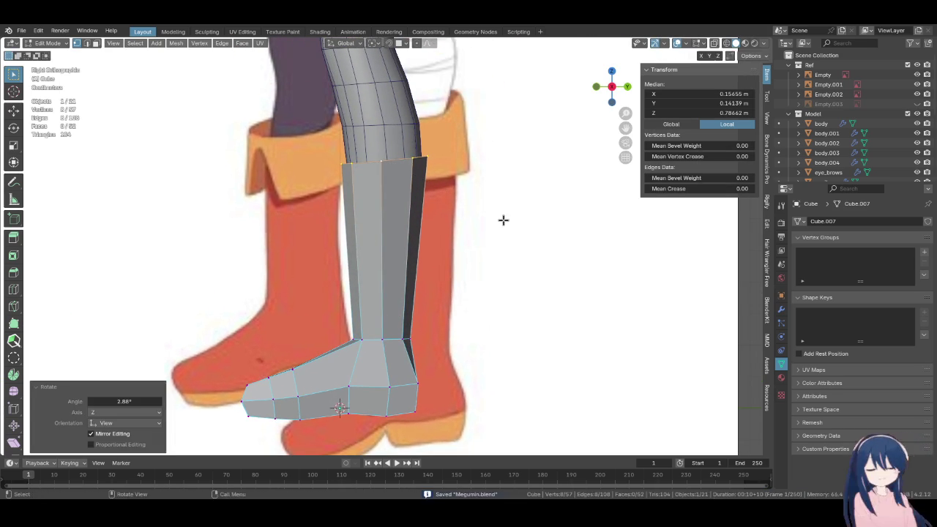
key("r")
left_click(510, 219)
mouse_move(444, 247)
middle_mouse_down()
mouse_move(490, 242)
mouse_move(472, 217)
middle_mouse_up()
In side view, reposition the first two toe vertices to follow the reference boot
key("KP_3")
scroll(373, 218, "up", 1)
scroll(374, 217, "up", 2)
left_click(326, 192)
key("g")
left_click(353, 214)
left_click(271, 209)
key("g")
left_click(272, 232)
Lower the next toe vertex in two moves
left_click(218, 228)
key("g")
left_click(214, 242)
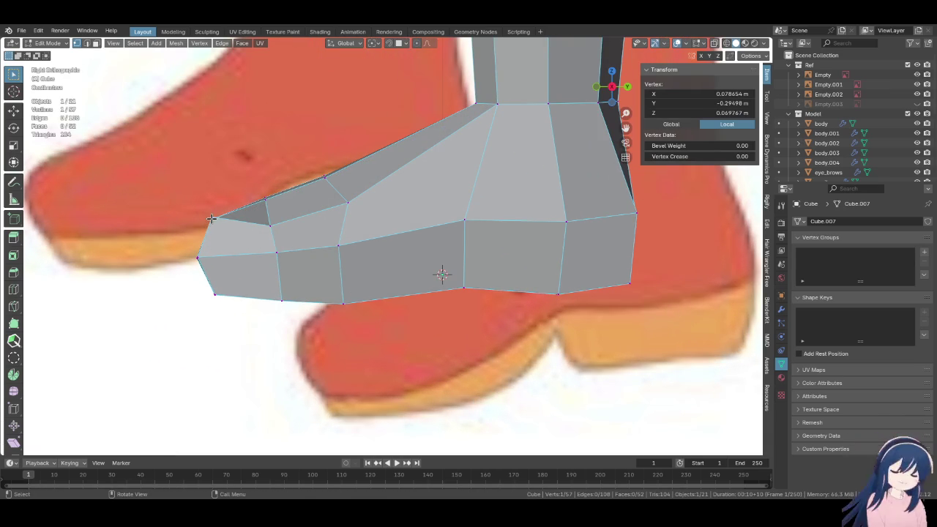
key("g")
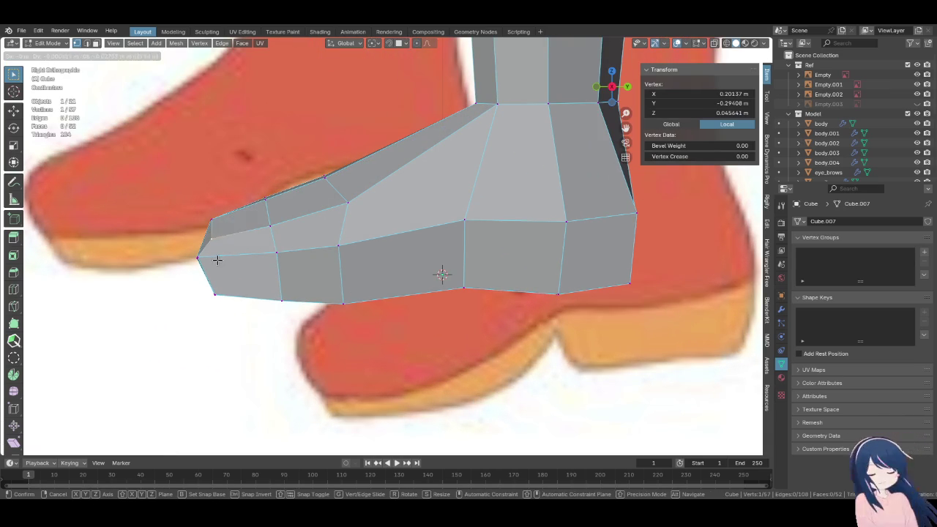
left_click(218, 261)
In front view, adjust several toe vertices' positions, one locked vertically
key("KP_1")
middle_click_drag(399, 250, 340, 248, "shift")
key("g")
left_click(470, 201)
left_click(357, 217)
key("g")
key("z")
left_click(350, 248)
key("g")
left_click(347, 214)
key("g")
left_click(350, 199)
In side view, reposition a toe vertex and then a pair of toe vertices
key("KP_3")
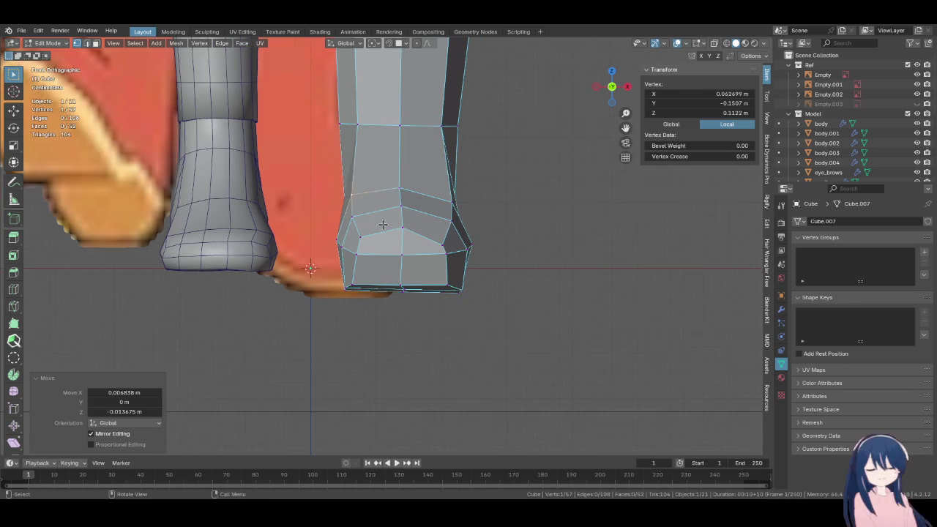
left_click(354, 202)
key("g")
left_click(345, 210)
left_click(281, 206)
key("g")
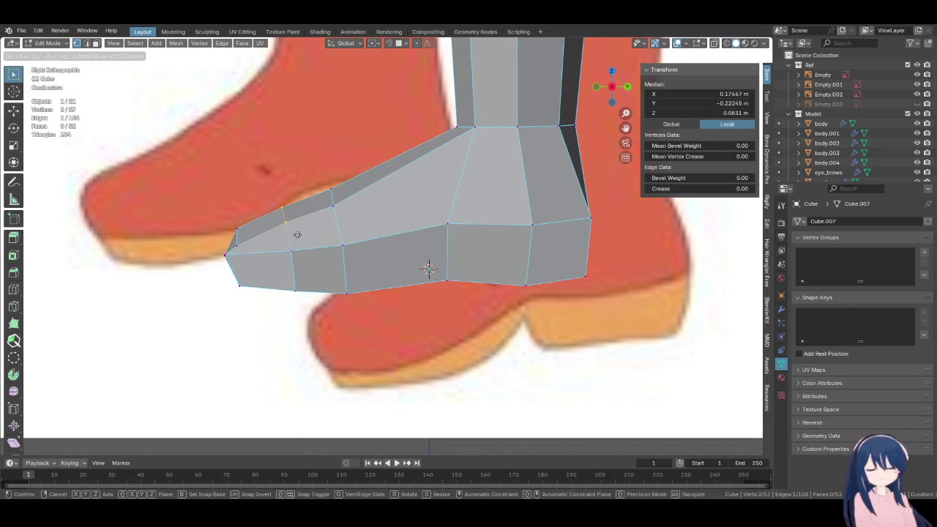
left_click(297, 235)
In front view, nudge a single toe vertex slightly
key("KP_1")
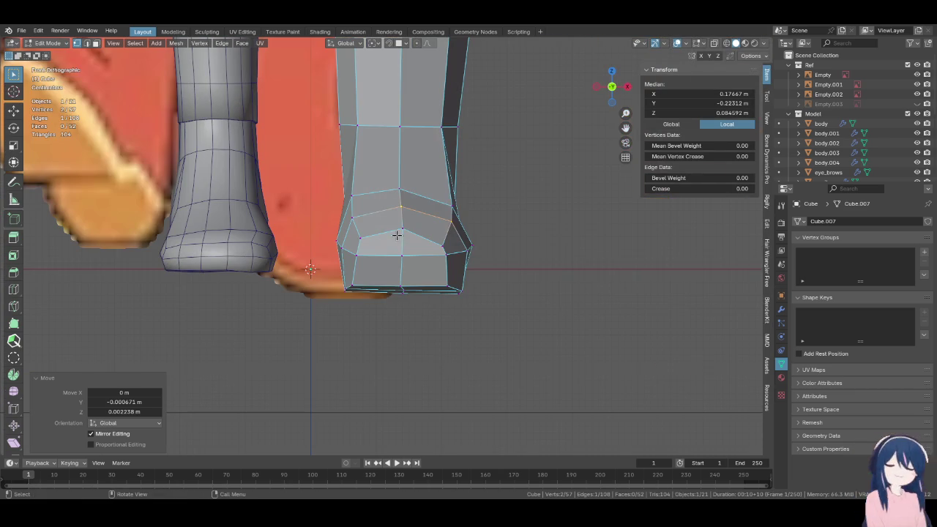
left_click(360, 219)
key("g")
left_click(359, 218)
In side view, select the lengthwise foot edge loop and start sliding it
key("KP_3")
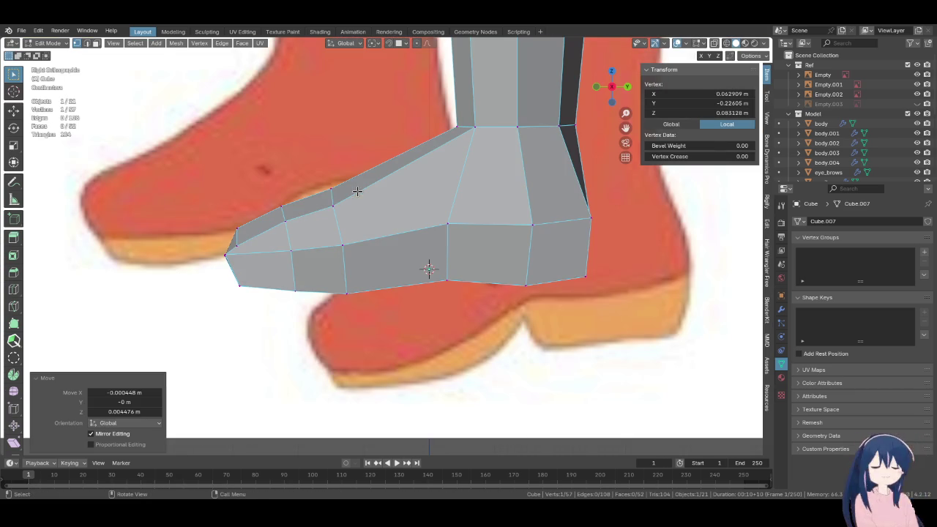
left_click(226, 257)
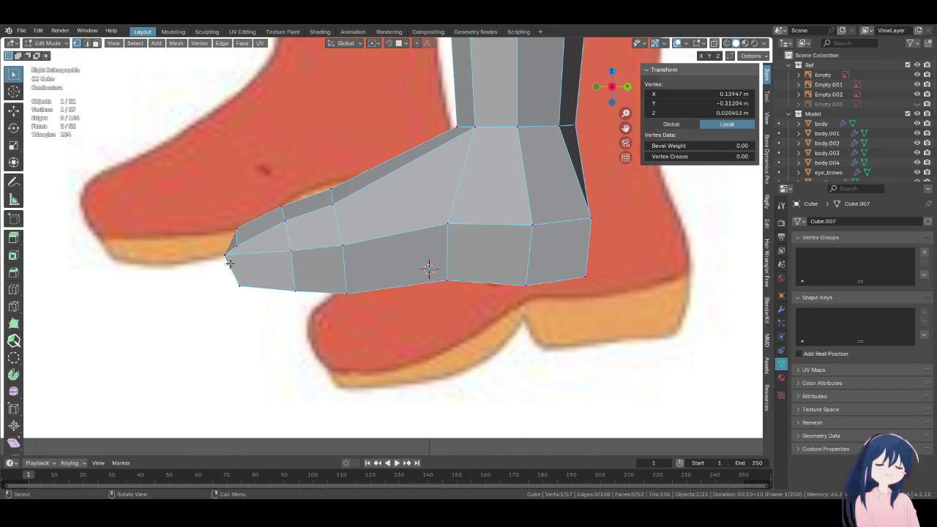
left_click(257, 257, "alt")
key("g")
key("g")
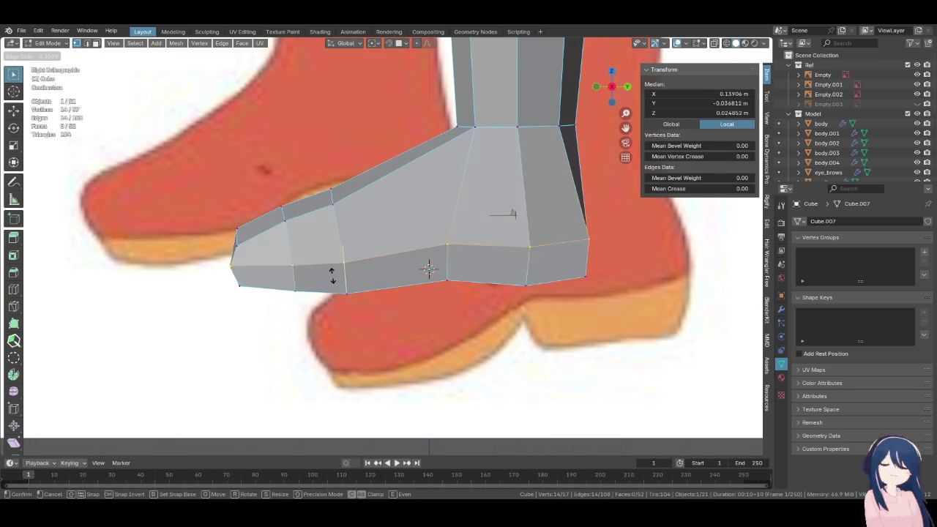
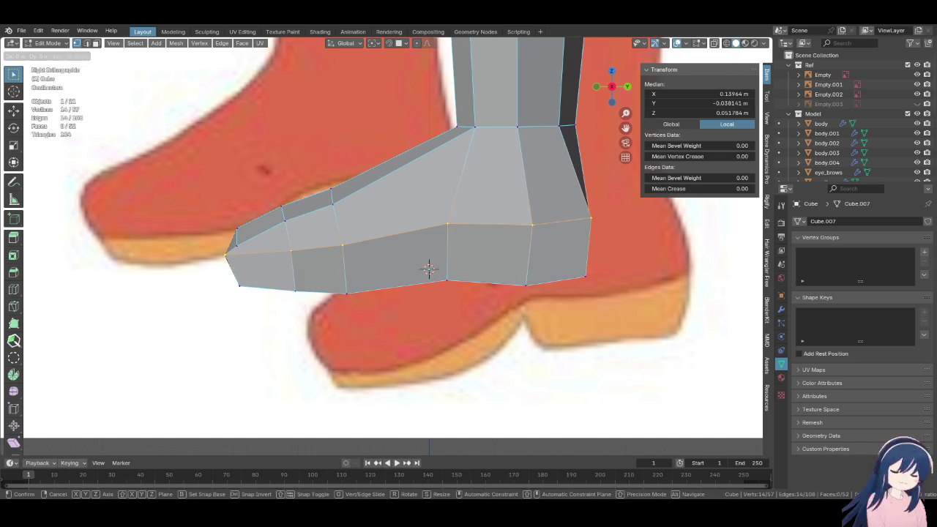
Confirm the slid edge loop, add a lengthwise loop along the foot, and fatten it slightly
left_click(331, 296)
left_click(14, 289)
left_click(282, 261)
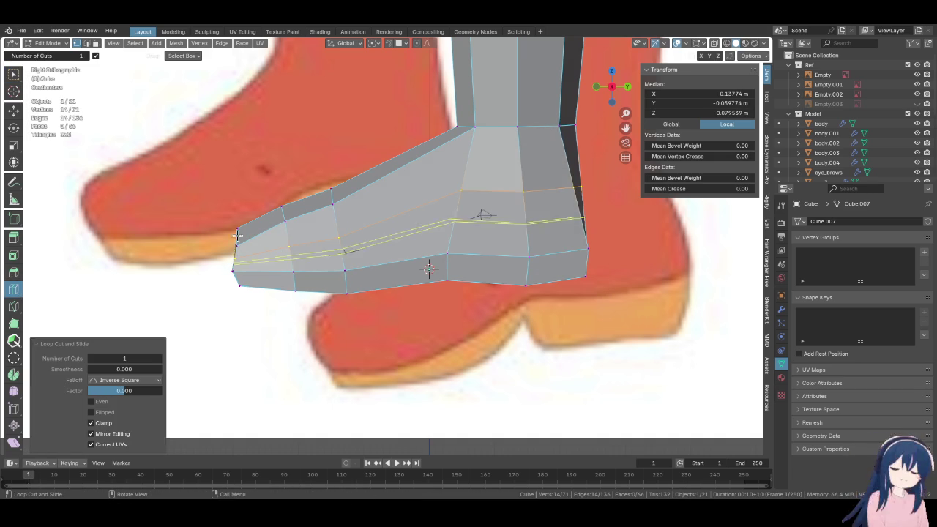
key("alt+s")
left_click(418, 226)
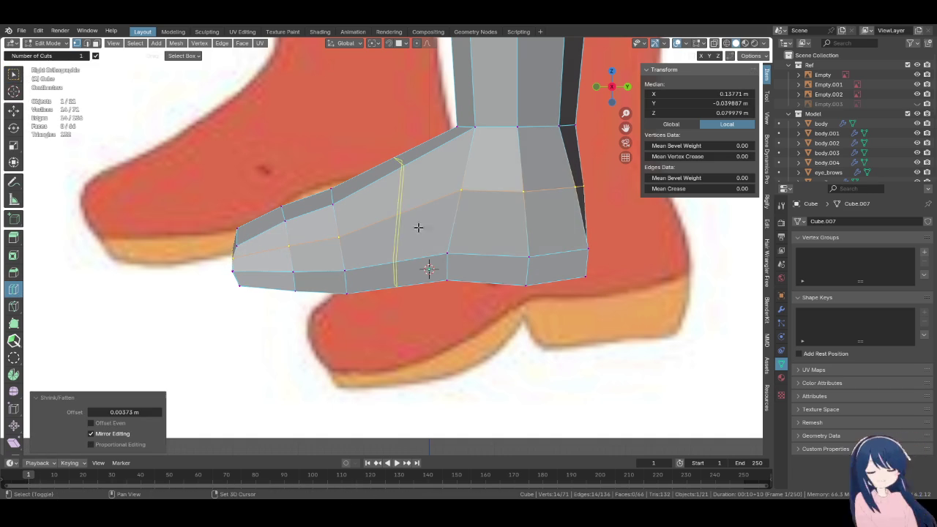
Nudge a single foot vertex sideways along X toward the reference boot
left_click(14, 75)
mouse_move(410, 285)
middle_mouse_down()
mouse_move(386, 308)
mouse_move(375, 268)
mouse_move(432, 267)
mouse_move(439, 282)
mouse_move(423, 311)
mouse_move(437, 315)
middle_mouse_up()
left_click(432, 268)
key("g")
key("x")
left_click(430, 290)
scroll(431, 290, "up", 5)
Move the vertex further along X, then reposition it in front view
key("g")
key("x")
left_click(425, 269)
scroll(424, 270, "down", 3)
middle_click_drag(425, 269, 405, 205)
key("KP_1")
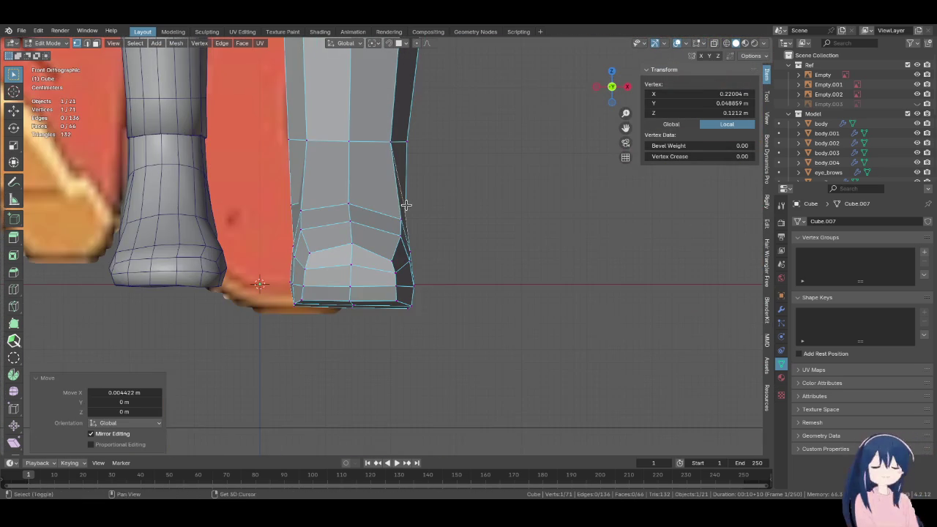
scroll(333, 147, "up", 2)
key("g")
left_click(333, 147)
In side view, cut a vertical edge loop across the middle of the foot
key("KP_3")
scroll(131, 332, "up", 1)
left_click(13, 291)
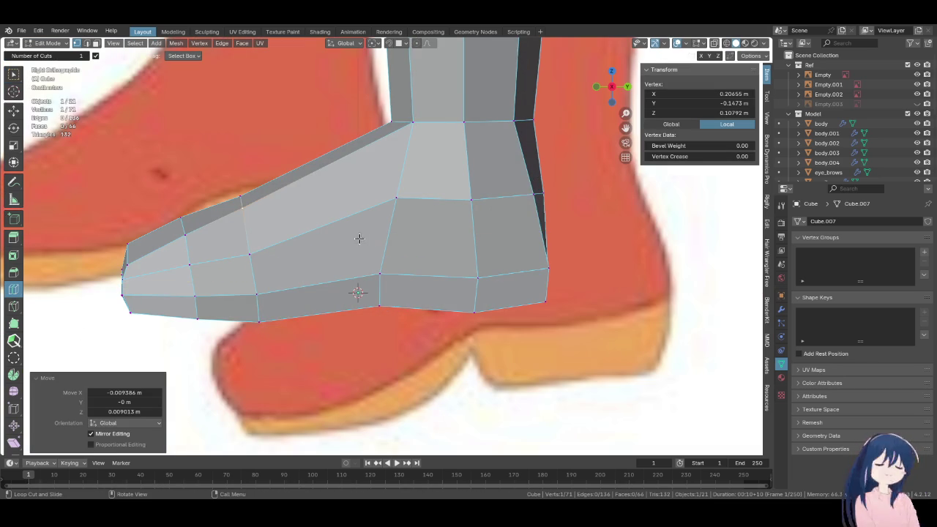
left_click(326, 223)
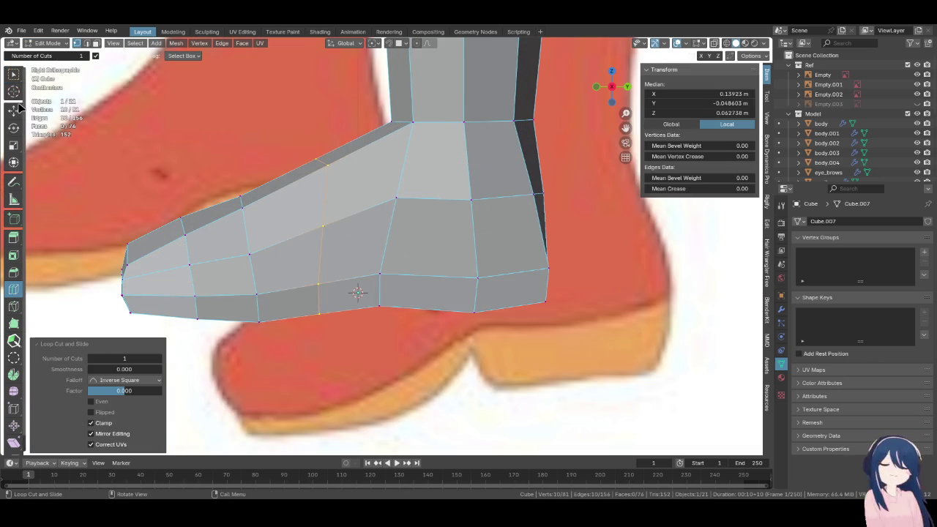
Select a path of foot vertices in front view, then cancel the attempted move
left_click(318, 167)
key("KP_1")
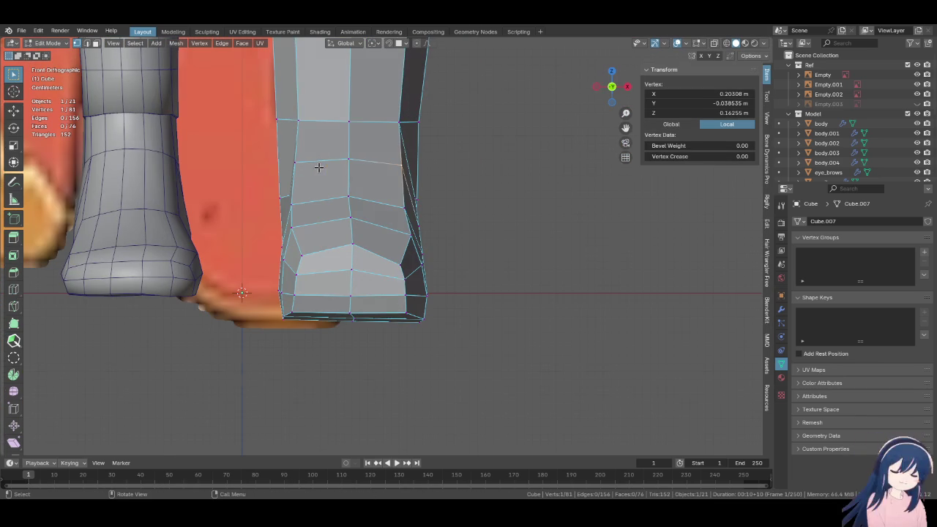
left_click(399, 202, "ctrl")
key("g")
key("Return")
key("KP_3")
key("g")
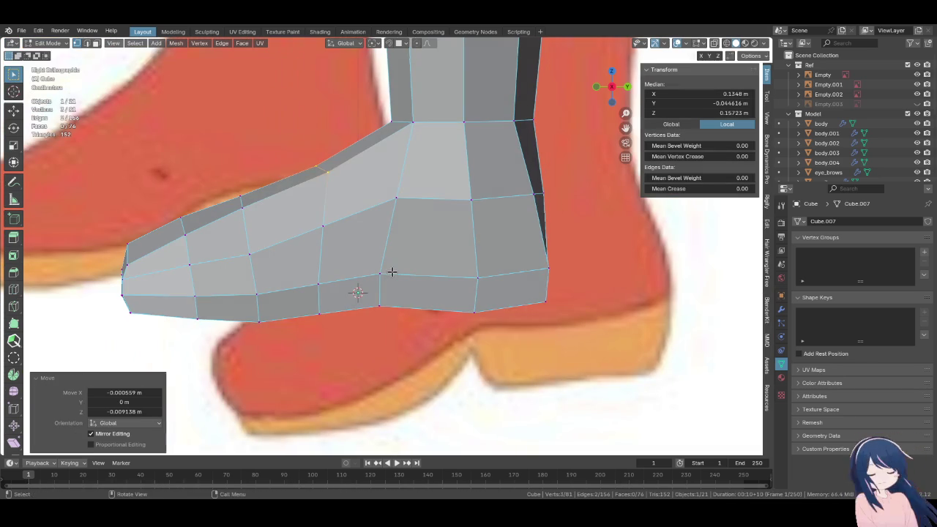
right_click(392, 280)
middle_click_drag(391, 292, 435, 275, "shift")
Reposition vertices along the foot's top edge to follow the side reference
left_click(285, 197)
key("g")
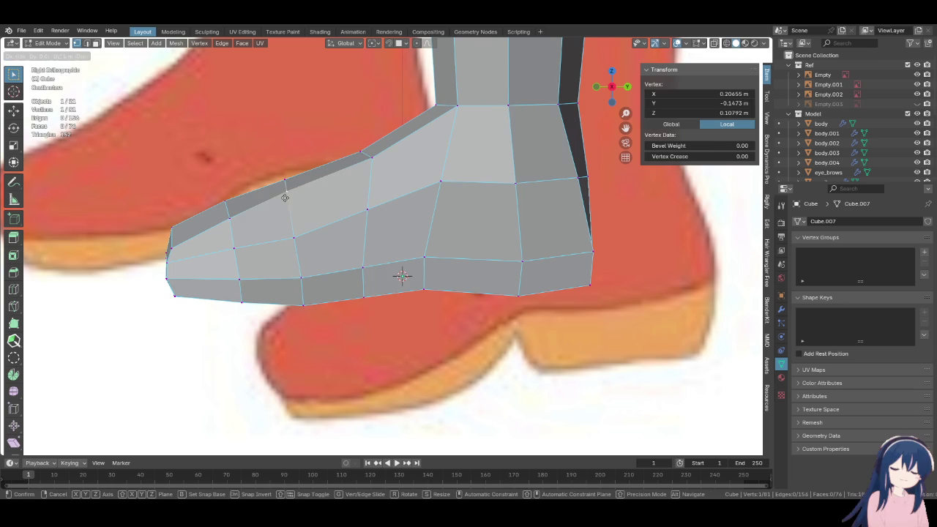
left_click(294, 249)
key("g")
left_click(249, 242)
key("g")
left_click(293, 225)
left_click(366, 210)
key("g")
left_click(366, 213)
mouse_move(366, 220)
middle_mouse_down()
mouse_move(460, 349)
mouse_move(366, 304)
mouse_move(364, 293)
middle_mouse_up()
key("g")
left_click(463, 348)
Adjust a vertex on the side of the foot with small moves
left_click(366, 300)
key("g")
left_click(365, 297)
key("g")
left_click(364, 293)
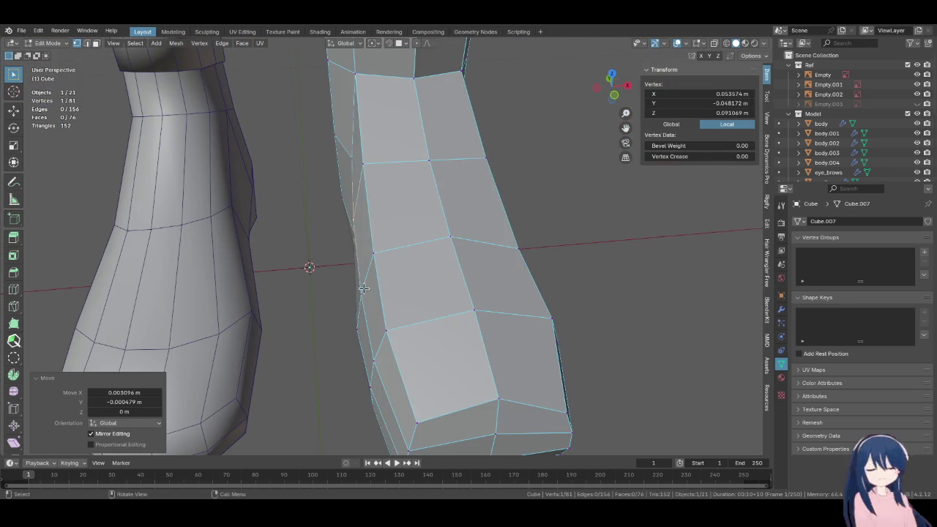
In front view, move vertices on the boot's side toward the reference outline
key("KP_1")
left_click(366, 154)
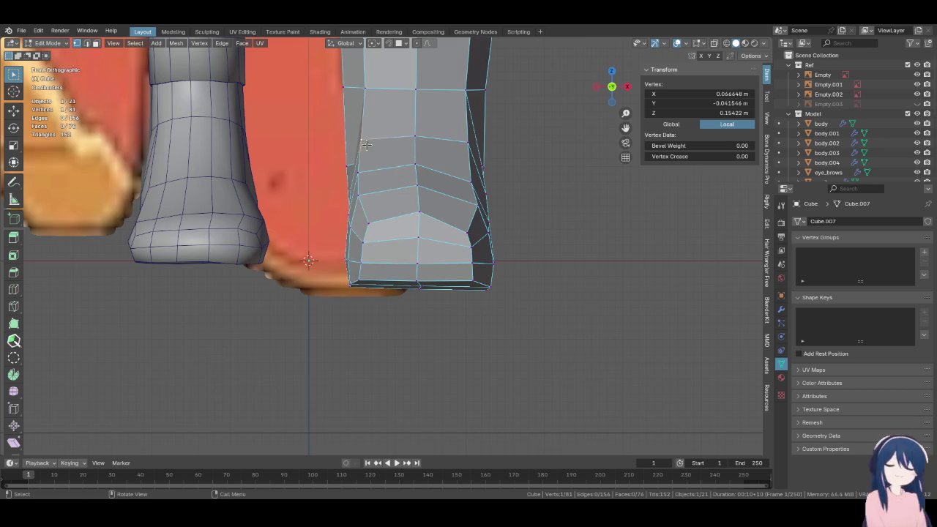
key("g")
left_click(415, 188)
left_click(351, 173)
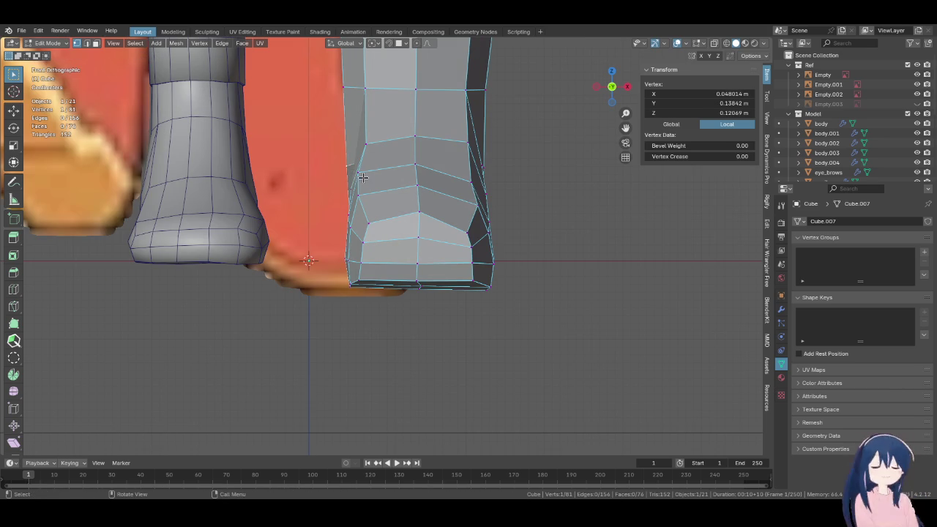
left_click(437, 152)
key("g")
left_click(388, 162)
Fine-tune that foot vertex through several successive small moves
key("g")
left_click(418, 162)
key("g")
left_click(423, 166)
key("g")
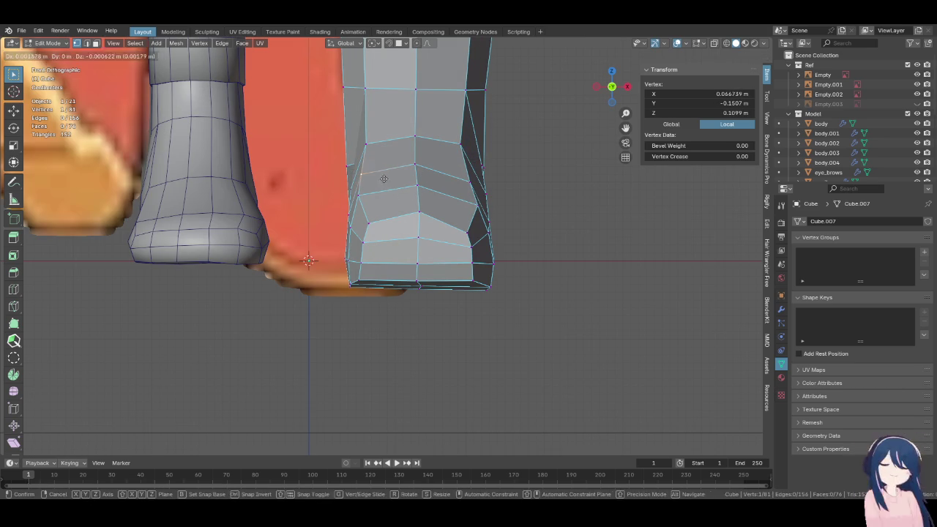
left_click(389, 175)
key("g")
left_click(383, 212)
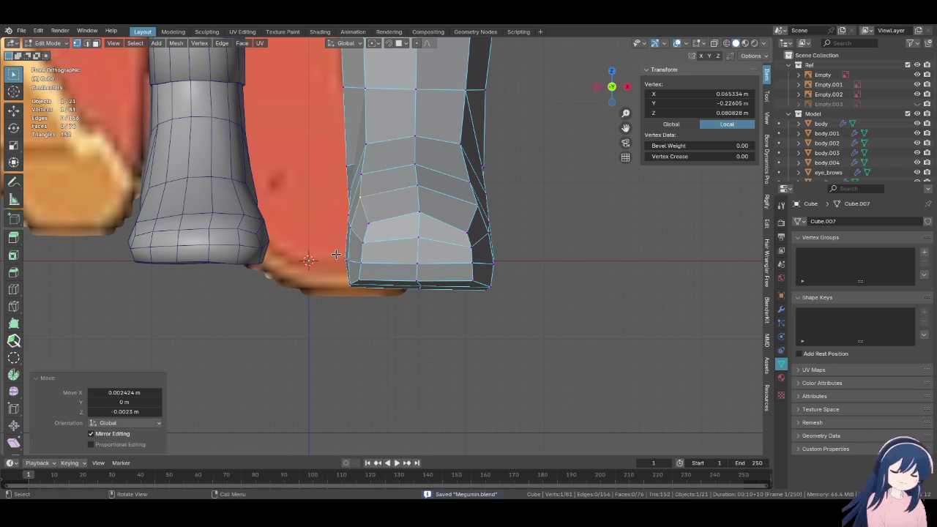
scroll(335, 252, "down", 2)
Select two side vertices and pull them inward along X
middle_click_drag(371, 251, 216, 205)
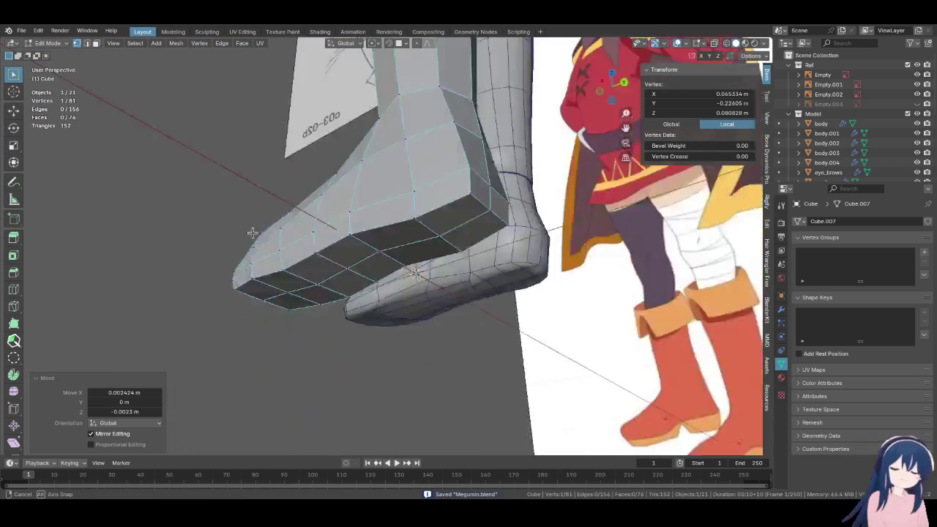
middle_click_drag(216, 205, 330, 341)
left_click(398, 313, "shift")
mouse_move(399, 313)
middle_mouse_down()
mouse_move(372, 233)
mouse_move(437, 245)
mouse_move(444, 294)
mouse_move(427, 389)
middle_mouse_up()
key("g")
key("x")
left_click(394, 231)
Move the selection along X again, then pick a single vertex for the front view
key("g")
key("x")
left_click(406, 294)
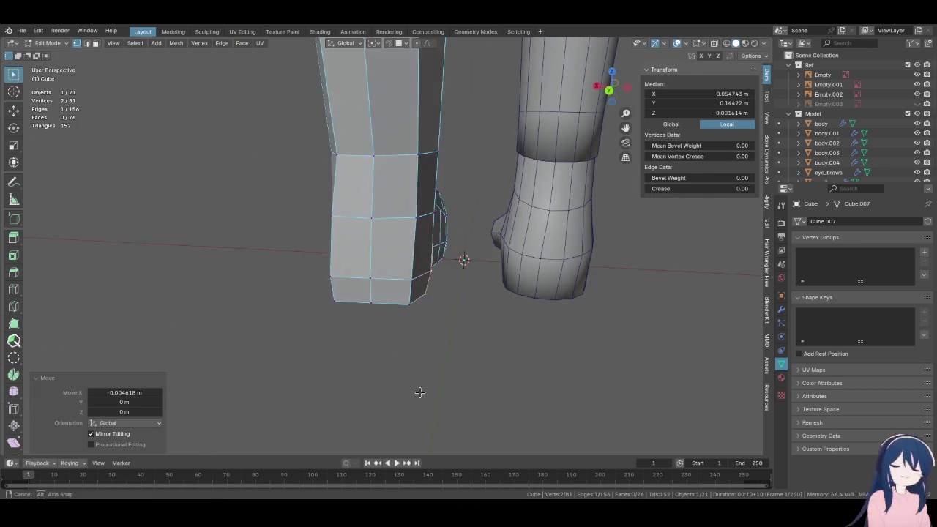
left_click(435, 212)
mouse_move(453, 177)
middle_mouse_down()
mouse_move(244, 167)
mouse_move(246, 187)
middle_mouse_up()
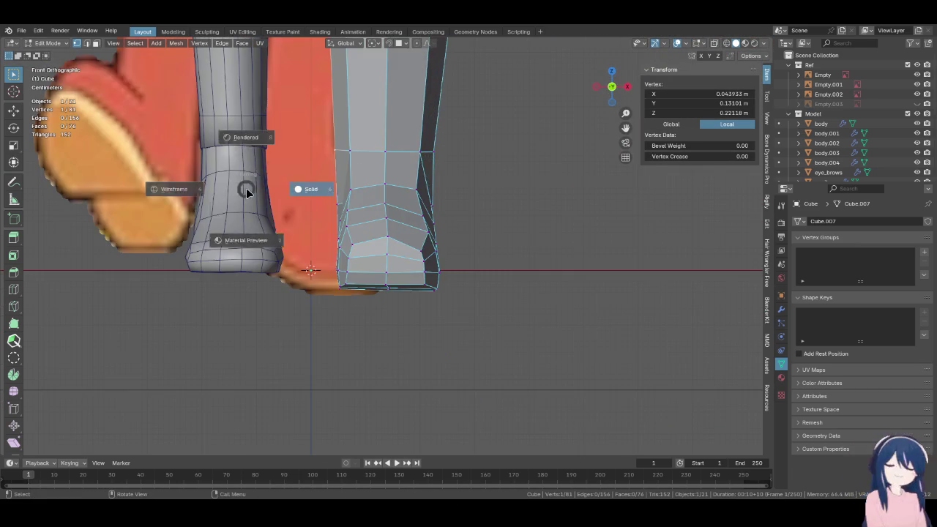
With X-ray on in front view, move a foot vertex inward along X
key("alt+z")
middle_click_drag(397, 184, 415, 263, "shift")
key("g")
key("x")
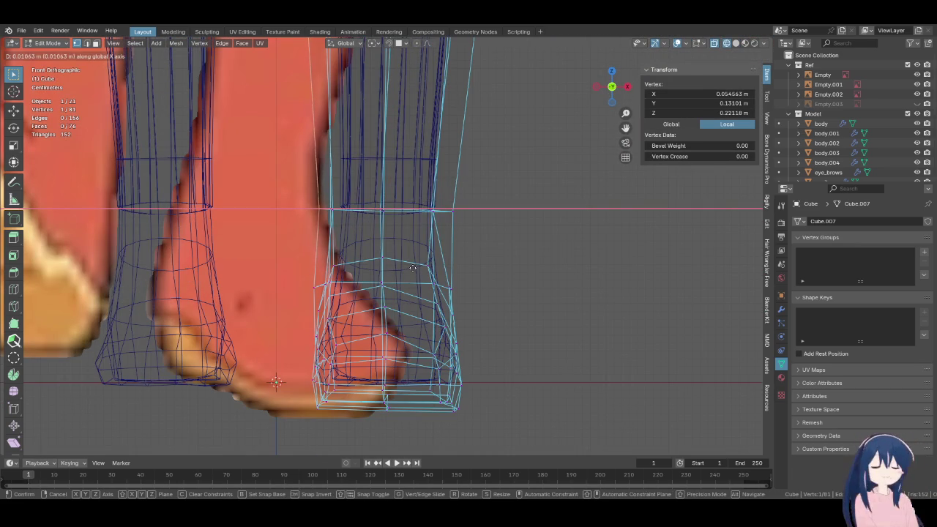
left_click(424, 268)
Narrow another foot vertex along X and return to solid shading
left_click(447, 212)
key("g")
key("x")
left_click(457, 227)
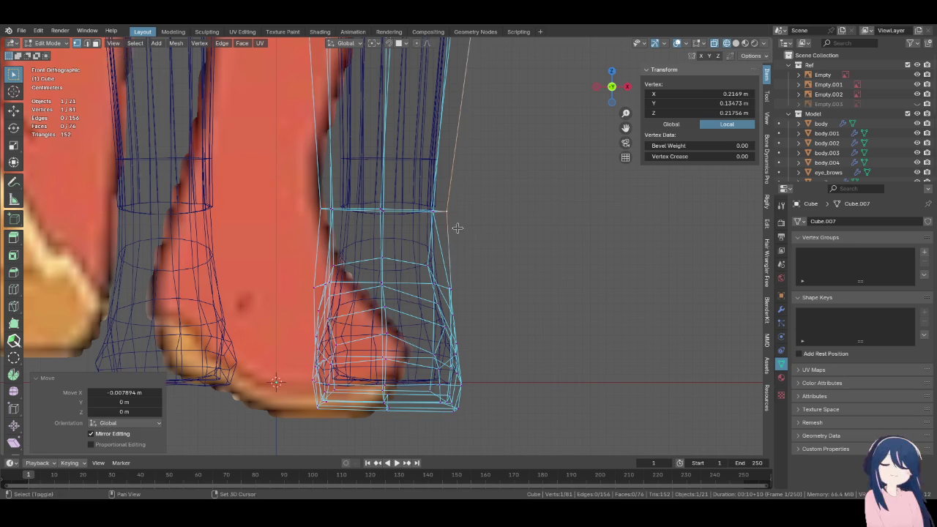
left_click(491, 244)
mouse_move(490, 244)
middle_mouse_down()
mouse_move(411, 260)
mouse_move(428, 262)
middle_mouse_up()
In side view, slide a side vertex along its edge to refine the instep
key("KP_3")
scroll(441, 264, "up", 3)
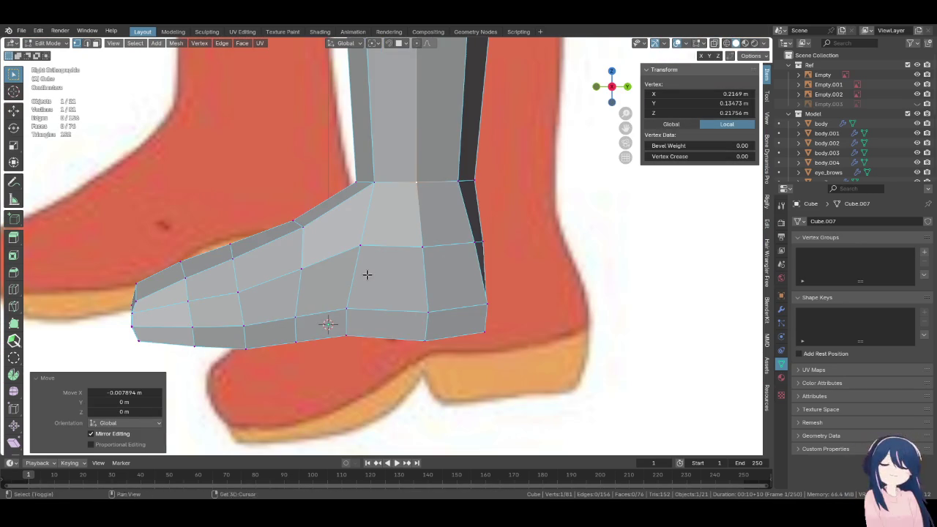
middle_click_drag(367, 275, 387, 273, "shift")
left_click(436, 285)
key("g")
key("g")
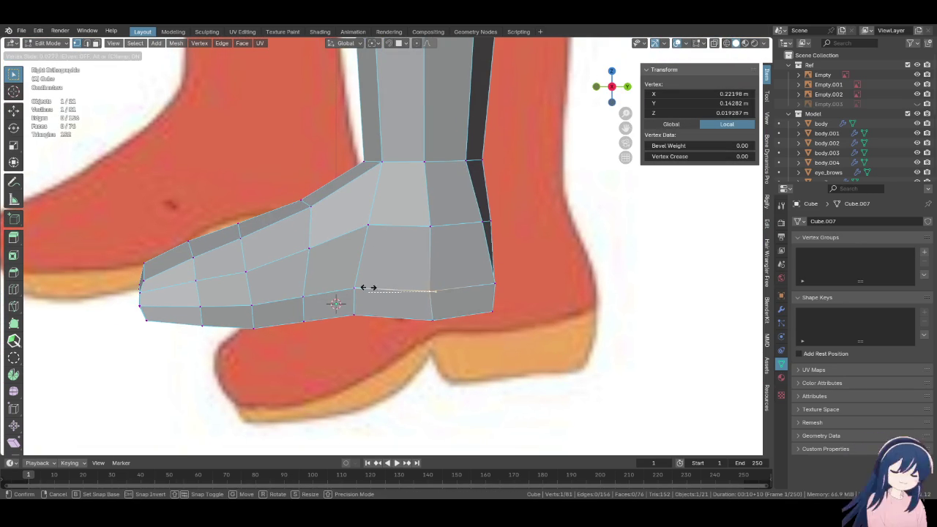
left_click(404, 285)
middle_click_drag(406, 285, 413, 286)
Slide another vertex along its edge against the side reference
mouse_move(411, 184)
middle_mouse_down()
mouse_move(451, 290)
mouse_move(366, 293)
mouse_move(416, 307)
middle_mouse_up()
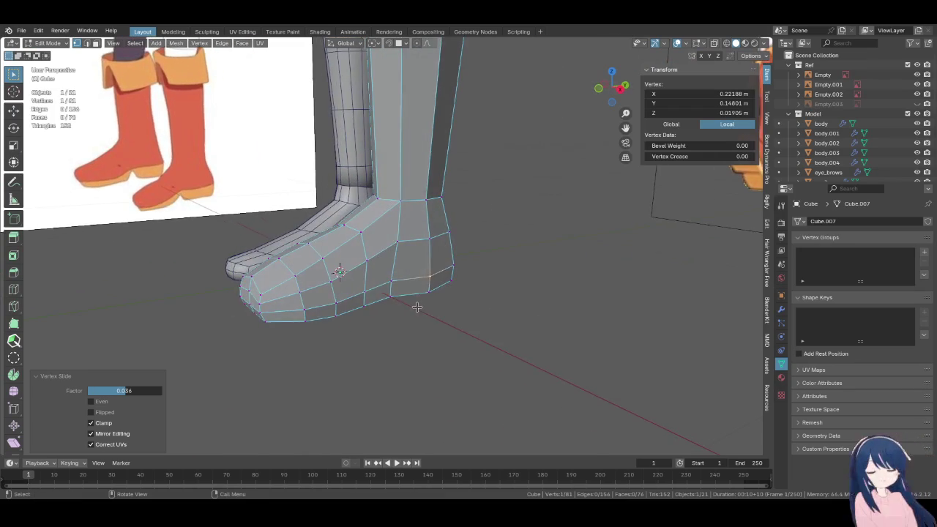
scroll(416, 307, "up", 3)
key("g")
key("g")
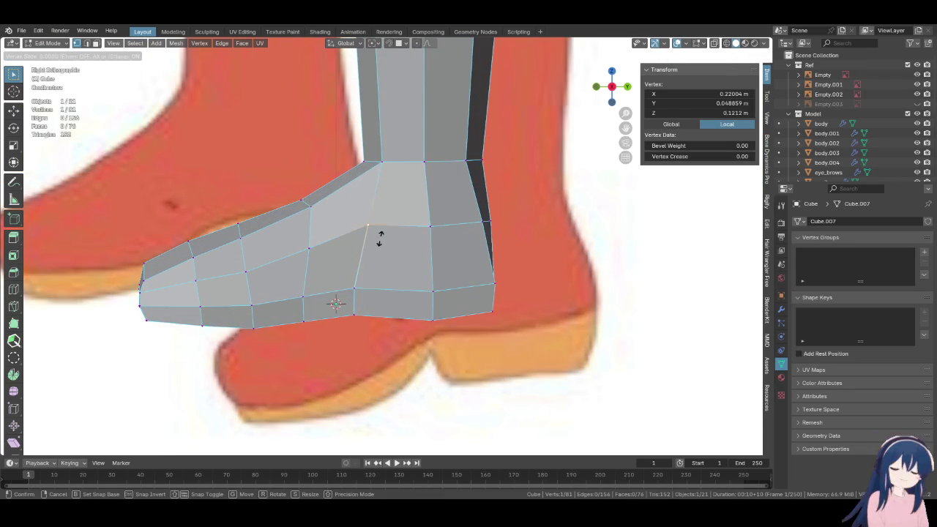
left_click(336, 251)
mouse_move(336, 251)
middle_mouse_down()
mouse_move(449, 245)
mouse_move(359, 275)
middle_mouse_up()
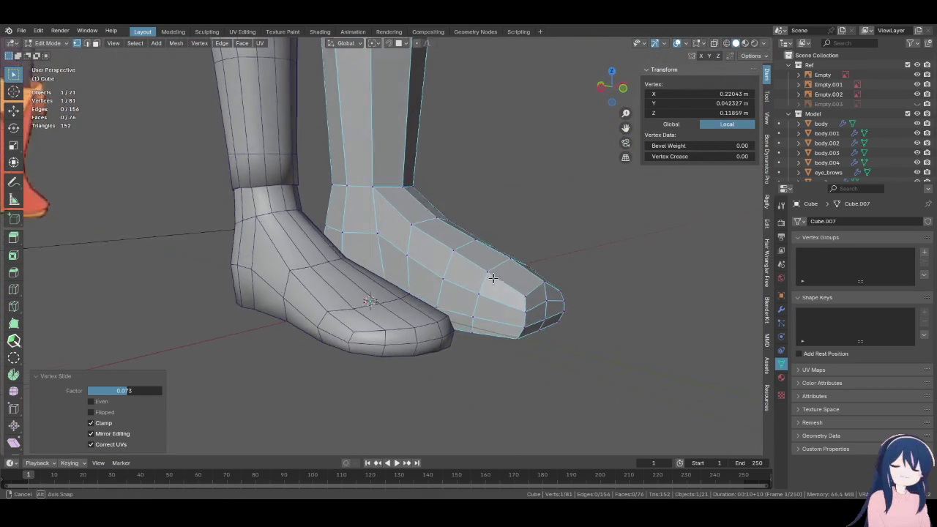
Smooth the edge loop around the toe with several Smooth Vertices passes
middle_click_drag(359, 275, 373, 269)
left_click(373, 269, "alt")
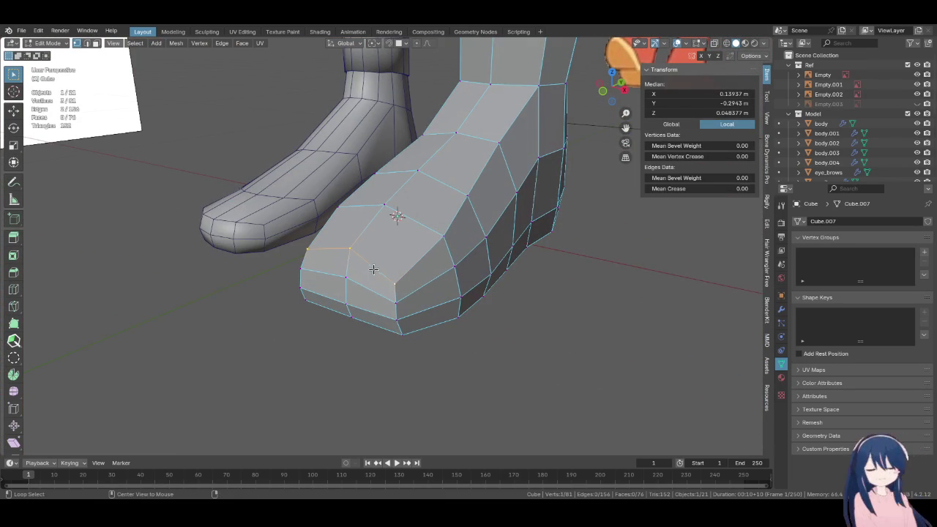
key("shift+space")
left_click_drag(324, 274, 247, 323)
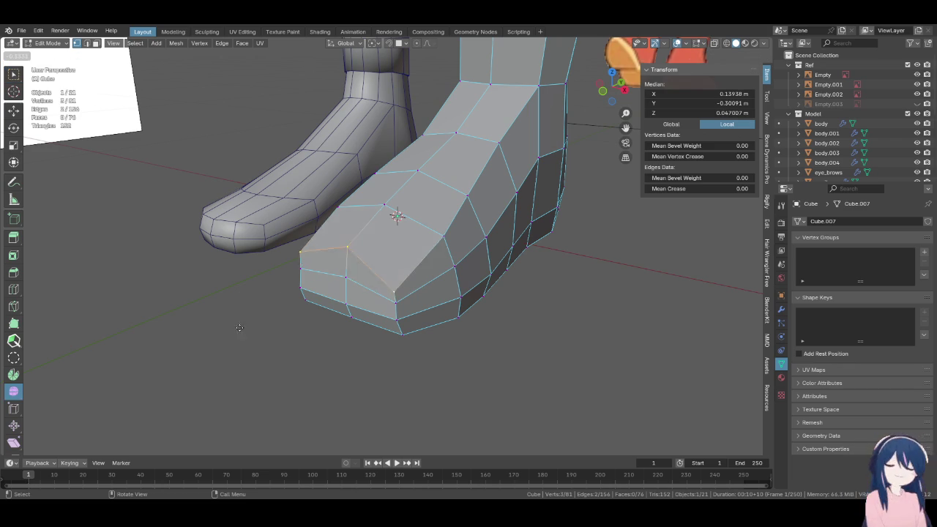
left_click_drag(395, 260, 318, 271)
mouse_move(318, 272)
middle_mouse_down()
mouse_move(496, 177)
mouse_move(516, 205)
middle_mouse_up()
left_click_drag(528, 207, 527, 209)
middle_click_drag(527, 209, 486, 251)
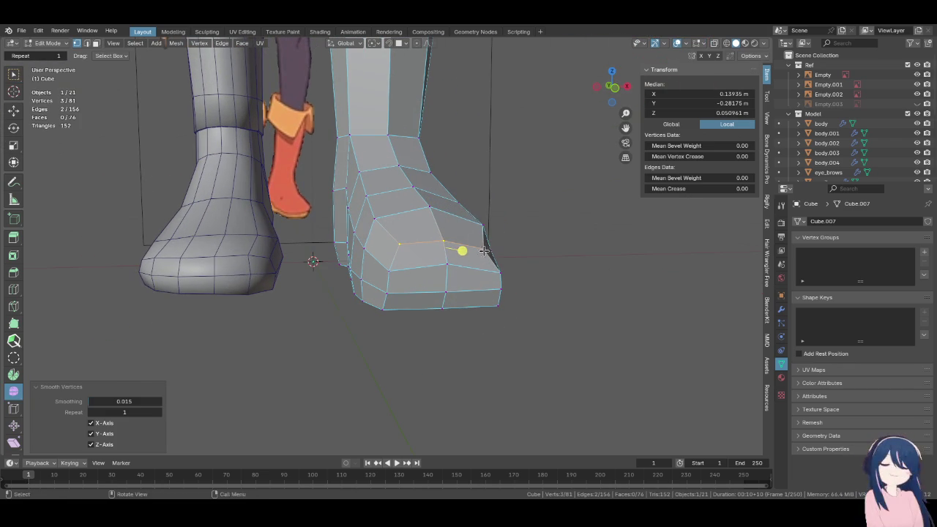
Smooth the toe's upper edge path and an edge path across the foot
left_click(479, 225, "ctrl")
left_click_drag(445, 224, 490, 247)
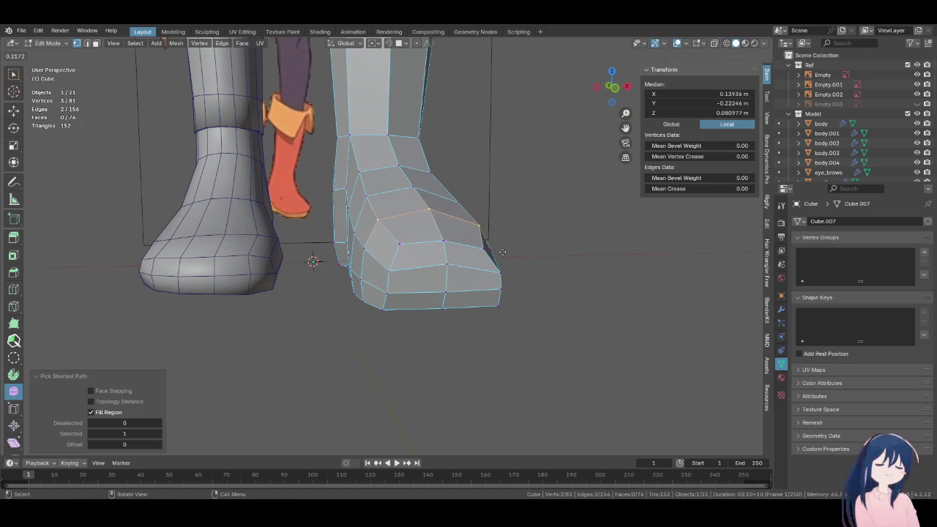
left_click_drag(545, 275, 542, 276)
mouse_move(542, 276)
middle_mouse_down()
mouse_move(502, 280)
mouse_move(477, 265)
mouse_move(484, 267)
middle_mouse_up()
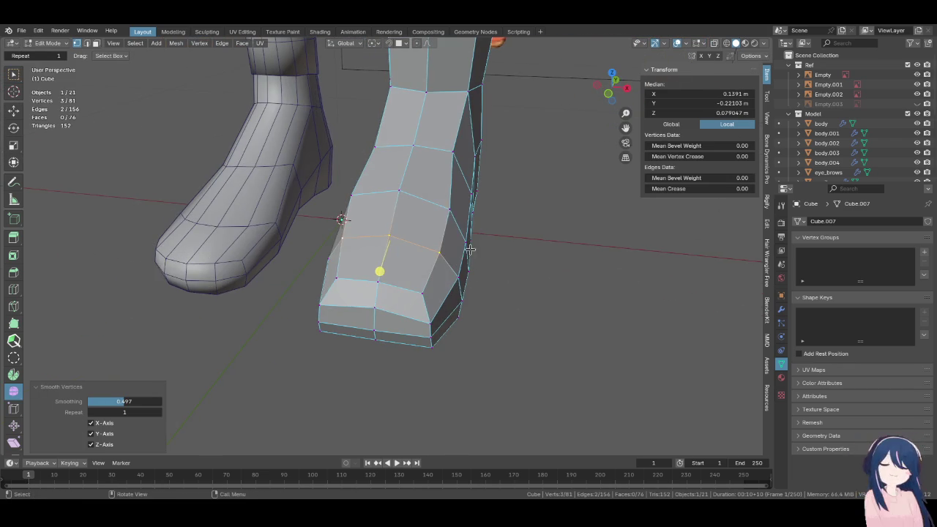
mouse_move(467, 232)
middle_mouse_down()
mouse_move(366, 224)
mouse_move(481, 255)
mouse_move(503, 144)
middle_mouse_up()
left_click(366, 224)
left_click(451, 241, "ctrl")
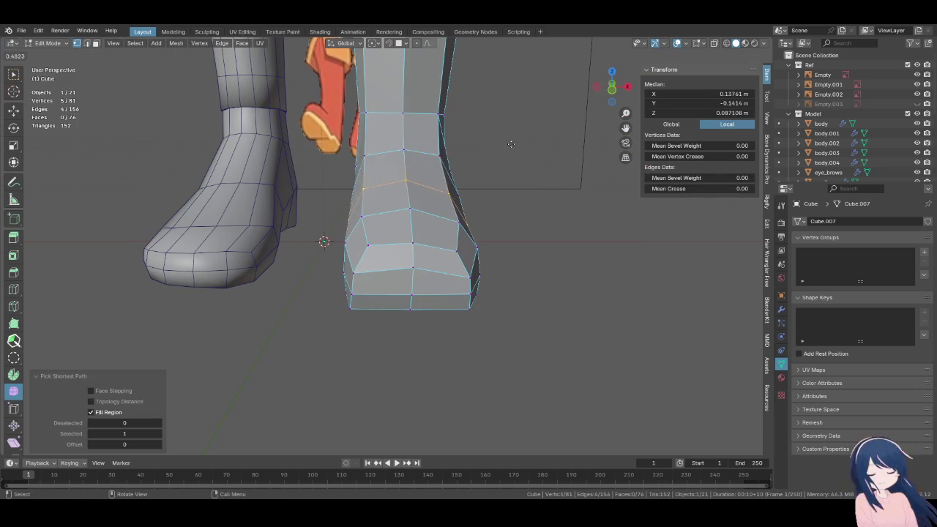
left_click_drag(475, 148, 481, 188)
middle_click_drag(481, 188, 403, 227)
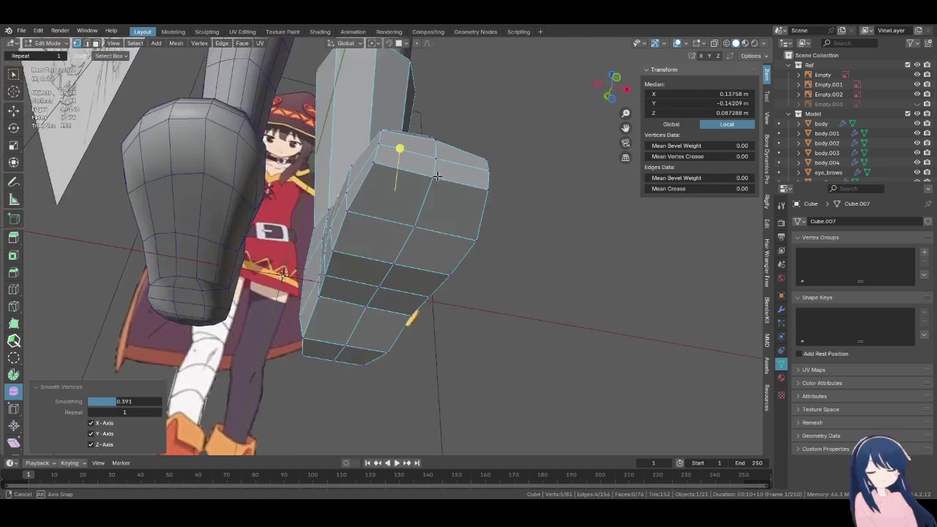
Edge-slide a shortest edge path running across the foot
left_click(318, 242)
middle_click_drag(317, 241, 422, 279)
left_click(327, 245, "ctrl")
left_click(422, 278)
left_click(465, 251, "ctrl")
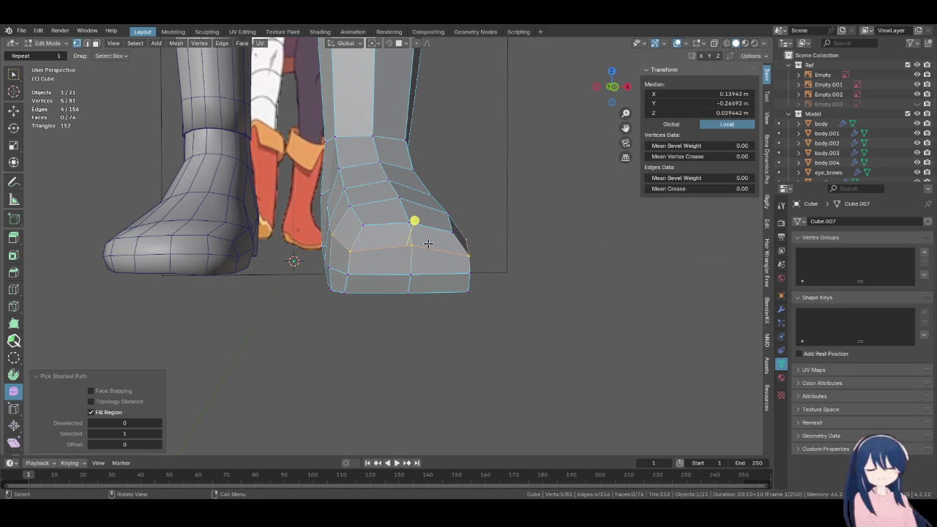
key("g")
key("g")
left_click(497, 227)
Slide the foot's bottom edge loop upward and smooth the adjusted vertex selection
mouse_move(510, 224)
middle_mouse_down()
mouse_move(477, 211)
mouse_move(435, 255)
middle_mouse_up()
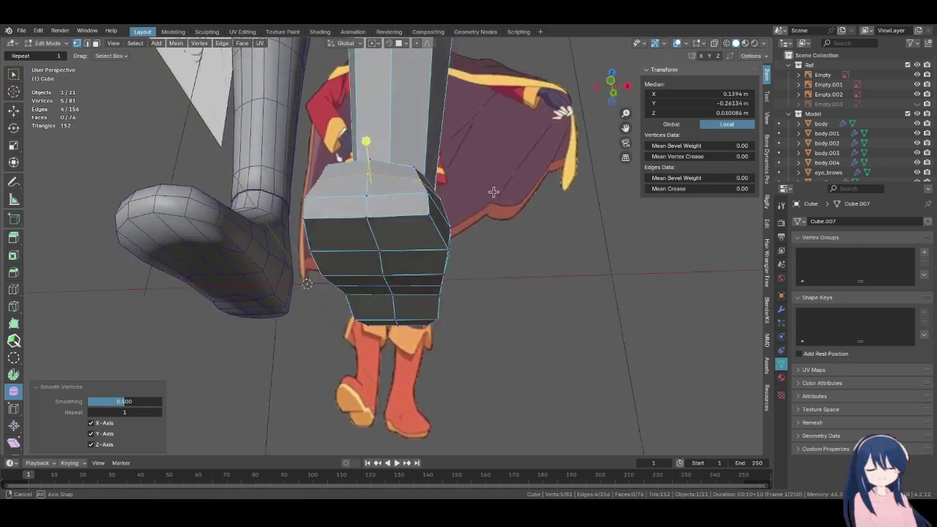
left_click(434, 255, "alt")
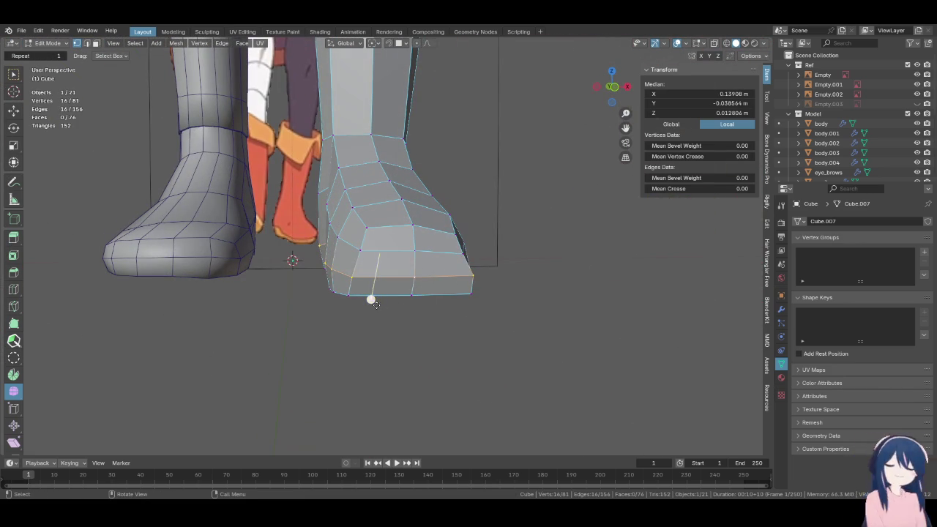
key("g")
key("g")
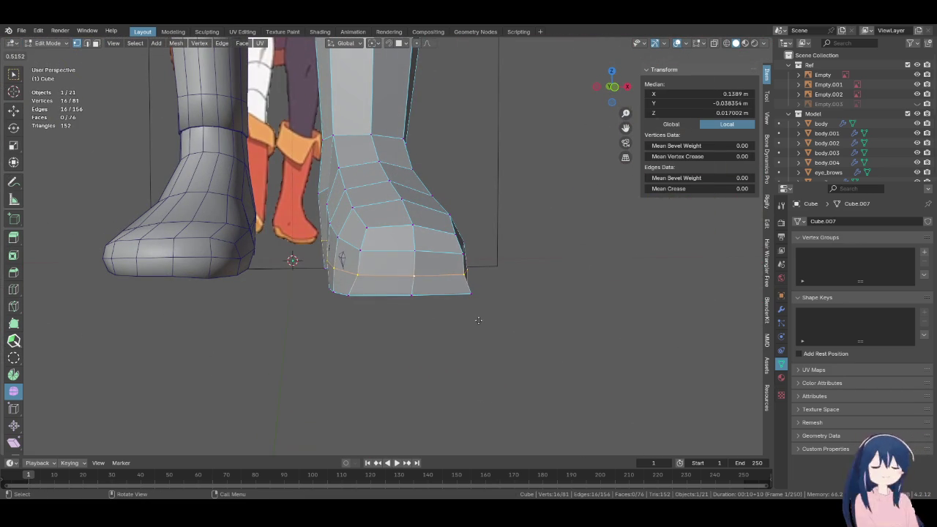
left_click(478, 320)
mouse_move(485, 318)
middle_mouse_down()
mouse_move(395, 296)
mouse_move(478, 314)
middle_mouse_up()
key("ctrl+z")
key("ctrl+z")
middle_click_drag(390, 294, 330, 269)
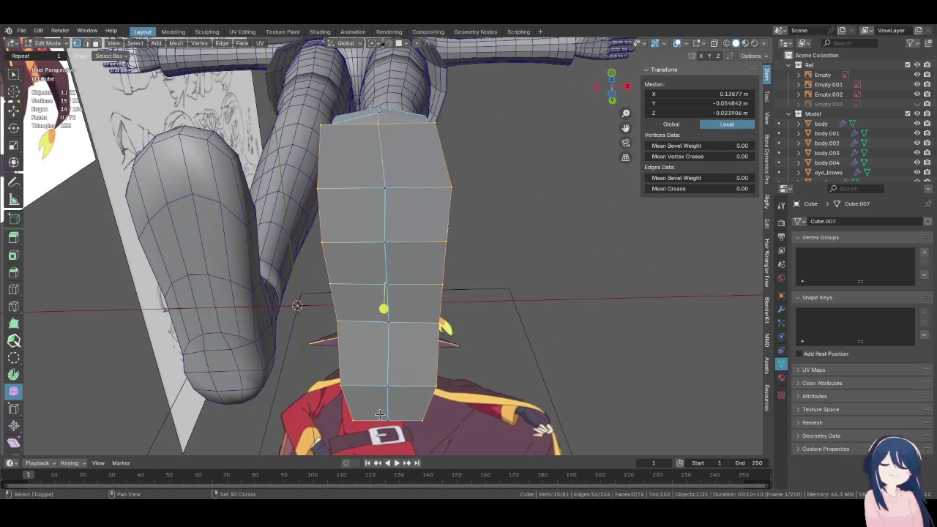
mouse_move(376, 417)
middle_mouse_down()
mouse_move(429, 251)
mouse_move(379, 324)
middle_mouse_up()
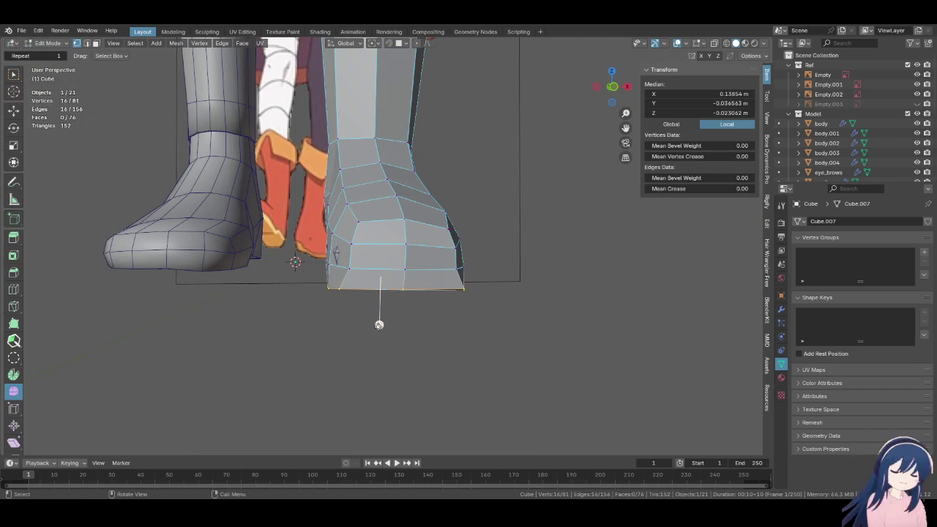
left_click(482, 321)
mouse_move(469, 301)
middle_mouse_down()
mouse_move(263, 302)
mouse_move(247, 278)
mouse_move(401, 293)
mouse_move(436, 186)
mouse_move(443, 242)
mouse_move(417, 278)
mouse_move(387, 285)
middle_mouse_up()
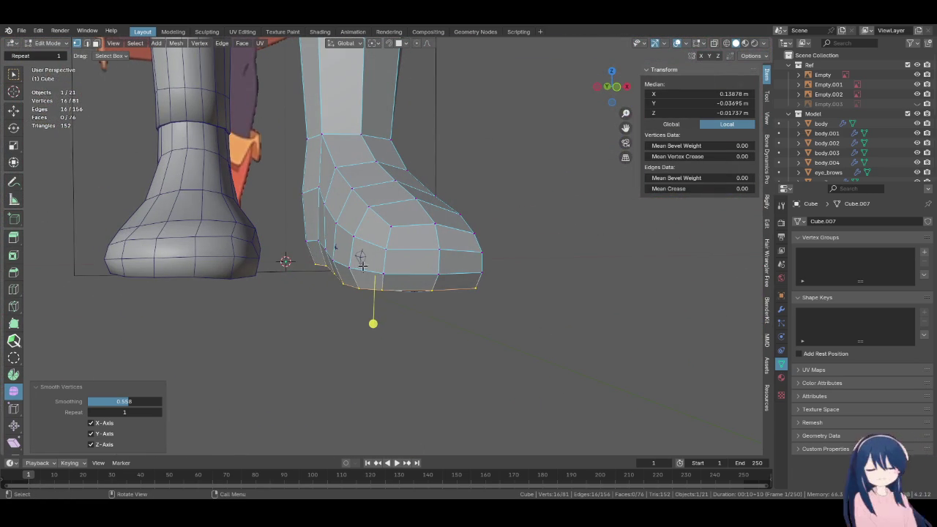
Grow the selection to the lower face band and fatten it 0.007 m into a flat sole
key("ctrl+KP_Add")
key("alt+s")
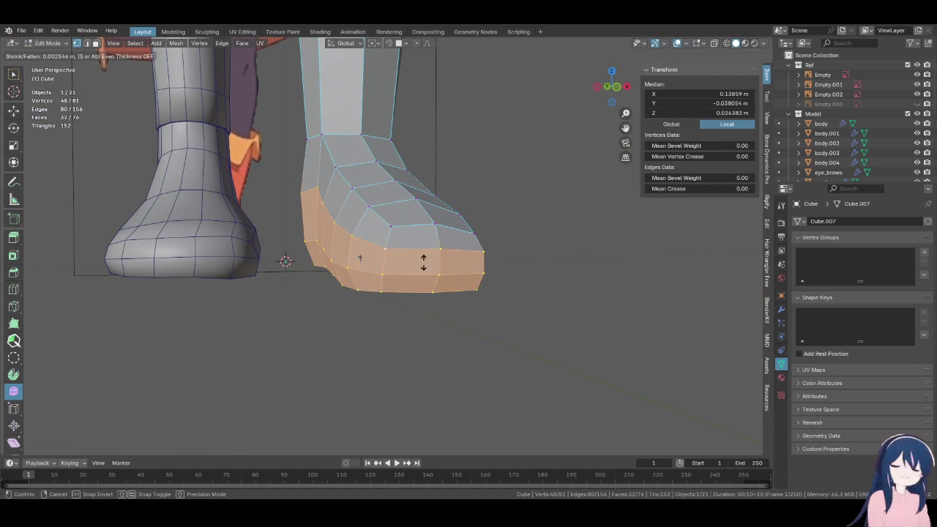
left_click(423, 249)
mouse_move(423, 249)
middle_mouse_down()
mouse_move(290, 259)
mouse_move(424, 257)
mouse_move(317, 271)
mouse_move(439, 271)
mouse_move(310, 271)
mouse_move(314, 254)
middle_mouse_up()
Move one side vertex of the foot 0.004476 m along X
scroll(314, 254, "up", 3)
left_click(345, 254)
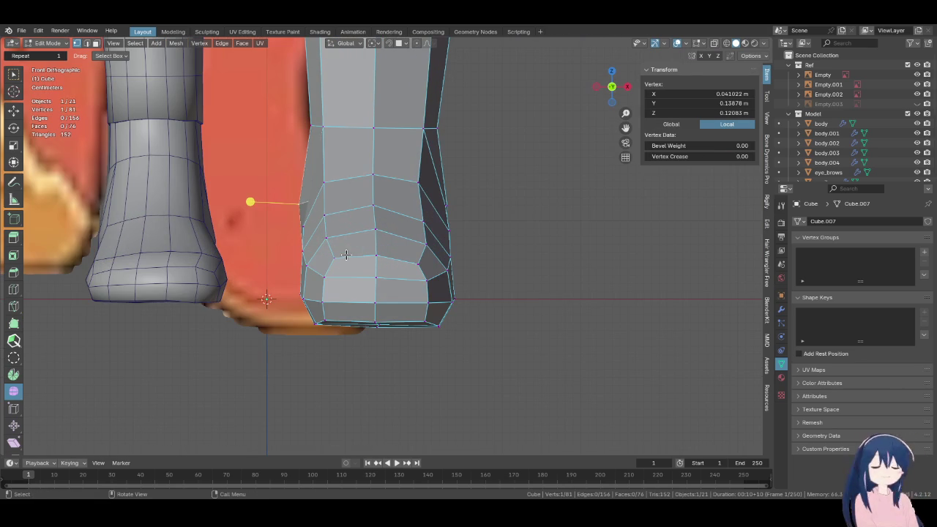
key("g")
key("x")
left_click(363, 256)
scroll(363, 256, "down", 3)
mouse_move(363, 256)
middle_mouse_down()
mouse_move(308, 254)
mouse_move(492, 242)
mouse_move(518, 258)
middle_mouse_up()
scroll(368, 252, "up", 3)
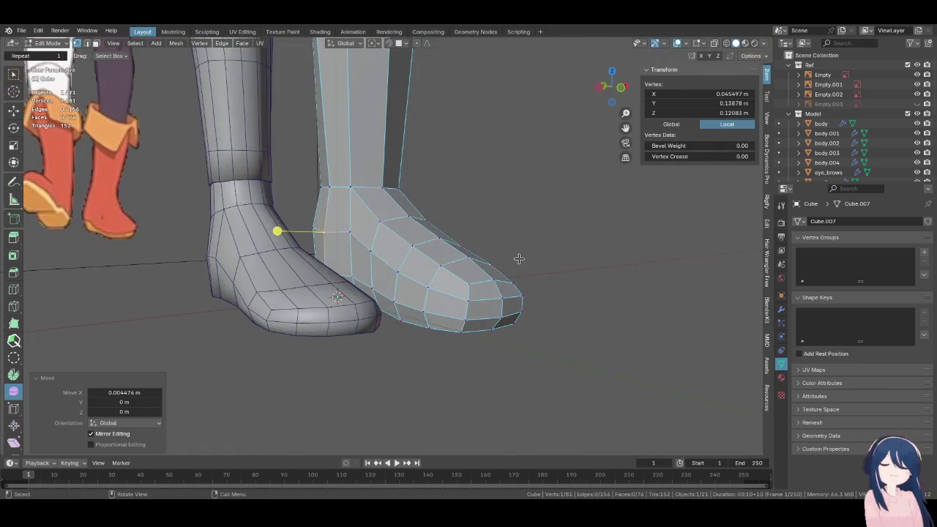
scroll(439, 278, "up", 1)
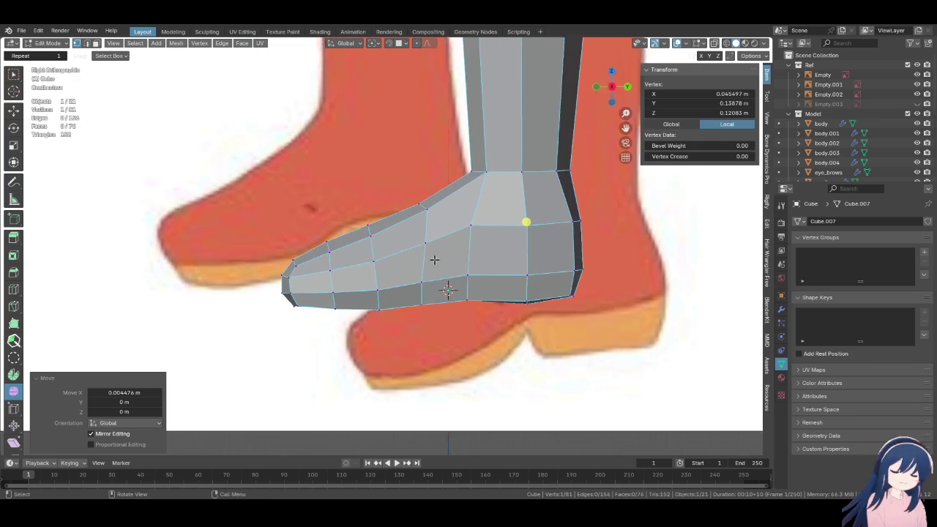
scroll(407, 244, "up", 1)
left_click(48, 42)
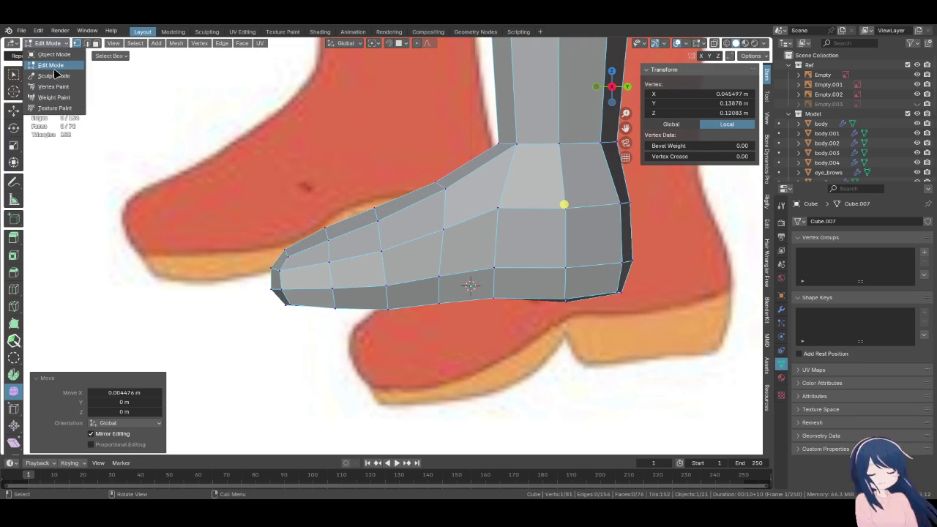
In Sculpt Mode, set the Elastic Deform radius to 83 px and pull the toe's upper edge
left_click(52, 80)
key("f")
left_click(307, 214)
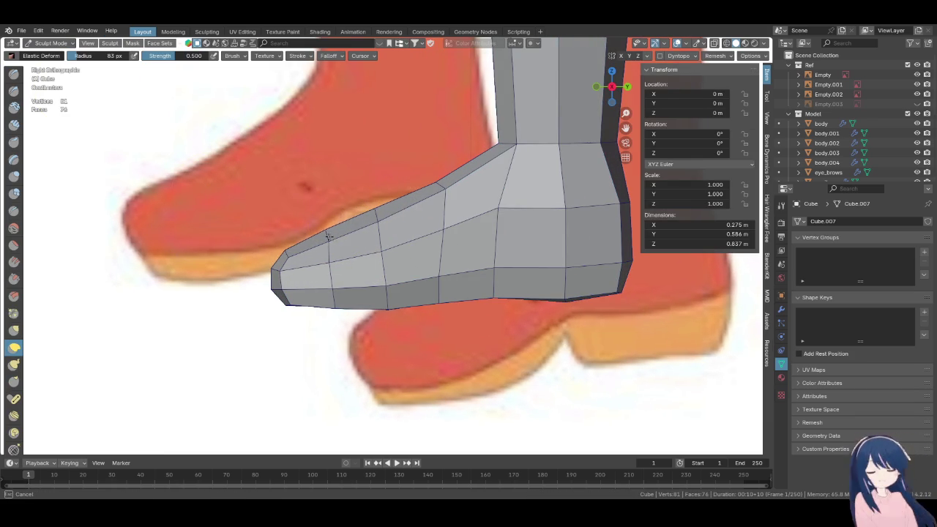
mouse_move(325, 247)
left_mouse_down()
mouse_move(362, 210)
mouse_move(370, 221)
mouse_move(312, 225)
mouse_move(291, 242)
mouse_move(278, 236)
mouse_move(274, 306)
mouse_move(421, 313)
mouse_move(482, 285)
mouse_move(561, 299)
left_mouse_up()
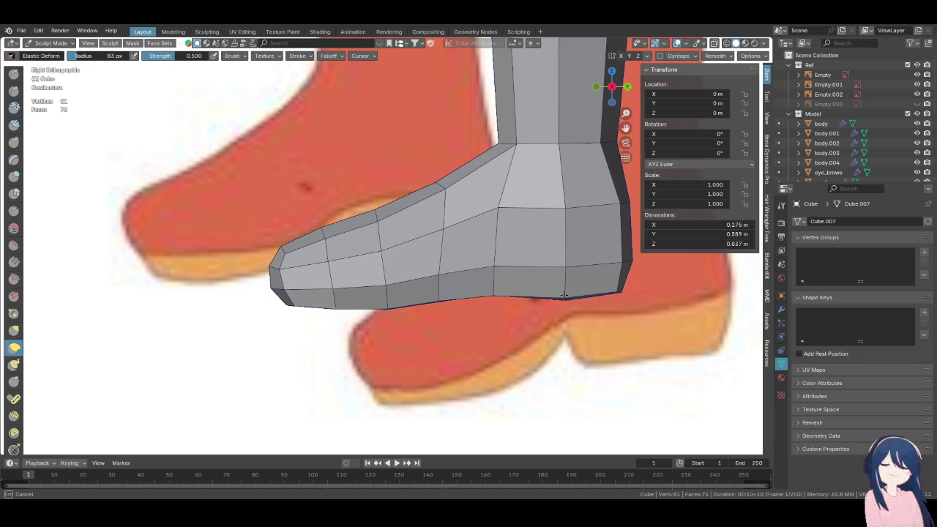
Orbit around the legs and below the feet to compare with the reference sketch
scroll(556, 286, "down", 1)
scroll(406, 237, "down", 2)
mouse_move(406, 236)
middle_mouse_down()
mouse_move(440, 257)
mouse_move(421, 278)
mouse_move(351, 268)
middle_mouse_up()
mouse_move(449, 247)
middle_mouse_down()
mouse_move(352, 115)
mouse_move(440, 288)
mouse_move(401, 263)
middle_mouse_up()
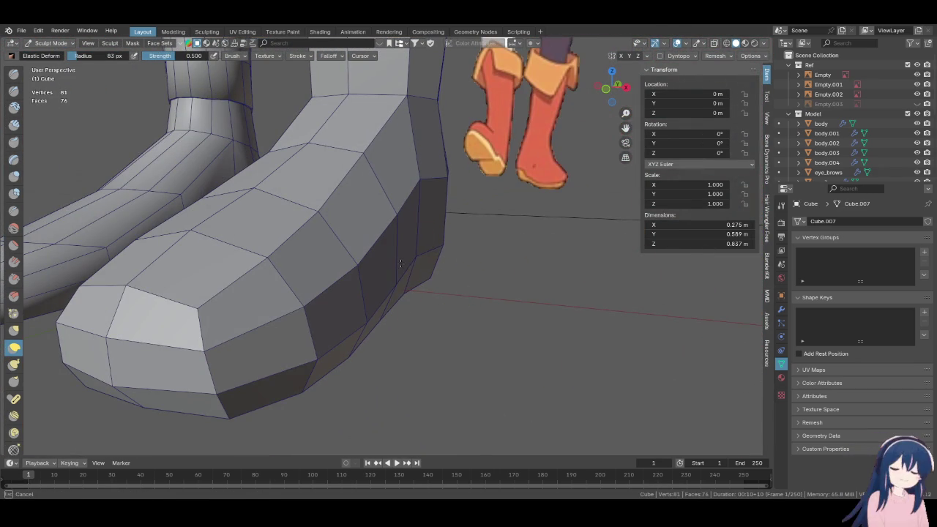
mouse_move(376, 210)
middle_mouse_down()
mouse_move(436, 188)
mouse_move(481, 231)
middle_mouse_up()
scroll(393, 221, "up", 5)
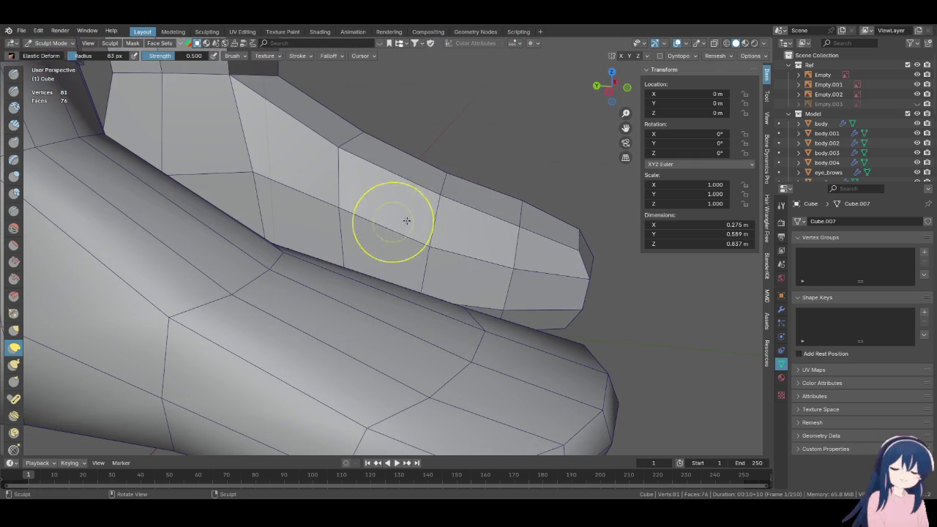
scroll(434, 194, "down", 2)
scroll(412, 325, "down", 3)
Turn off the body's Mirror modifier in the viewport to hide its mirrored foot
key("Tab")
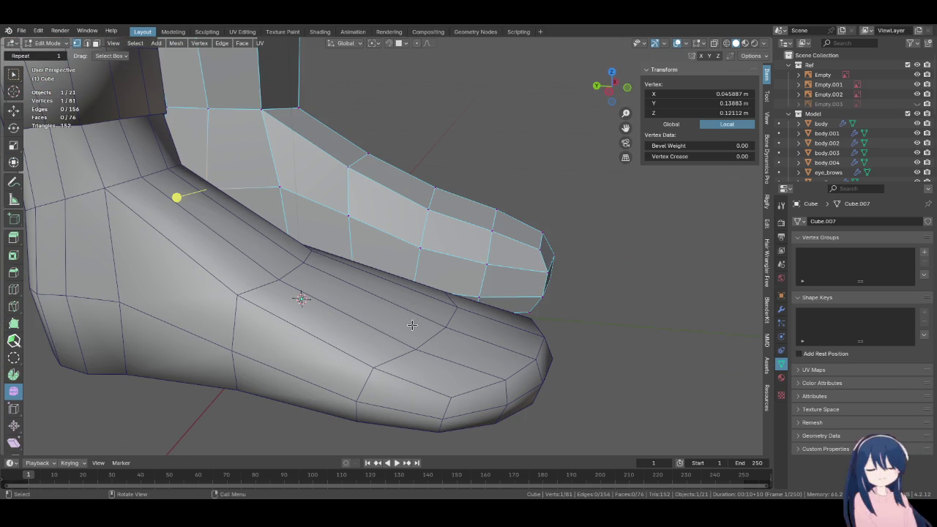
key("Tab")
left_click(465, 331)
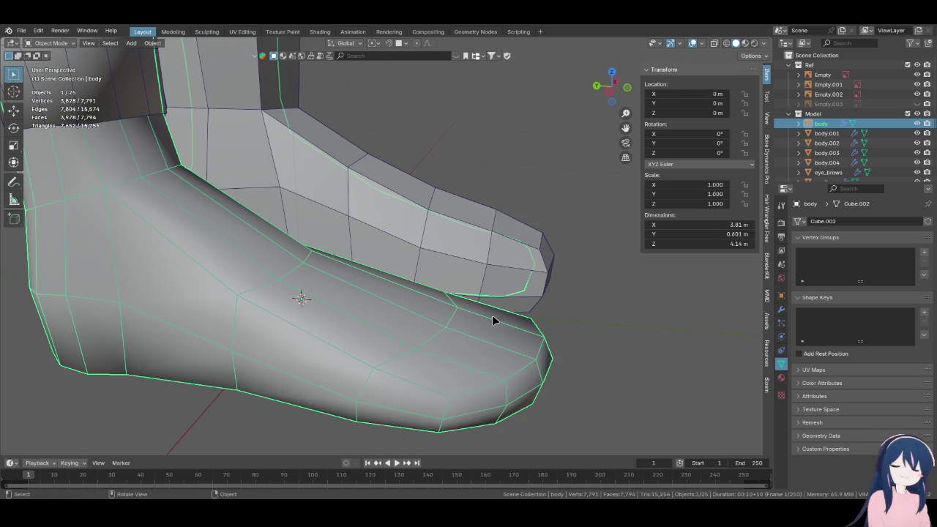
left_click(781, 309)
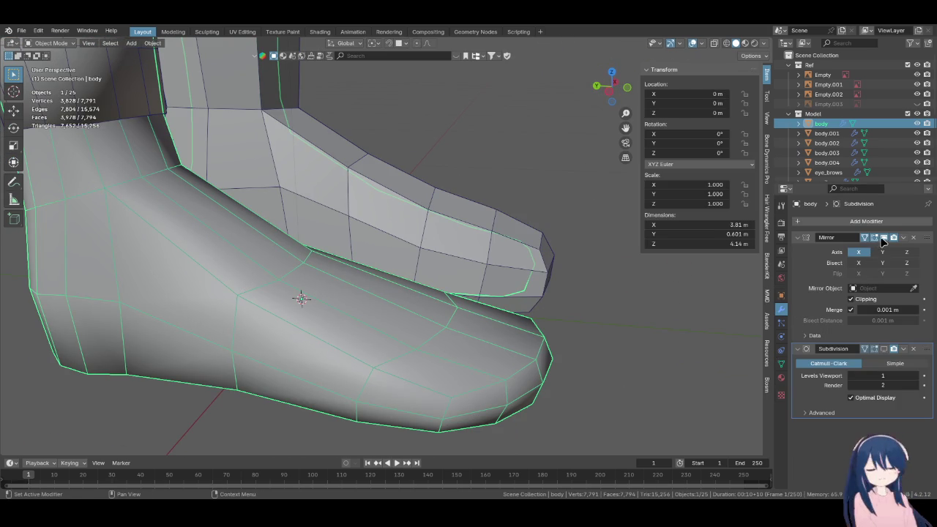
left_click(882, 242)
Select the low-poly boot (Cube) and put it in Sculpt Mode
left_click(421, 209)
left_click(46, 46)
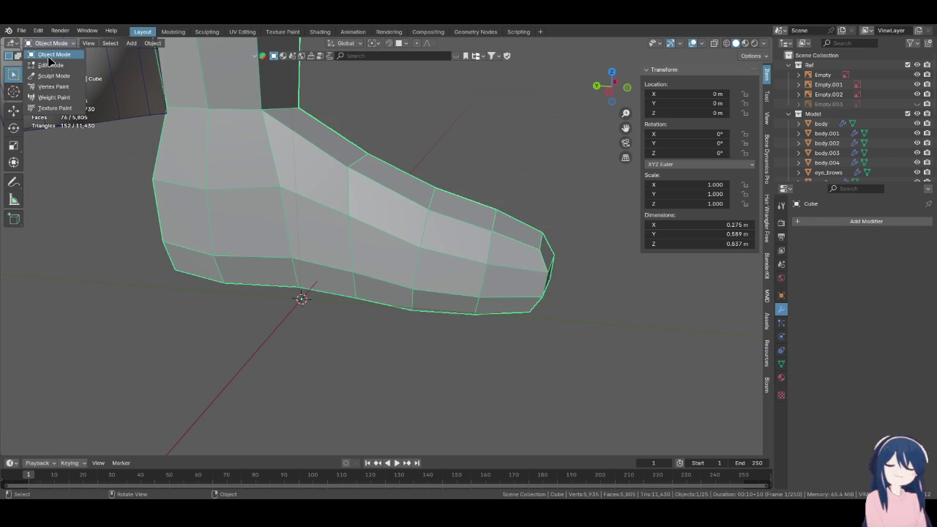
left_click(54, 76)
middle_click_drag(408, 219, 413, 215)
mouse_move(433, 177)
middle_mouse_down()
mouse_move(454, 190)
mouse_move(464, 176)
mouse_move(429, 201)
mouse_move(300, 183)
mouse_move(209, 203)
mouse_move(414, 215)
mouse_move(278, 301)
mouse_move(296, 313)
mouse_move(344, 283)
mouse_move(335, 188)
mouse_move(429, 300)
mouse_move(426, 283)
mouse_move(309, 268)
mouse_move(481, 267)
mouse_move(373, 218)
mouse_move(356, 184)
mouse_move(372, 226)
mouse_move(351, 289)
mouse_move(462, 258)
mouse_move(548, 356)
mouse_move(402, 286)
mouse_move(464, 314)
mouse_move(391, 203)
middle_mouse_up()
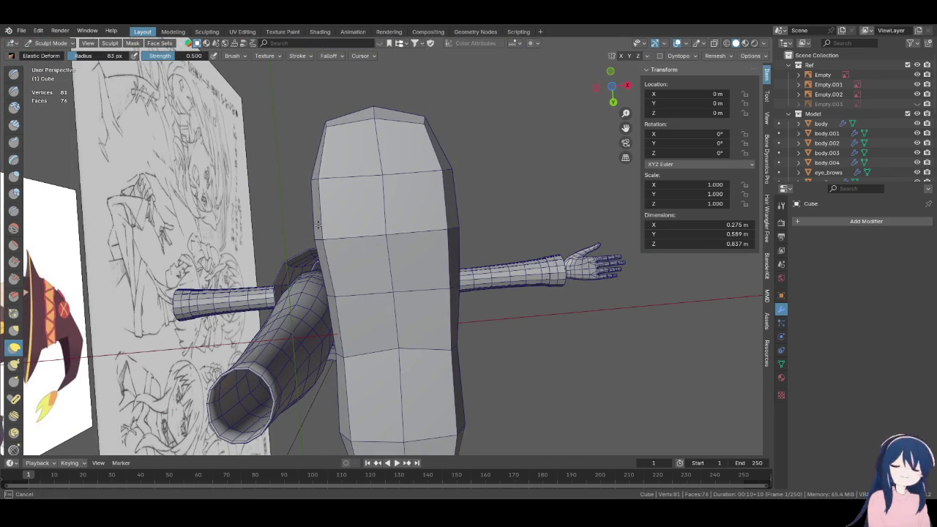
Pull the sole's upper-left edge to the right with elastic deform strokes
mouse_move(332, 149)
left_mouse_down()
mouse_move(413, 139)
mouse_move(429, 247)
left_mouse_up()
middle_click_drag(429, 247, 441, 228)
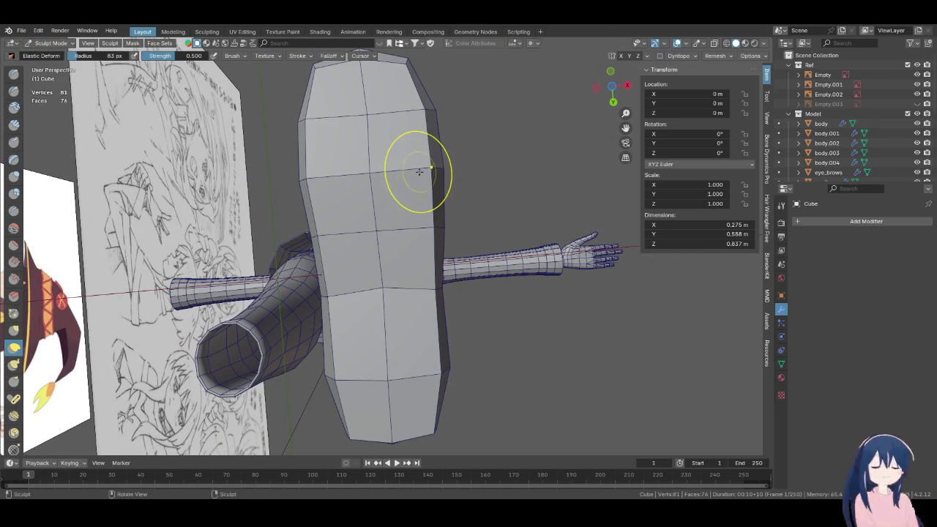
left_click_drag(422, 170, 447, 169)
Enlarge the brush to 118 px and bulge the sole's right edge outward
key("f")
middle_click_drag(447, 169, 439, 178)
mouse_move(439, 177)
left_mouse_down()
mouse_move(372, 227)
mouse_move(373, 247)
left_mouse_up()
middle_click_drag(372, 247, 443, 273)
mouse_move(446, 270)
left_mouse_down()
mouse_move(454, 251)
mouse_move(346, 258)
mouse_move(376, 292)
left_mouse_up()
middle_click_drag(376, 293, 402, 329)
Save Megumin.blend
scroll(402, 329, "up", 3)
key("ctrl+s")
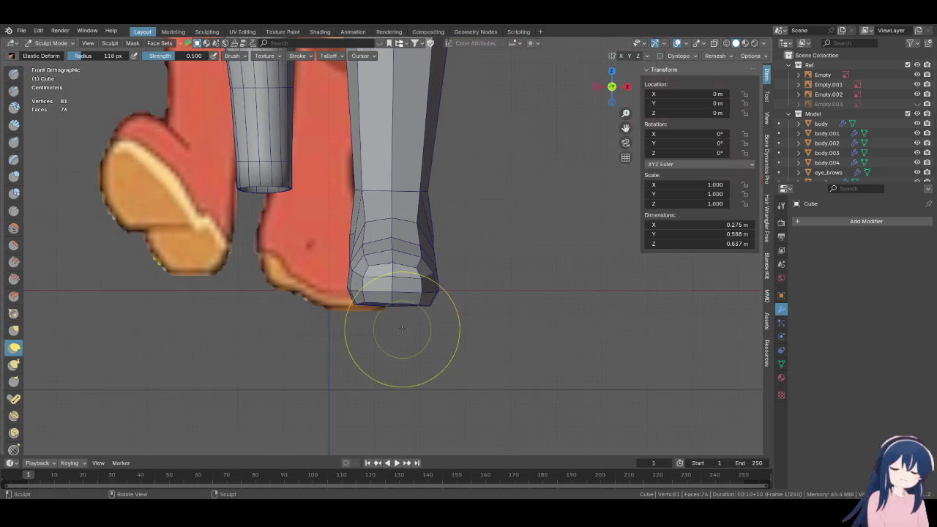
mouse_move(397, 262)
middle_mouse_down()
mouse_move(158, 316)
mouse_move(377, 325)
mouse_move(429, 274)
middle_mouse_up()
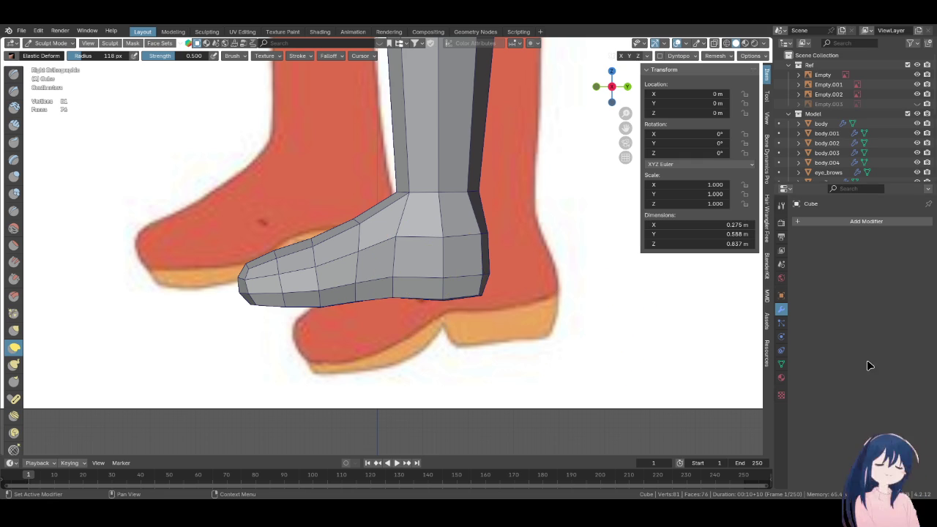
Frame the whole boot and heel in the right-side view and enter Edit Mode
middle_click_drag(469, 270, 466, 256, "shift")
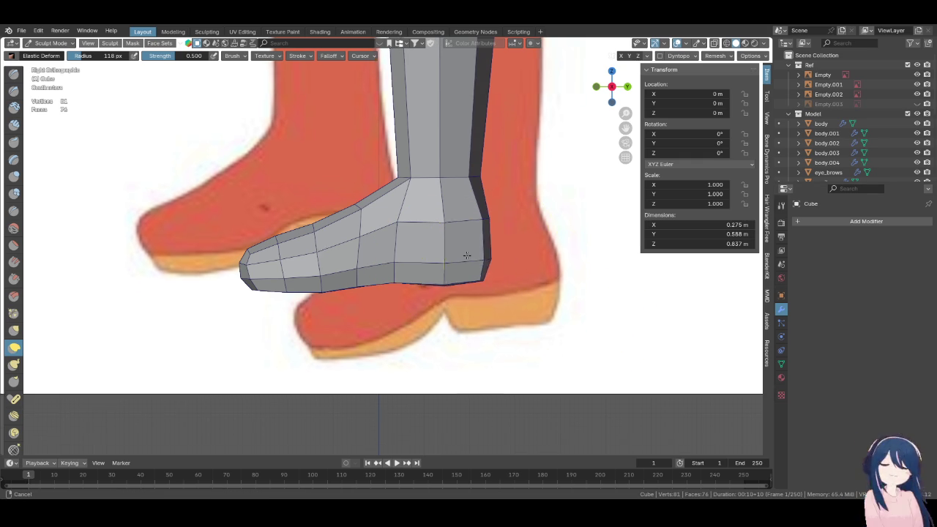
middle_click_drag(493, 187, 460, 293, "shift")
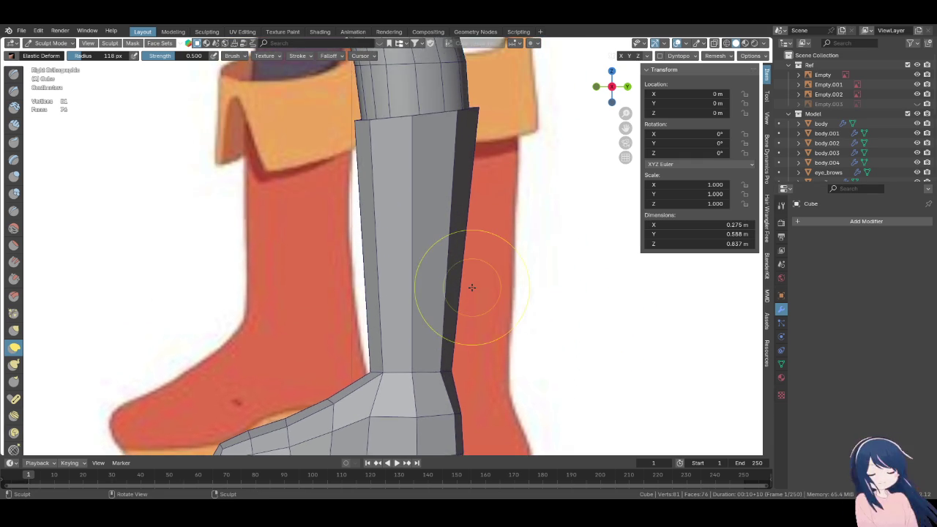
scroll(468, 286, "down", 3)
scroll(462, 229, "up", 2)
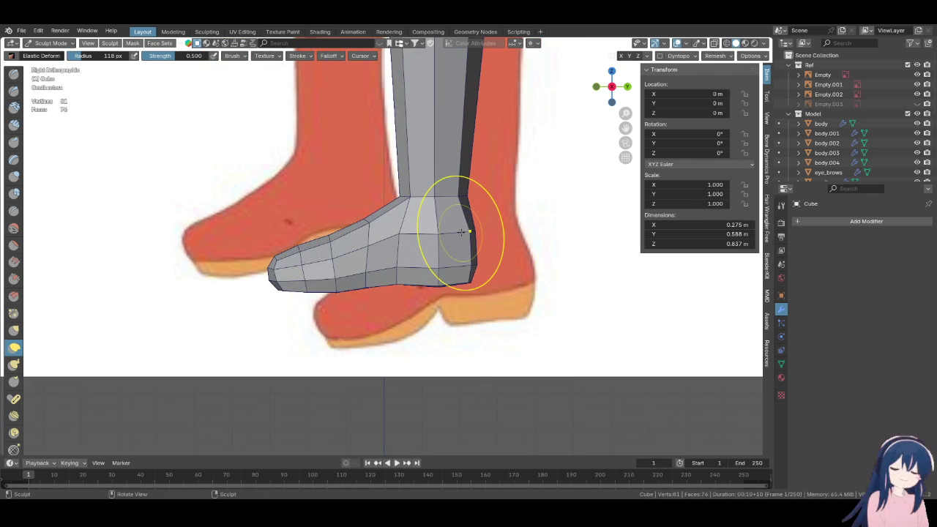
scroll(460, 233, "down", 2)
middle_click_drag(460, 233, 459, 281, "shift")
key("Tab")
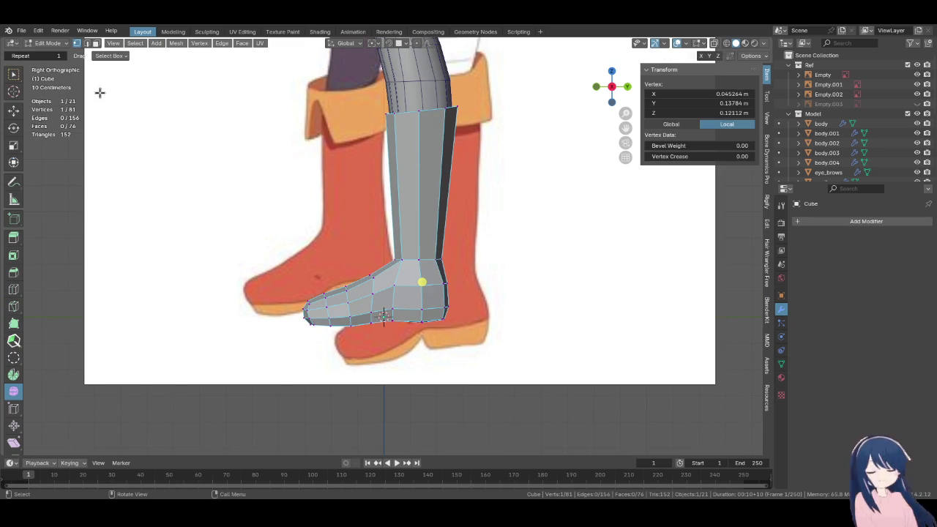
Loop-cut across the leg and raise the Number of Cuts
left_click(13, 289)
left_click(419, 185)
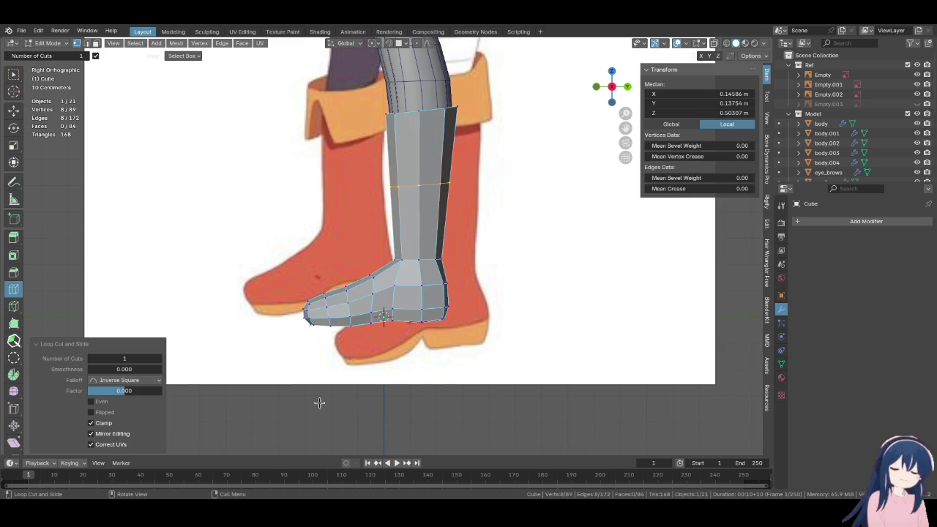
left_click_drag(150, 358, 167, 358)
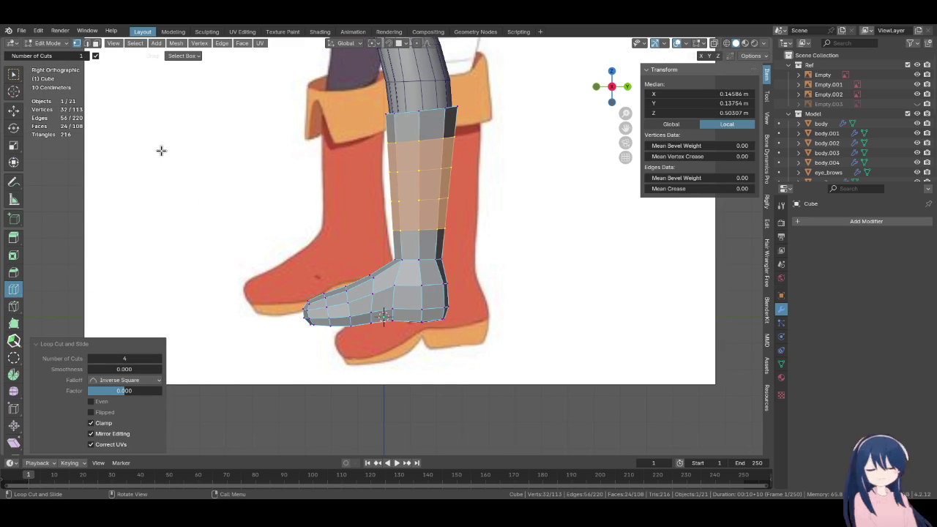
Check the boot from several angles, then cut a lengthwise edge loop from the side view
middle_click_drag(353, 405, 351, 387, "shift")
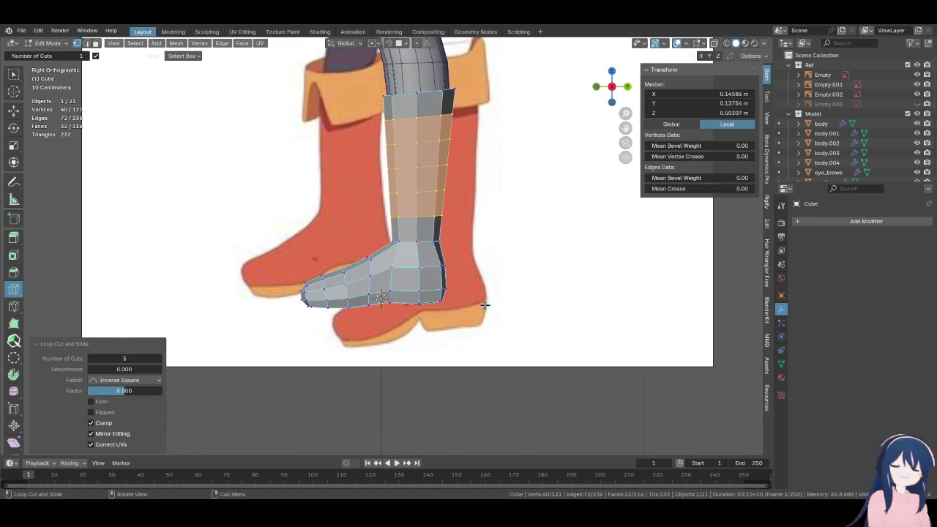
mouse_move(393, 308)
middle_mouse_down()
mouse_move(513, 303)
mouse_move(565, 286)
mouse_move(525, 286)
middle_mouse_up()
key("KP_3")
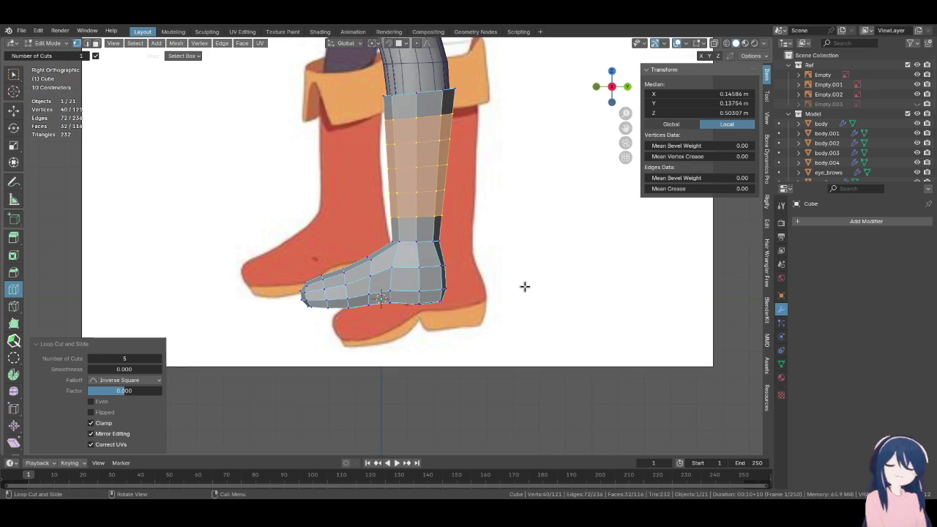
mouse_move(453, 311)
middle_mouse_down()
mouse_move(267, 258)
mouse_move(493, 284)
mouse_move(432, 245)
mouse_move(413, 210)
mouse_move(437, 278)
mouse_move(459, 282)
mouse_move(480, 151)
mouse_move(476, 251)
mouse_move(349, 259)
middle_mouse_up()
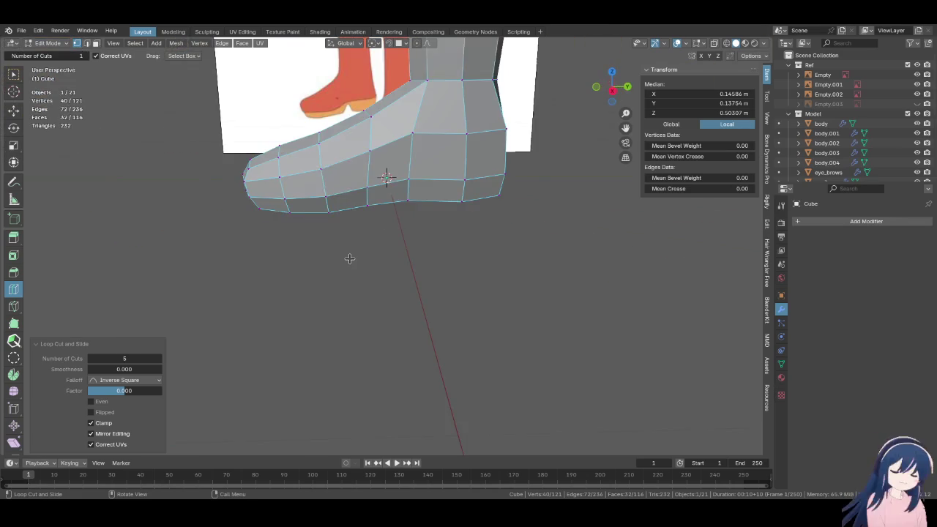
mouse_move(427, 180)
middle_mouse_down("shift")
mouse_move(392, 293)
mouse_move(396, 211)
middle_mouse_up("shift")
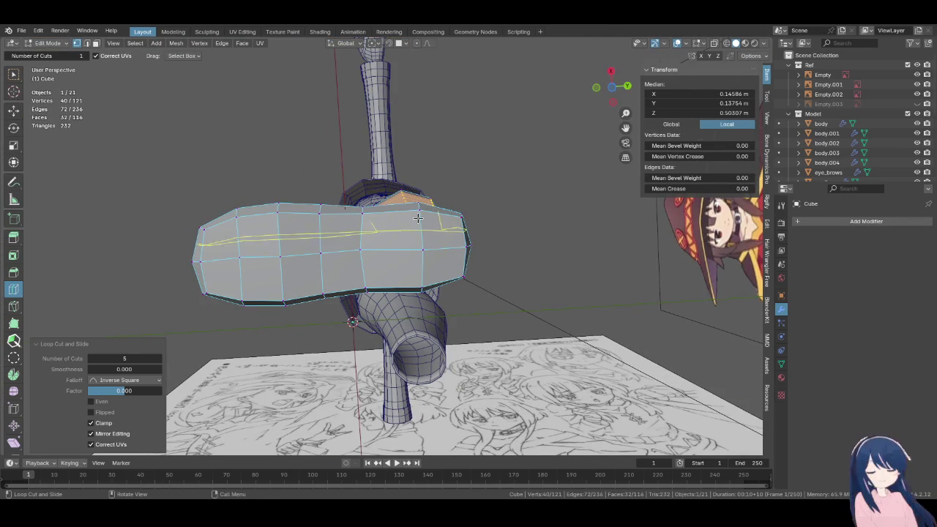
middle_click_drag(394, 220, 402, 322)
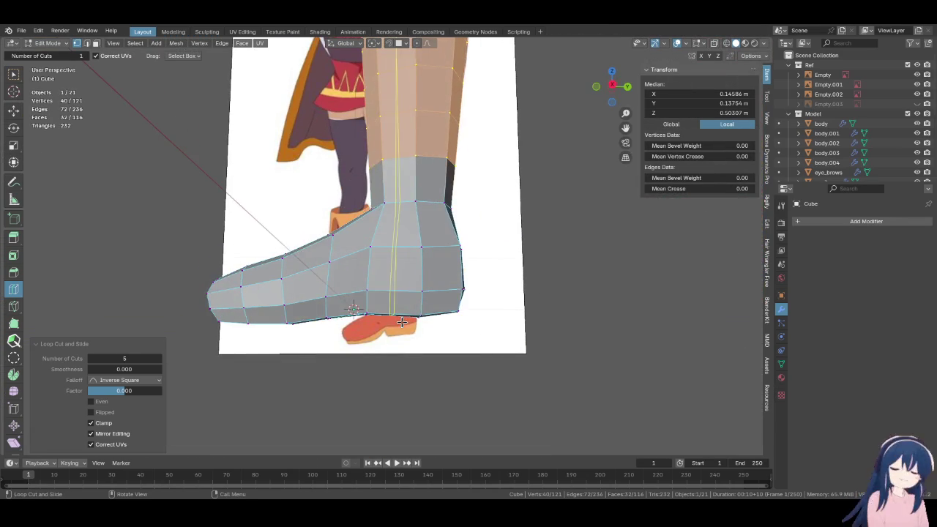
key("KP_3")
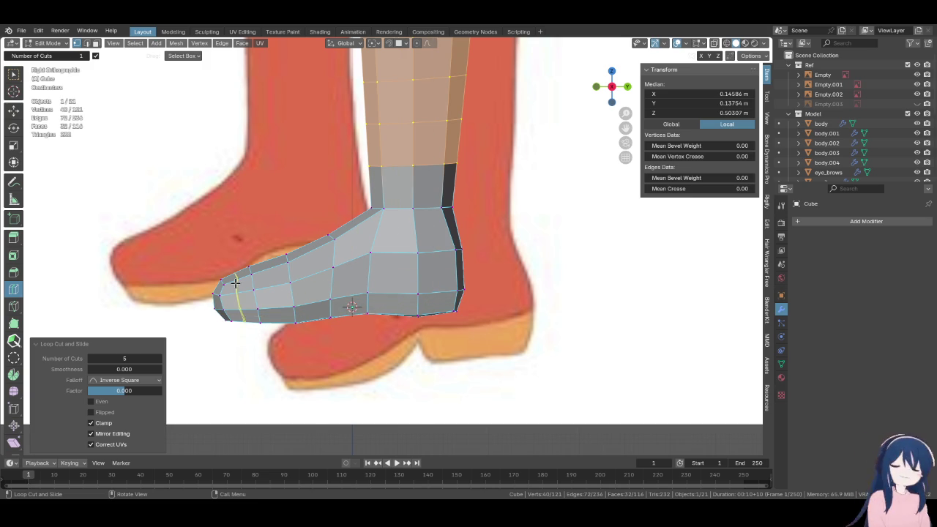
left_click(361, 287)
middle_click_drag(361, 288, 413, 252)
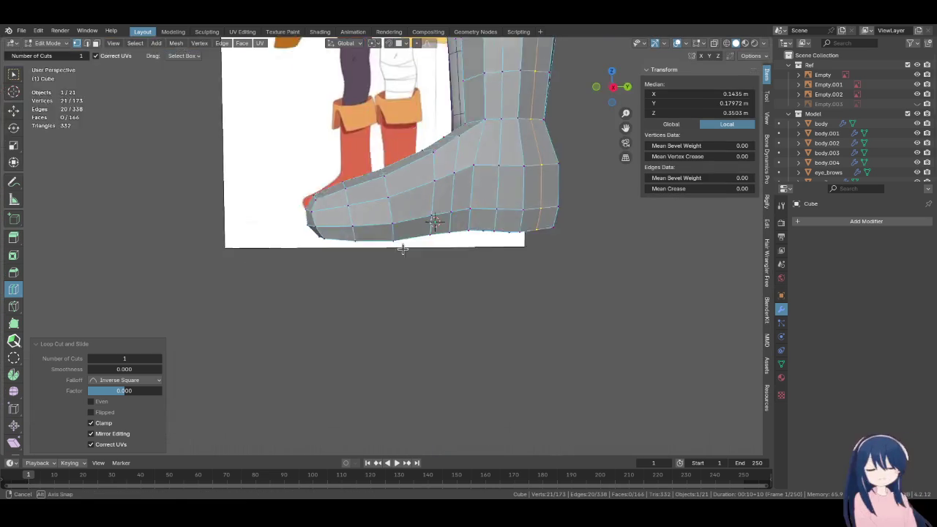
Cut a second edge loop into the boot and round it with Set Flow
left_click(414, 253)
mouse_move(360, 308)
middle_mouse_down()
mouse_move(390, 303)
mouse_move(250, 225)
middle_mouse_up()
key("ctrl+e")
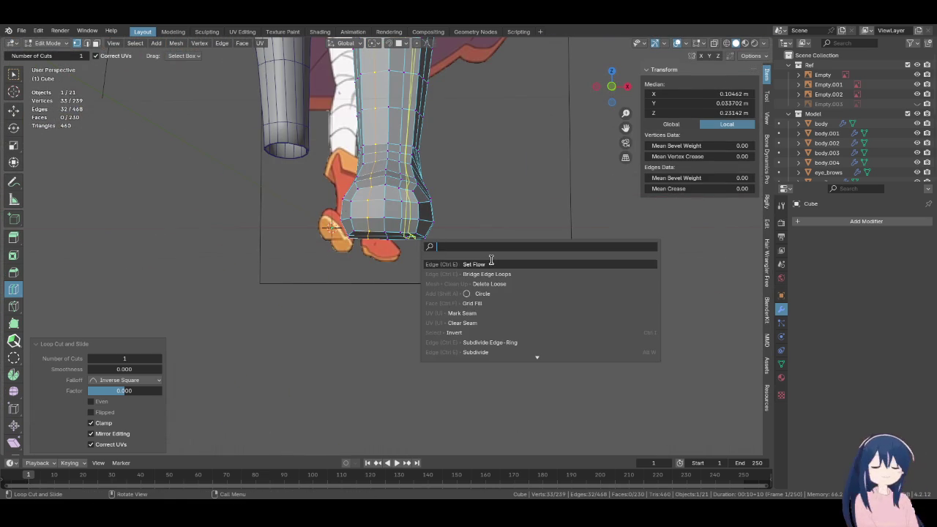
left_click(491, 260)
left_click(14, 74)
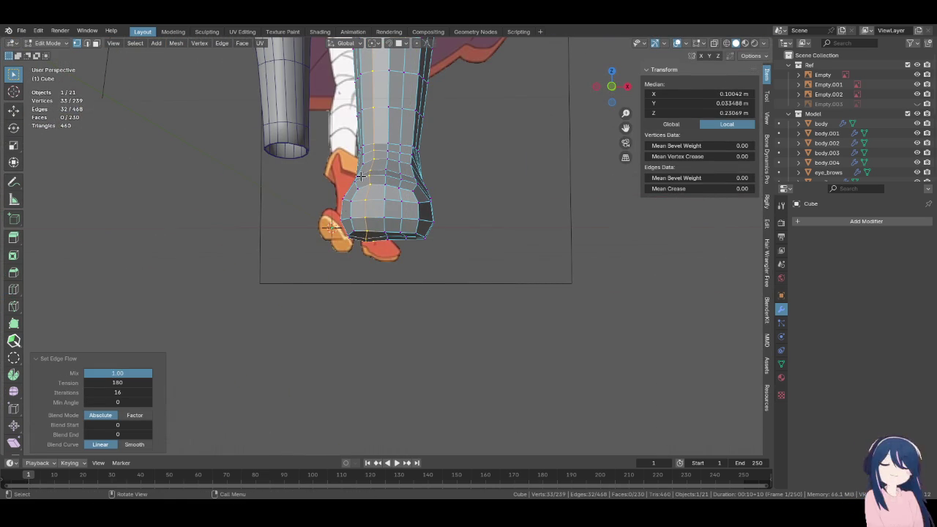
key("ctrl+e")
left_click(441, 209)
mouse_move(441, 210)
middle_mouse_down()
mouse_move(391, 220)
mouse_move(502, 210)
mouse_move(464, 167)
mouse_move(448, 191)
mouse_move(514, 209)
mouse_move(331, 232)
middle_mouse_up()
Apply Set Flow (tension 180, 16 iterations) to the vertical loops across the foot
left_click(400, 227, "alt")
key("ctrl+e")
left_click(515, 186)
left_click(502, 209, "alt")
key("F3")
left_click(511, 183)
key("F3")
left_click(481, 206)
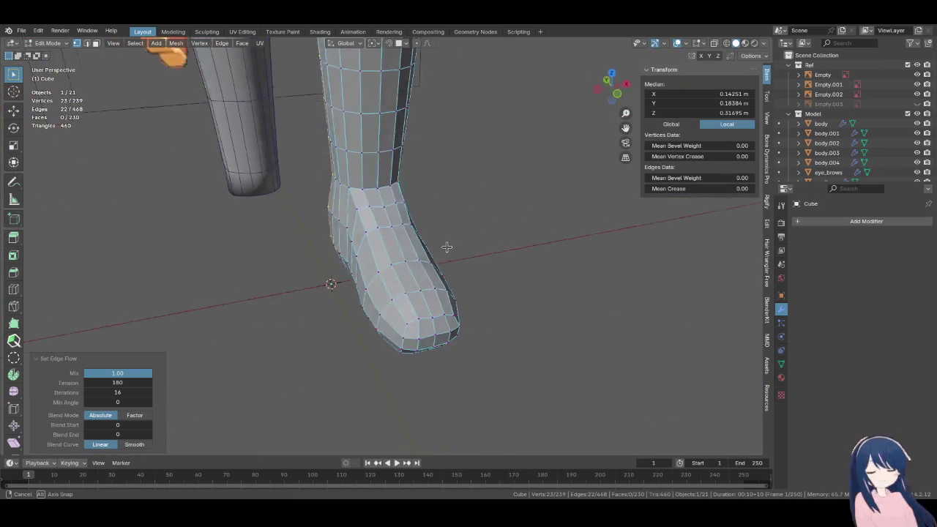
key("KP_3")
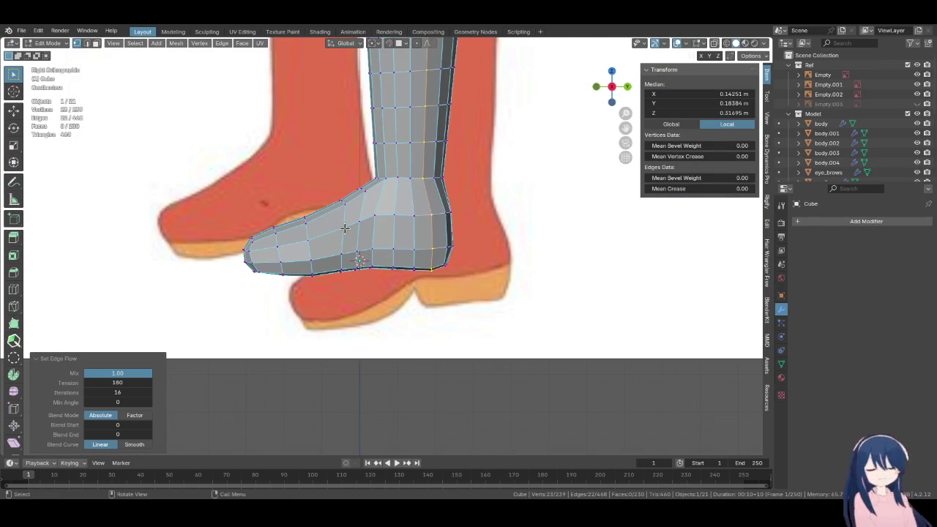
Relax the instep loop with LoopTools and smooth it with Set Flow
middle_click_drag(344, 229, 381, 197)
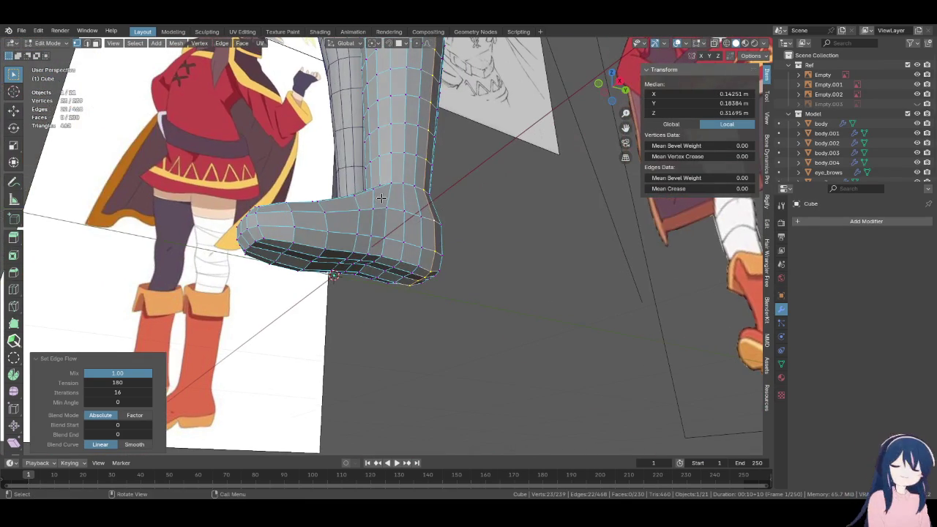
left_click(374, 213, "alt")
right_click(374, 213)
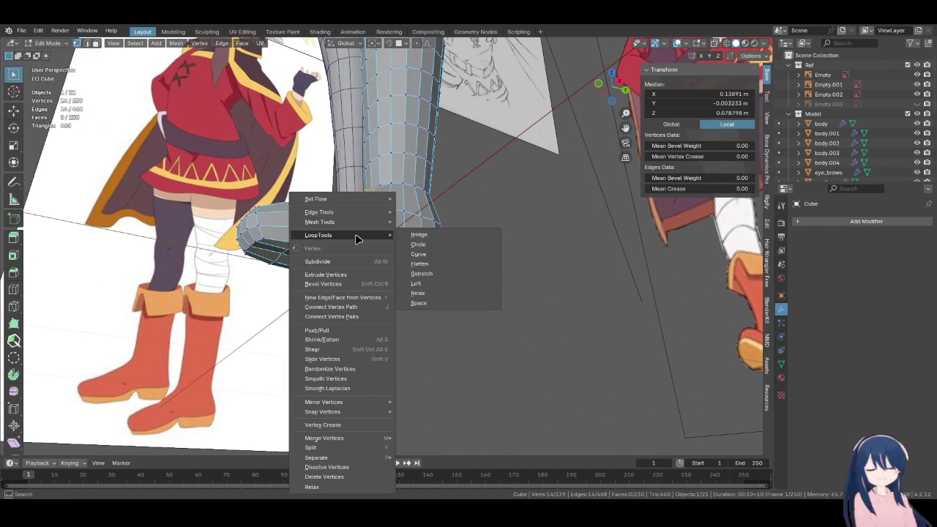
left_click(439, 293)
mouse_move(439, 293)
middle_mouse_down()
mouse_move(381, 181)
mouse_move(415, 287)
middle_mouse_up()
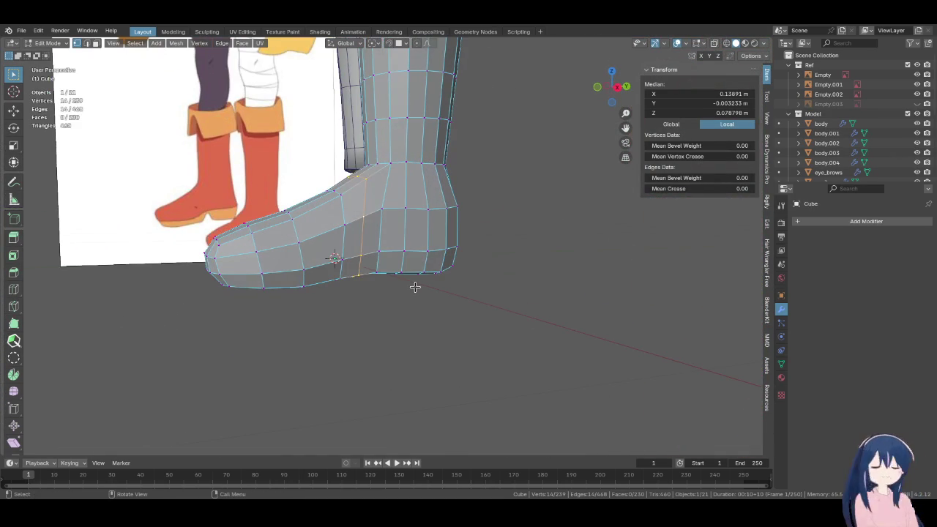
scroll(415, 287, "up", 2)
key("F3")
left_click(462, 305)
Orbit around the foot and return to the side view against the reference boot
mouse_move(463, 307)
middle_mouse_down()
mouse_move(508, 279)
mouse_move(539, 278)
middle_mouse_up()
middle_click_drag(400, 171, 366, 151)
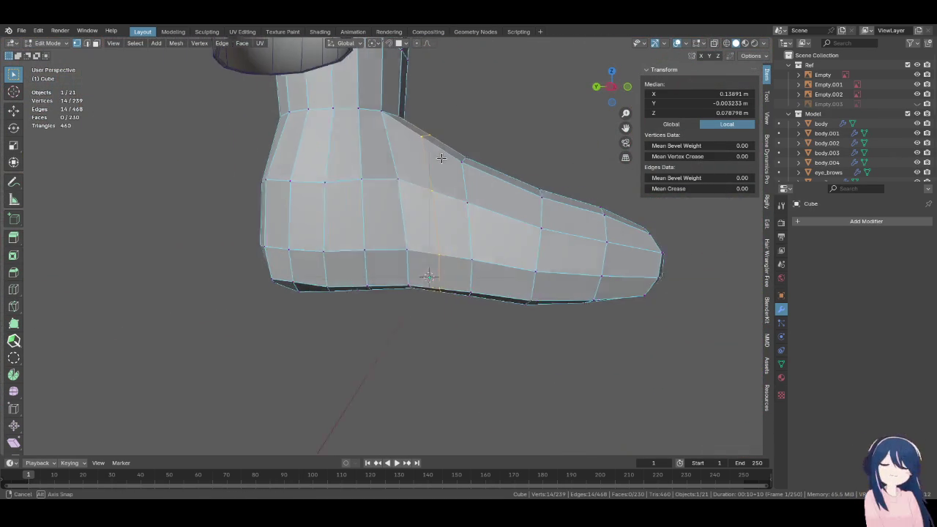
middle_click_drag(366, 151, 442, 158, "alt")
middle_click_drag(372, 194, 275, 222)
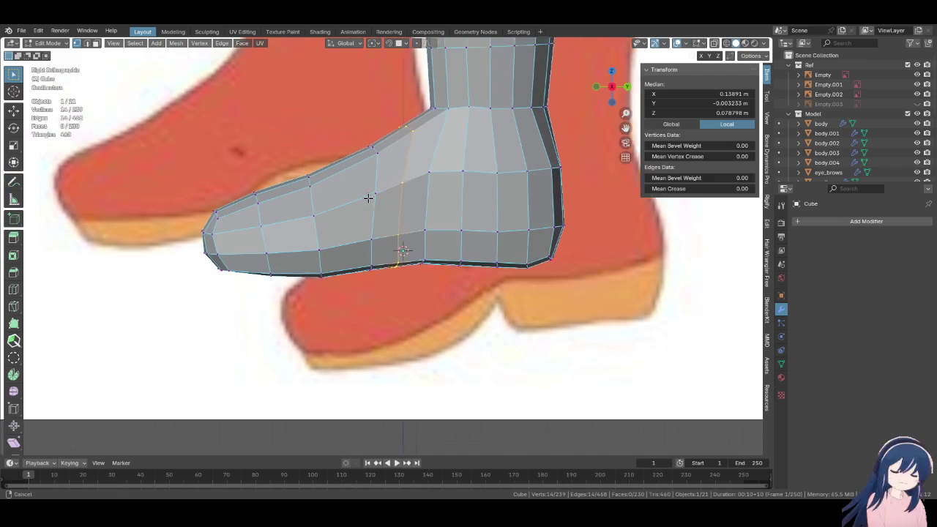
key("KP_3")
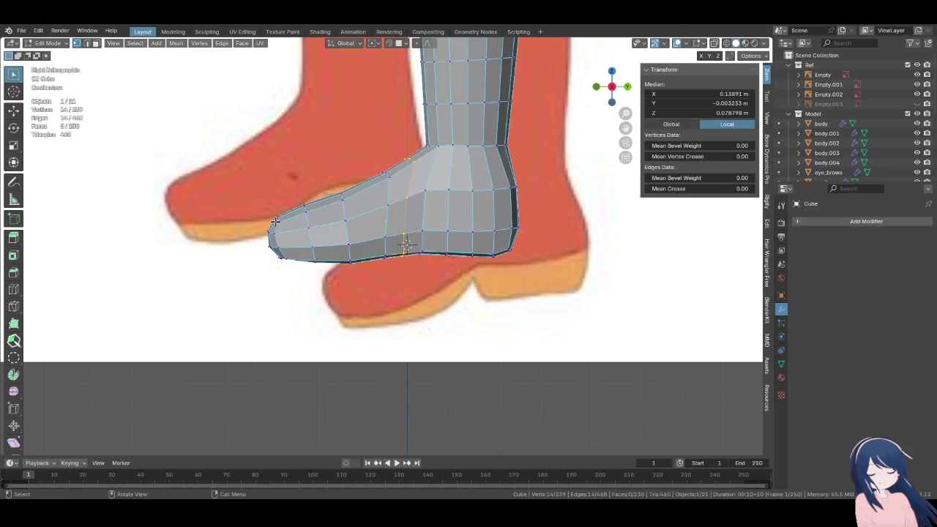
mouse_move(524, 254)
middle_mouse_down("shift")
mouse_move(434, 253)
mouse_move(385, 227)
mouse_move(371, 183)
mouse_move(359, 186)
middle_mouse_up("shift")
scroll(434, 253, "up", 2)
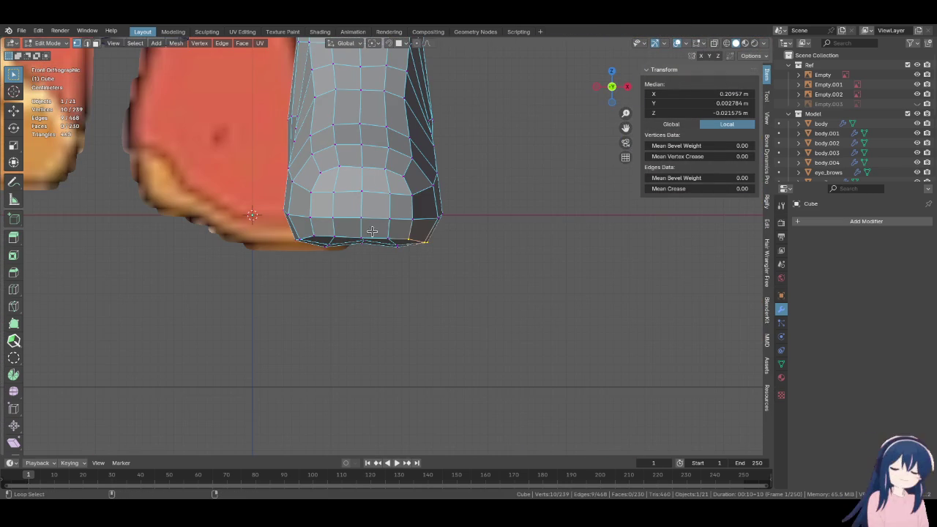
Try Edge Flow on the sole's edge loop, then undo it
left_click(305, 235, "alt+shift")
middle_click_drag(305, 236, 465, 238, "alt")
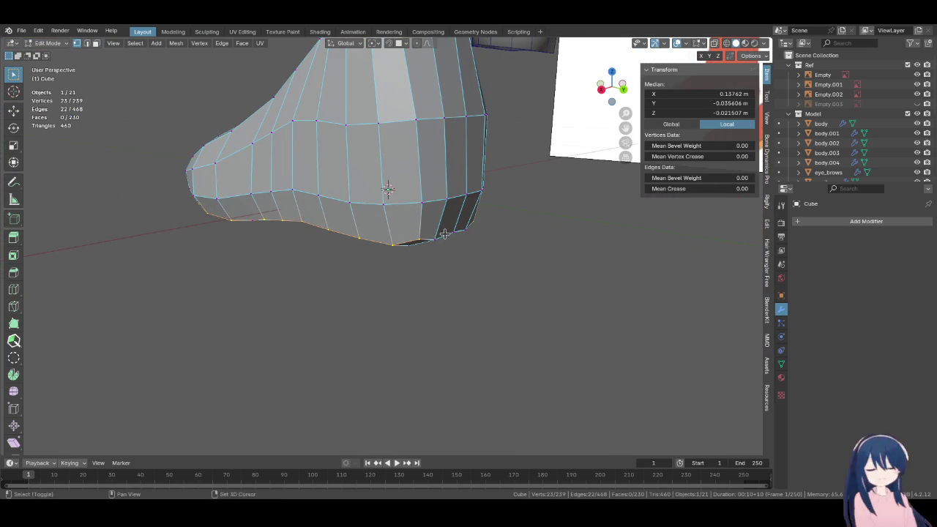
key("F3")
key("Return")
middle_click_drag(492, 250, 466, 176)
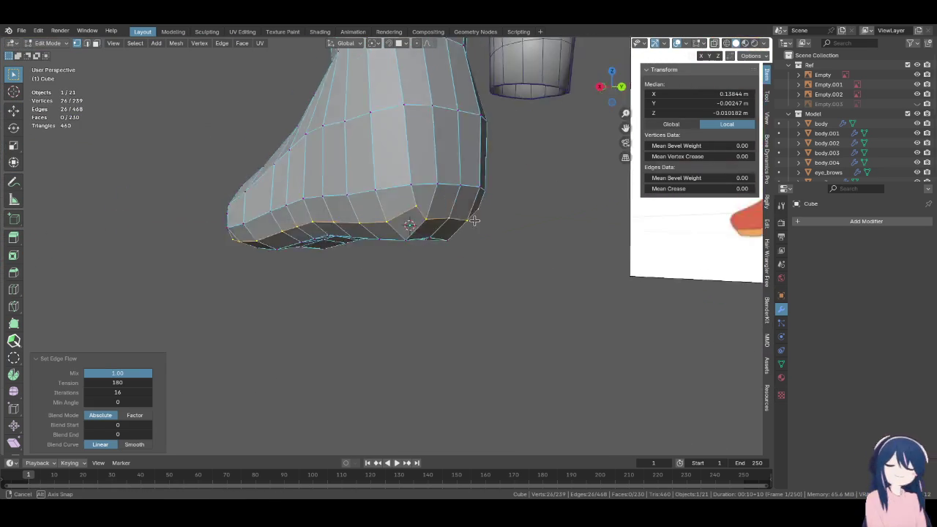
key("ctrl+z")
Relax the sole edge loop with LoopTools and check it in front and side views
right_click(413, 207)
mouse_move(354, 195)
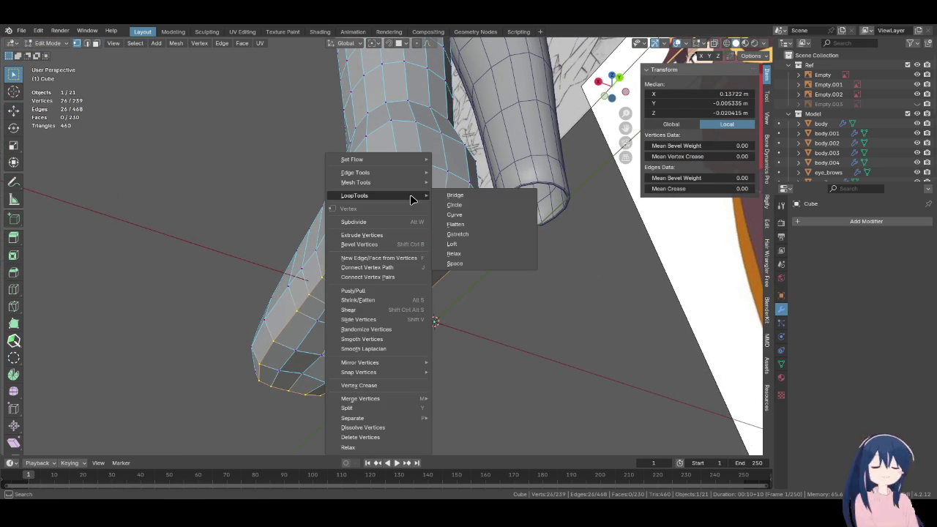
left_click(455, 253)
mouse_move(455, 254)
middle_mouse_down()
mouse_move(410, 278)
mouse_move(478, 300)
middle_mouse_up()
key("KP_1")
scroll(393, 296, "up", 2)
key("KP_3")
scroll(391, 295, "up", 3)
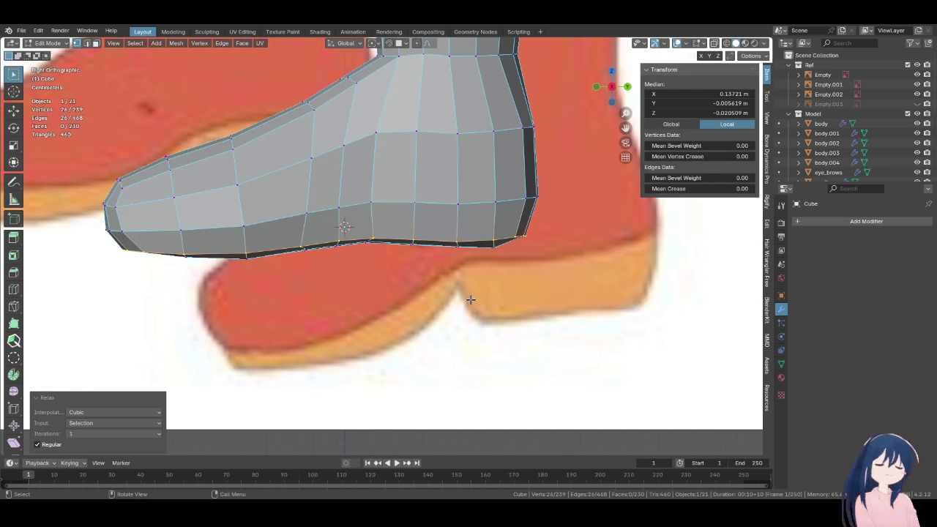
scroll(497, 249, "down", 3)
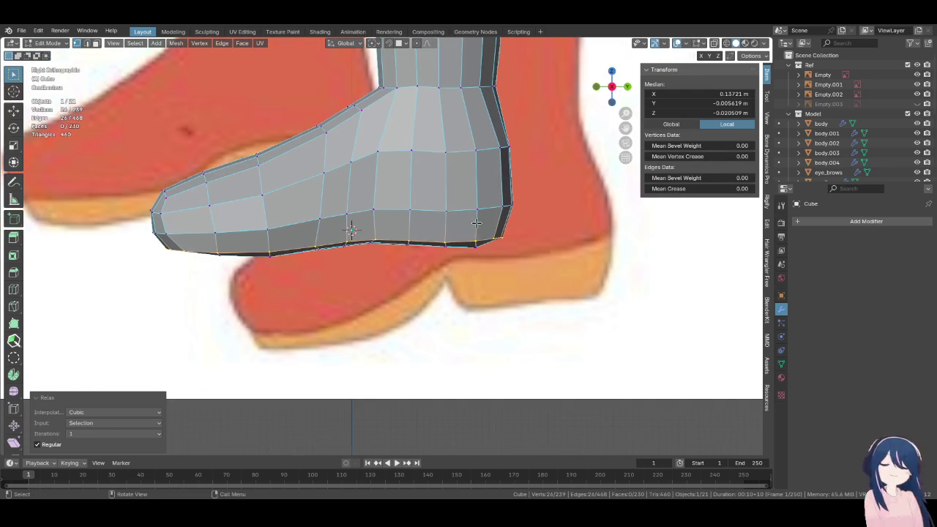
middle_click_drag(480, 228, 473, 206)
Select the sole face band toward the heel and flatten it with LoopTools
left_click(469, 209)
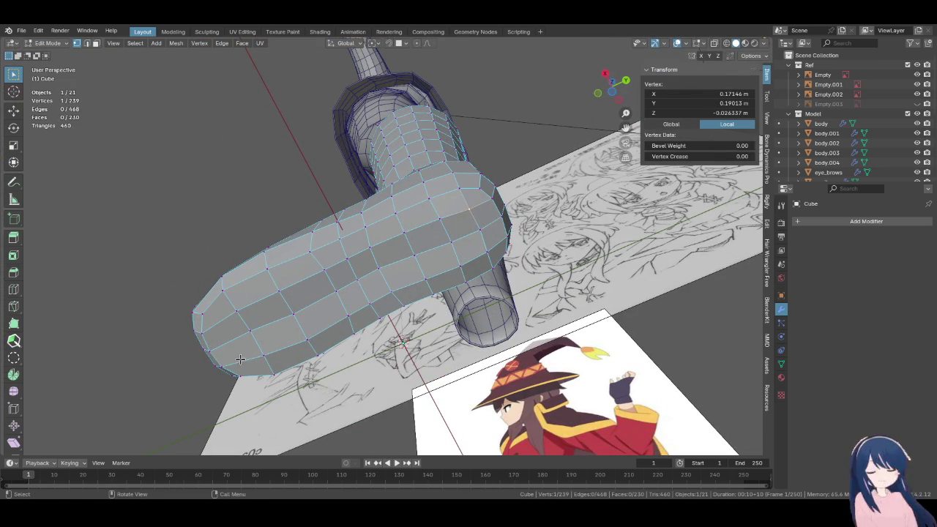
left_click(278, 358, "ctrl+shift")
right_click(379, 297)
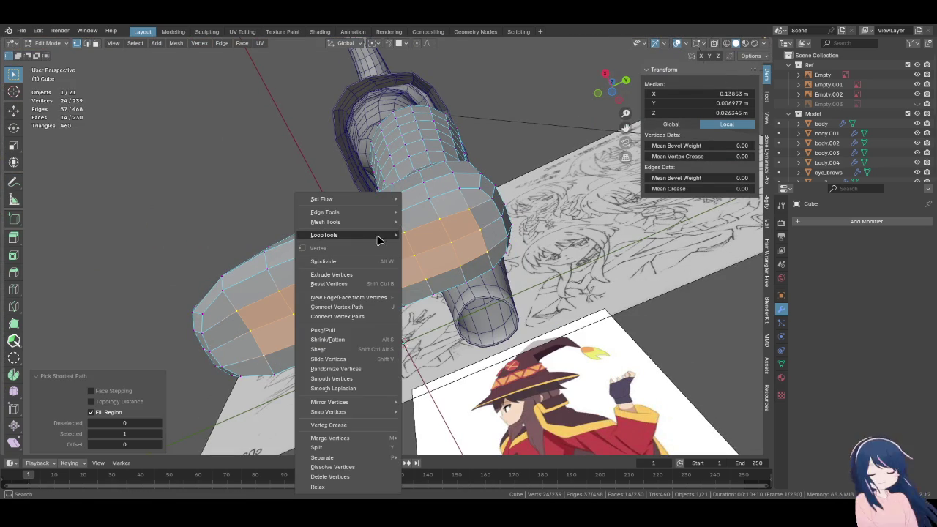
left_click(450, 262)
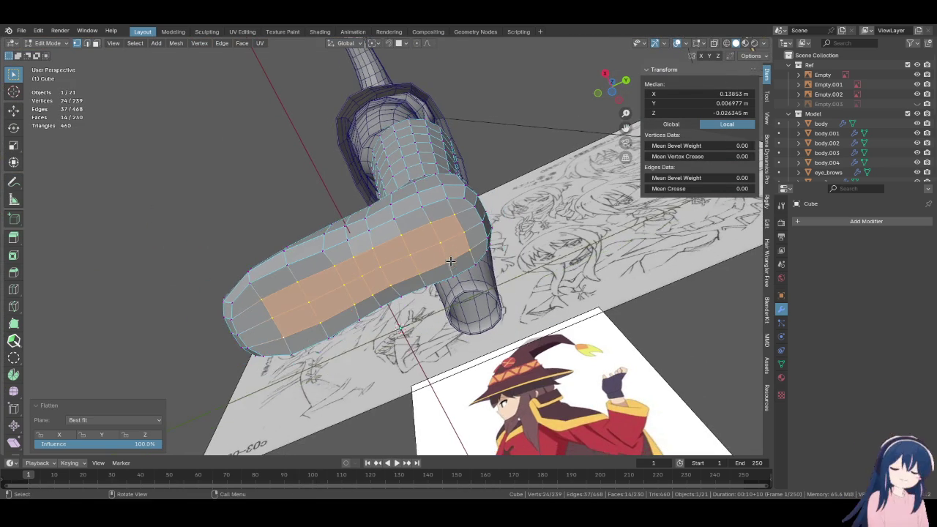
key("KP_3")
scroll(443, 339, "up", 2)
scroll(444, 339, "up", 2)
Relax the flattened sole faces and recheck them in Right Ortho view
mouse_move(443, 339)
middle_mouse_down("shift")
mouse_move(396, 312)
mouse_move(380, 235)
middle_mouse_up("shift")
right_click(379, 235)
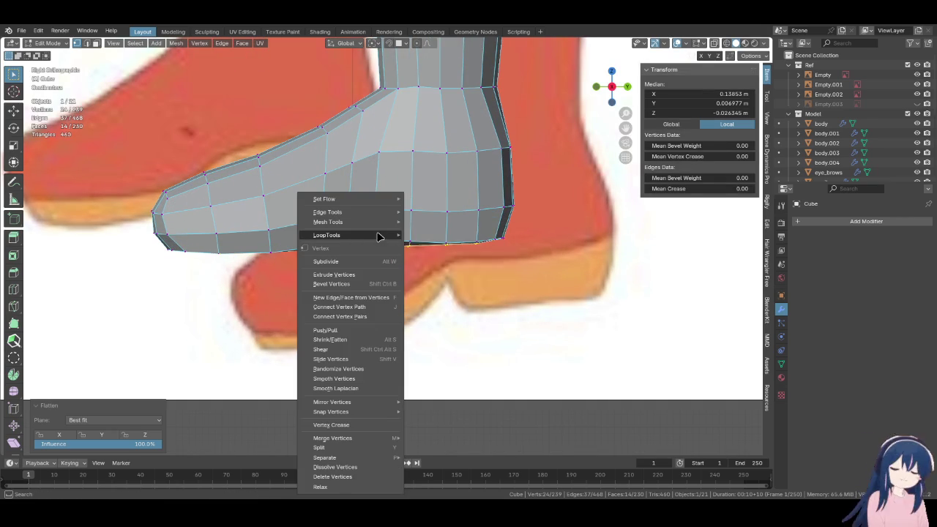
mouse_move(326, 235)
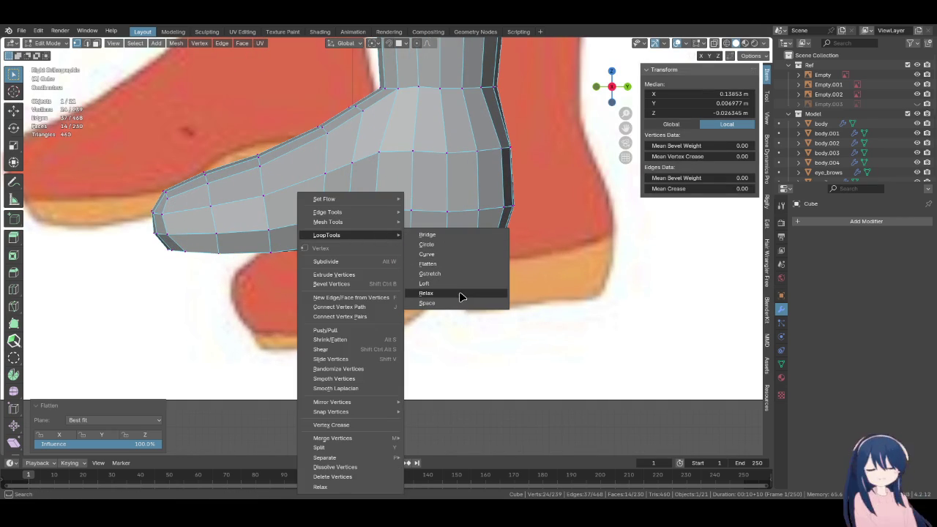
left_click(461, 296)
mouse_move(461, 297)
middle_mouse_down()
mouse_move(450, 157)
mouse_move(455, 187)
middle_mouse_up()
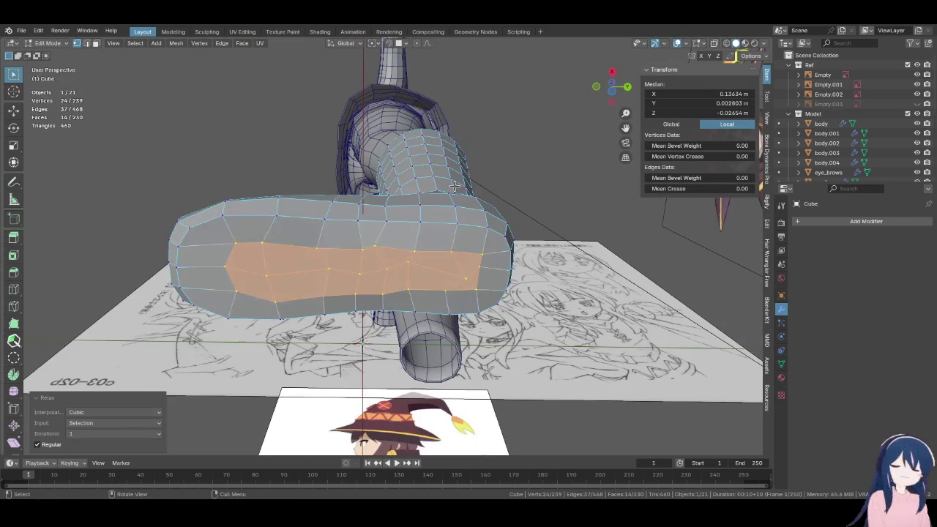
key("KP_3")
scroll(393, 300, "up", 3)
scroll(377, 282, "up", 2)
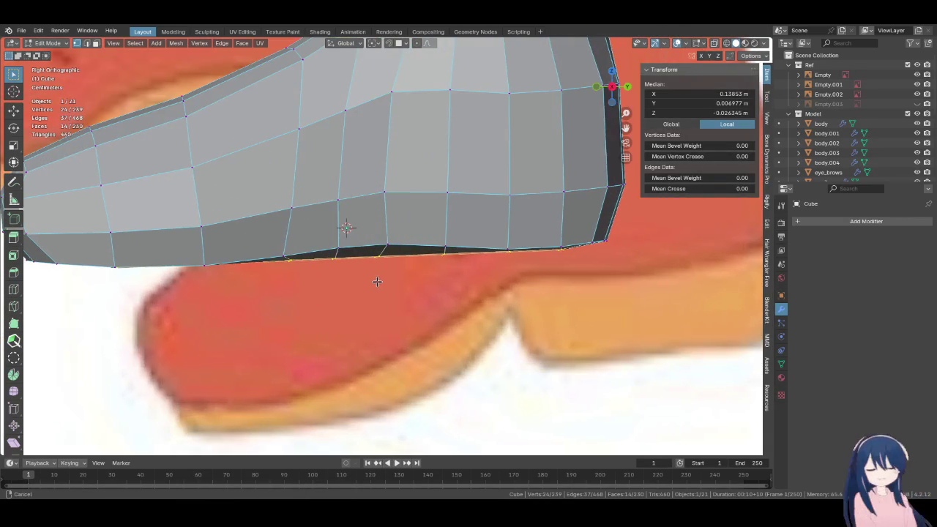
scroll(376, 281, "down", 3)
Select two sole faces and nudge them along Z in side view
middle_click_drag(361, 246, 375, 254)
left_click_drag(396, 300, 387, 311)
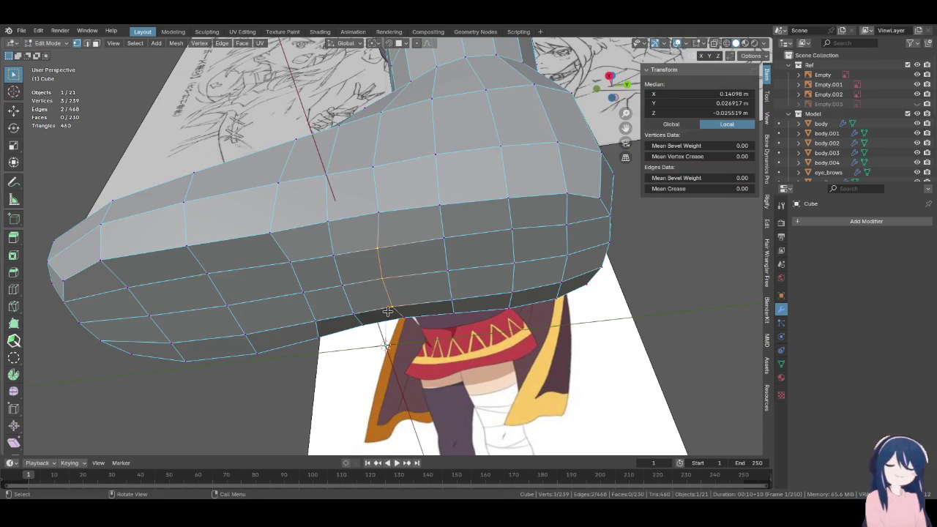
left_click_drag(333, 250, 385, 315)
key("KP_3")
scroll(362, 320, "up", 3)
key("g")
key("z")
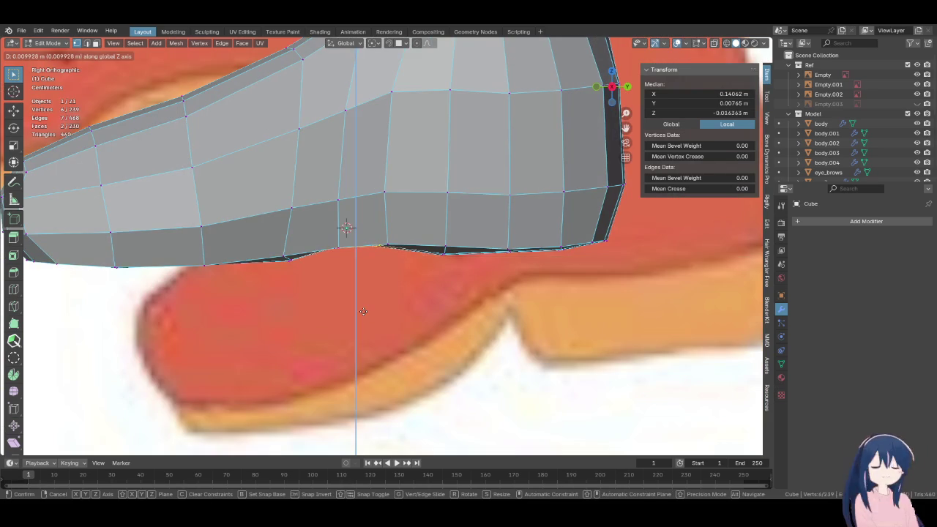
left_click(370, 335)
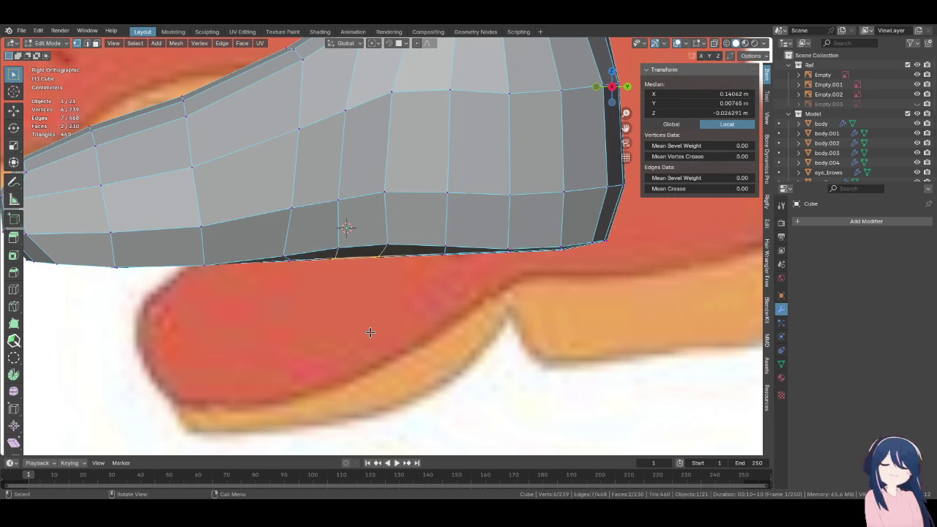
middle_click_drag(370, 333, 287, 292)
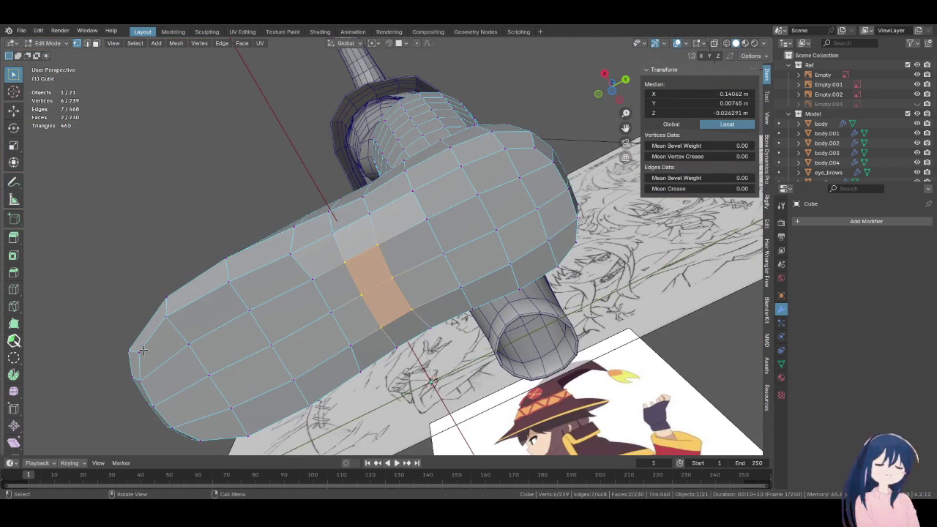
Flatten a larger region of sole faces, then undo the result
left_click(313, 300)
left_click(573, 240, "ctrl+shift")
middle_click_drag(572, 240, 439, 235)
right_click(440, 235)
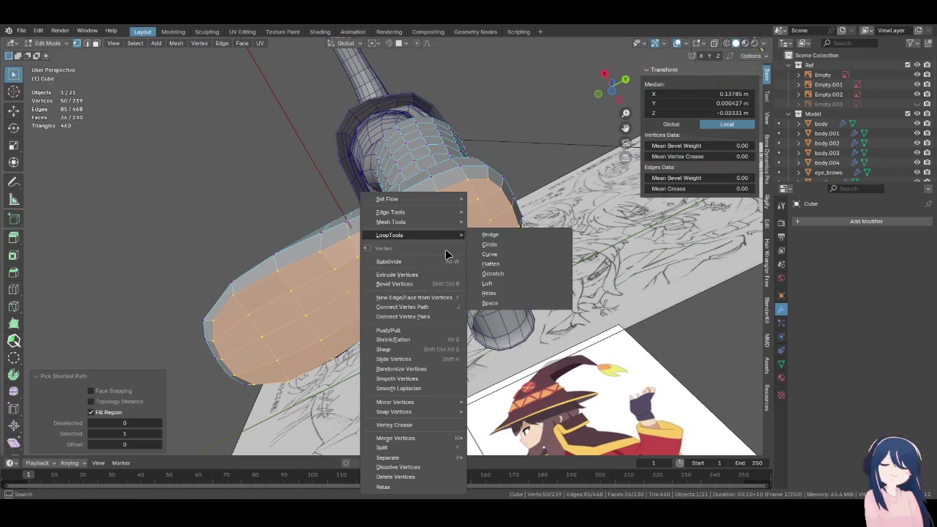
left_click(489, 264)
mouse_move(489, 263)
middle_mouse_down()
mouse_move(393, 332)
mouse_move(380, 246)
middle_mouse_up()
key("KP_3")
key("ctrl+z")
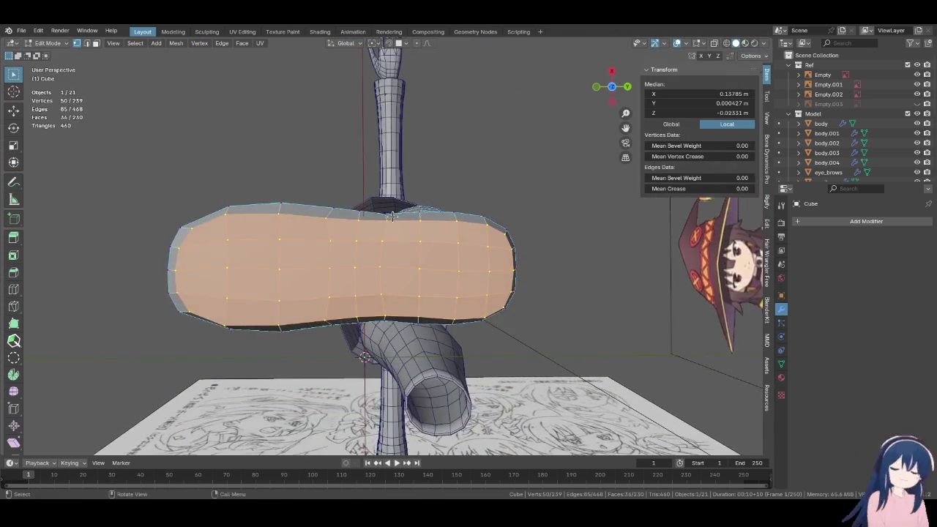
Select a short path of sole vertices and move it onto the sole line
left_click(380, 247)
left_click(345, 307, "ctrl+shift")
key("KP_3")
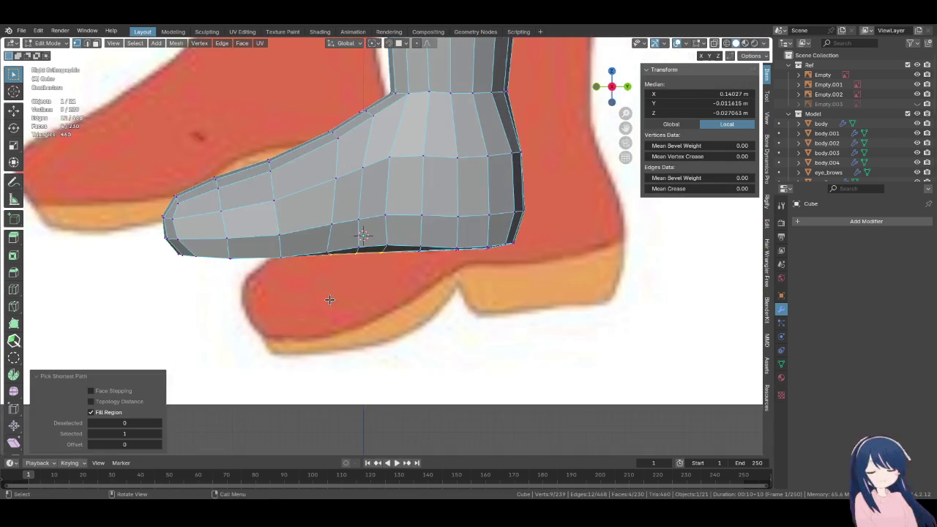
key("g")
left_click(365, 269)
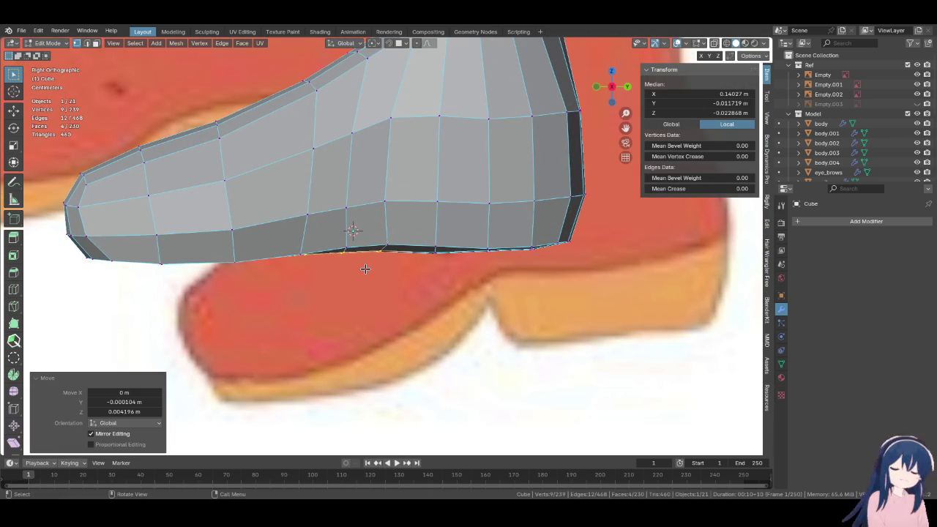
middle_click_drag(365, 268, 305, 233)
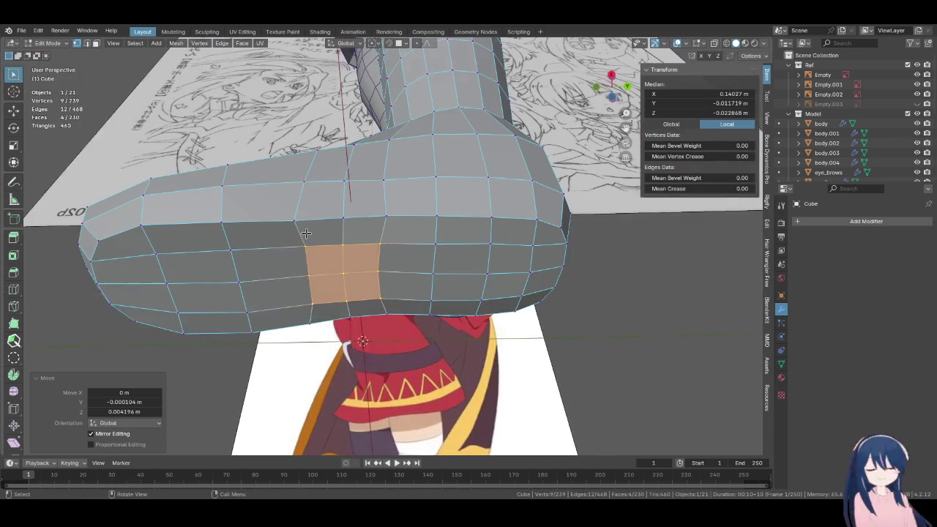
Flatten a row of five sole vertices, check it in side view, then undo
left_click(305, 233)
left_click(307, 322, "ctrl")
right_click(307, 284)
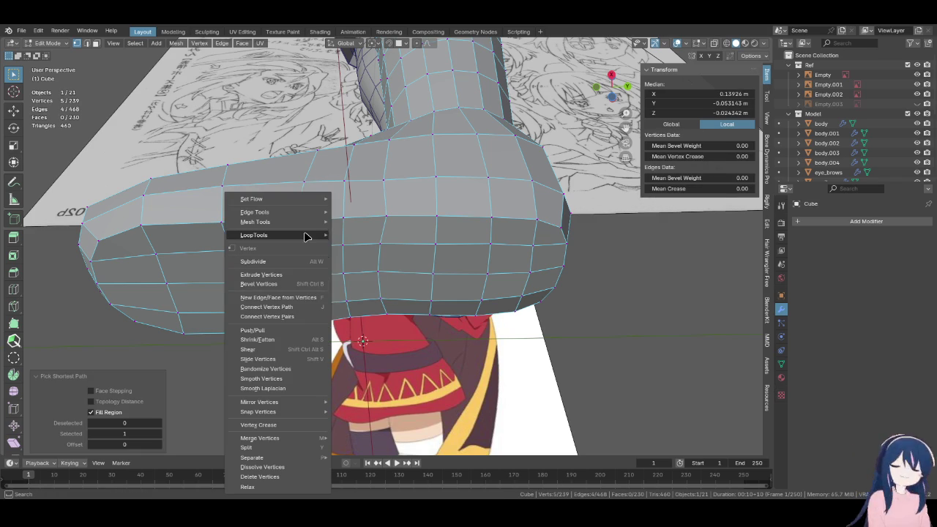
left_click(392, 268)
mouse_move(391, 268)
middle_mouse_down()
mouse_move(361, 252)
mouse_move(336, 213)
middle_mouse_up()
key("ctrl+z")
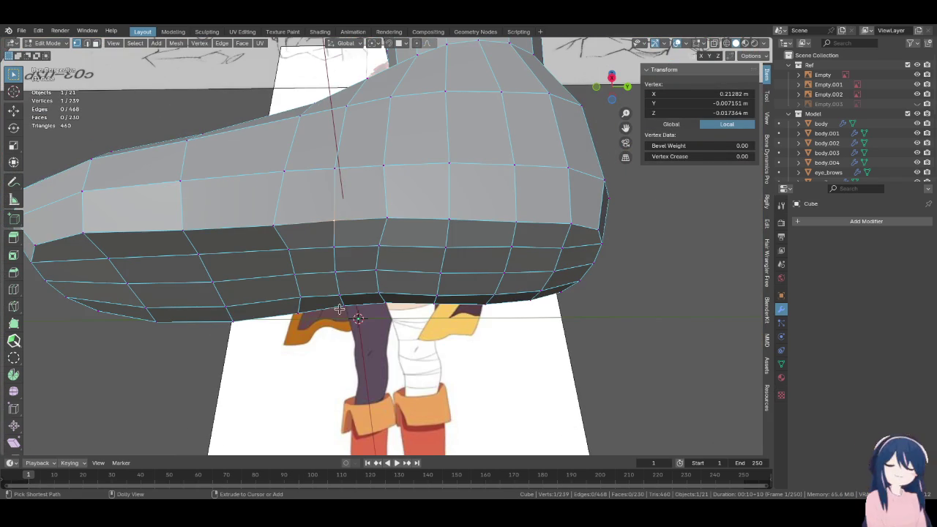
right_click(331, 238)
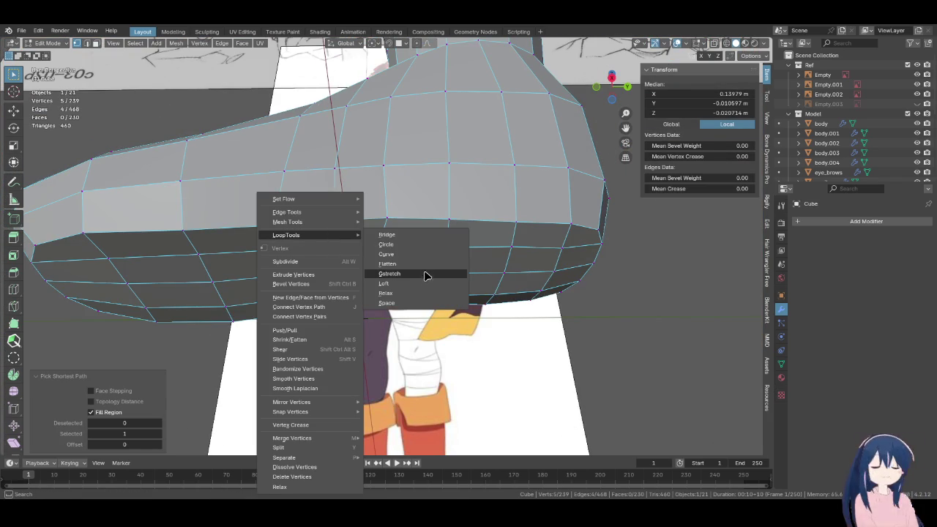
mouse_move(286, 235)
left_click(425, 275)
key("KP_3")
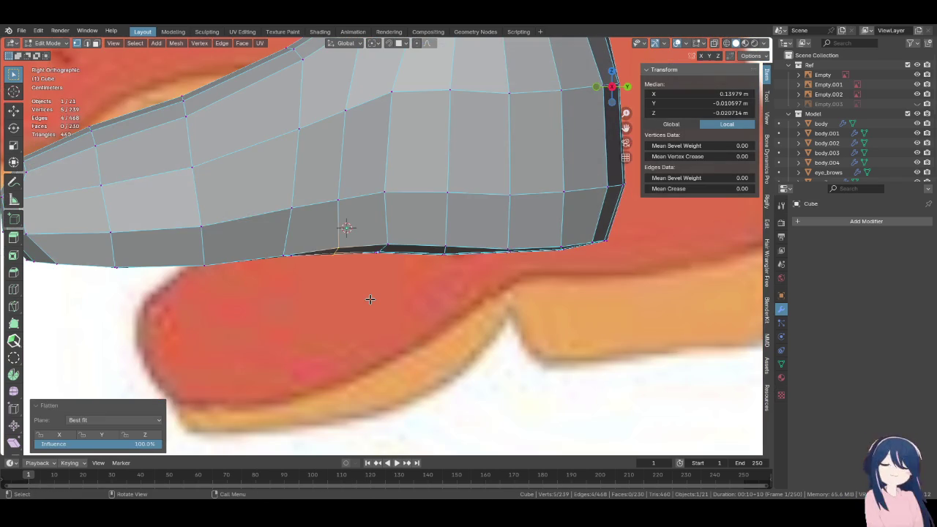
middle_click_drag(377, 297, 367, 221)
key("ctrl+z")
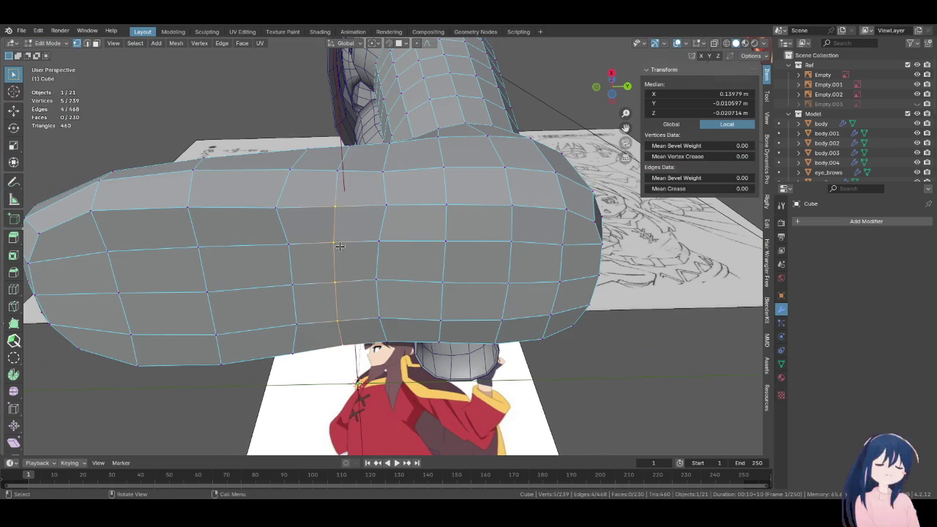
Shift a three-vertex path across the sole slightly in side view
left_click(342, 247, "ctrl")
key("KP_3")
scroll(342, 247, "up", 5)
key("g")
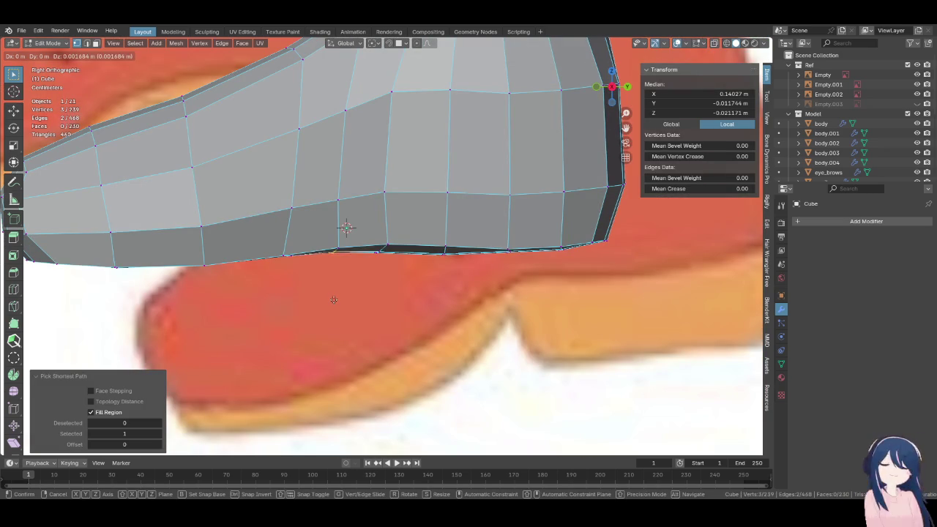
left_click(340, 290)
middle_click_drag(371, 249, 375, 264)
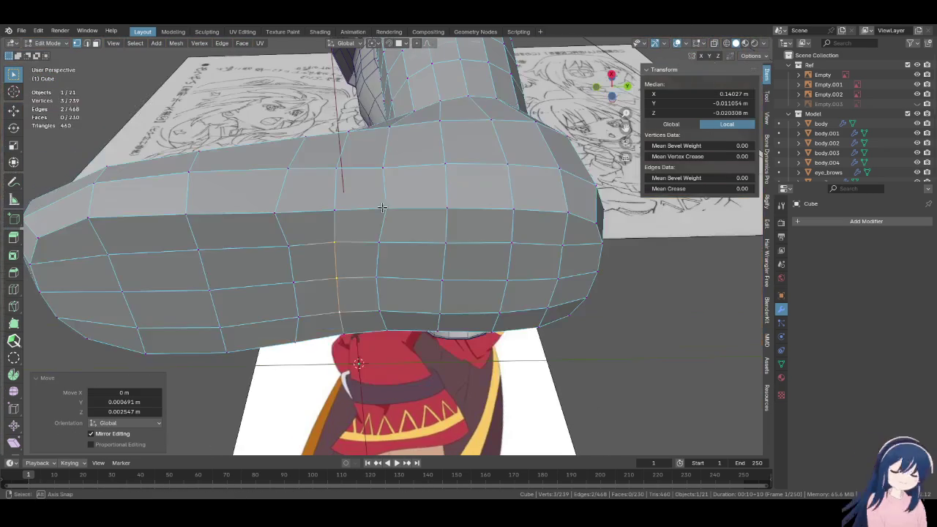
Move a short vertical edge on the sole into line with the reference
left_click_drag(367, 237, 396, 320)
key("KP_3")
scroll(399, 330, "up", 5)
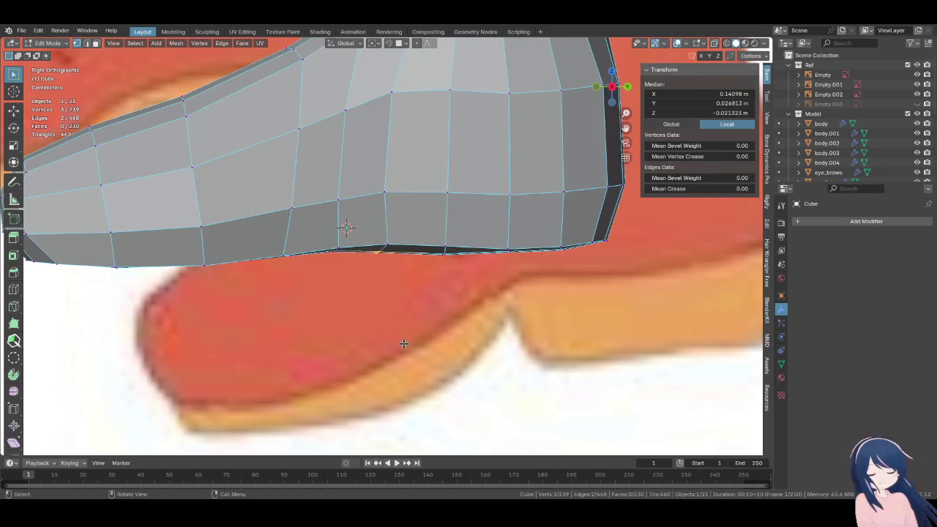
key("g")
left_click(453, 286)
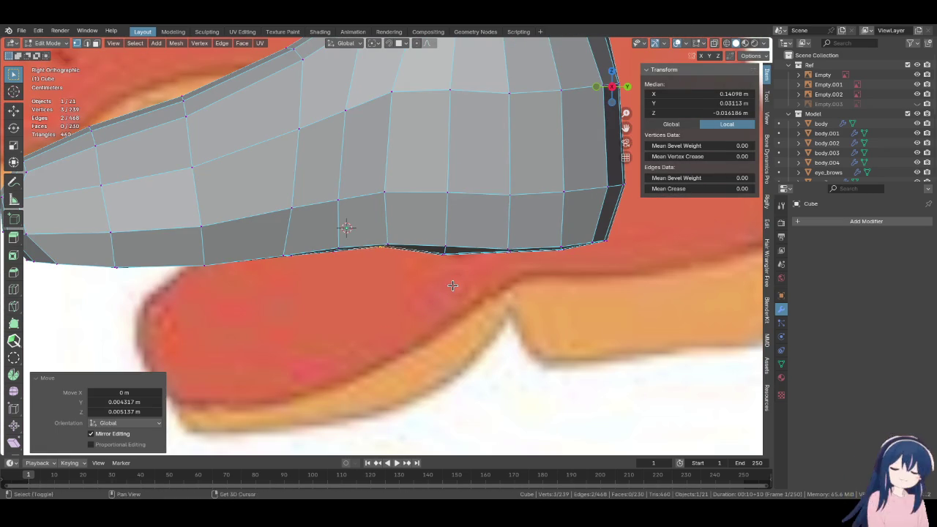
middle_click_drag(454, 286, 430, 219)
Line up the heel-side vertical edge with the sole line, then recenter the view
left_click_drag(411, 233, 435, 322)
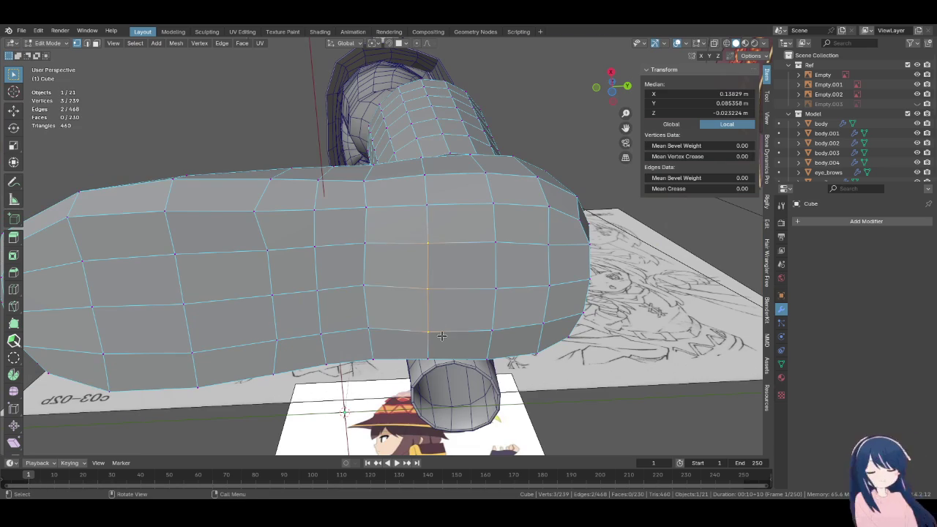
key("KP_3")
scroll(460, 344, "up", 5)
key("g")
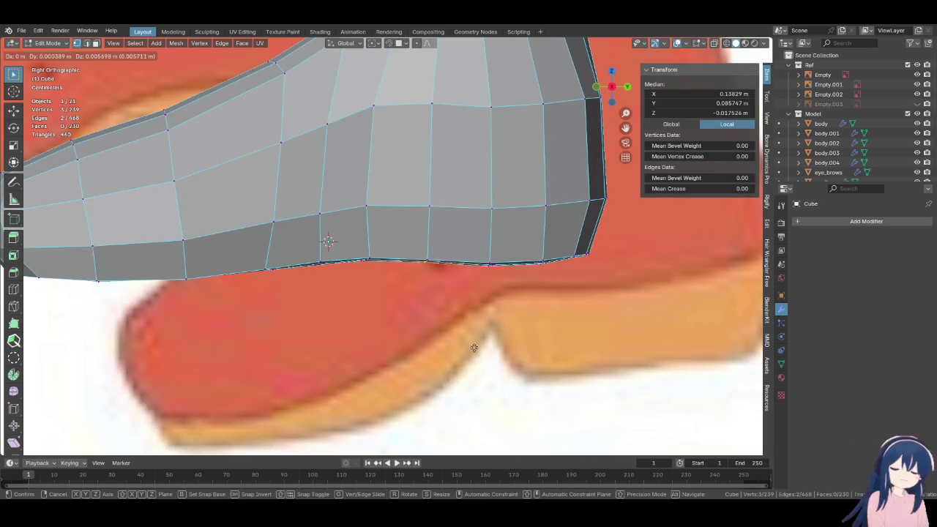
left_click(475, 348)
scroll(382, 338, "down", 2)
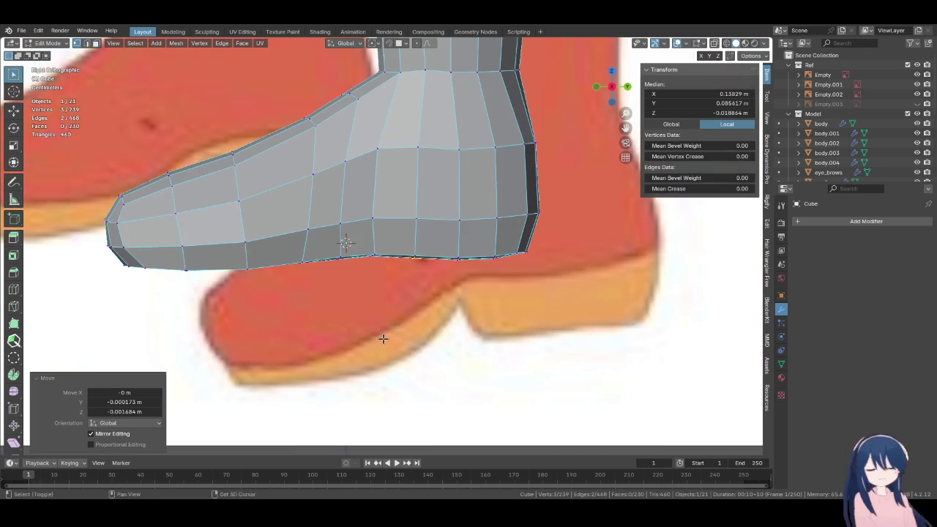
middle_click_drag(383, 338, 385, 330, "shift")
scroll(391, 319, "down", 2)
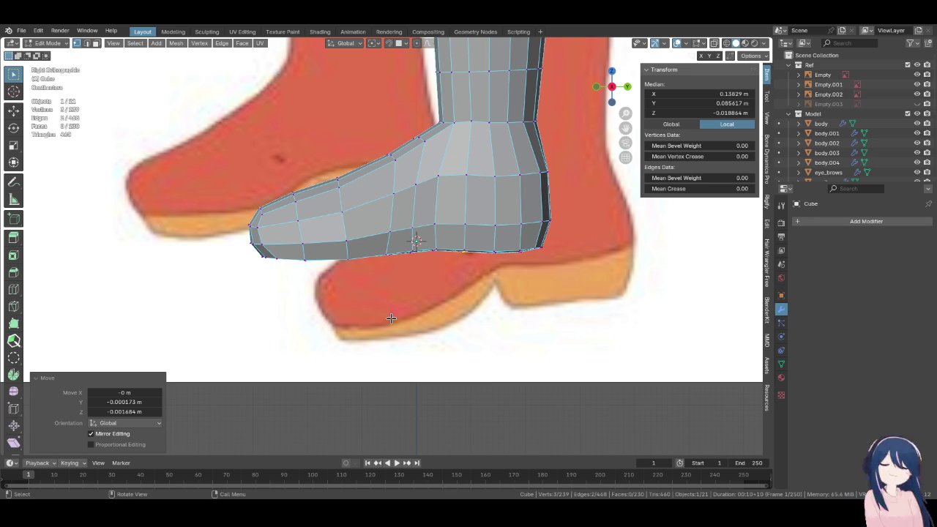
Select the ankle edge loop and smooth it with Edge Flow
left_click(481, 121, "alt")
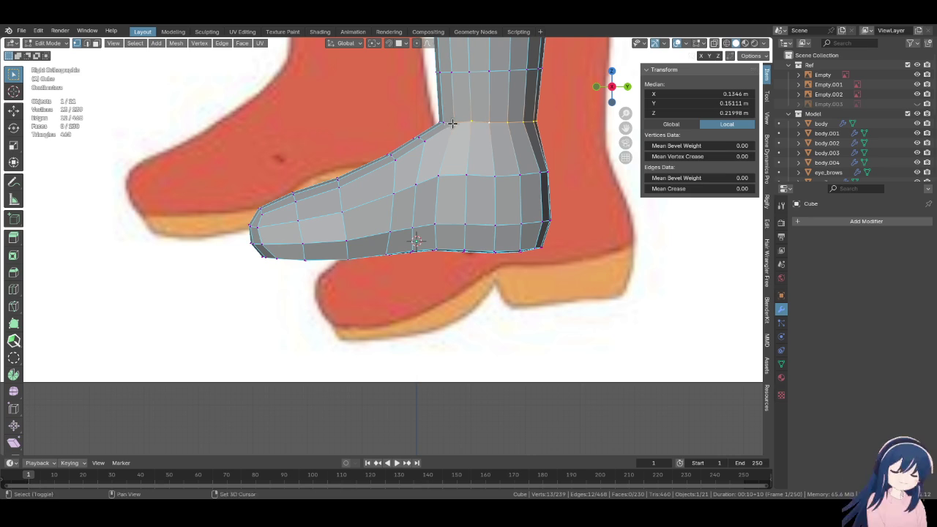
left_click(449, 123, "alt")
key("F3")
left_click(535, 162)
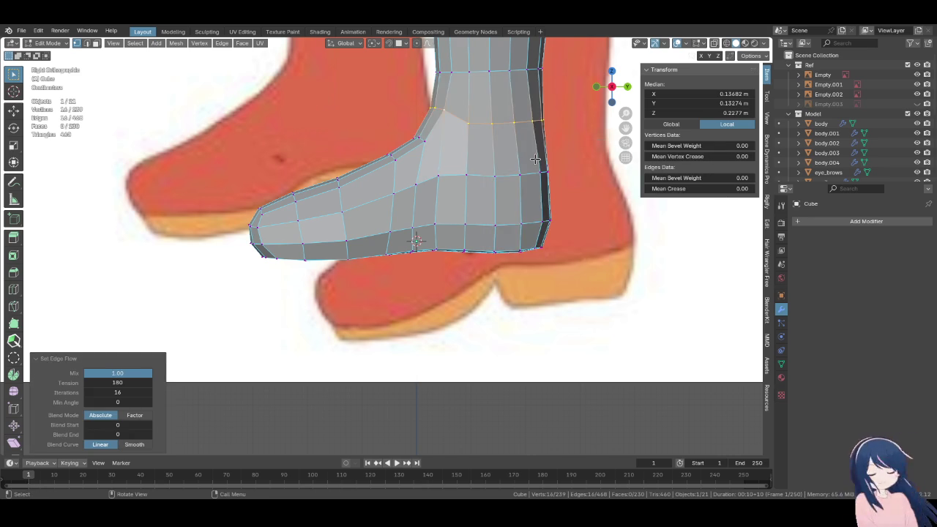
scroll(472, 222, "down", 1)
scroll(472, 222, "down", 2)
scroll(473, 222, "down", 2)
middle_click_drag(472, 223, 311, 242)
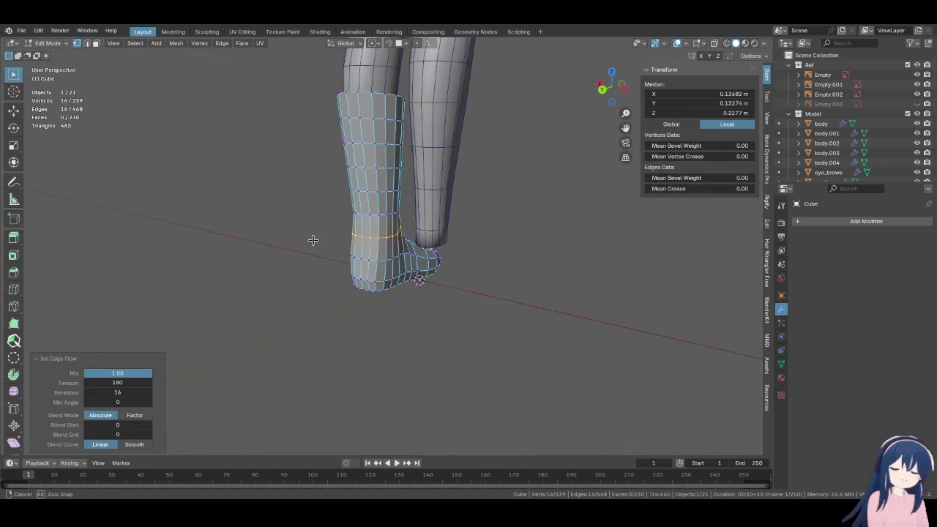
key("KP_3")
scroll(314, 242, "up", 2)
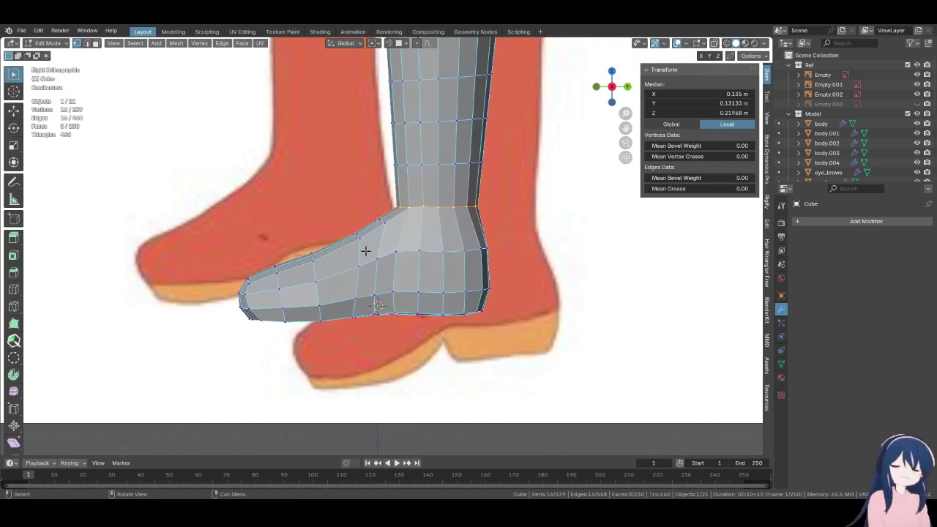
Flatten the ankle loop by scaling Z to 0, then relax it with LoopTools
key("s")
key("z")
key("0")
key("Return")
right_click(429, 217)
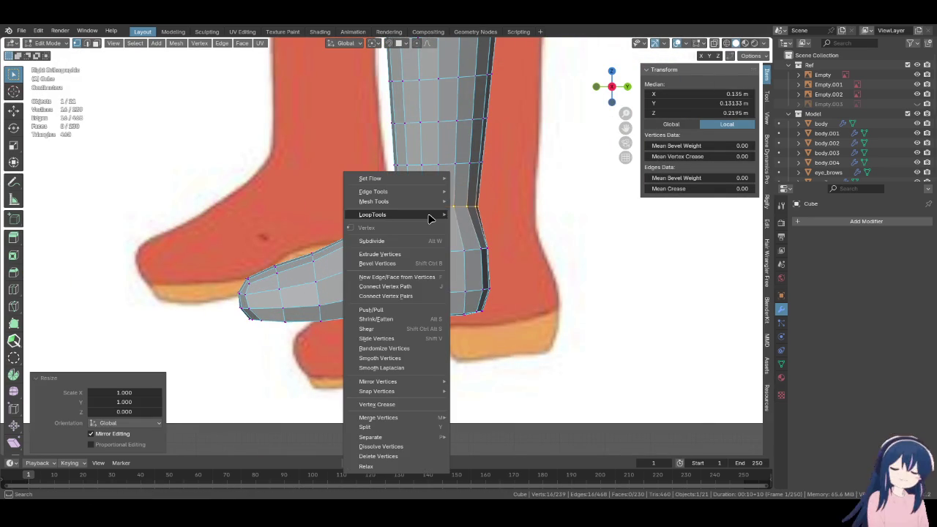
mouse_move(387, 214)
left_click(495, 274)
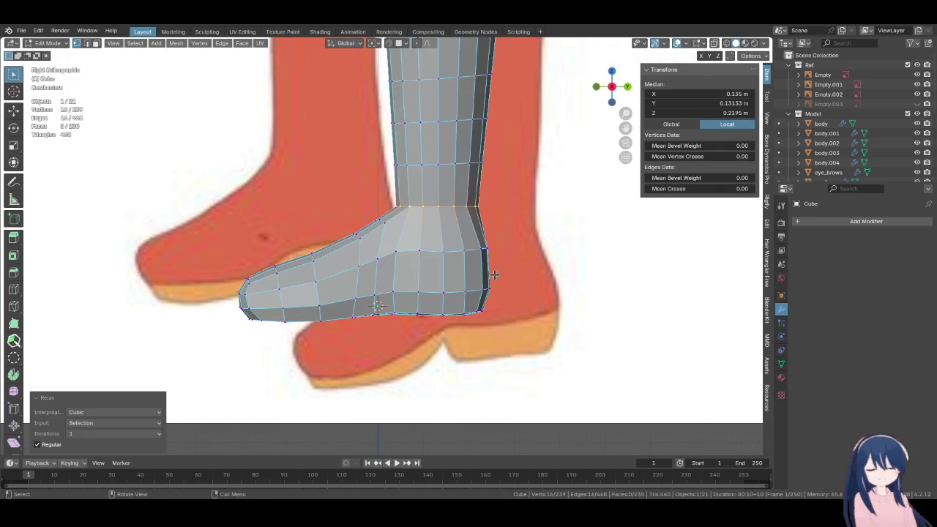
middle_click_drag(449, 238, 503, 282)
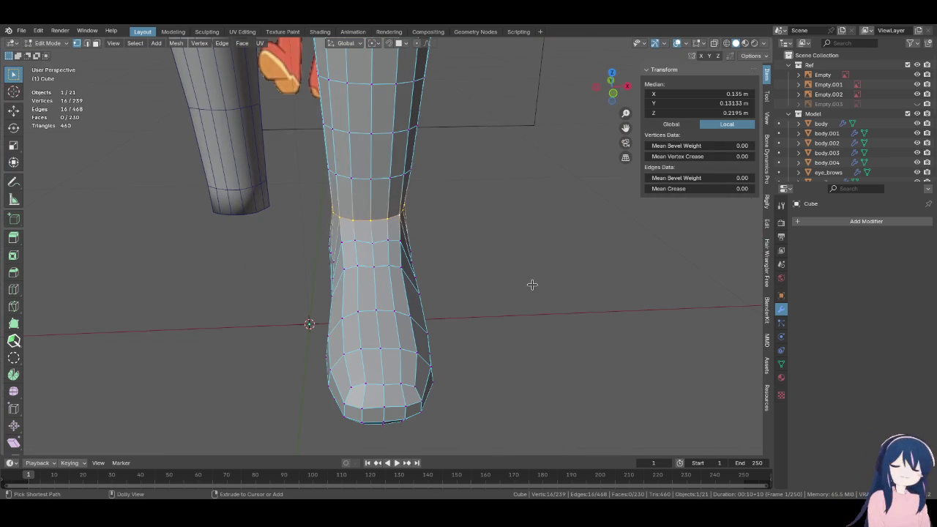
key("KP_3")
scroll(439, 267, "up", 4)
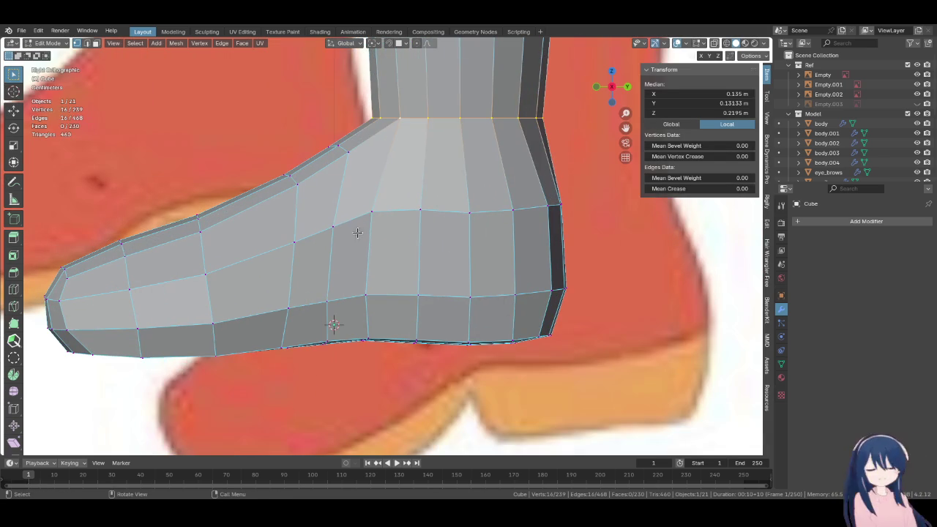
Vertex-slide an instep vertex and a lower foot vertex along their edges (factor 0.150)
left_click(368, 213)
key("g")
key("g")
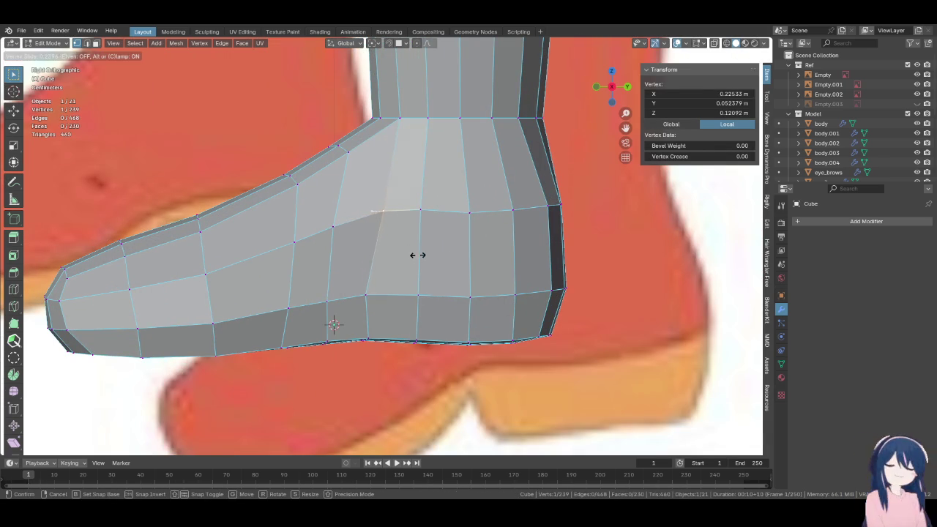
left_click(409, 273)
middle_click_drag(409, 273, 416, 216, "shift")
left_click(372, 238)
key("g")
key("g")
left_click(381, 272)
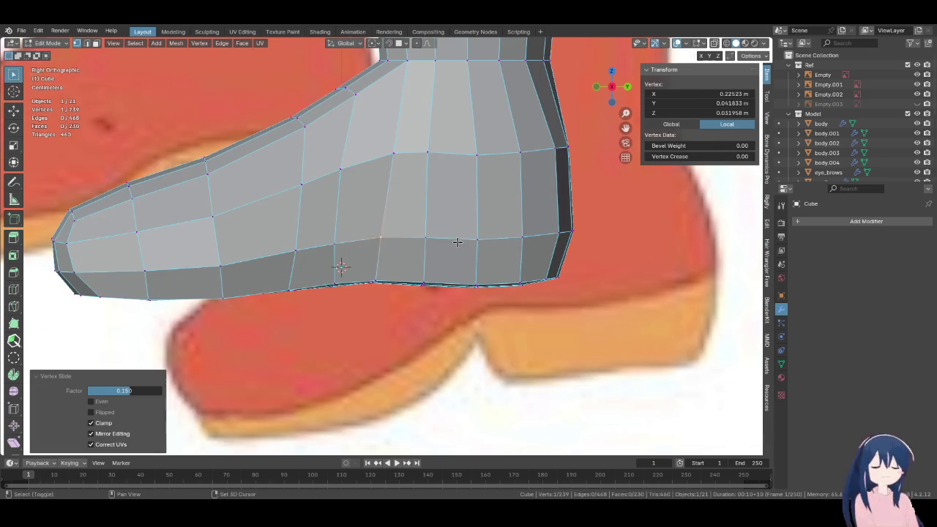
scroll(380, 272, "down", 3)
Frame the legs and switch the viewport to see-through X-ray wireframe
key("z")
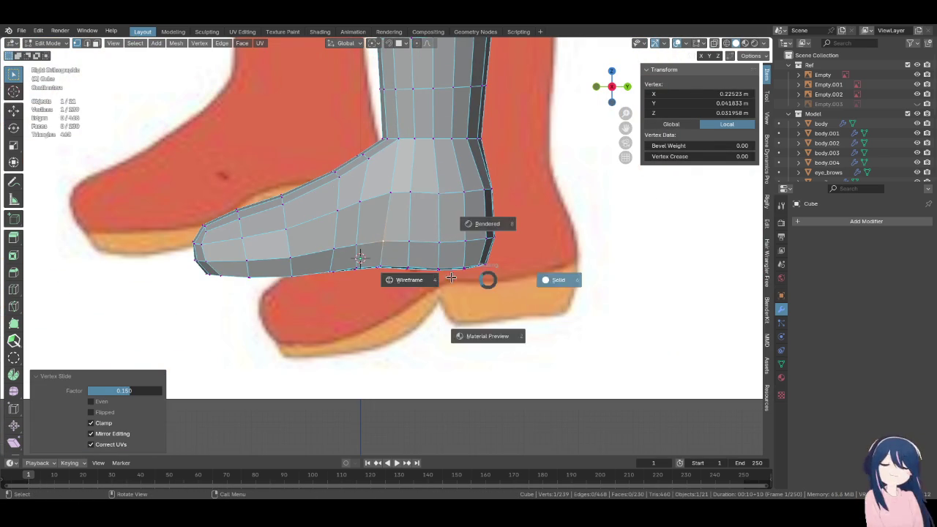
left_click(414, 278)
scroll(418, 313, "up", 2)
key("z")
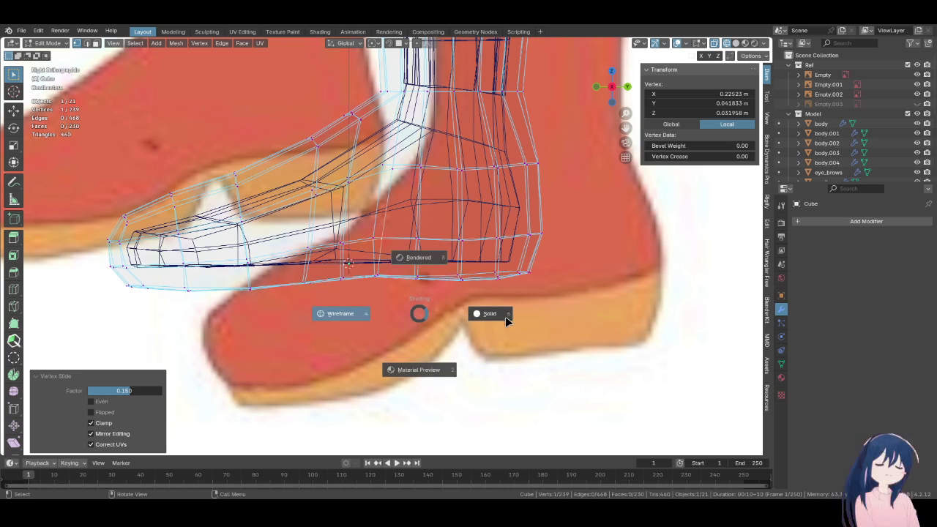
left_click(505, 317)
scroll(502, 317, "down", 2)
scroll(502, 318, "down", 3)
scroll(444, 309, "down", 2)
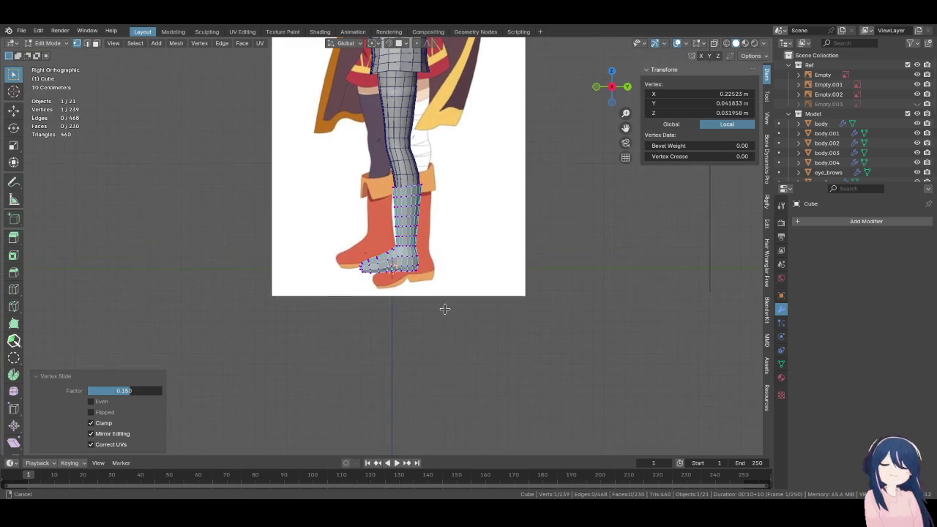
middle_click_drag(445, 309, 445, 317, "shift")
scroll(445, 316, "up", 3)
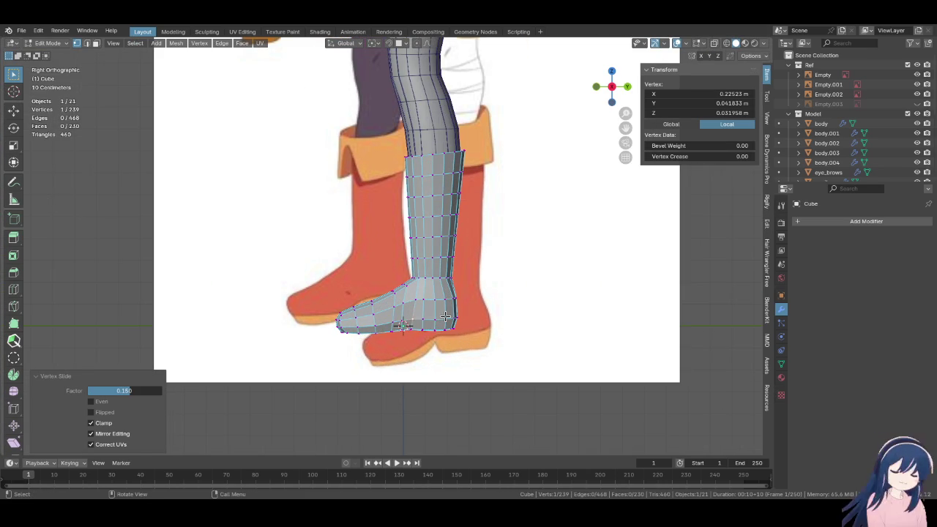
scroll(445, 316, "up", 3)
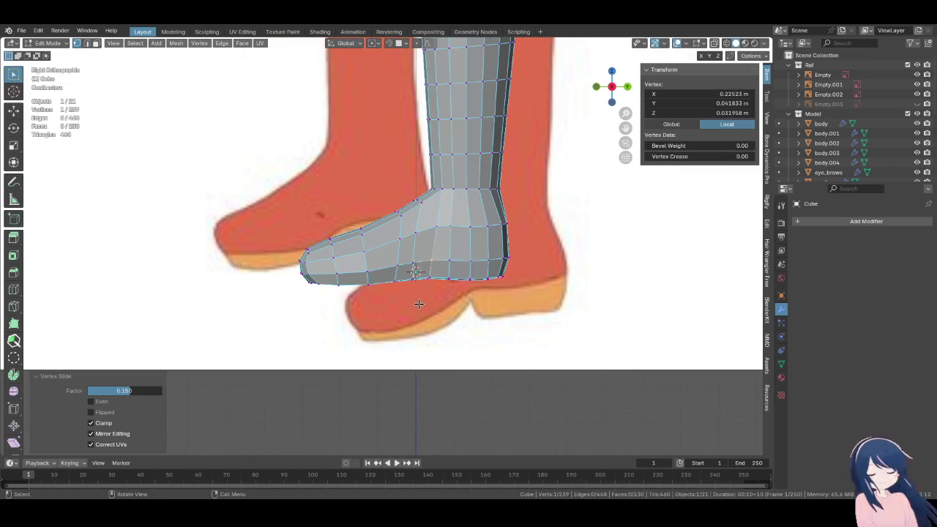
key("z")
left_click(379, 312)
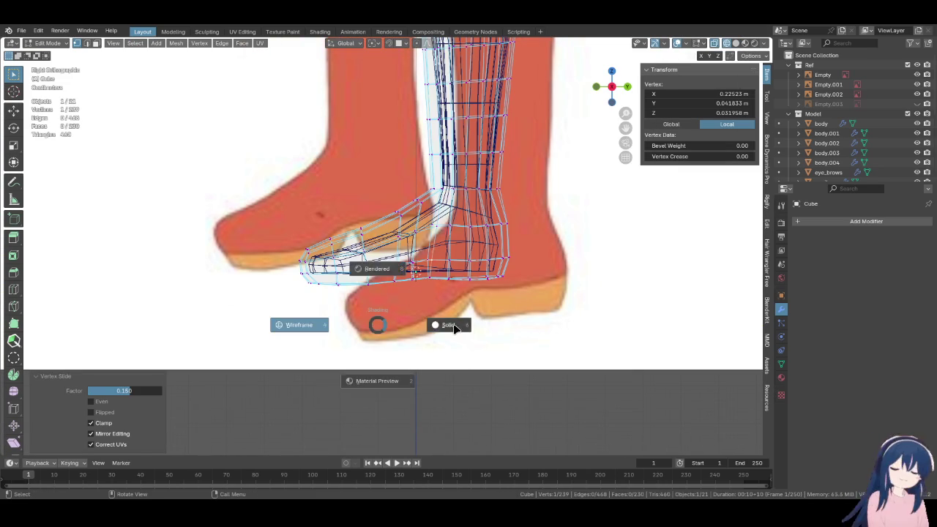
Select the two bottom sole loops and move them vertically with Proportional Editing on
left_click(378, 283, "alt+shift")
key("ctrl+KP_Add")
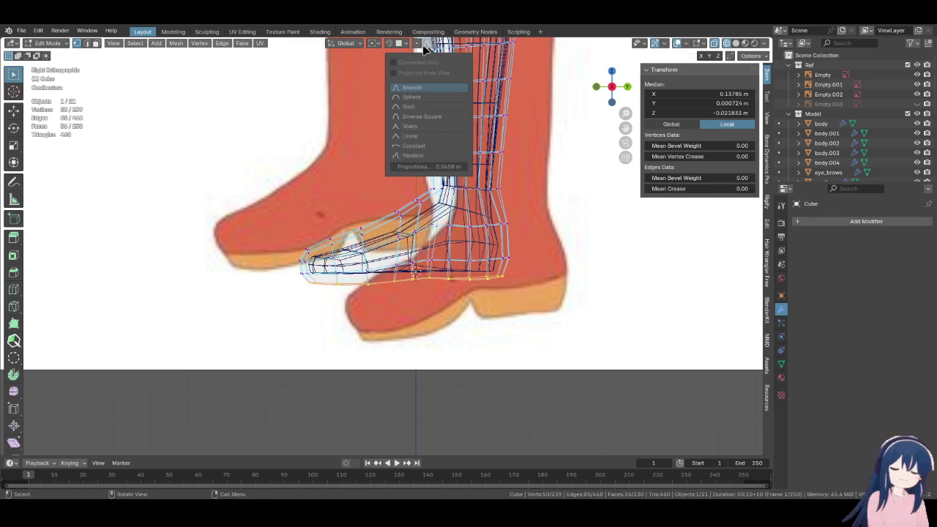
left_click(418, 42)
key("g")
key("z")
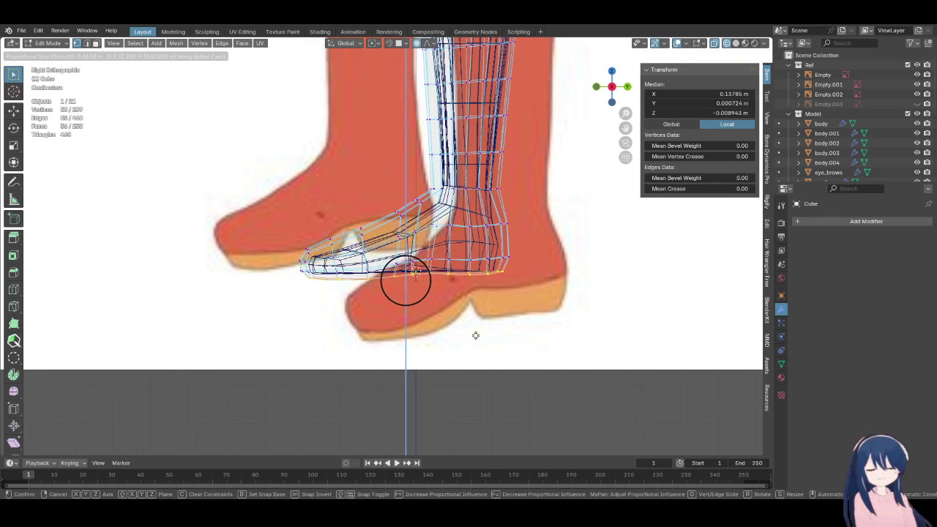
scroll(475, 334, "down", 3)
right_click(475, 330)
key("g")
key("y")
key("z")
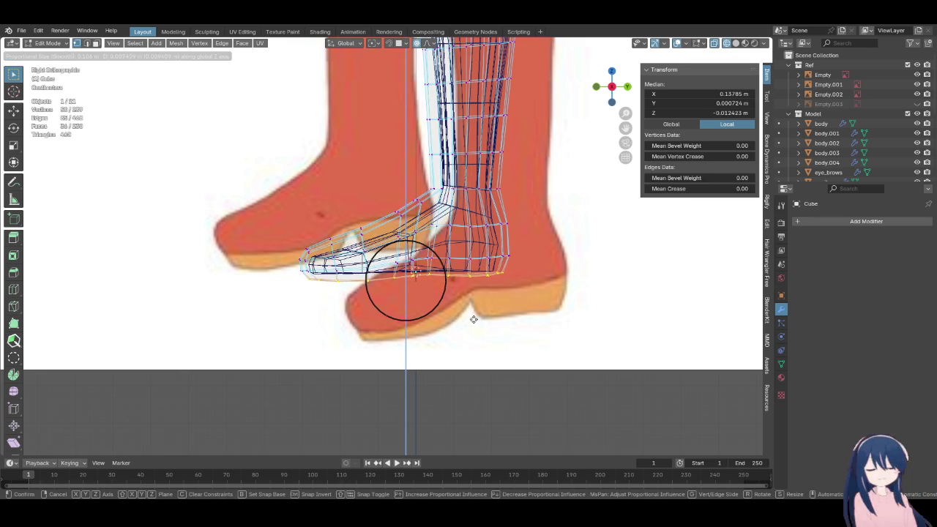
left_click(472, 318)
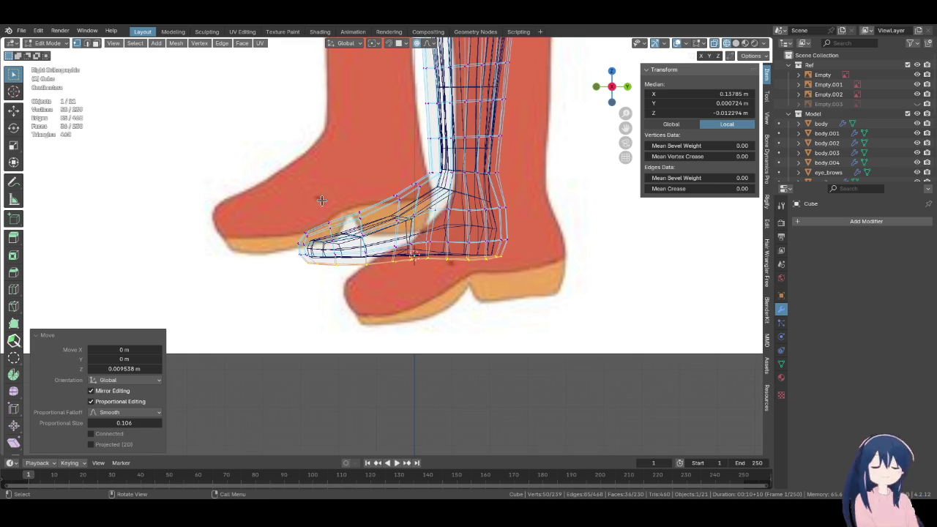
Lower the vertices on top of the toe along Z
left_click_drag(279, 190, 366, 237)
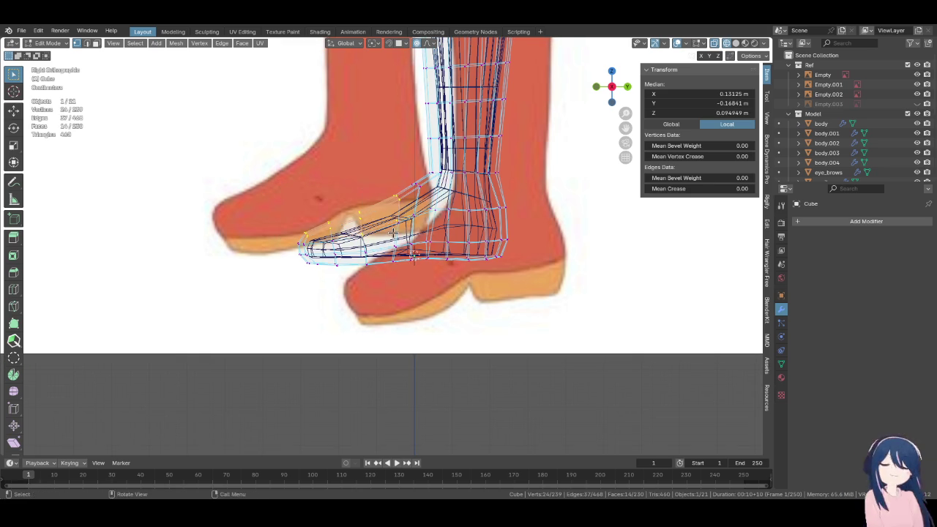
key("g")
key("z")
scroll(351, 211, "up", 2)
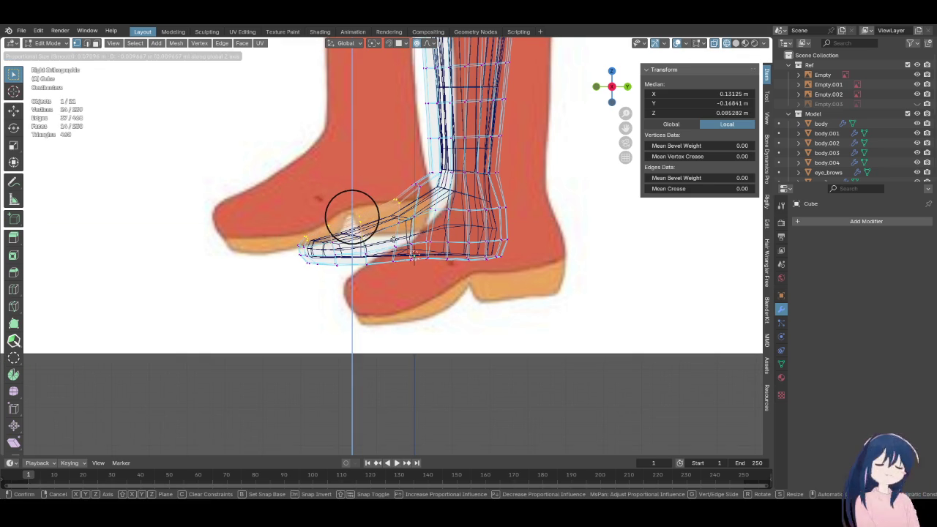
left_click(393, 242)
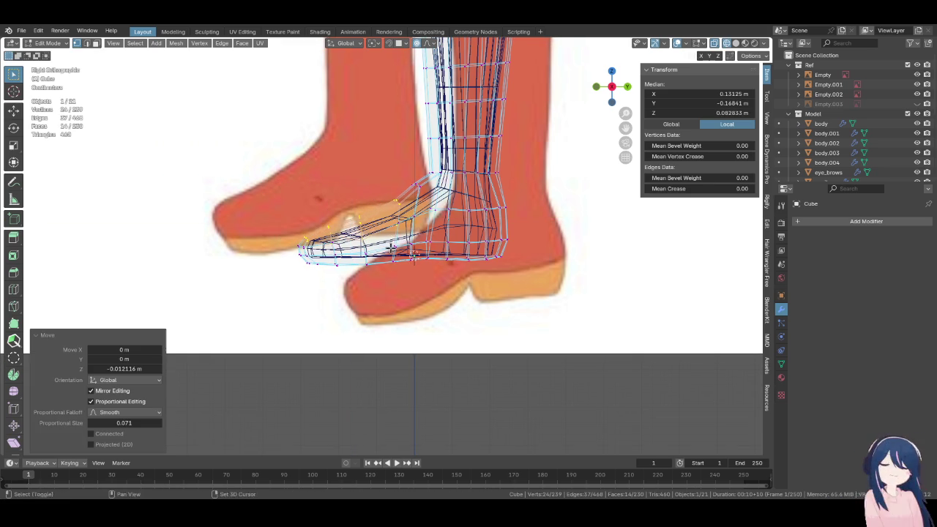
Lower the instep vertices −0.007734 m in Z at proportional size 0.071
left_click_drag(400, 176, 417, 193)
key("g")
key("z")
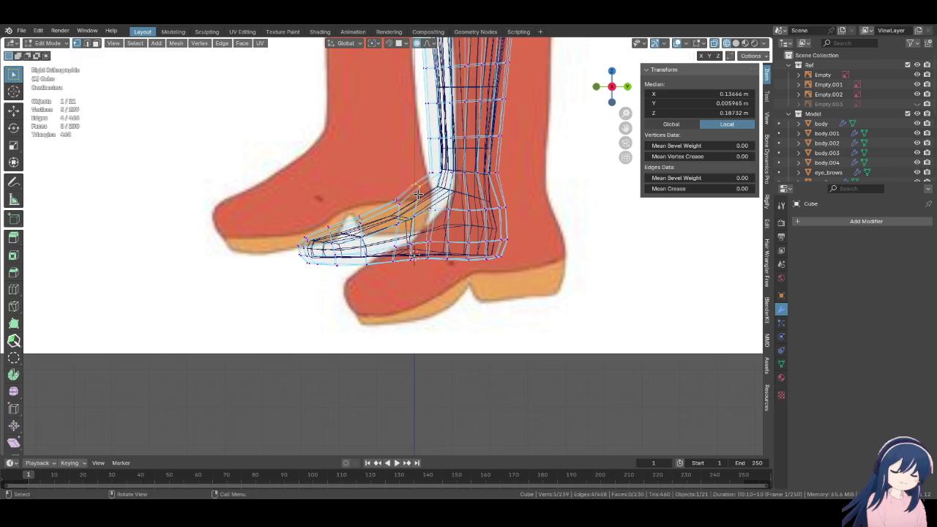
left_click(408, 150)
Toggle between wireframe and solid shading to check the foot, ending in solid
key("z")
left_click(382, 256)
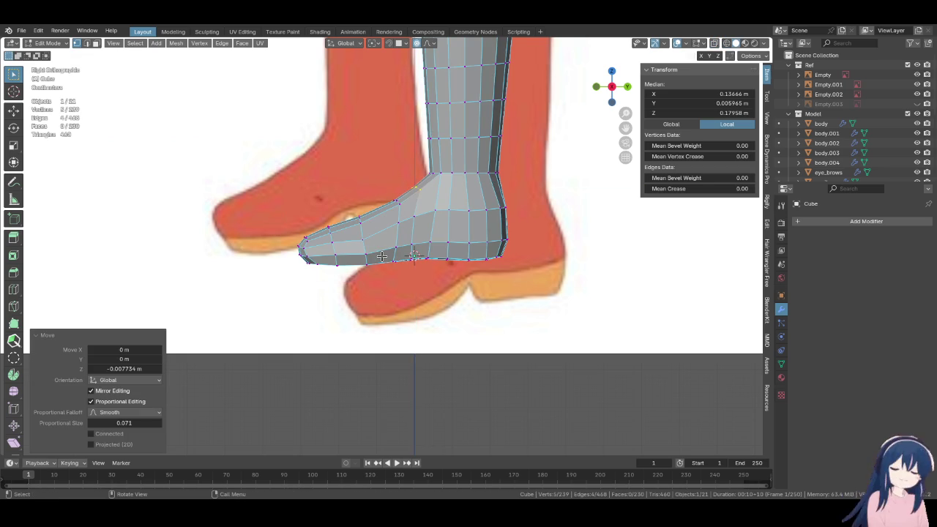
key("z")
left_click(301, 257)
key("z")
left_click(441, 255)
Inspect the foot from several angles and save Megumin.blend
mouse_move(441, 256)
middle_mouse_down()
mouse_move(460, 267)
mouse_move(397, 251)
mouse_move(381, 314)
middle_mouse_up()
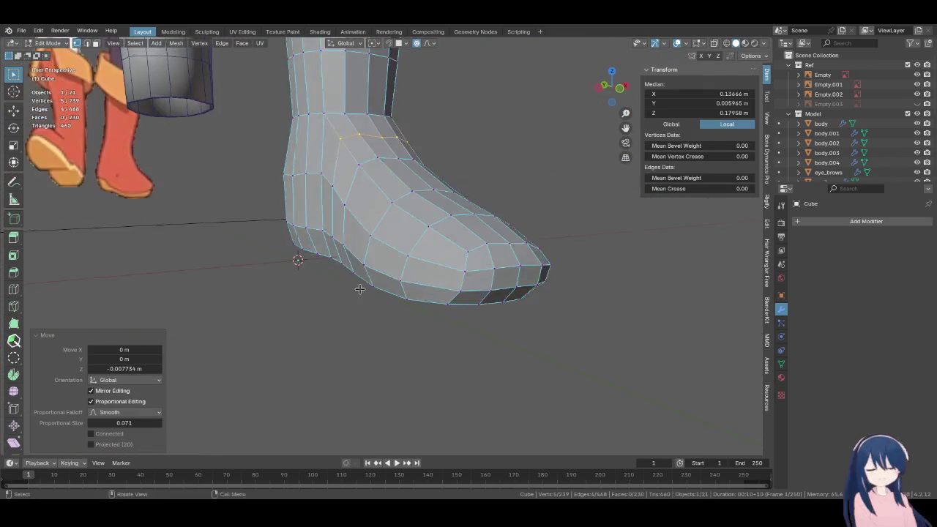
scroll(445, 298, "up", 3)
mouse_move(444, 298)
middle_mouse_down()
mouse_move(386, 310)
mouse_move(382, 320)
middle_mouse_up()
key("ctrl+s")
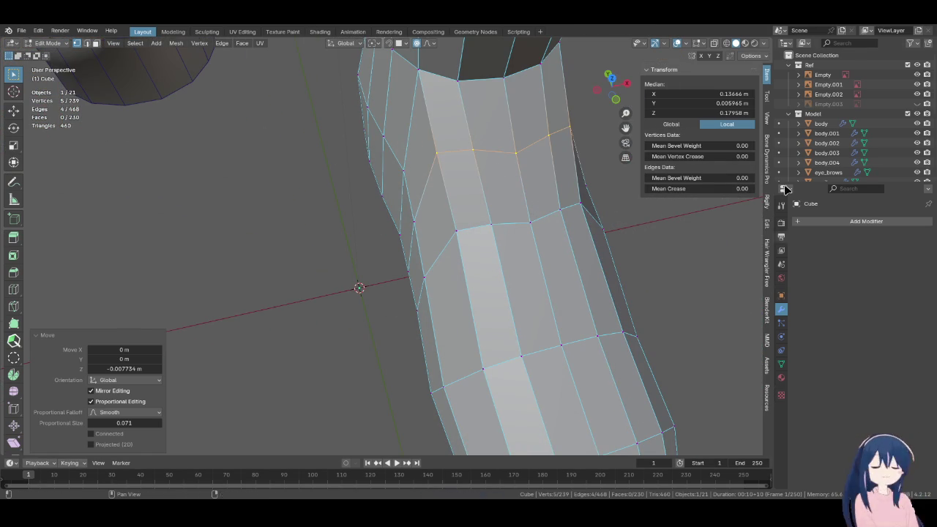
scroll(398, 370, "down", 3)
mouse_move(398, 370)
middle_mouse_down()
mouse_move(431, 261)
mouse_move(383, 266)
mouse_move(393, 247)
mouse_move(368, 277)
mouse_move(420, 173)
mouse_move(315, 219)
mouse_move(286, 254)
mouse_move(407, 244)
mouse_move(486, 324)
mouse_move(423, 305)
mouse_move(412, 241)
mouse_move(447, 326)
mouse_move(391, 329)
mouse_move(487, 329)
mouse_move(490, 274)
middle_mouse_up()
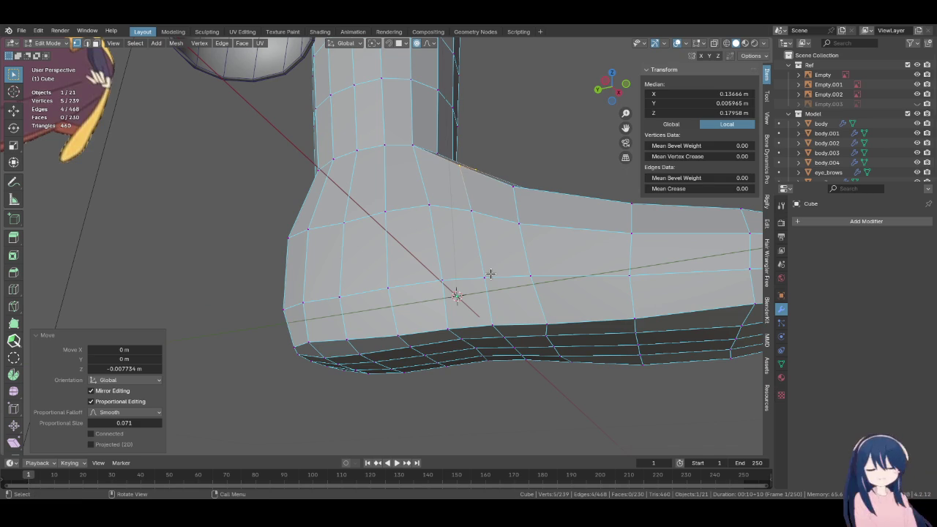
Put the boot mesh into Sculpt Mode with the Elastic Deform brush
left_click(45, 42)
left_click(62, 77)
mouse_move(146, 117)
middle_mouse_down()
mouse_move(251, 136)
mouse_move(222, 113)
mouse_move(327, 262)
mouse_move(362, 285)
middle_mouse_up()
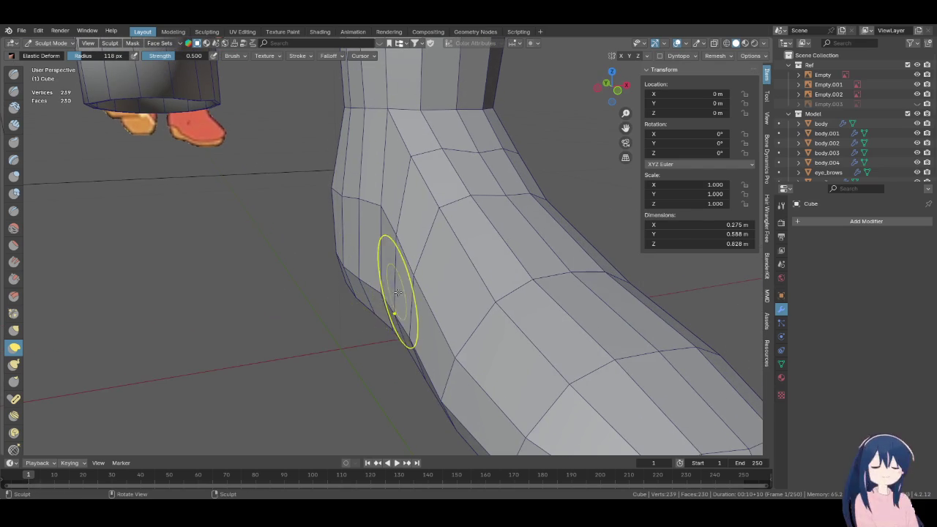
Reshape the ankle and heel sides with three Elastic Deform strokes
left_click_drag(388, 306, 388, 293)
left_click_drag(383, 233, 392, 234)
mouse_move(392, 235)
middle_mouse_down()
mouse_move(450, 268)
mouse_move(429, 300)
middle_mouse_up()
left_click_drag(429, 300, 424, 302)
mouse_move(404, 292)
middle_mouse_down()
mouse_move(312, 227)
mouse_move(364, 344)
mouse_move(453, 278)
mouse_move(505, 256)
mouse_move(540, 219)
mouse_move(554, 242)
mouse_move(531, 247)
middle_mouse_up()
Save Megumin.blend again and return the boot to Edit Mode
key("ctrl+s")
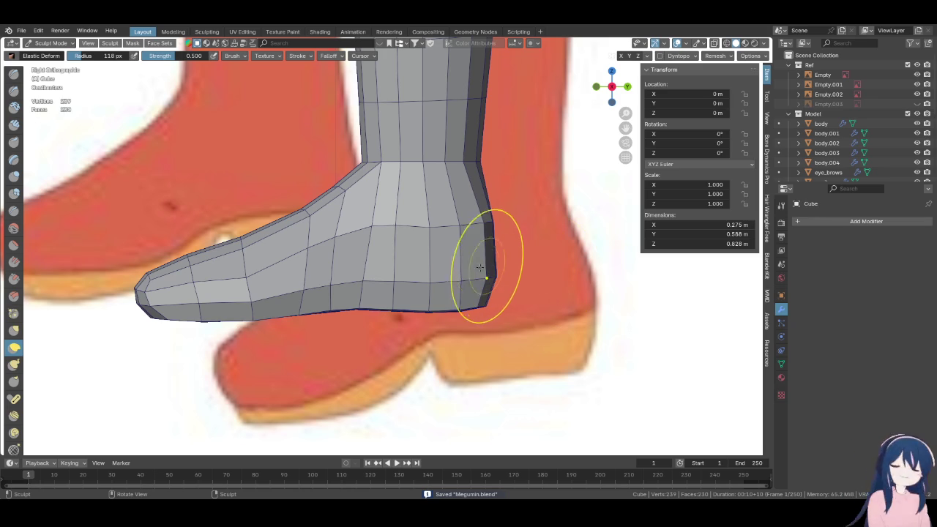
scroll(478, 268, "down", 2)
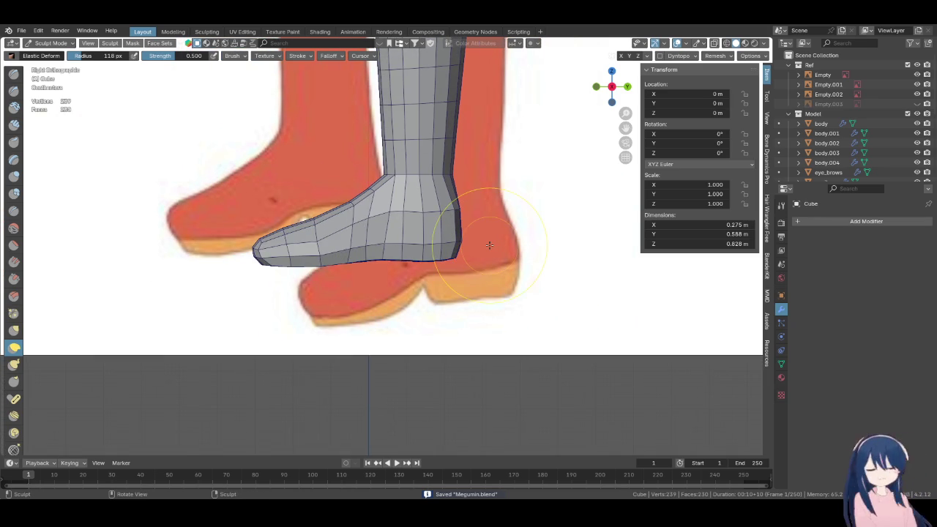
scroll(489, 244, "up", 1)
key("Tab")
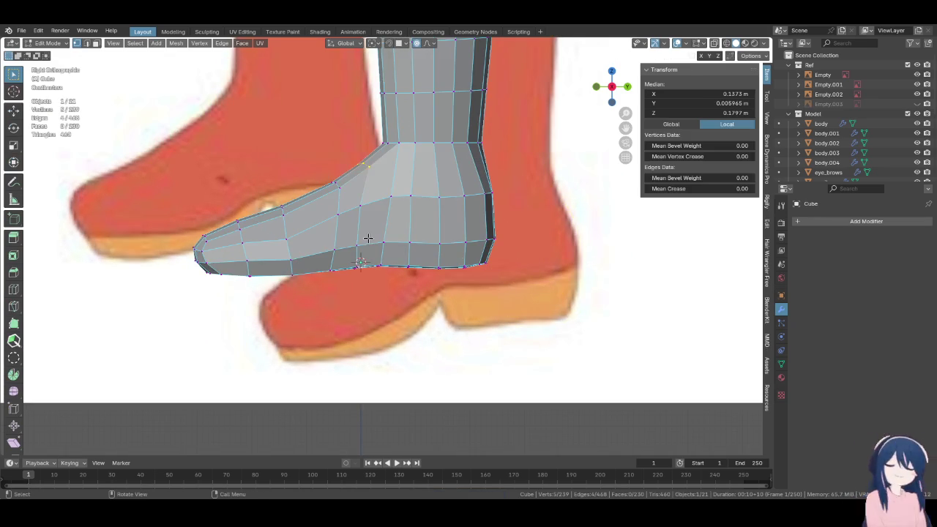
Select all the sole faces from the underside of the boot
middle_click_drag(368, 238, 366, 207)
left_click(366, 207, "alt")
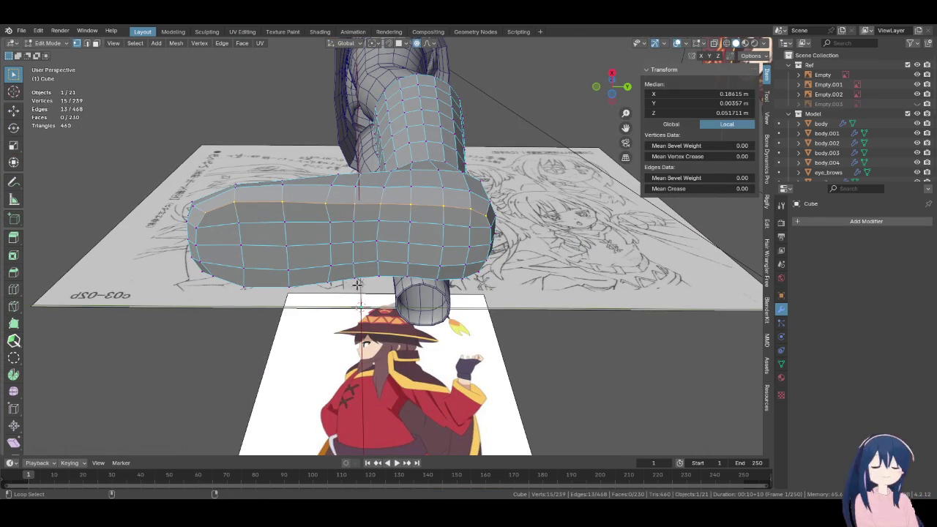
left_click(196, 255, "ctrl")
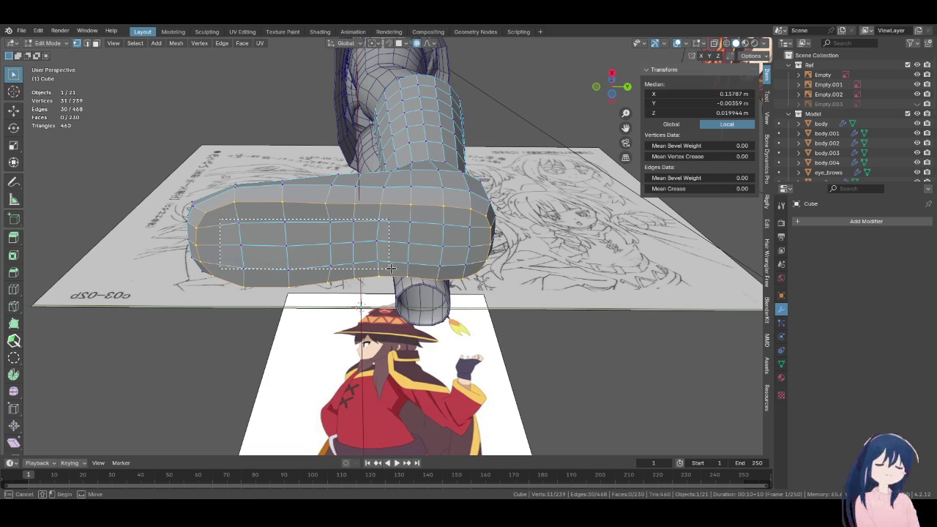
left_click(381, 243, "ctrl+shift")
left_click(477, 267, "ctrl+shift")
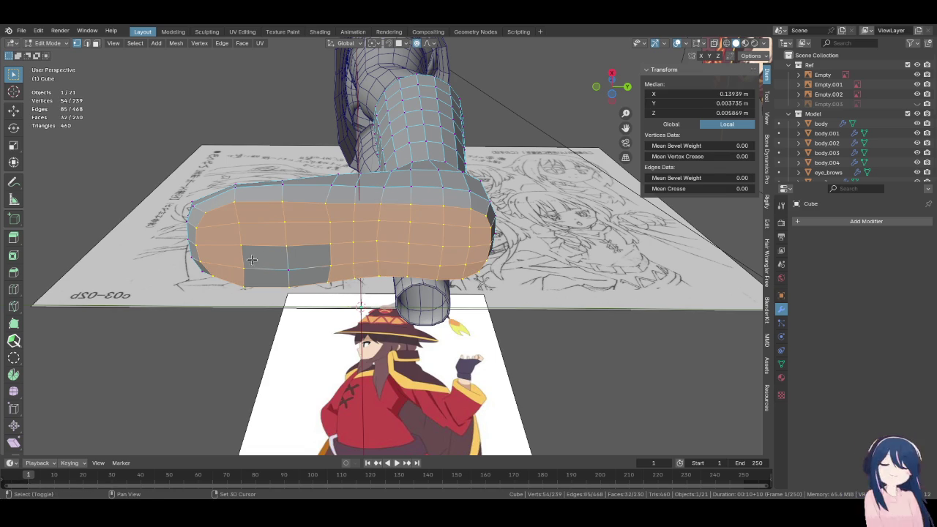
left_click(287, 269, "shift")
In Right Ortho view, extrude the sole faces 0.021572 m down in Z
key("KP_3")
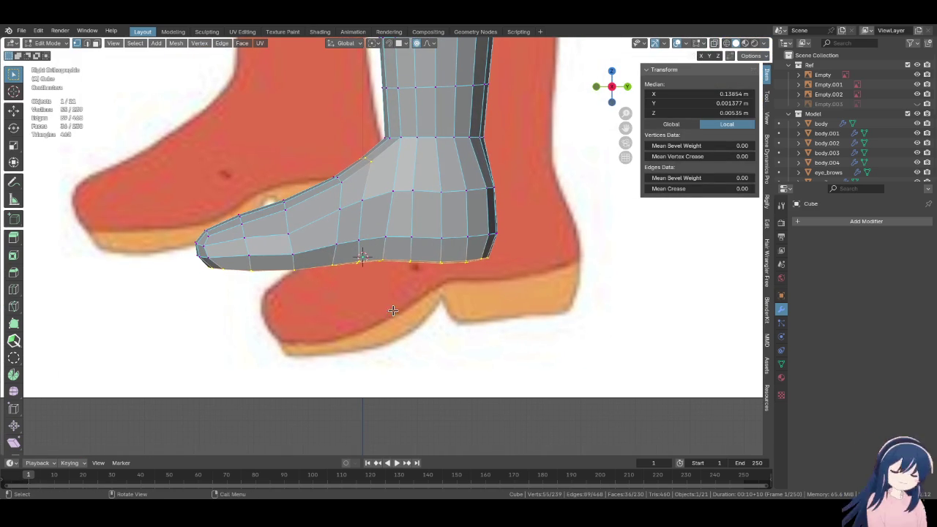
key("e")
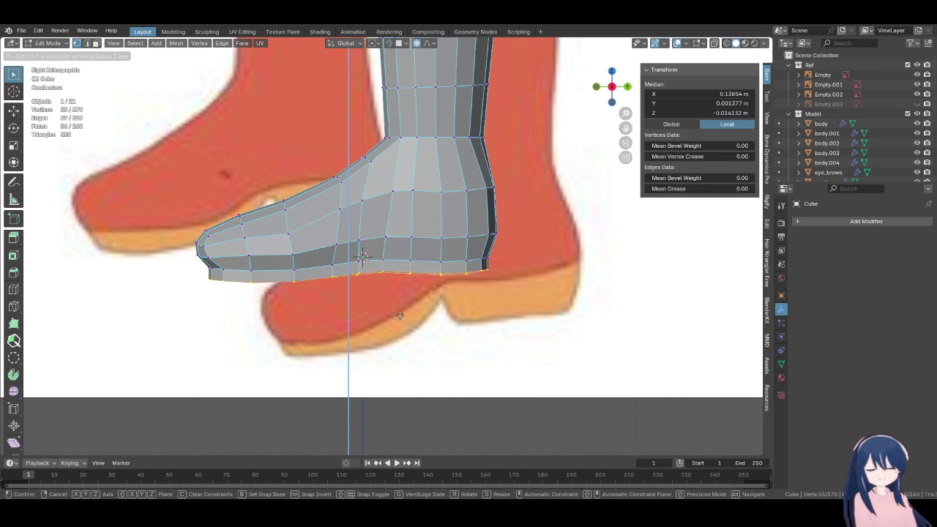
left_click(400, 316)
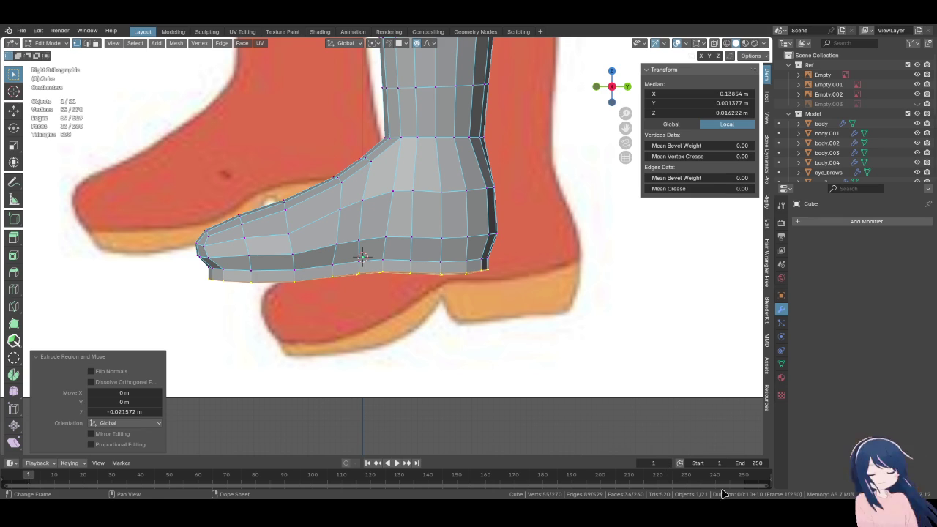
middle_click_drag(274, 254, 312, 263, "shift")
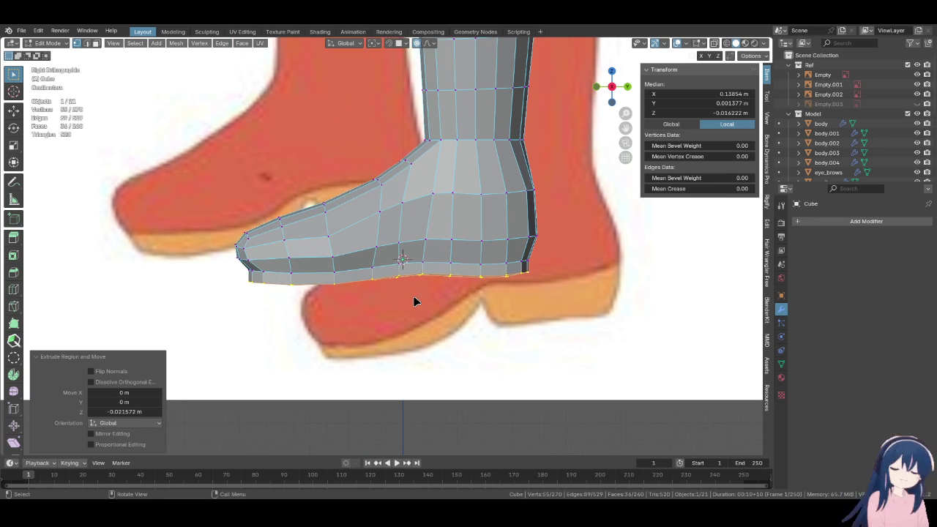
Lower the bottom sole vertices along Z with proportional falloff turned off
key("o")
key("g")
key("y")
key("z")
key("o")
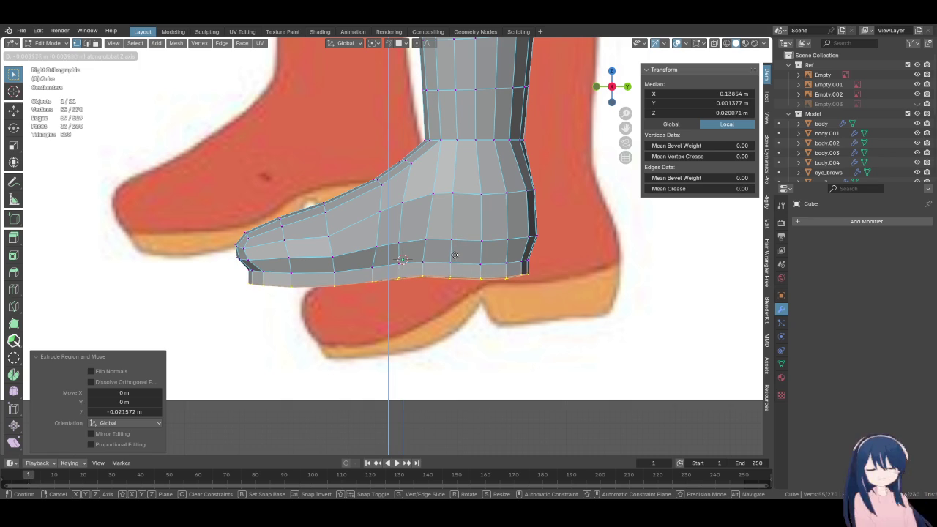
left_click(454, 263)
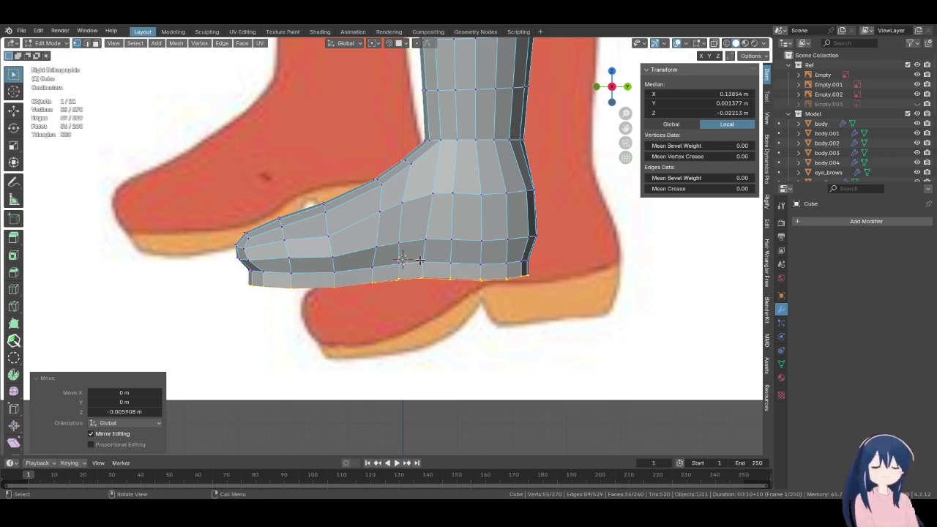
Select the bottom sole edge path and view it in side wireframe
left_click(417, 261)
left_click(524, 262, "ctrl+shift")
mouse_move(524, 262)
middle_mouse_down()
mouse_move(501, 272)
mouse_move(365, 264)
middle_mouse_up()
left_click(365, 263, "ctrl+shift")
key("KP_1")
key("z")
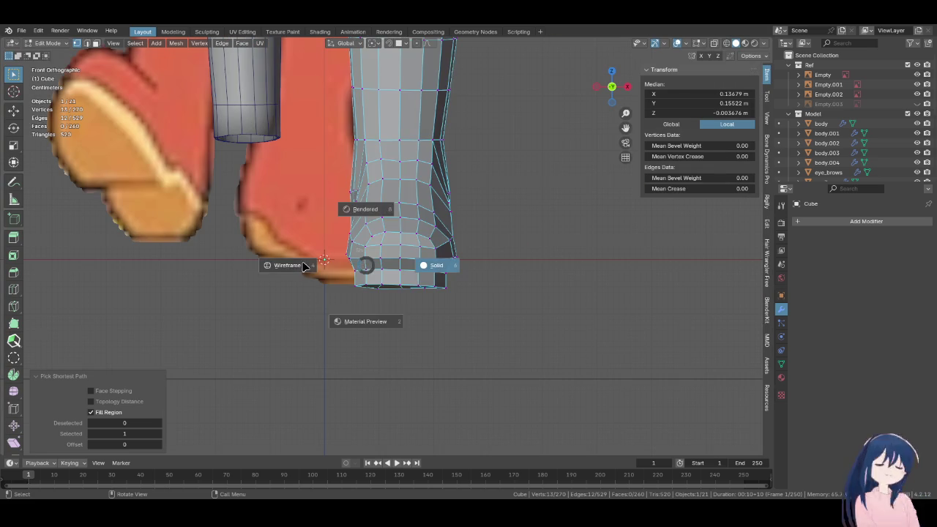
key("KP_3")
key("z")
left_click(331, 269)
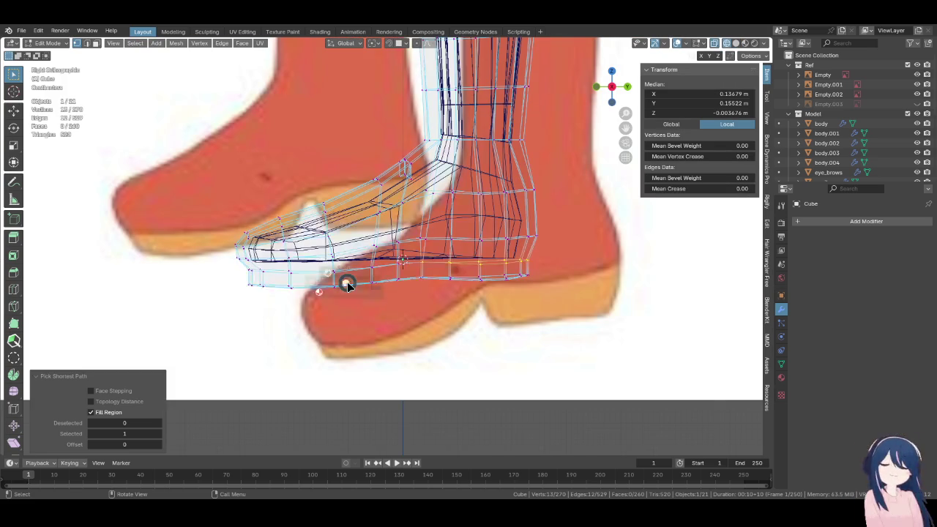
key("z")
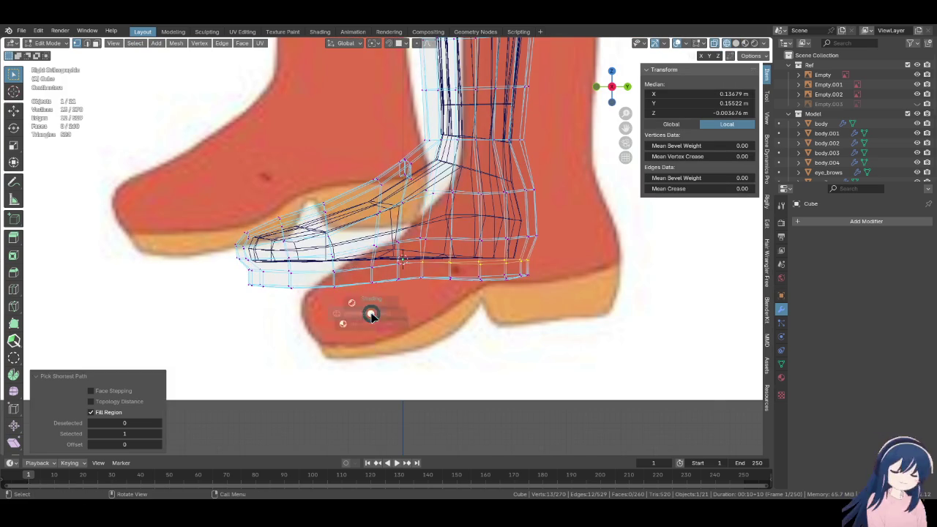
Adjust the bottom edge loop's height along Z to meet the reference sole
key("z")
left_click(432, 317)
key("g")
key("z")
left_click(434, 311)
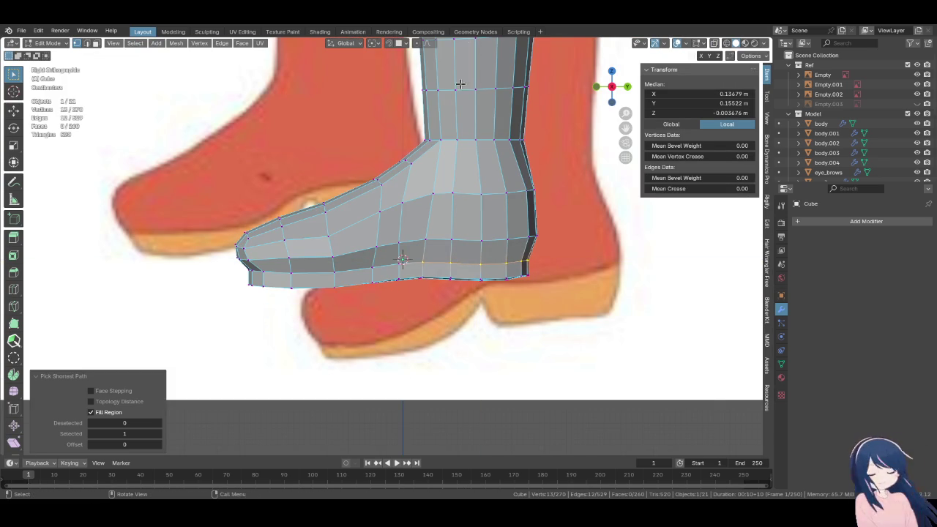
left_click(392, 275, "ctrl+shift")
key("ctrl+z")
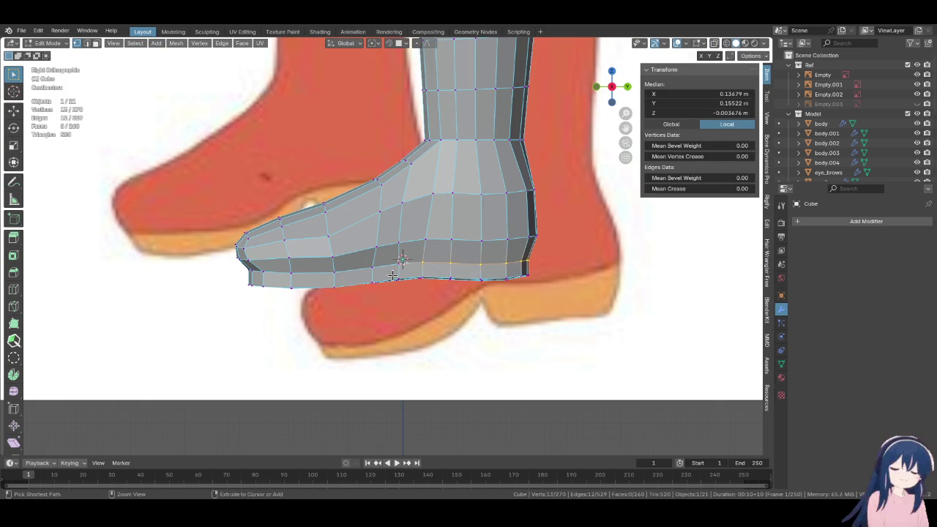
key("g")
key("z")
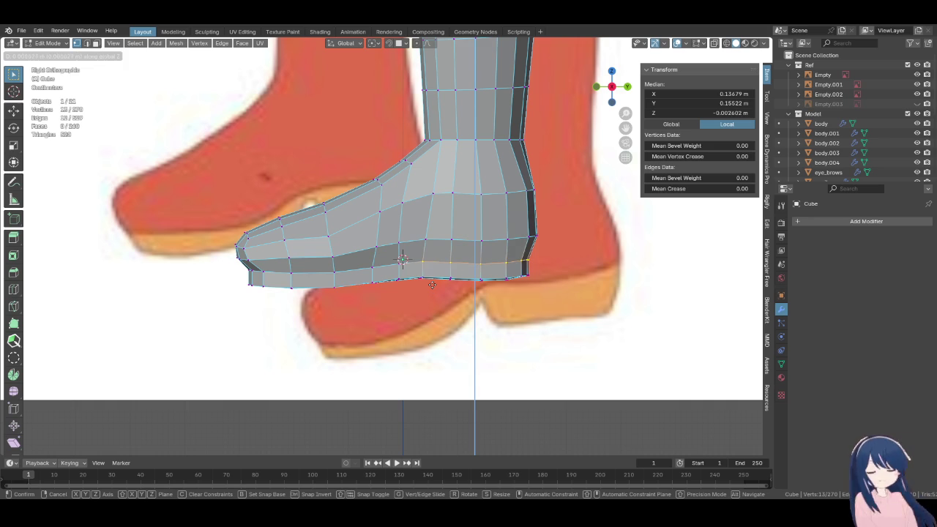
left_click(431, 279)
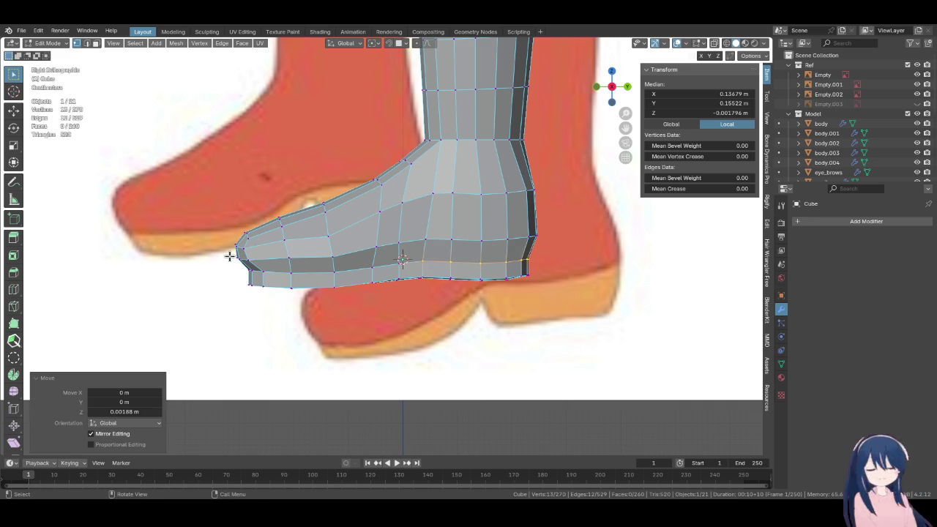
Fill the missing sole face and draw a horizontal ground guide under the boot
scroll(282, 239, "up", 1)
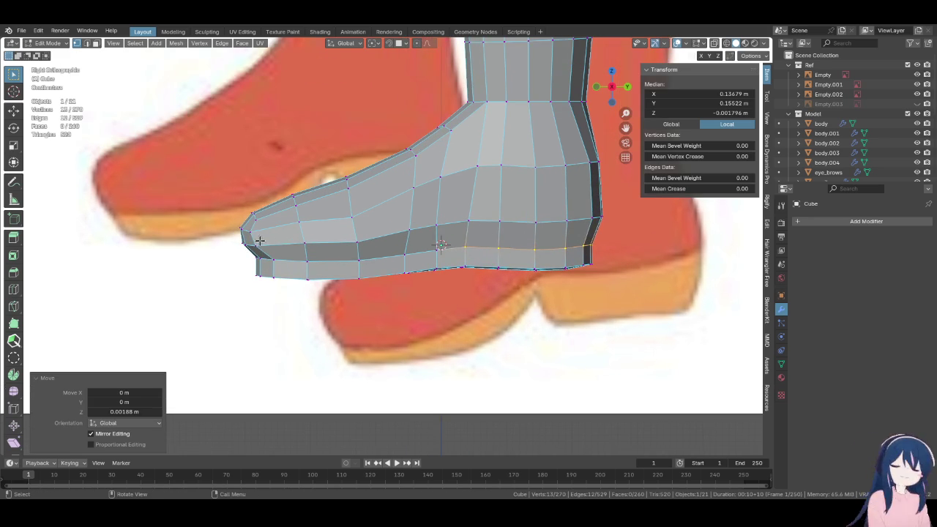
middle_click_drag(265, 285, 243, 255, "shift")
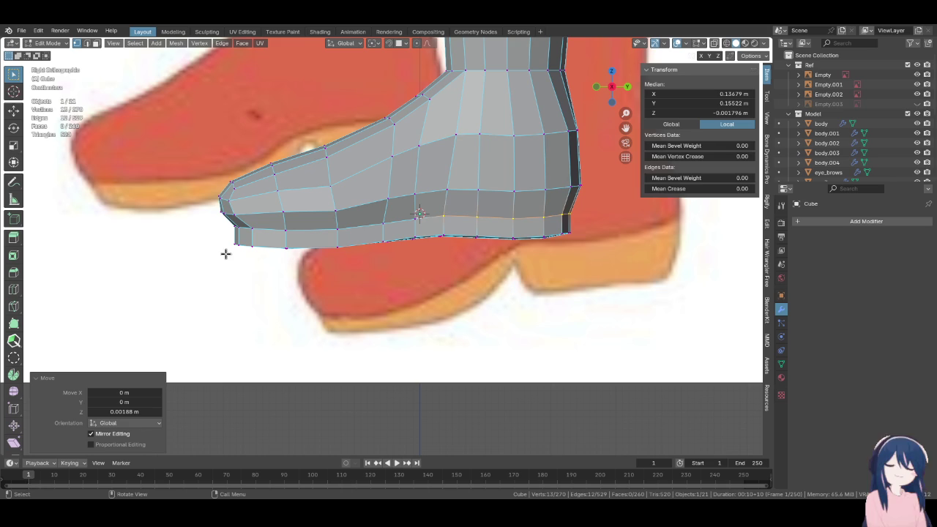
key("f")
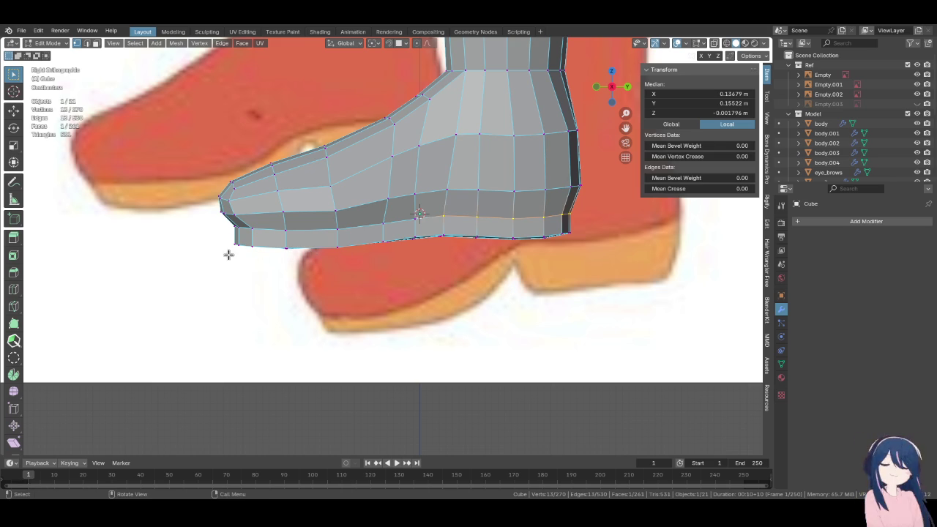
left_click_drag(202, 249, 269, 246)
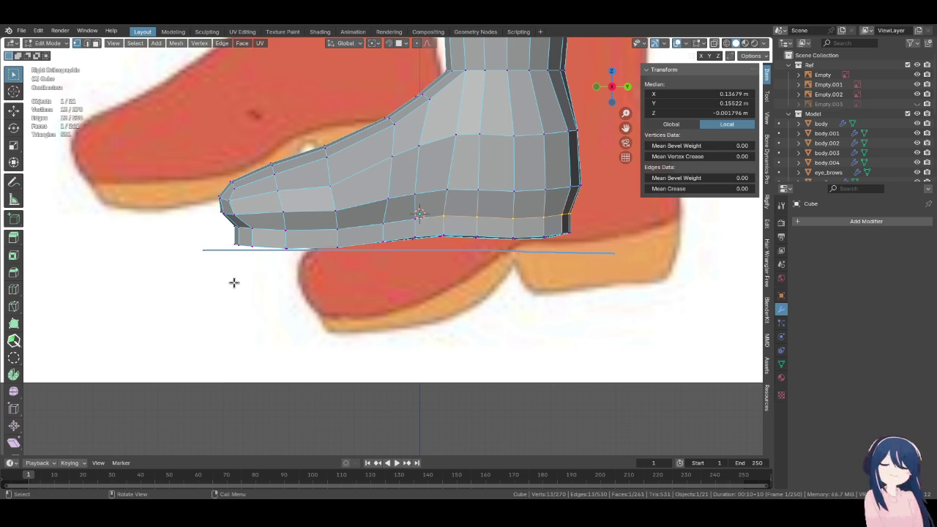
middle_click_drag(488, 251, 421, 249)
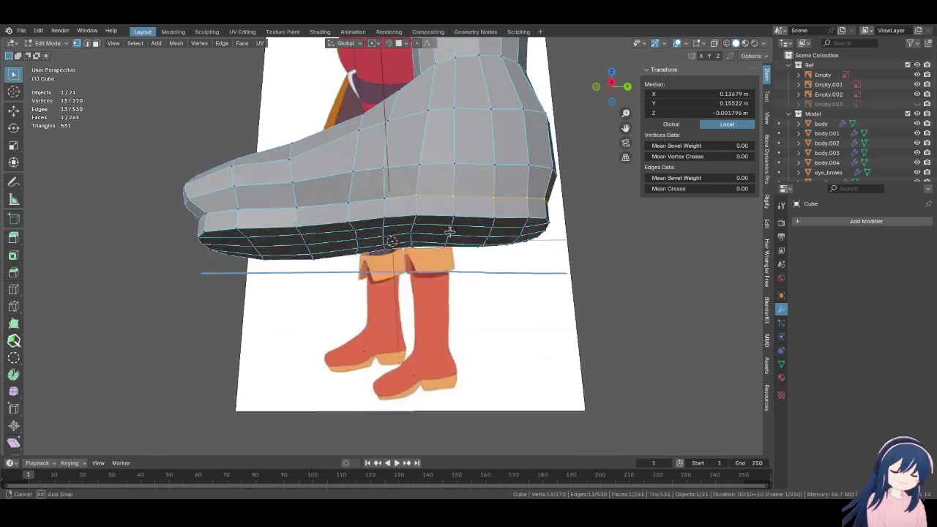
Select the sole underside faces and view them from the right side in see-through mode
left_click(498, 214)
left_click(545, 205, "ctrl+shift")
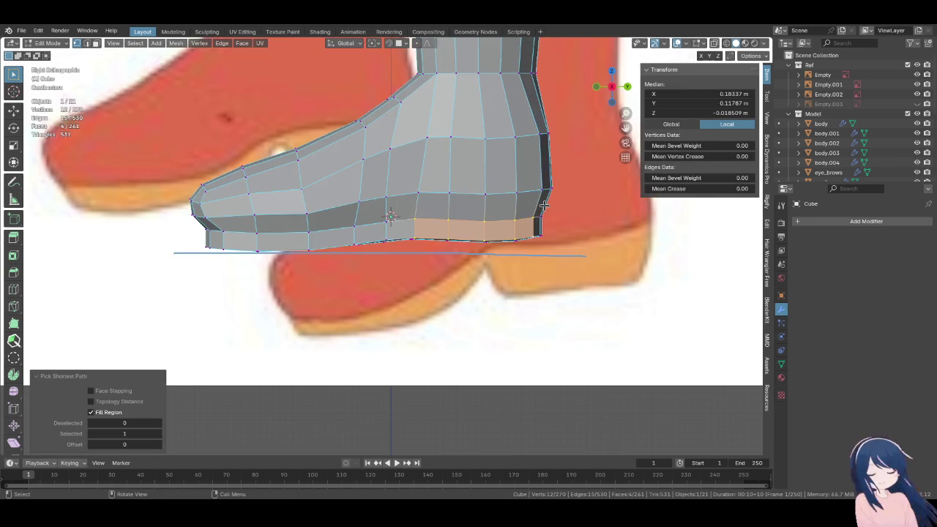
middle_click_drag(544, 205, 429, 258)
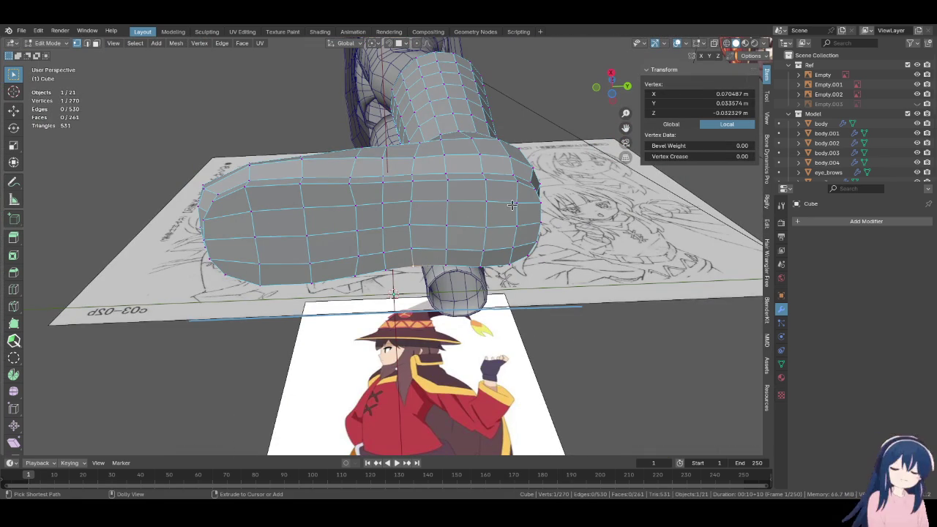
left_click(519, 183, "ctrl+shift")
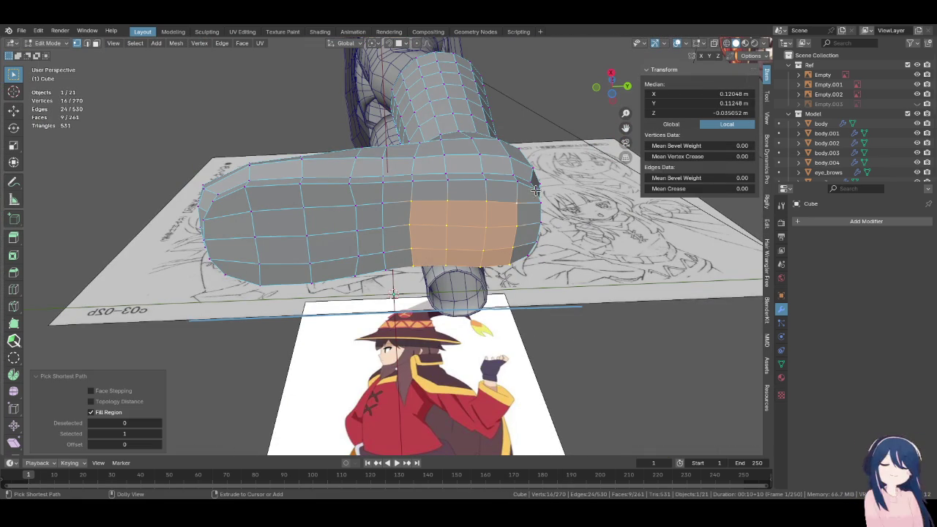
key("ctrl+z")
left_click(532, 238, "ctrl+shift")
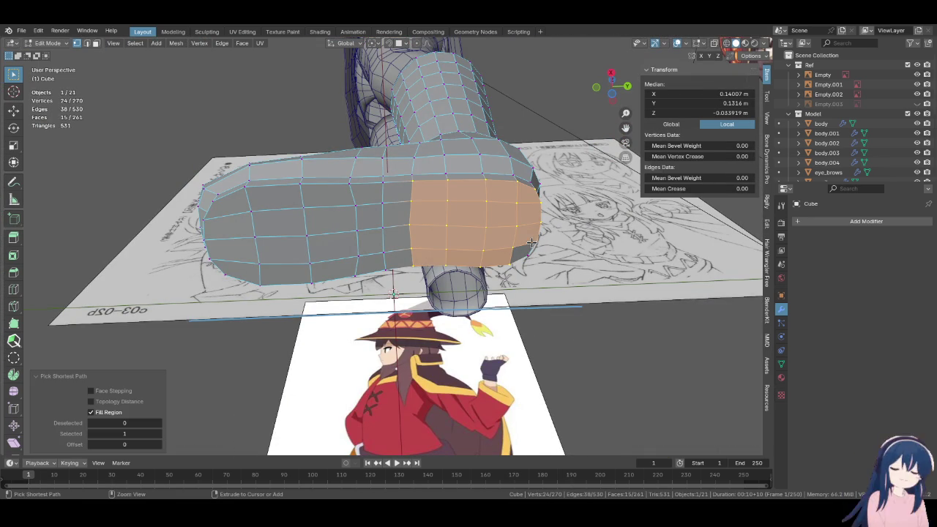
mouse_move(524, 251)
middle_mouse_down()
mouse_move(429, 261)
mouse_move(435, 313)
middle_mouse_up()
key("KP_3")
key("z")
left_click(503, 266)
Lower the sole faces, flatten them with a zero Z scale, and set them on the guide
key("g")
key("z")
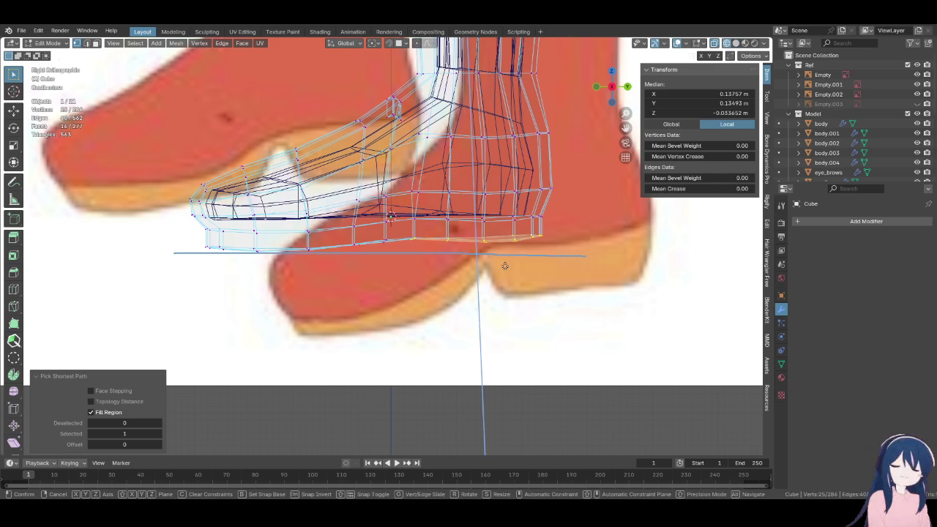
left_click(489, 325)
key("s")
key("z")
key("0")
key("Return")
key("g")
key("y")
key("z")
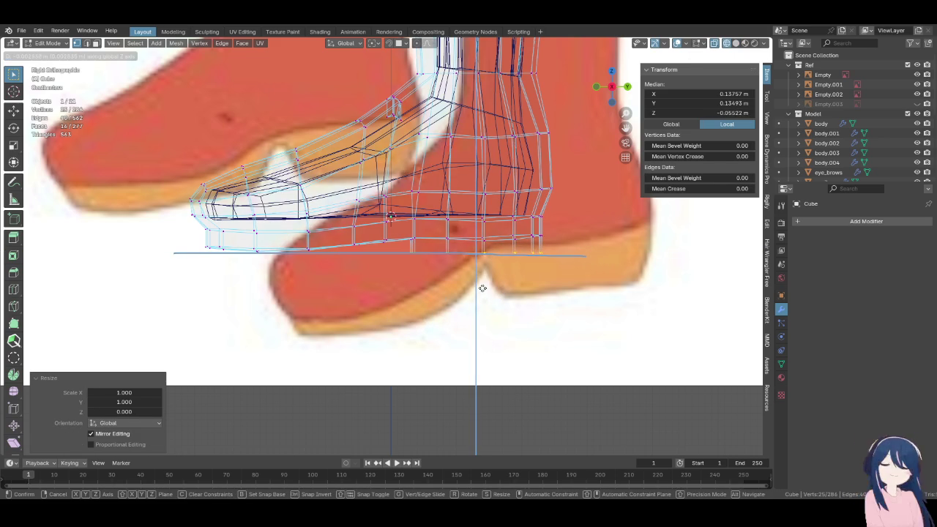
left_click(484, 284)
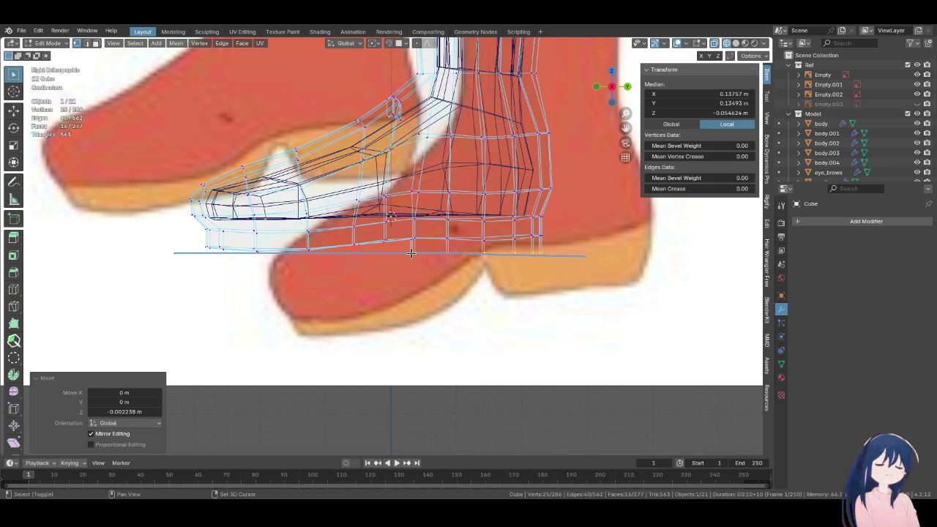
Move the first three sole vertex columns vertically to follow the ground guide line
scroll(292, 259, "up", 2)
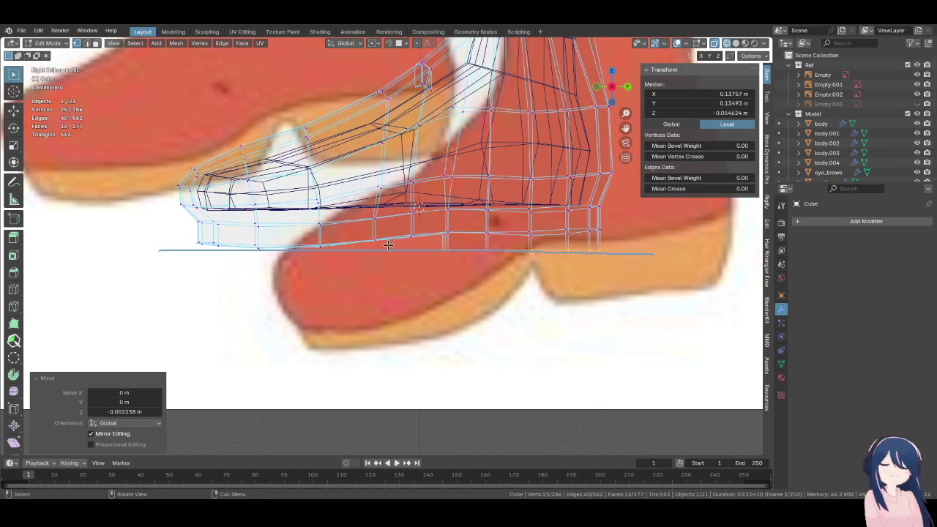
left_click(381, 245, "alt")
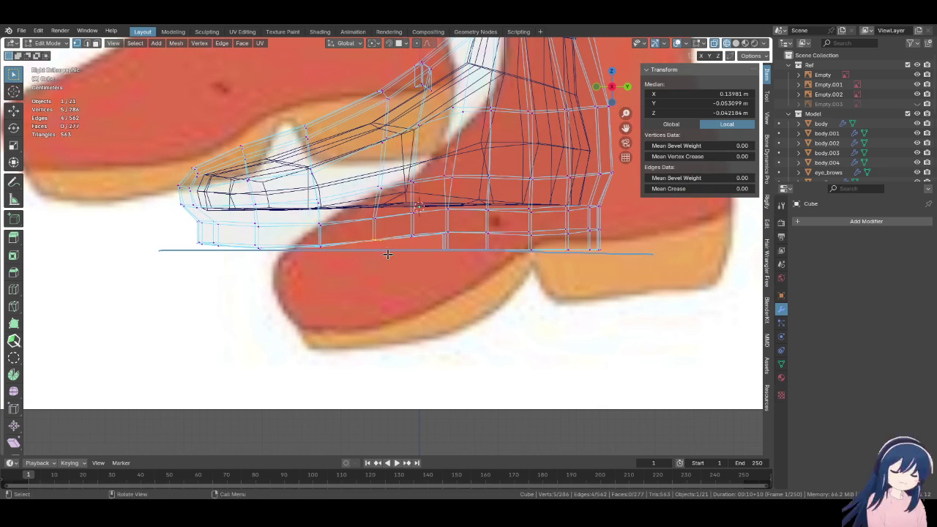
key("g")
key("z")
left_click(386, 234)
left_click(413, 238, "alt")
key("g")
key("z")
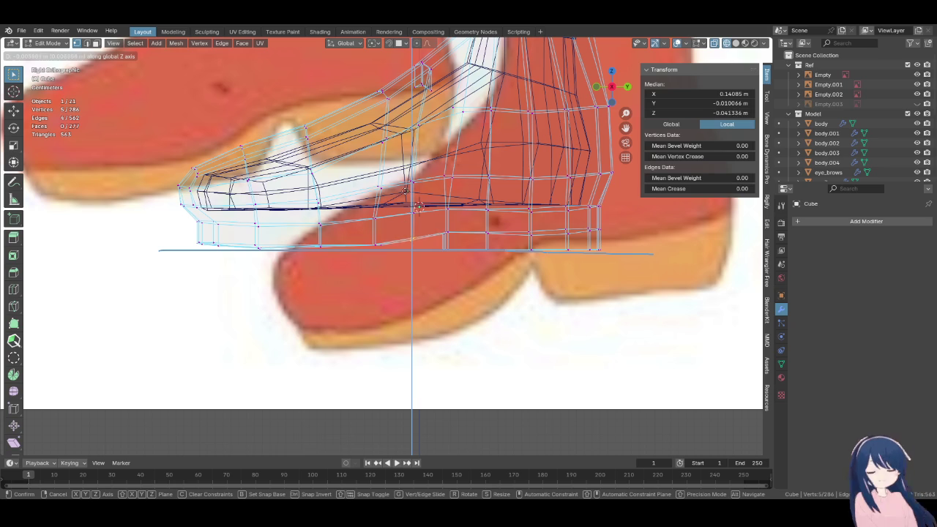
left_click(403, 165)
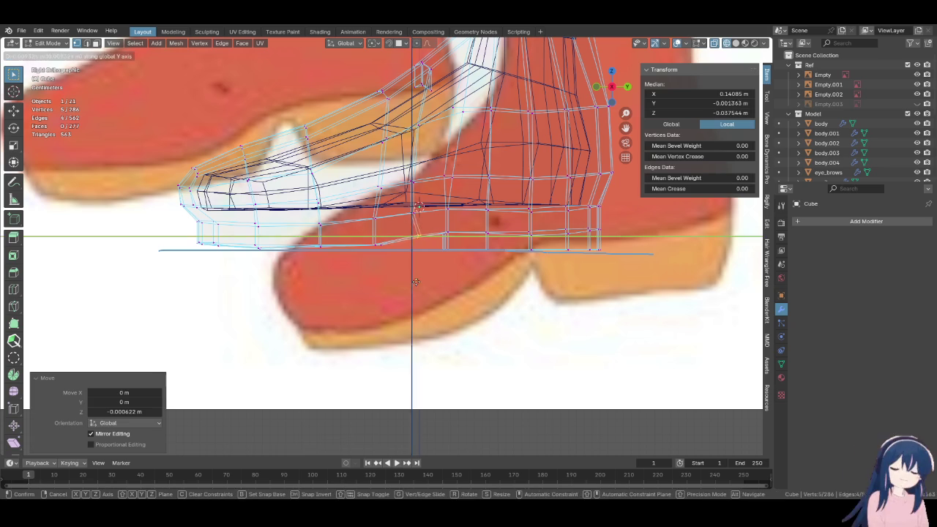
left_click(424, 234, "alt")
key("g")
key("z")
left_click(417, 293)
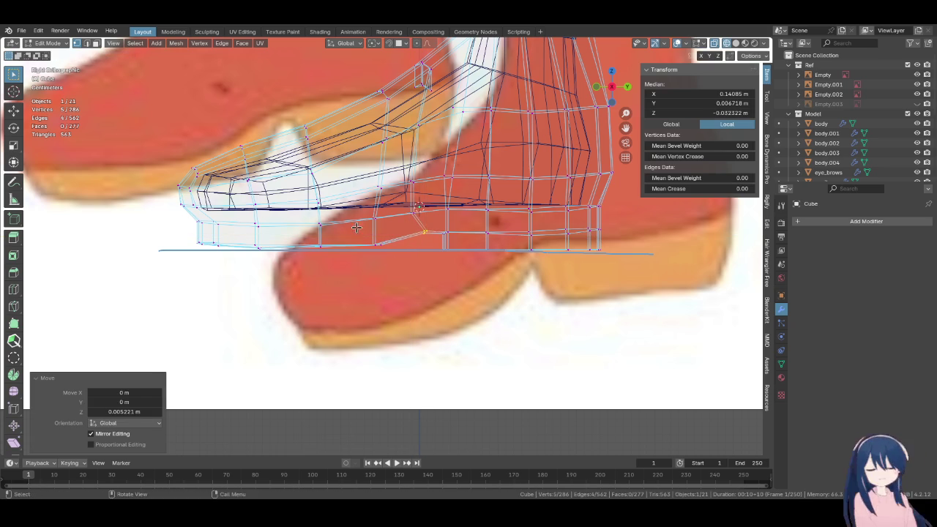
Align the remaining vertex columns toward the toe with the guide, then restore solid shading
left_click(379, 234, "alt")
key("g")
key("z")
left_click(404, 266)
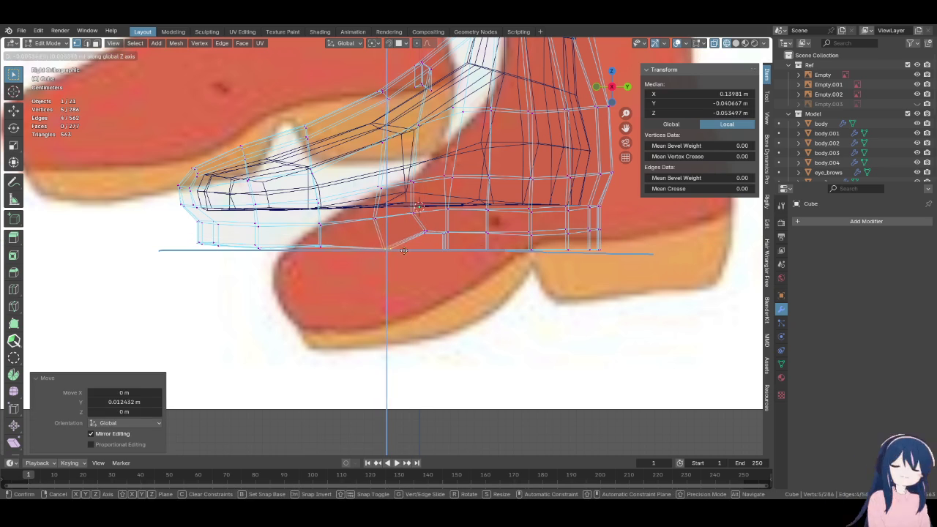
left_click(407, 245)
left_click(322, 243, "alt")
key("g")
key("z")
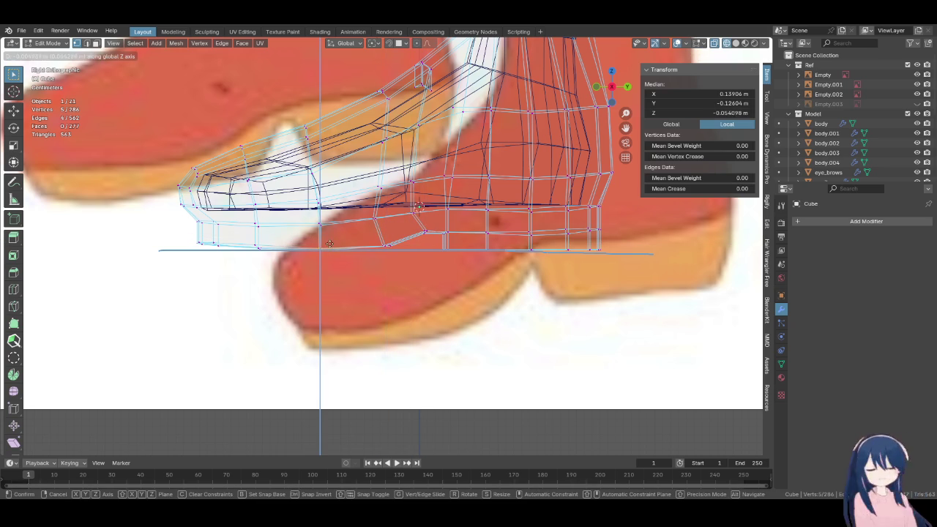
left_click(329, 243)
left_click(253, 244, "alt")
key("g")
key("z")
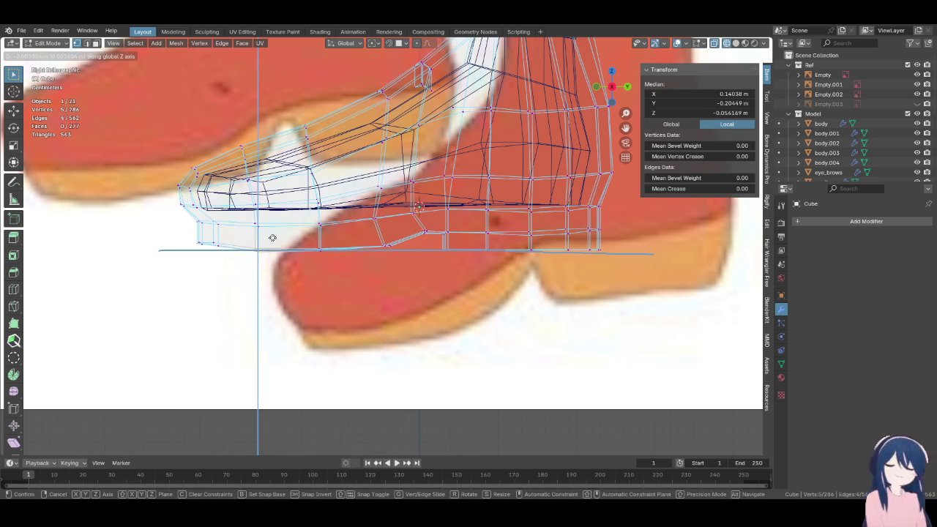
left_click(272, 237)
key("z")
left_click(356, 274)
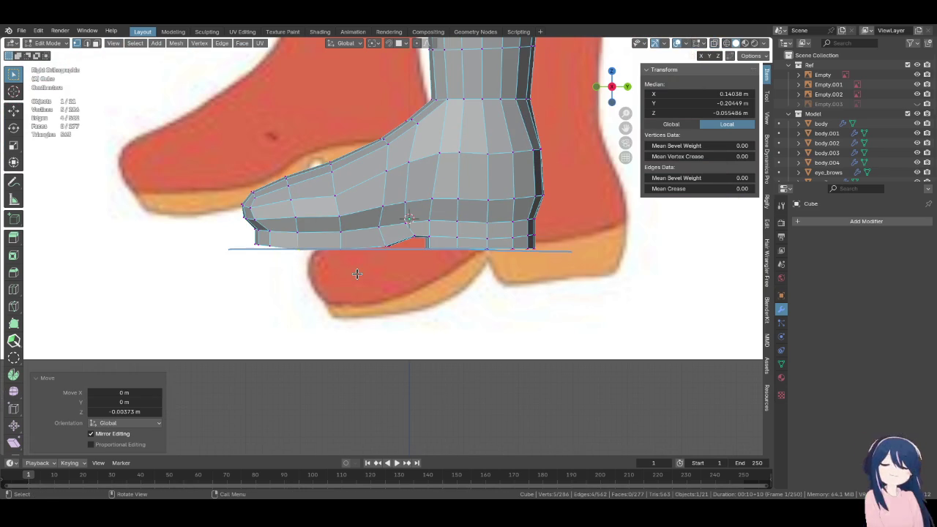
Select the lower sole edge loops around the bottom of the boot
scroll(335, 273, "up", 2)
left_click(395, 249, "shift")
scroll(393, 279, "down", 3)
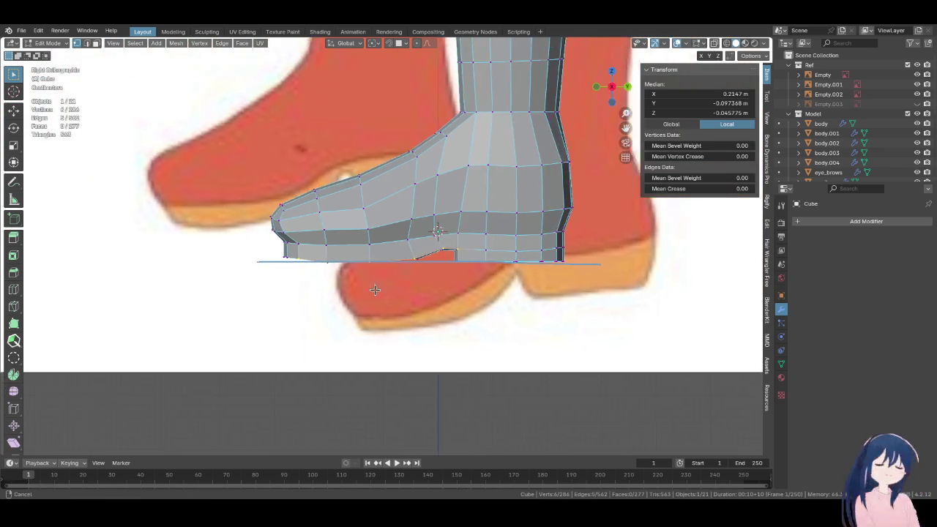
middle_click_drag(393, 278, 273, 189)
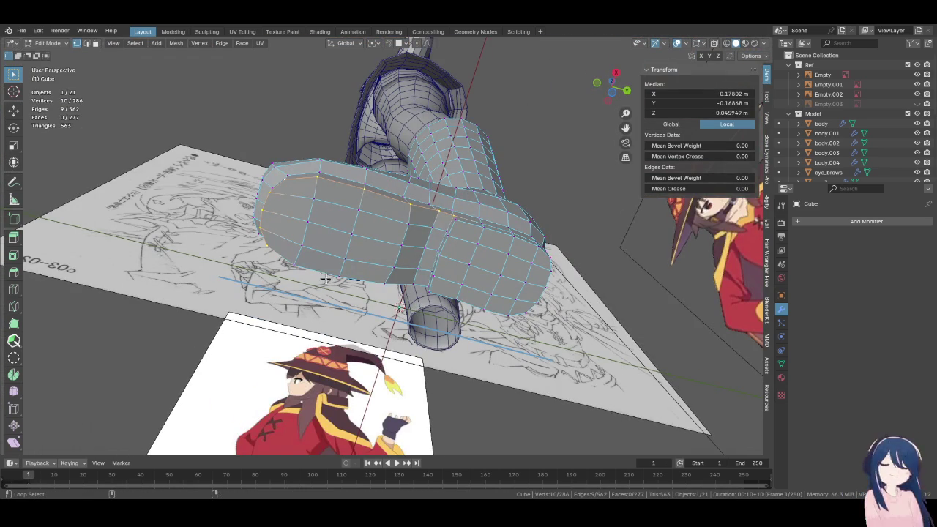
left_click(528, 306, "alt+shift")
middle_click_drag(529, 306, 479, 346)
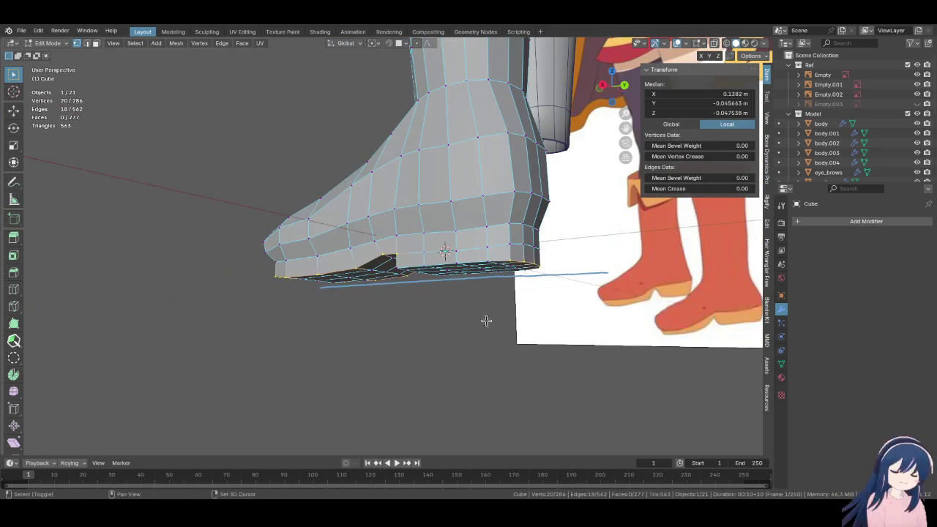
left_click(493, 260, "alt+shift")
middle_click_drag(494, 260, 433, 231)
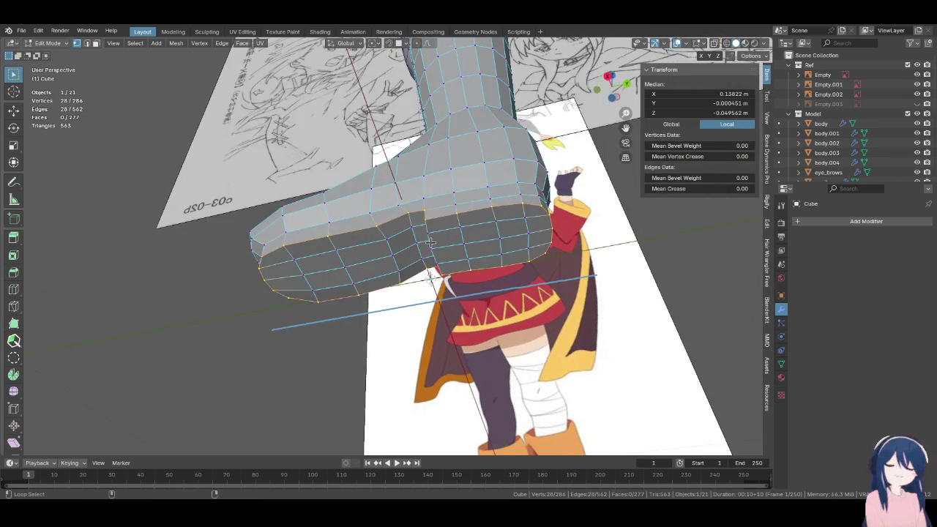
middle_click_drag(430, 243, 450, 247)
left_click(477, 299, "alt+shift")
mouse_move(476, 299)
middle_mouse_down()
mouse_move(320, 288)
mouse_move(336, 289)
middle_mouse_up()
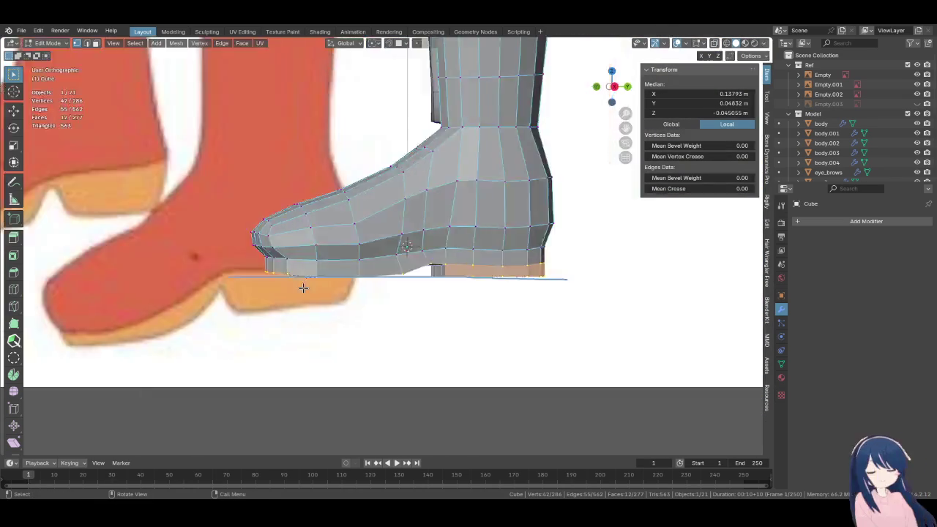
scroll(336, 289, "up", 1)
Shrink the selected sole loops inward along their normals by 0.00462 m
key("alt+s")
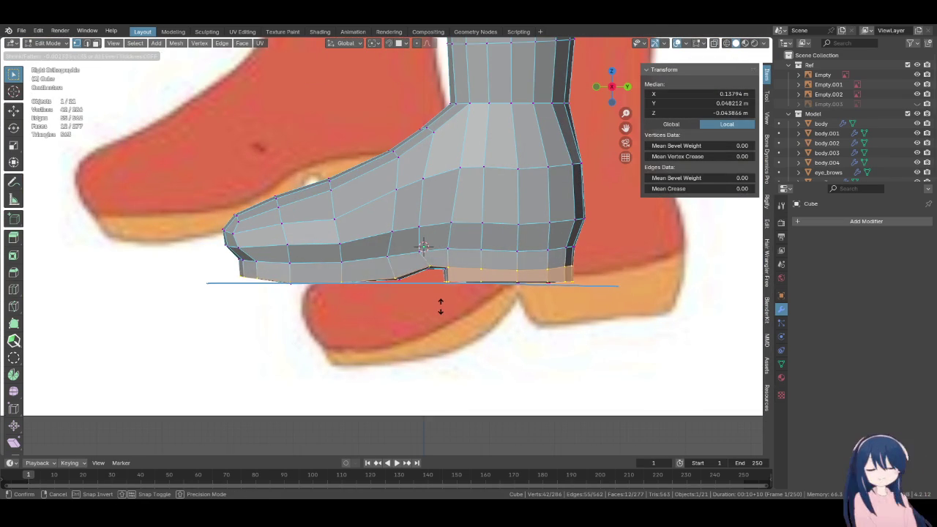
left_click(440, 311)
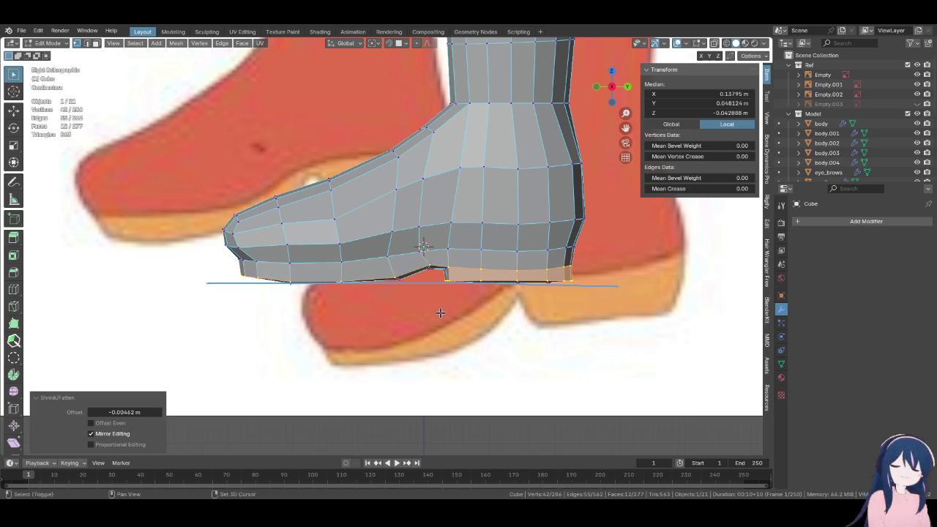
middle_click_drag(421, 299, 401, 259)
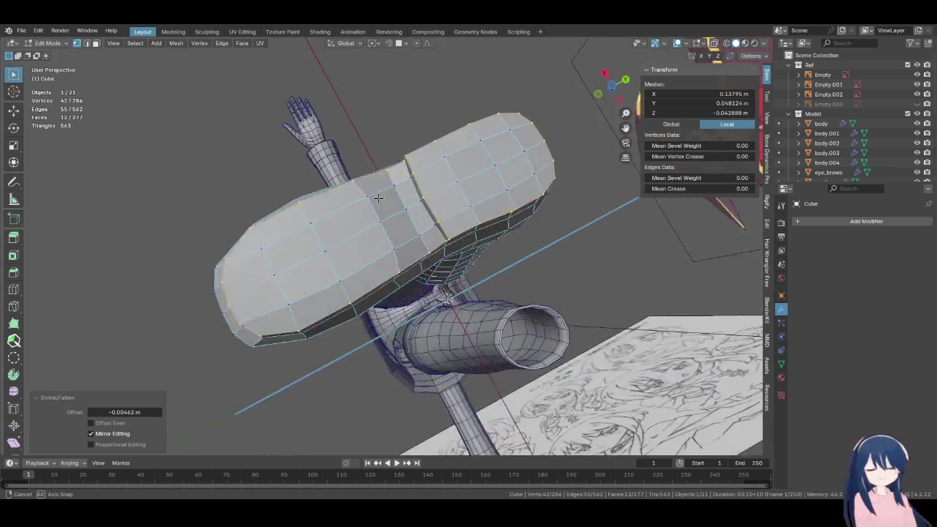
key("KP_3")
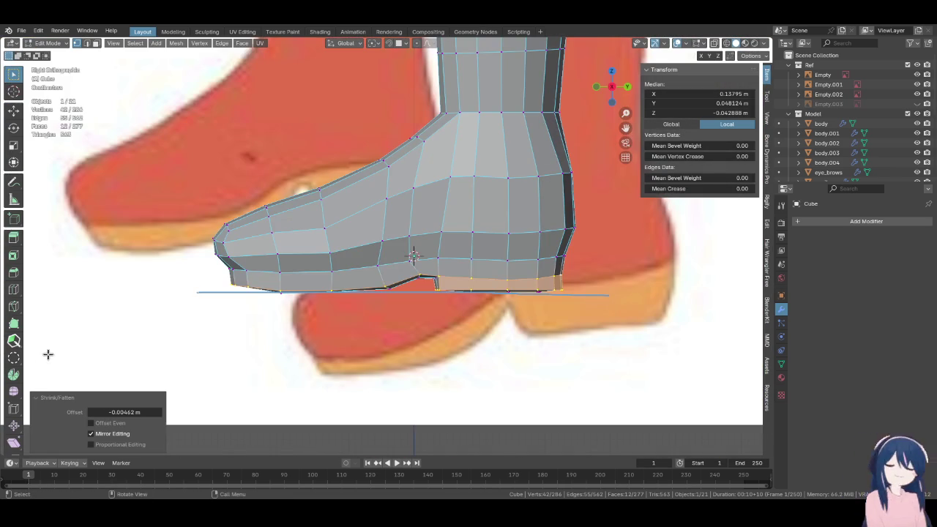
left_click(12, 291)
Loop-cut a new horizontal edge loop around the boot's sole
left_click_drag(405, 278, 437, 337)
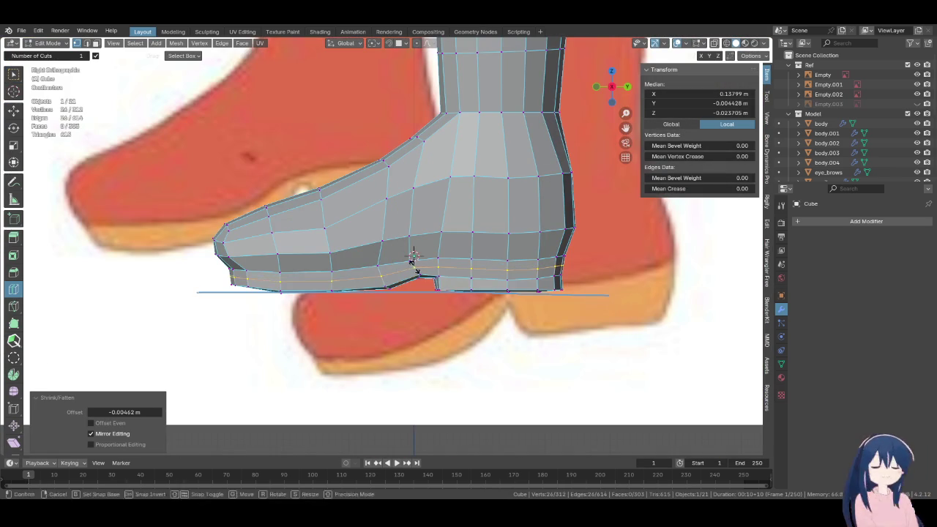
left_click(437, 335)
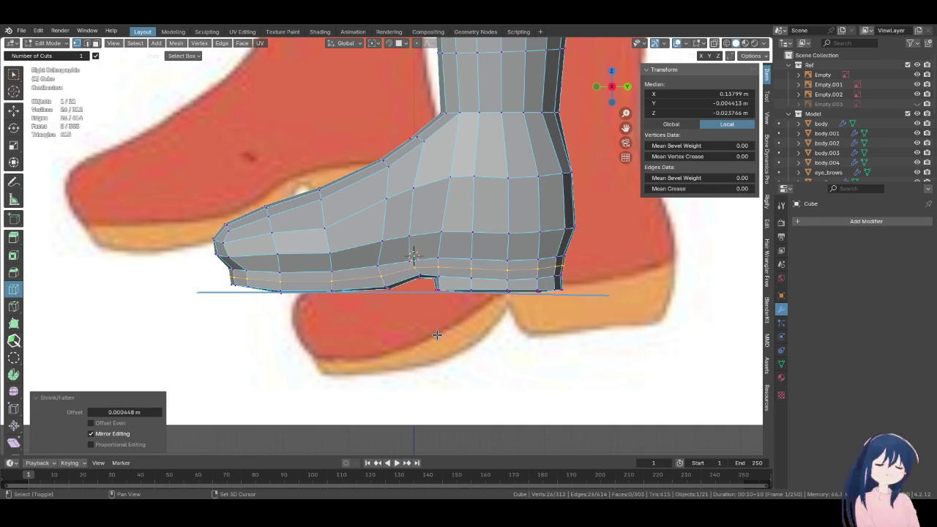
middle_click_drag(437, 335, 396, 316, "shift")
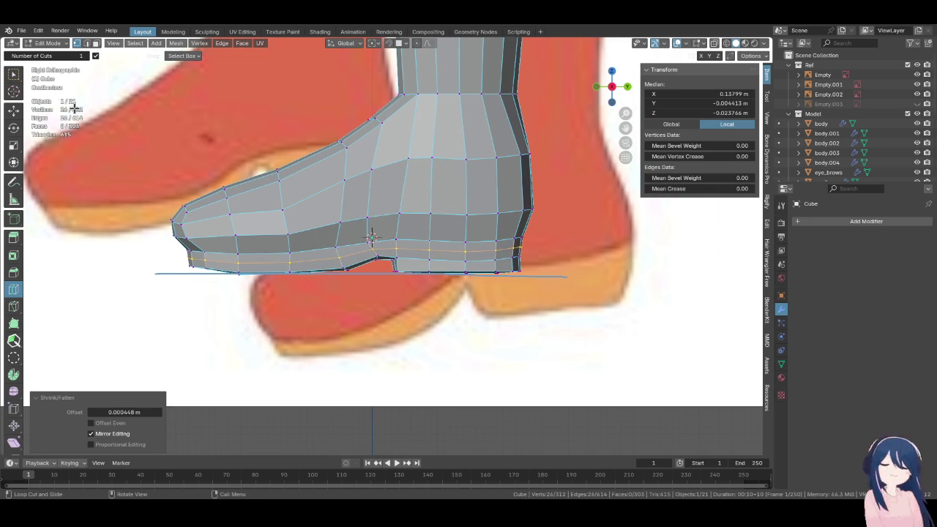
left_click(13, 73)
Try Shrink/Fatten and Set Edge Flow on the short heel loop, then undo the edge flow
left_click(486, 275, "alt")
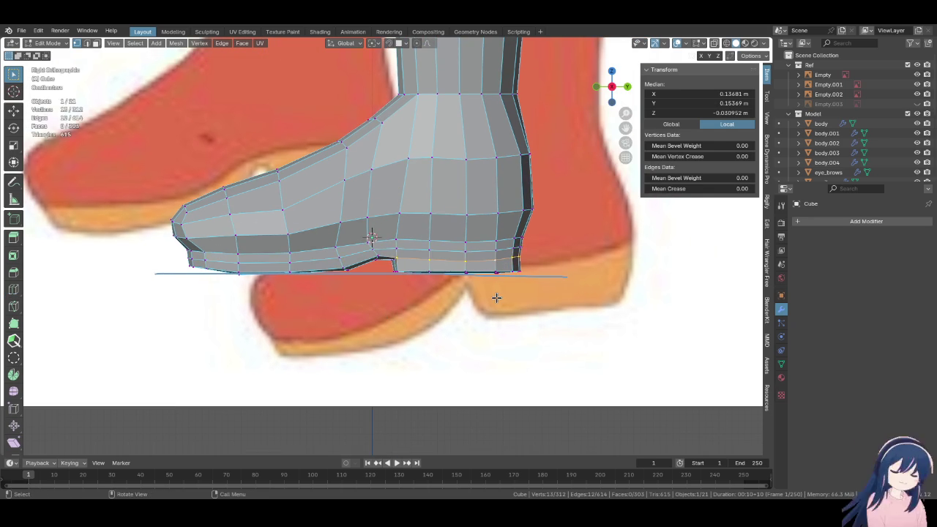
scroll(497, 298, "up", 1)
key("alt+s")
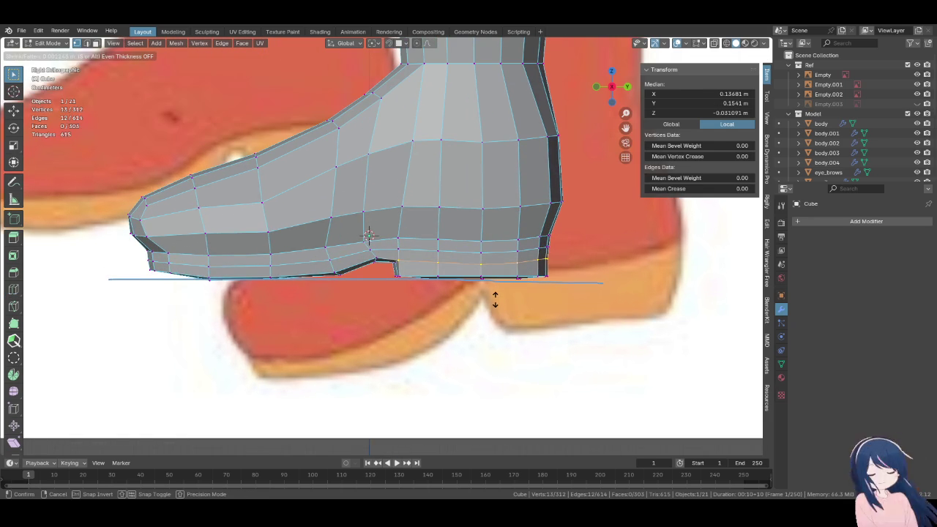
left_click(495, 298)
key("F3")
left_click(550, 316)
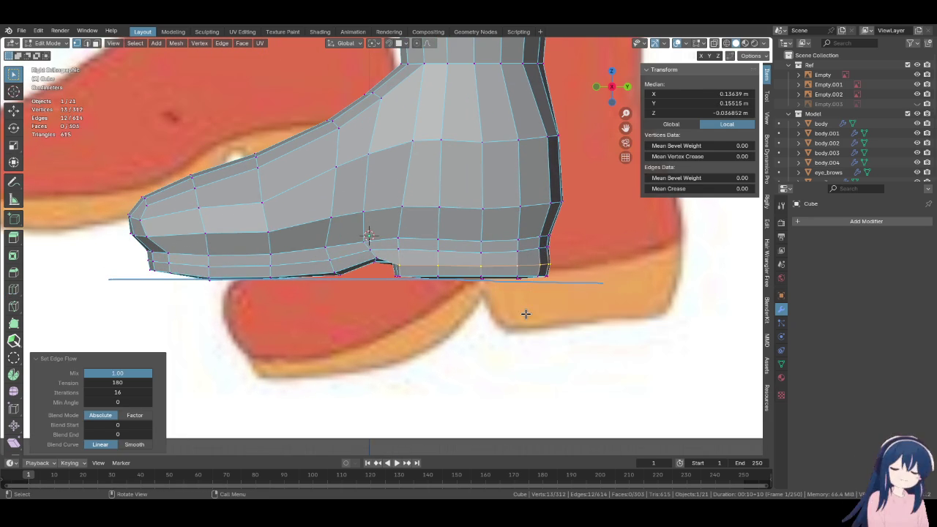
key("ctrl+z")
key("alt+s")
key("Escape")
Select the bottom heel loop and smooth it with Set Edge Flow
mouse_move(442, 262)
middle_mouse_down()
mouse_move(506, 293)
mouse_move(335, 295)
middle_mouse_up()
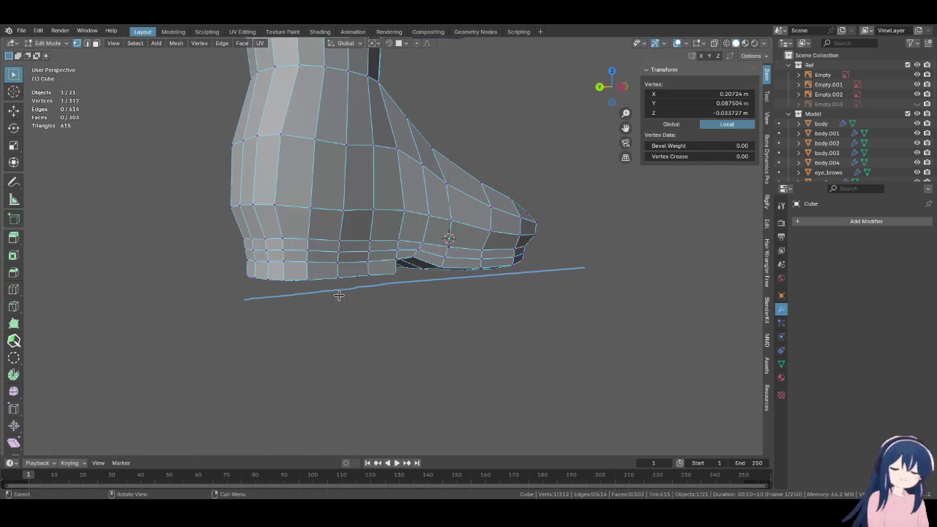
left_click(356, 264, "ctrl")
left_click(305, 264)
left_click(263, 263, "ctrl")
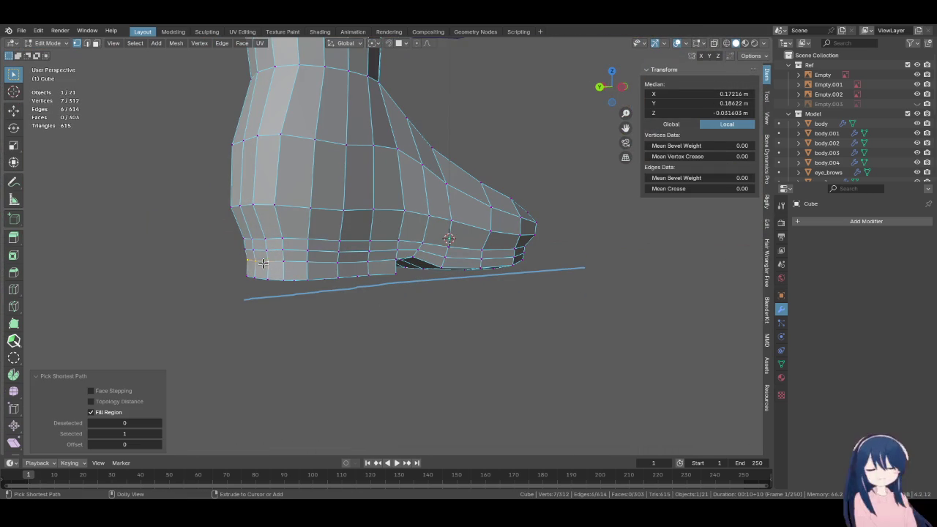
left_click(365, 262, "ctrl")
right_click(364, 261)
left_click(411, 275)
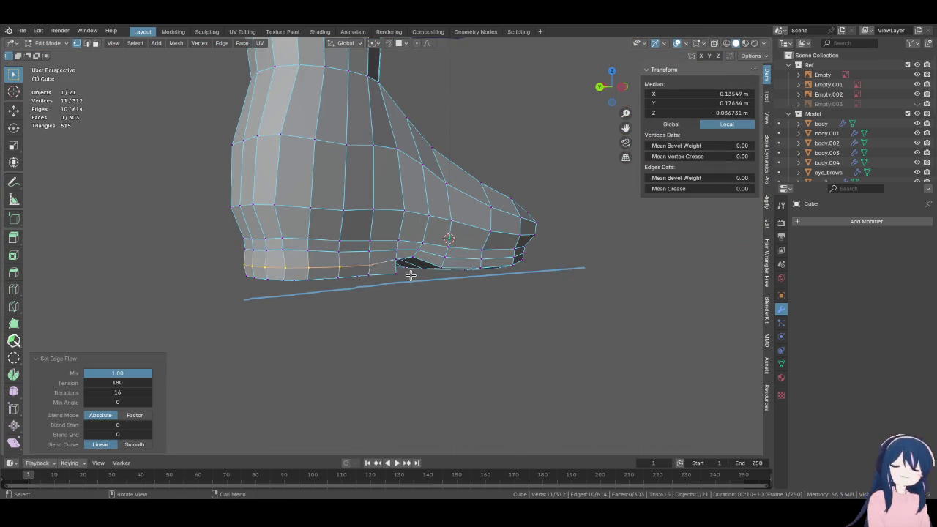
Move the bottom heel loop −0.002694 m in Y and 0.00316 m up in Z
key("KP_3")
scroll(444, 273, "up", 2)
key("g")
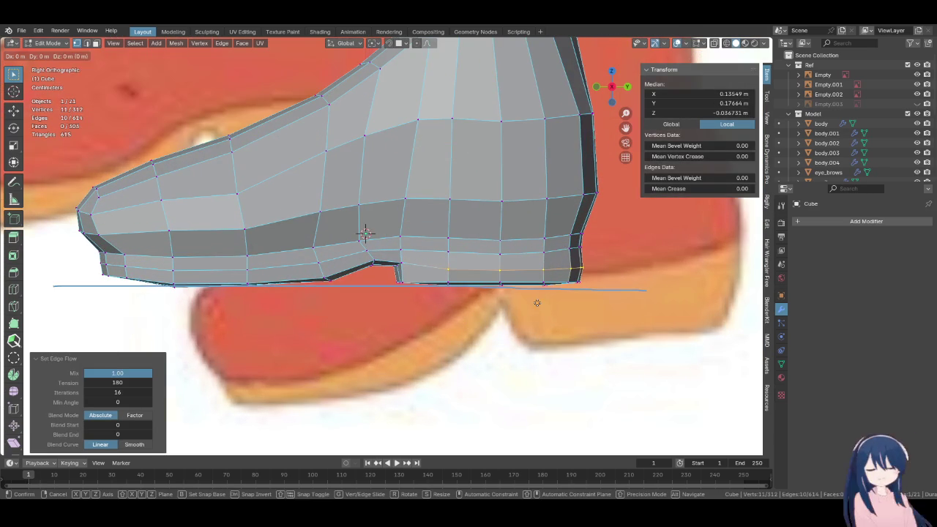
left_click(512, 274)
middle_click_drag(508, 271, 339, 290)
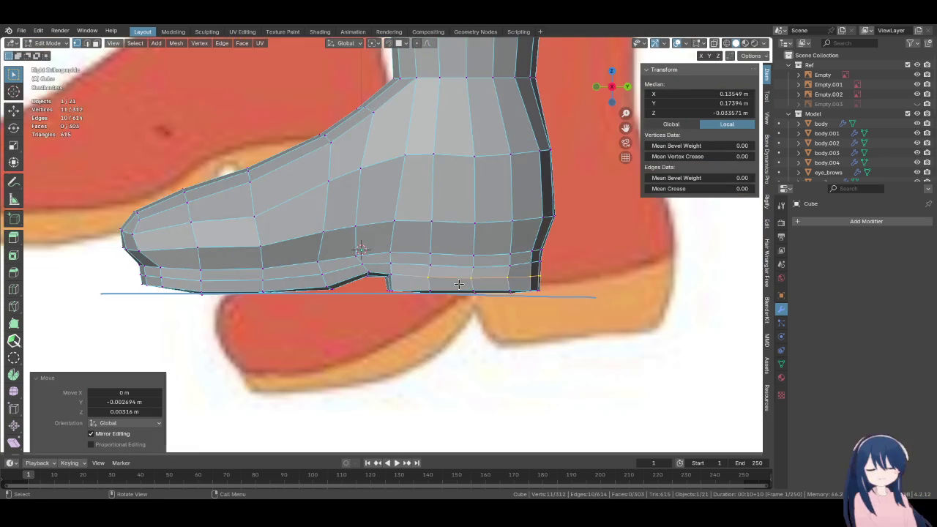
middle_click_drag(340, 290, 458, 284, "alt")
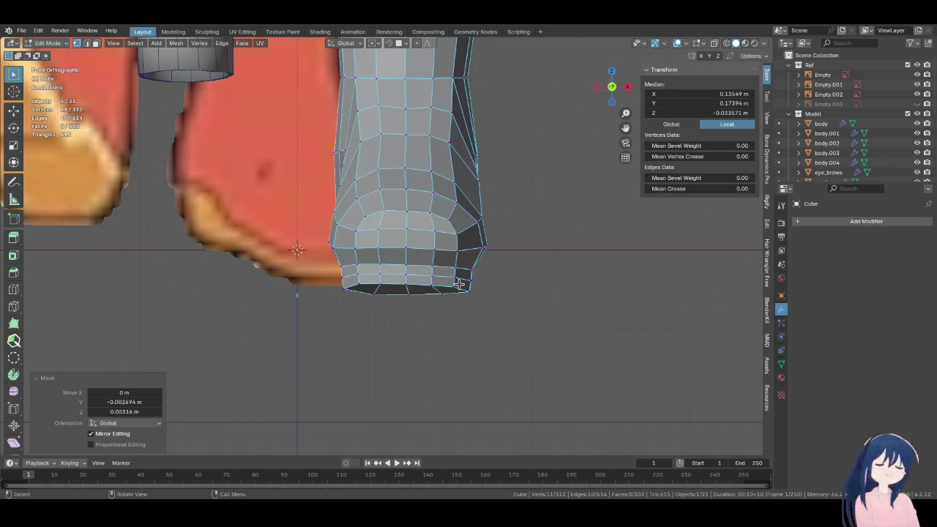
Flatten the row of bottom vertices across the toe to zero Z height
scroll(436, 300, "up", 2)
left_click(339, 276)
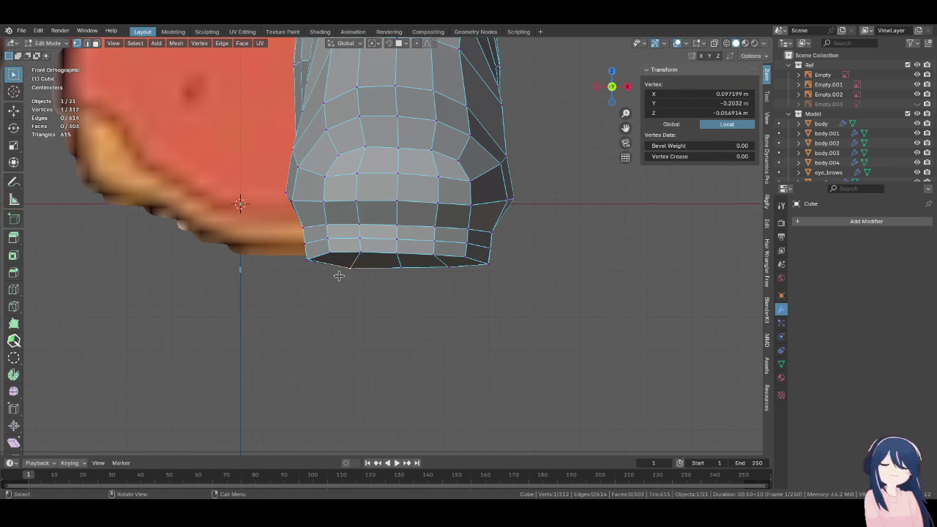
left_click(434, 275, "ctrl")
key("s")
key("z")
key("0")
key("Return")
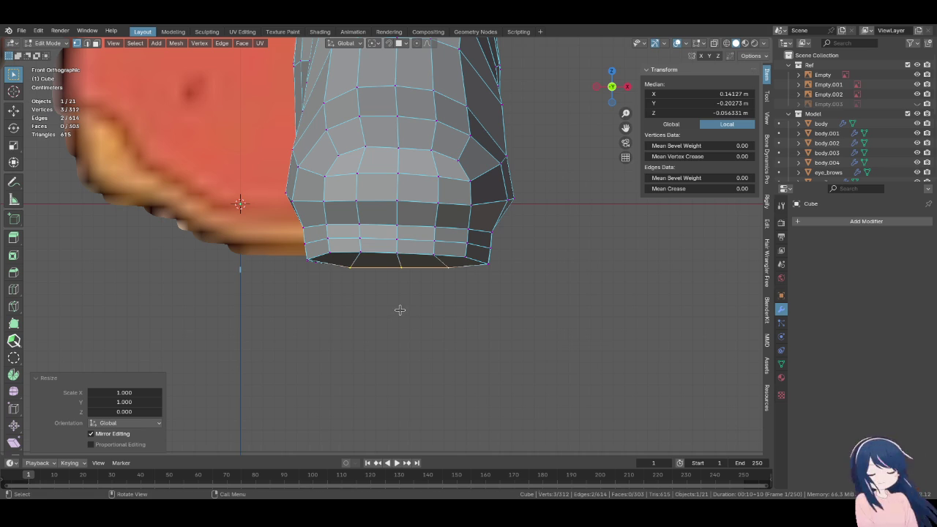
Flatten a second row of sole vertices to zero height
left_click(318, 265)
mouse_move(340, 279)
middle_mouse_down()
mouse_move(351, 286)
mouse_move(502, 261)
middle_mouse_up()
left_click(502, 261, "ctrl")
key("s")
key("z")
key("0")
key("Return")
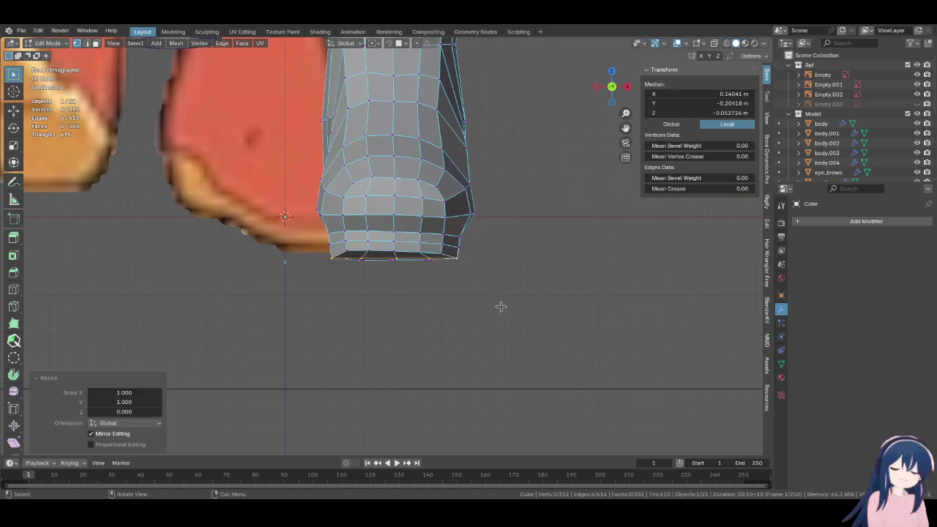
Flatten a face strip across the sole vertically, then undo it
mouse_move(481, 308)
middle_mouse_down()
mouse_move(407, 280)
mouse_move(368, 297)
middle_mouse_up()
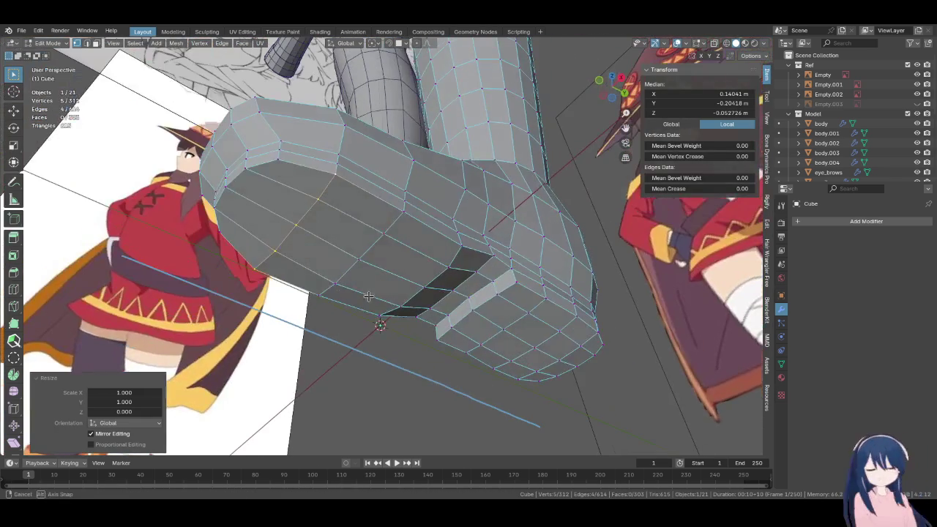
left_click(448, 294, "ctrl+shift")
key("s")
key("z")
key("0")
key("Return")
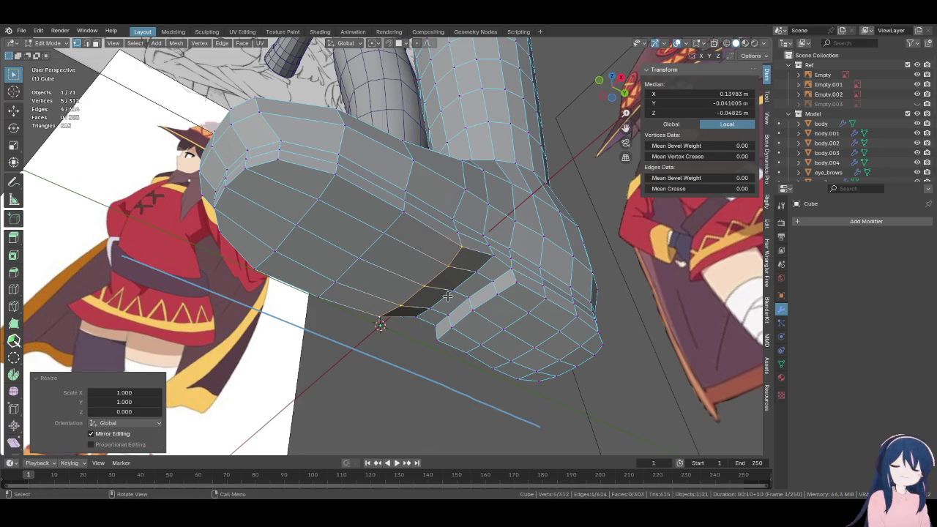
key("ctrl+z")
Flatten the neighbouring face strip, then undo that as well
left_click(414, 320, "ctrl+shift")
key("s")
key("z")
key("0")
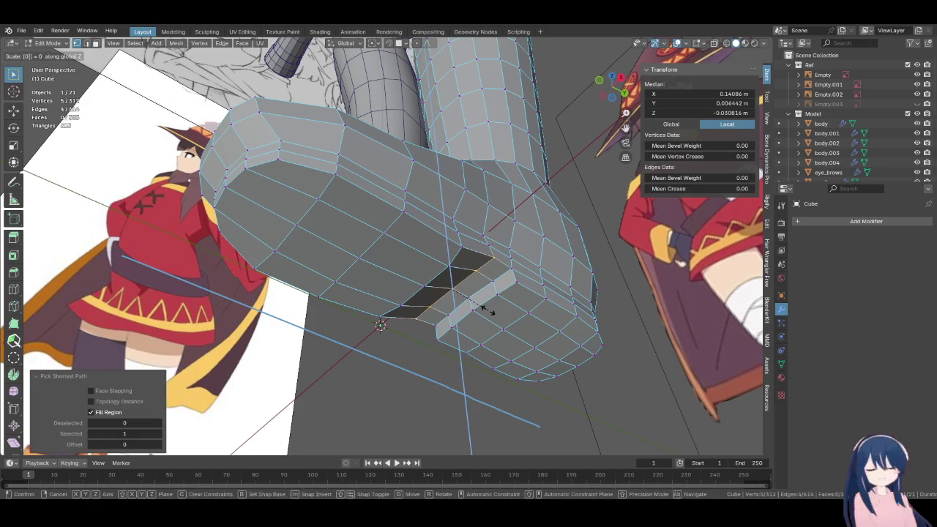
key("Return")
key("ctrl+z")
Flatten the next face strip over to zero height
left_click(503, 292, "ctrl+shift")
key("s")
key("z")
key("0")
key("Return")
Flatten two vertex paths across the sole to zero Z height
left_click(516, 278)
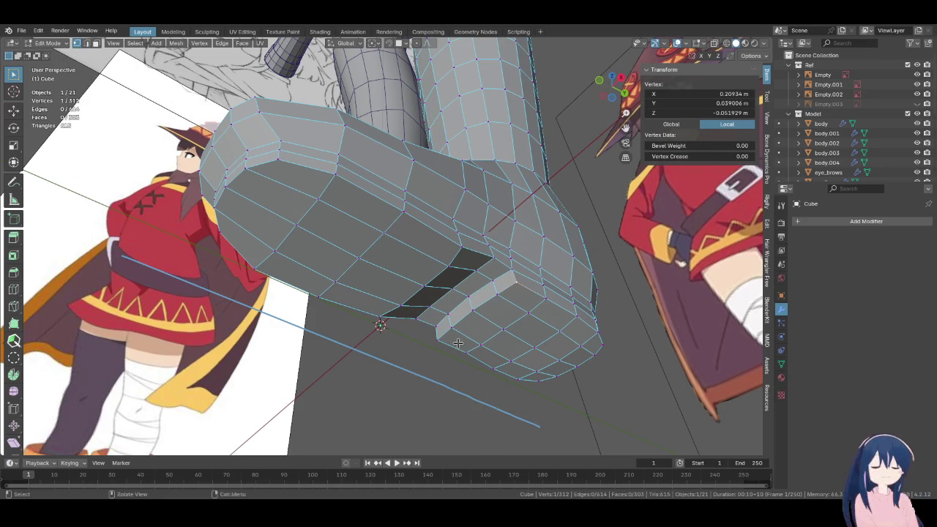
left_click(438, 339, "ctrl+shift")
key("s")
key("z")
key("0")
key("Return")
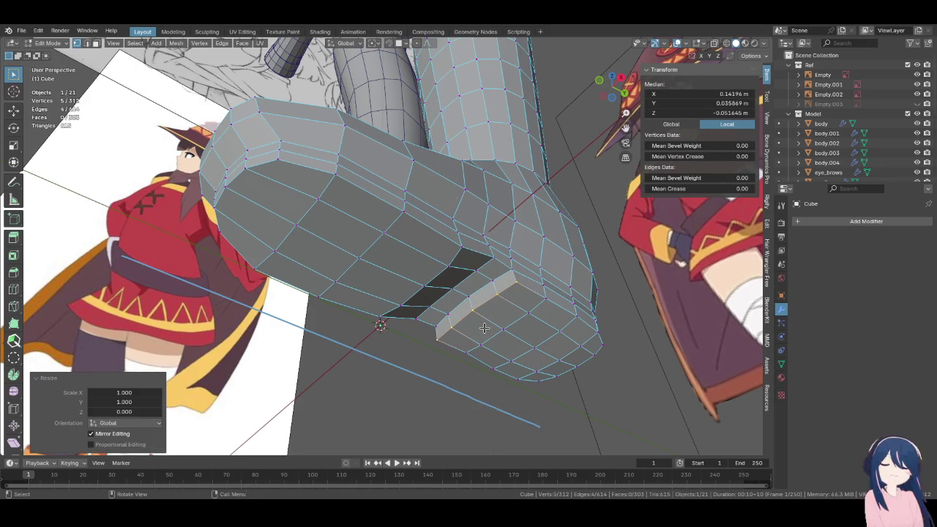
left_click(538, 310)
left_click(466, 355, "ctrl")
key("s")
key("z")
key("0")
key("Return")
Flatten the next two sole edge loops to zero height
left_click(576, 317)
left_click(494, 370, "ctrl")
key("s")
key("z")
key("0")
key("Return")
left_click(599, 333)
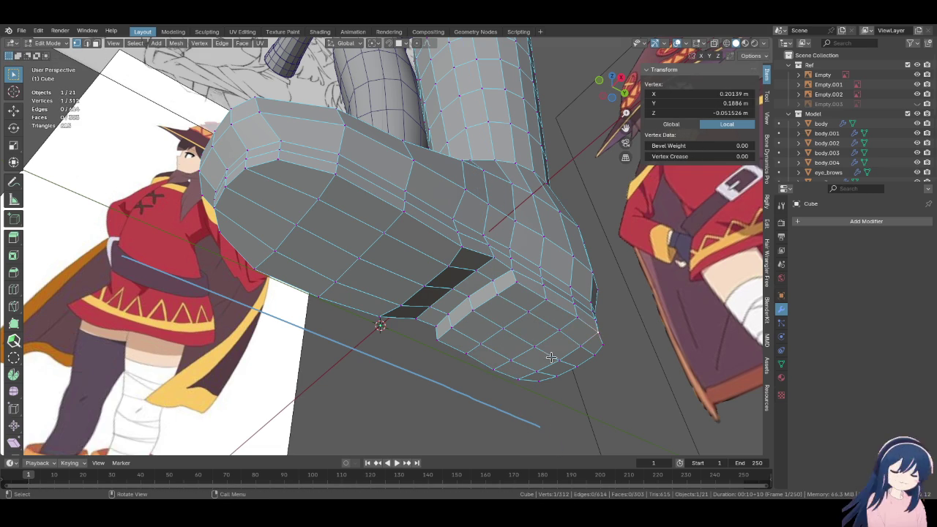
left_click(518, 380, "ctrl")
key("s")
key("z")
key("0")
key("Return")
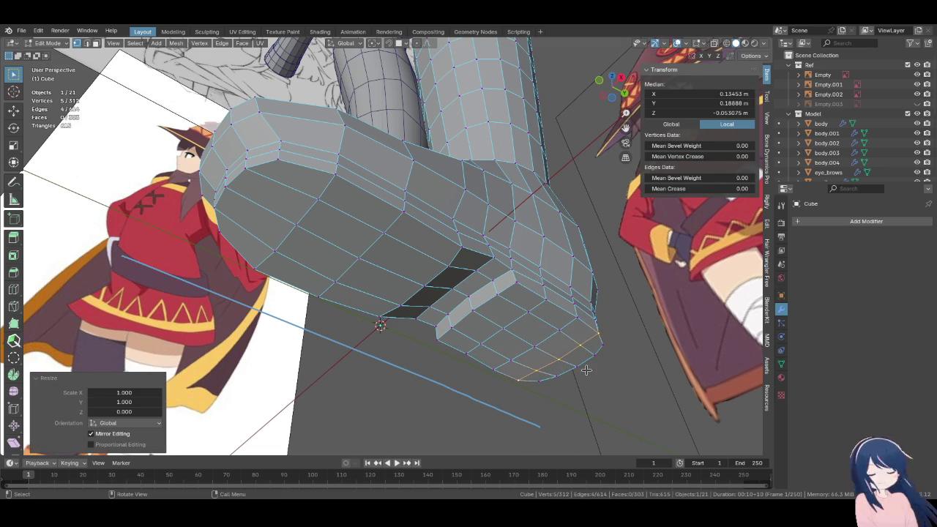
Flatten the neighbouring sole loop and another loop further along to zero height
left_click(601, 344)
left_click(539, 380, "ctrl")
key("s")
key("z")
key("0")
key("Return")
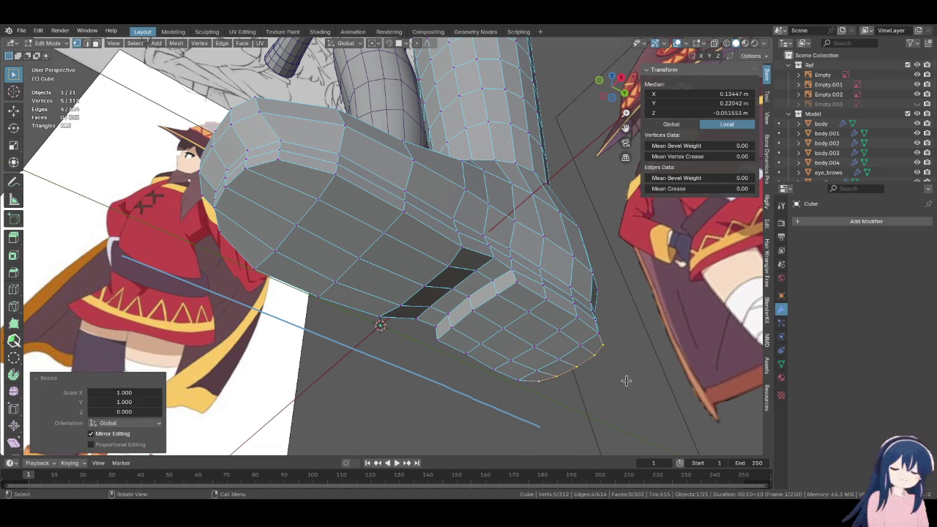
left_click(334, 174)
left_click(274, 250, "ctrl")
key("s")
key("z")
key("0")
key("Return")
From a front angle, flatten the bottom edge loop to zero height
middle_click_drag(281, 167, 328, 281)
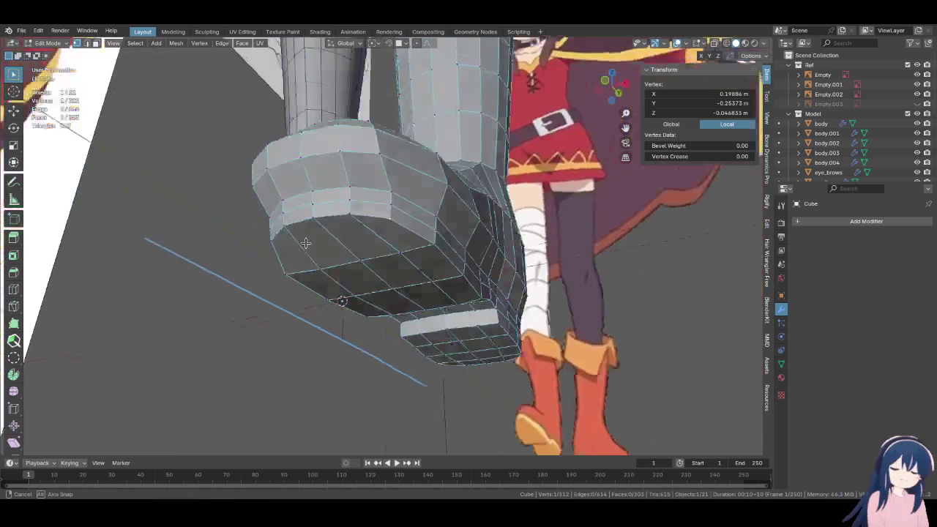
left_click(328, 278)
left_click(399, 291, "ctrl")
key("s")
key("z")
key("0")
key("Return")
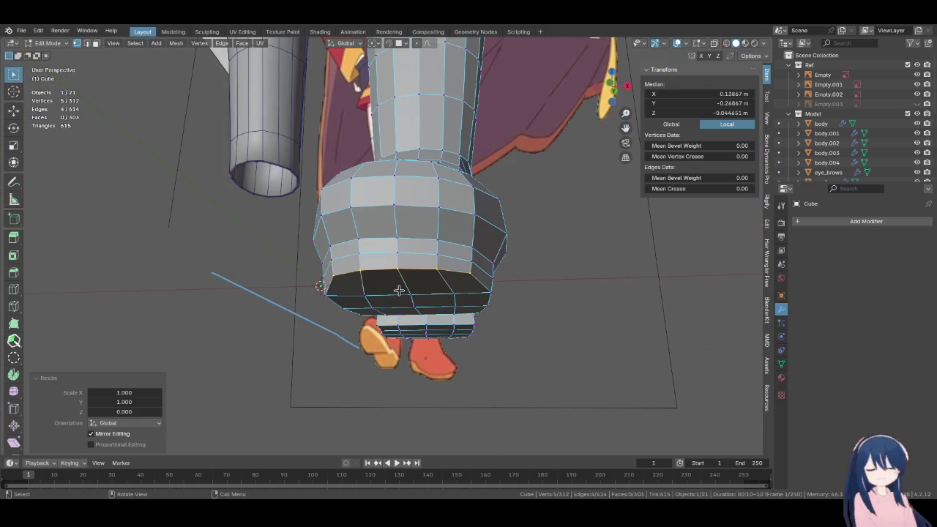
Check the front view, then flatten a sole loop from the side view
key("KP_1")
scroll(399, 291, "down", 2)
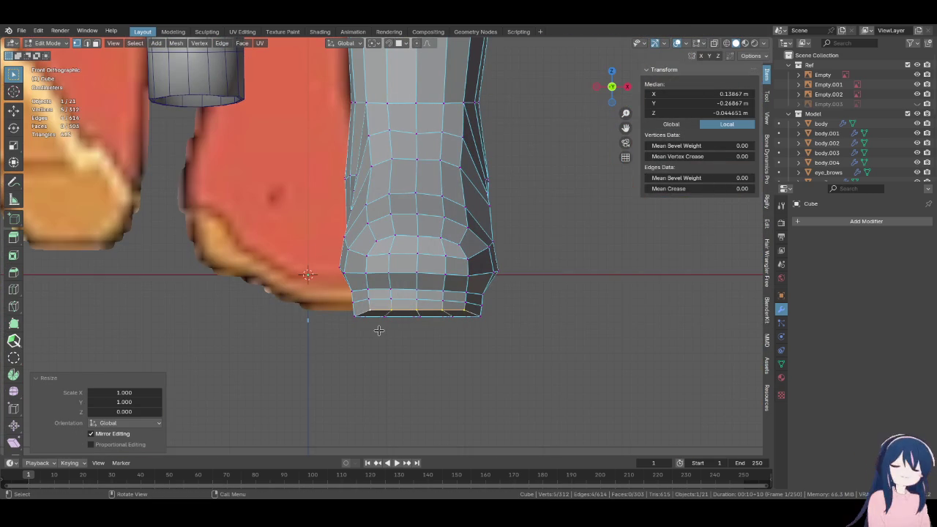
scroll(378, 330, "down", 2)
middle_click_drag(379, 330, 329, 324)
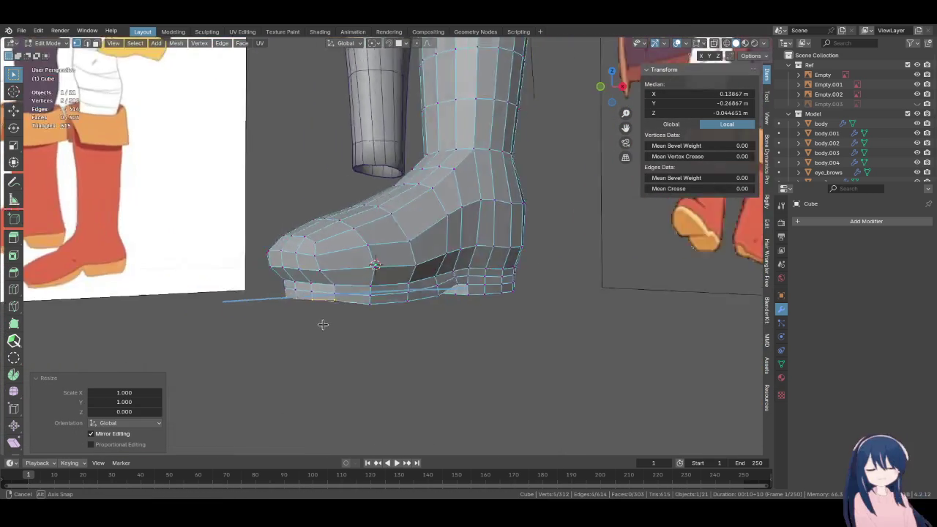
left_click(366, 282, "alt")
middle_click_drag(366, 287, 487, 292)
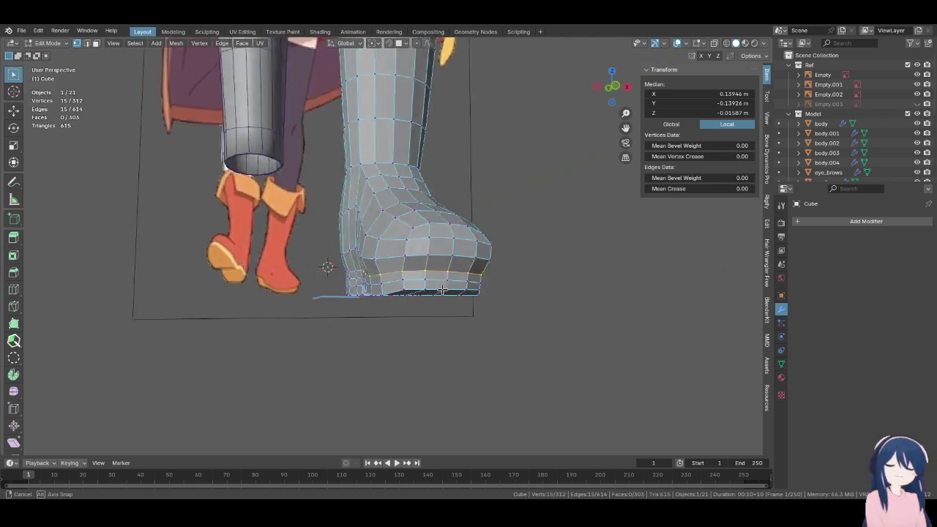
key("s")
key("z")
key("0")
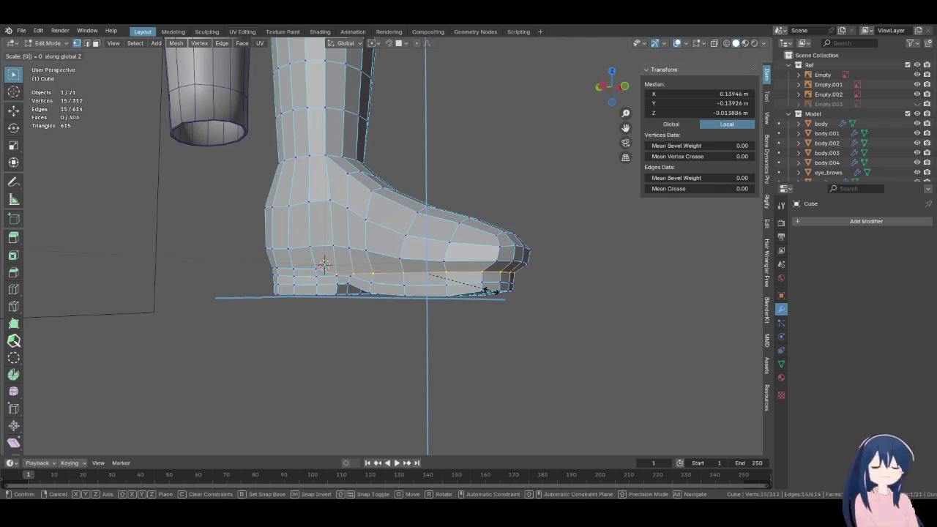
left_click(486, 291)
Undo and redo the last flattening, then pick sole vertices to adjust
middle_click_drag(487, 292, 397, 314)
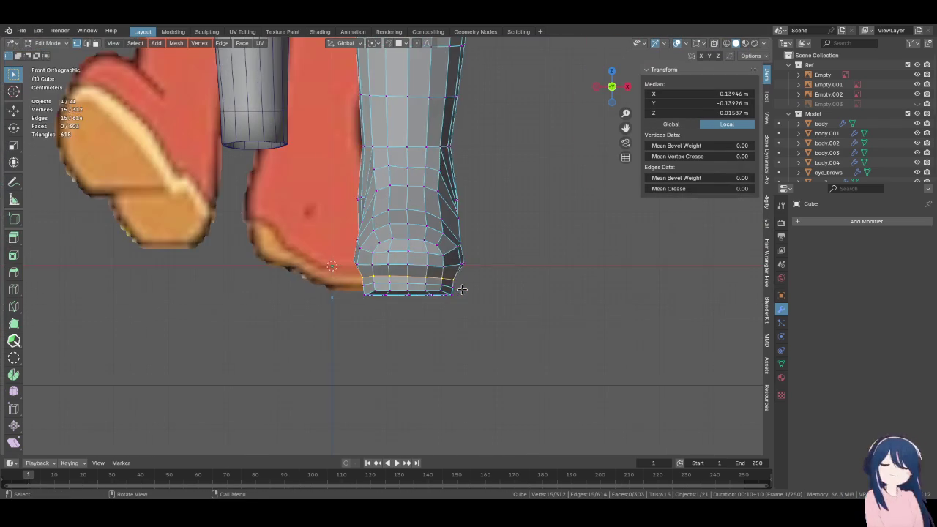
scroll(396, 314, "up", 3)
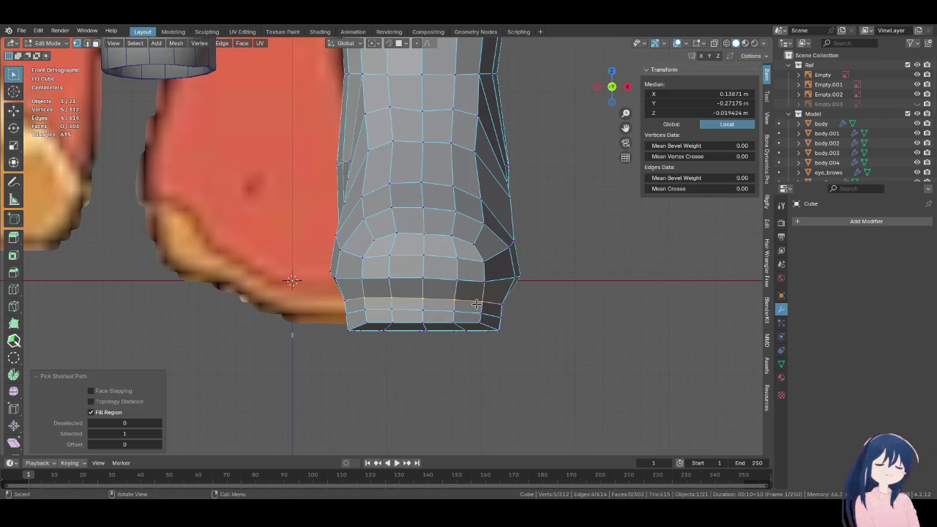
key("ctrl+z")
key("ctrl+z")
key("ctrl+shift+z")
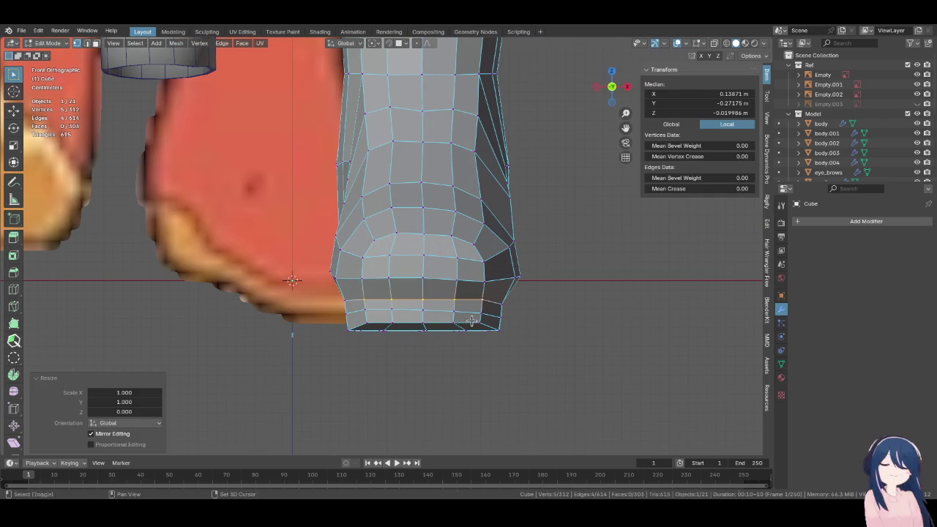
left_click(423, 323)
mouse_move(415, 317)
middle_mouse_down()
mouse_move(427, 324)
mouse_move(415, 310)
middle_mouse_up()
left_click(428, 325, "ctrl+shift")
key("ctrl+z")
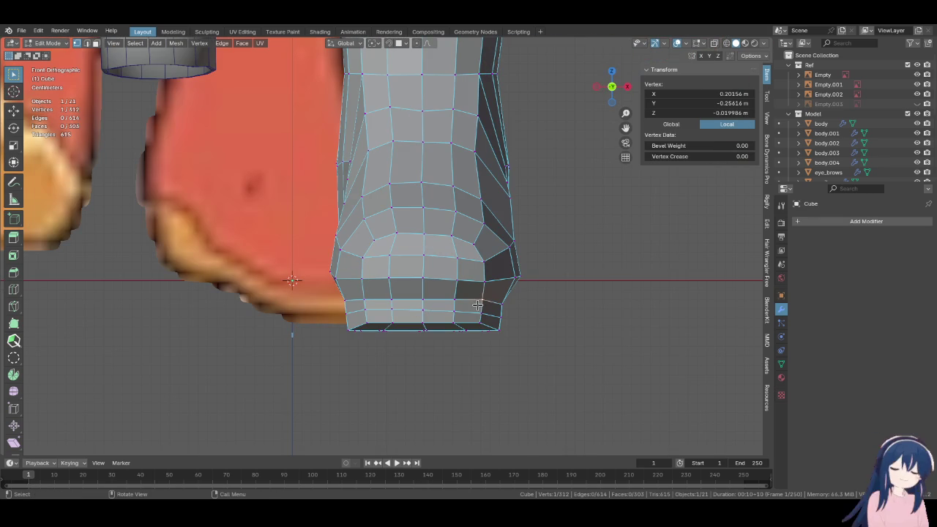
Flatten the two selected sole vertices level at Z −0.023013 m
left_click(344, 300, "shift")
key("s")
key("z")
key("0")
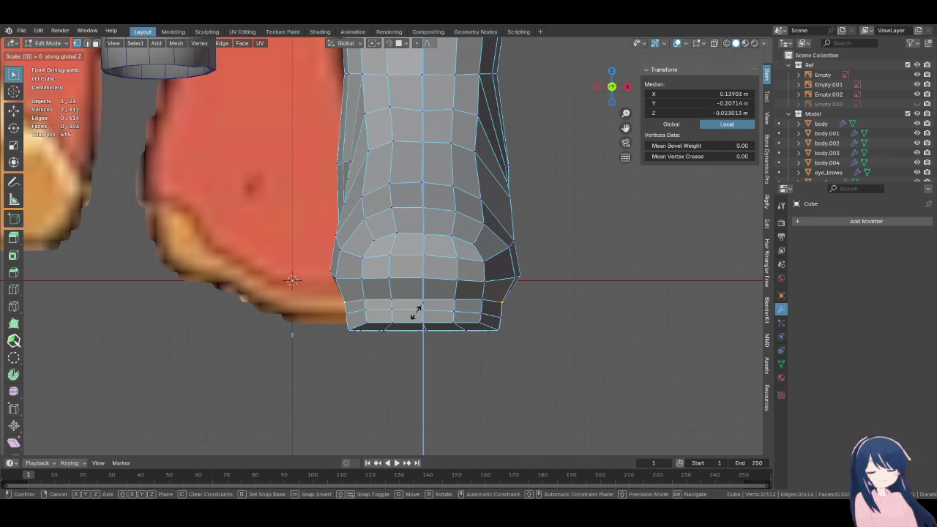
key("Return")
scroll(415, 313, "down", 1)
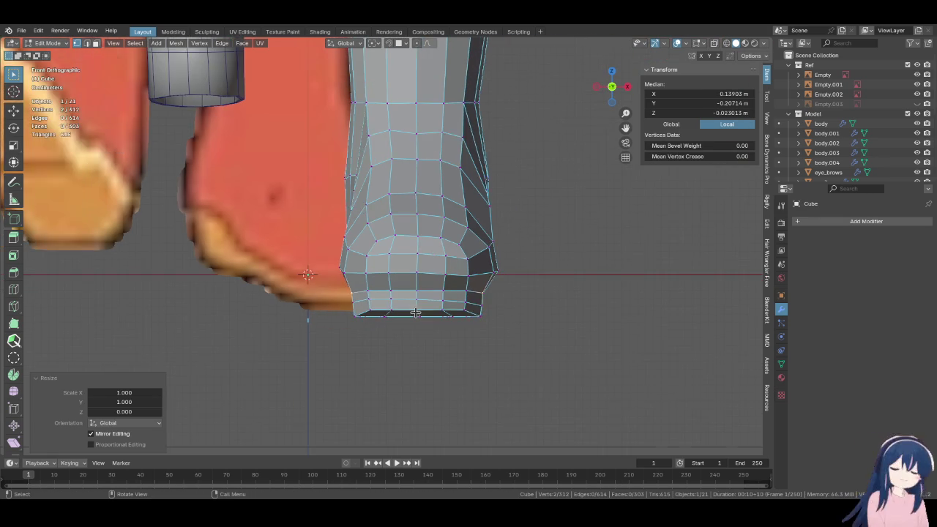
scroll(415, 312, "down", 2)
scroll(416, 313, "up", 2)
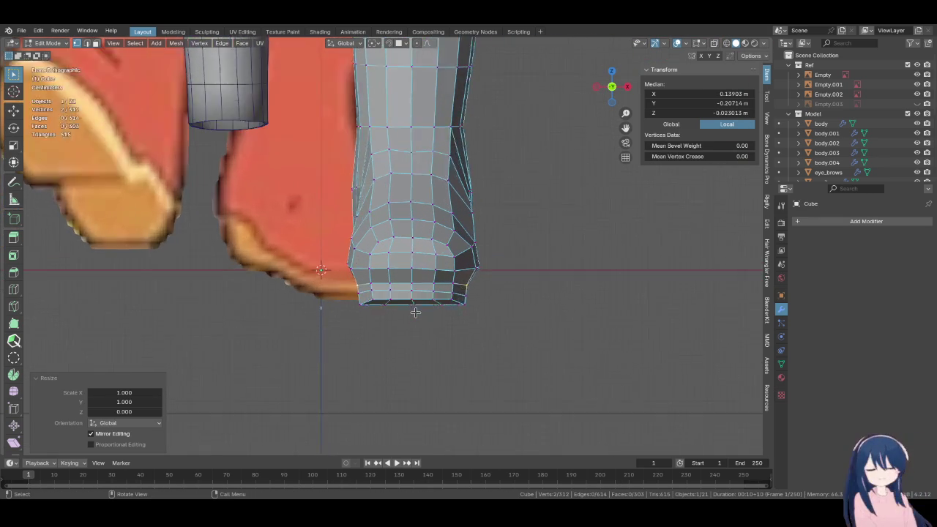
scroll(415, 313, "up", 2)
Level two vertex pairs on the sole's toe edge with a zero Z scale
mouse_move(418, 322)
middle_mouse_down()
mouse_move(425, 286)
mouse_move(443, 309)
middle_mouse_up()
left_click(402, 302)
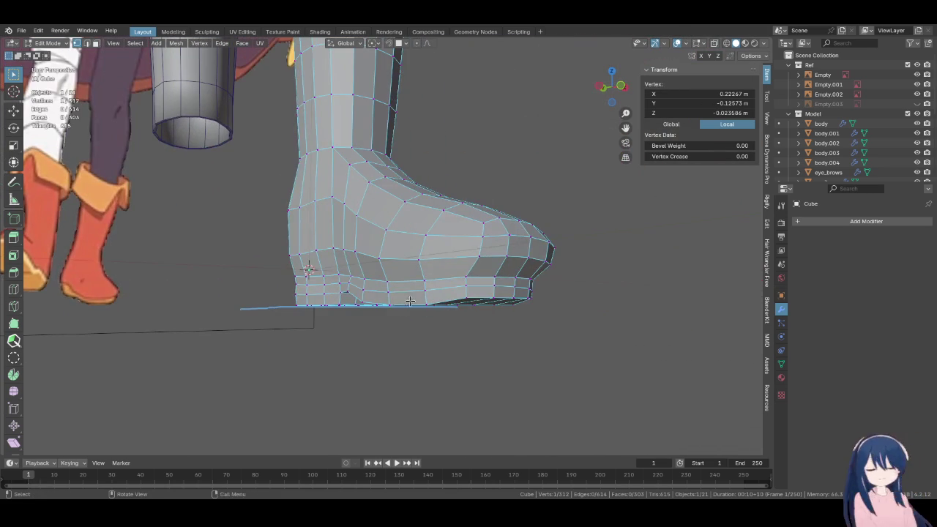
left_click(384, 282, "shift")
middle_click_drag(385, 282, 461, 300)
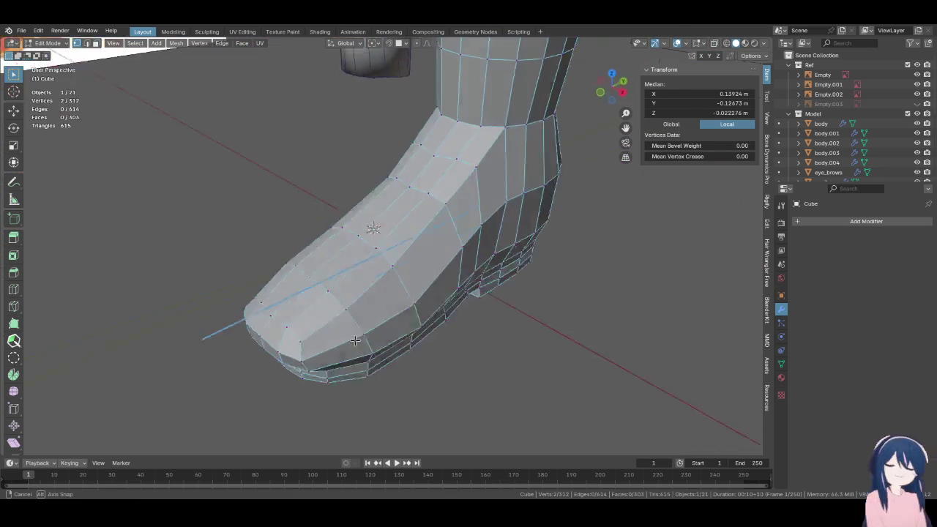
key("s")
key("z")
key("0")
key("Return")
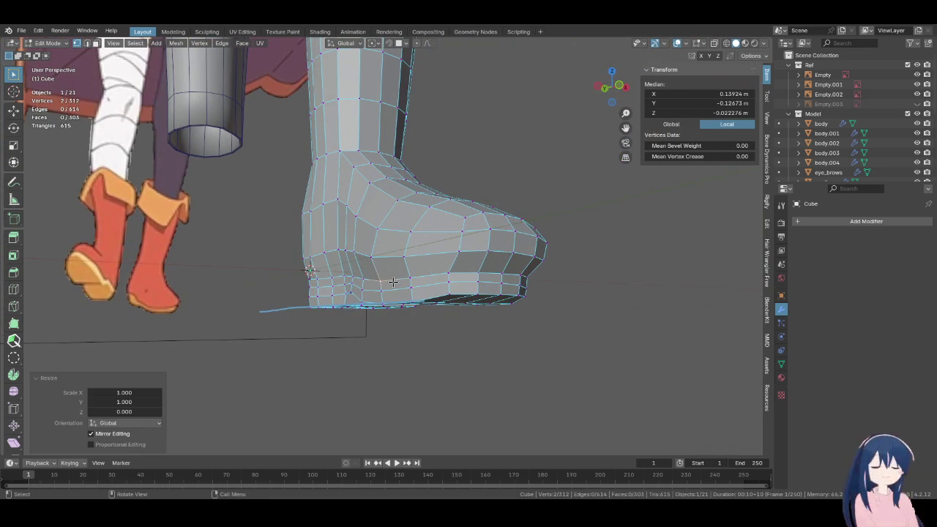
left_click(371, 279)
middle_click_drag(371, 279, 420, 292)
key("s")
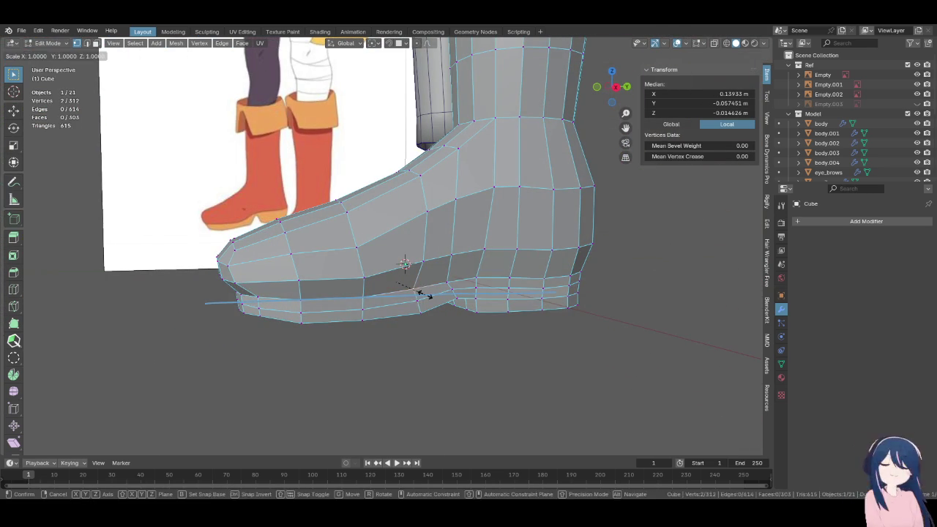
key("z")
key("0")
key("Return")
Flatten two more vertex pairs along the other side of the sole
left_click(412, 293)
middle_click_drag(450, 281, 351, 293)
left_click(340, 278, "shift")
key("s")
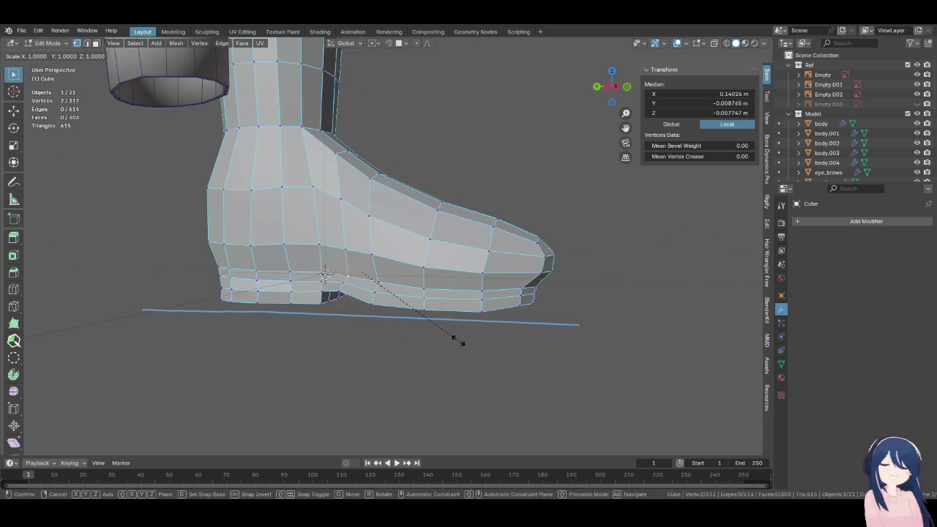
key("Return")
mouse_move(495, 285)
middle_mouse_down()
mouse_move(422, 328)
mouse_move(265, 299)
mouse_move(325, 309)
middle_mouse_up()
left_click(422, 328)
left_click(388, 316, "shift")
key("s")
key("z")
key("0")
key("Return")
Level the remaining side vertex pair and the opposite heel pair to zero height
mouse_move(388, 315)
middle_mouse_down()
mouse_move(449, 316)
mouse_move(310, 313)
mouse_move(446, 307)
mouse_move(410, 314)
middle_mouse_up()
left_click(254, 292)
middle_click_drag(254, 292, 323, 317)
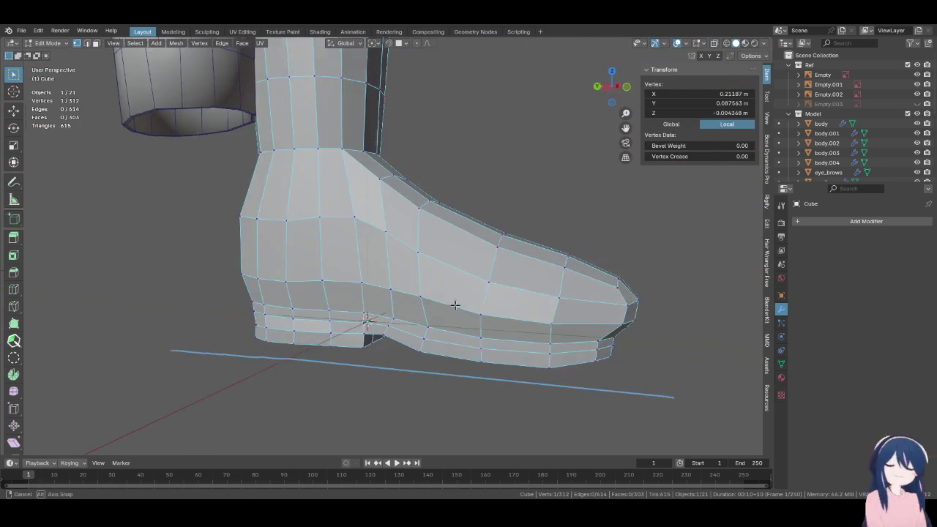
left_click(324, 317, "shift")
key("s")
key("z")
key("0")
key("Return")
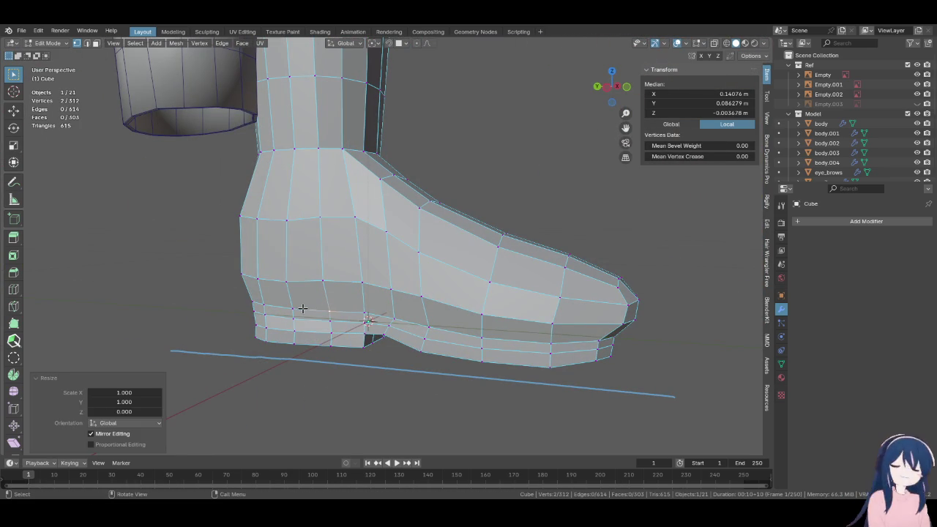
left_click(267, 335)
middle_click_drag(263, 324, 462, 323)
left_click(464, 324, "shift")
key("s")
key("z")
key("0")
key("Return")
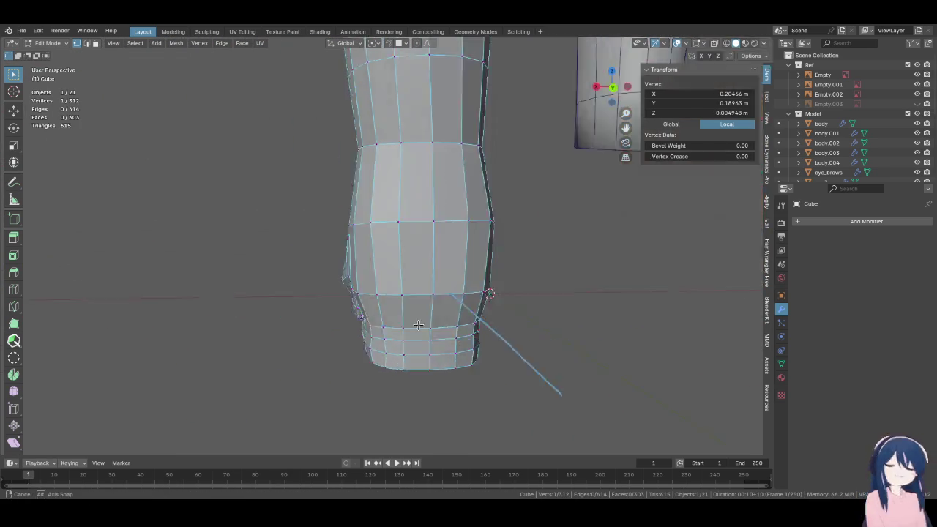
Flatten the five-vertex heel row level at Z 0.000571 m, checking it from the back
middle_click_drag(471, 316, 388, 327)
key("s")
key("z")
key("0")
key("Return")
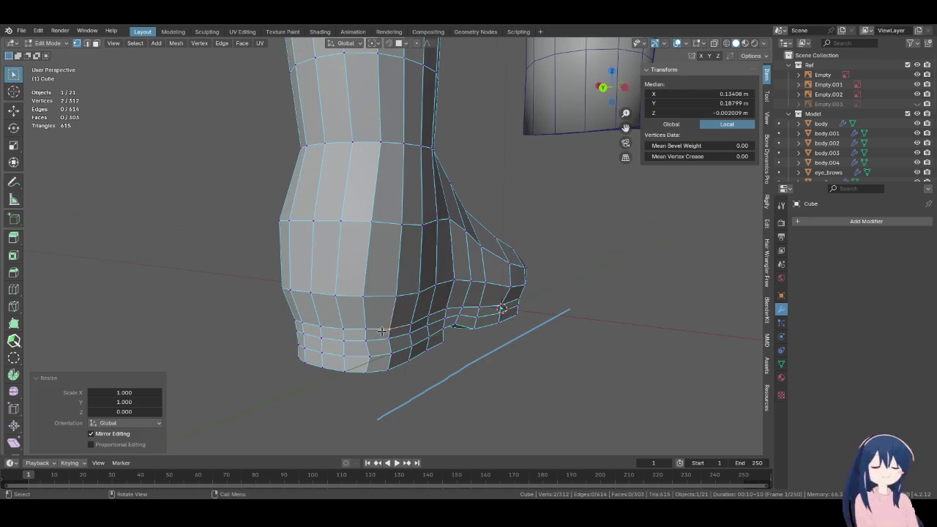
left_click(362, 329)
middle_click_drag(362, 328, 410, 338)
left_click(388, 342, "ctrl")
type("sz0")
key("Return")
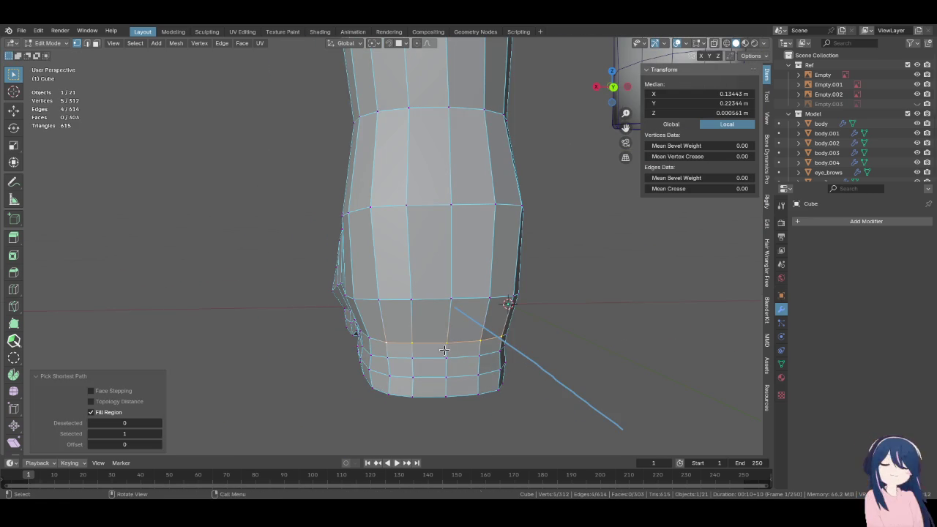
key("KP_3")
key("ctrl+KP_1")
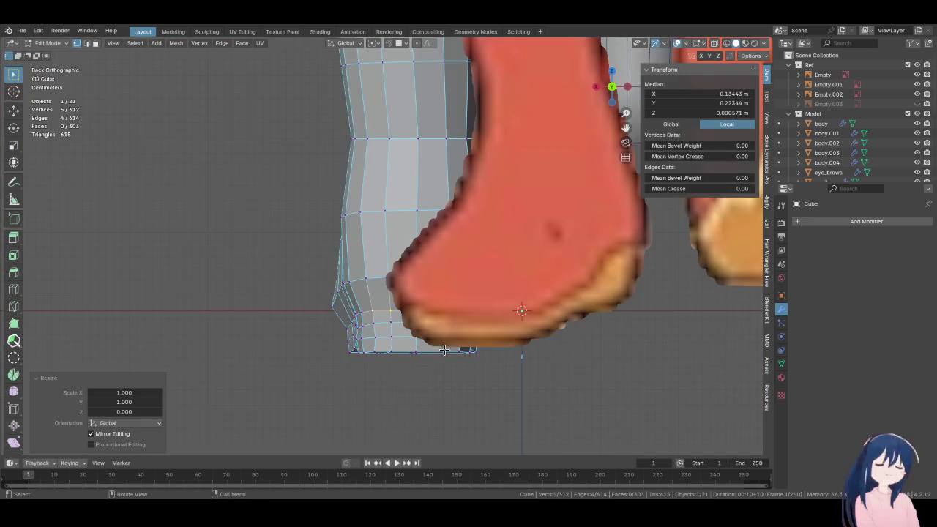
middle_click_drag(435, 352, 497, 336)
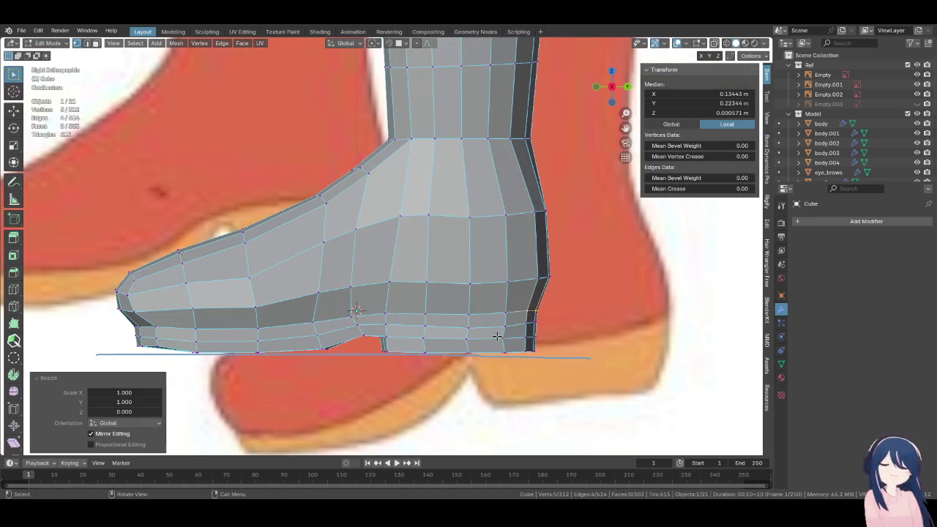
Loop cut the sole, slide it to factor 0.614 and fatten it by 0.00261 m
left_click(13, 289)
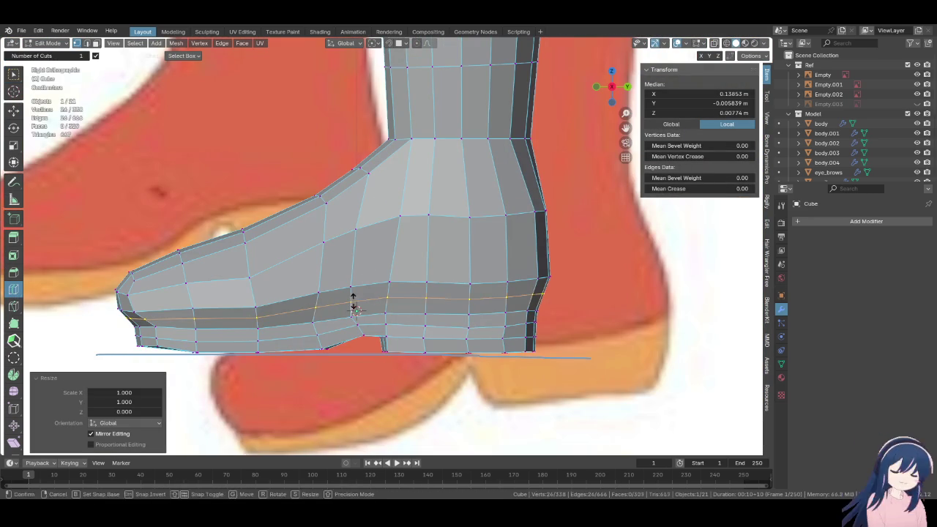
left_click(449, 308)
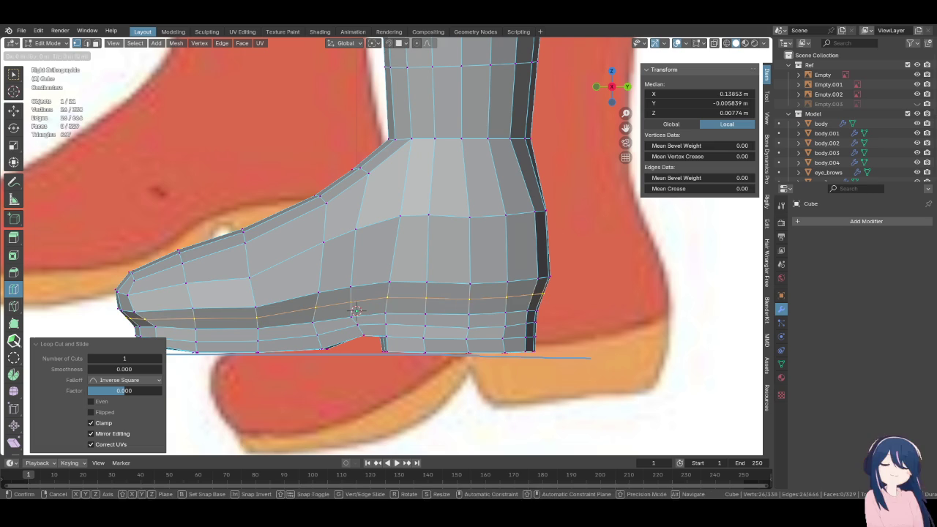
left_click(443, 342)
key("alt+s")
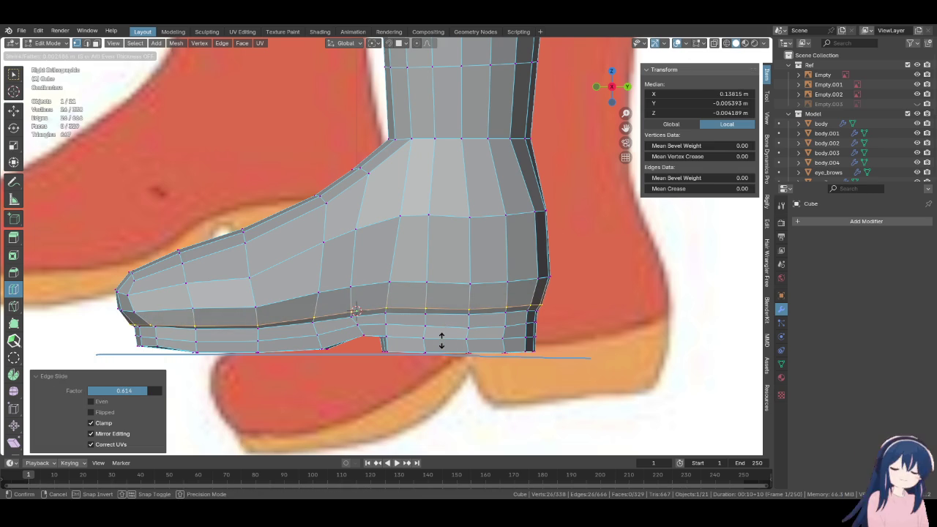
left_click(442, 338)
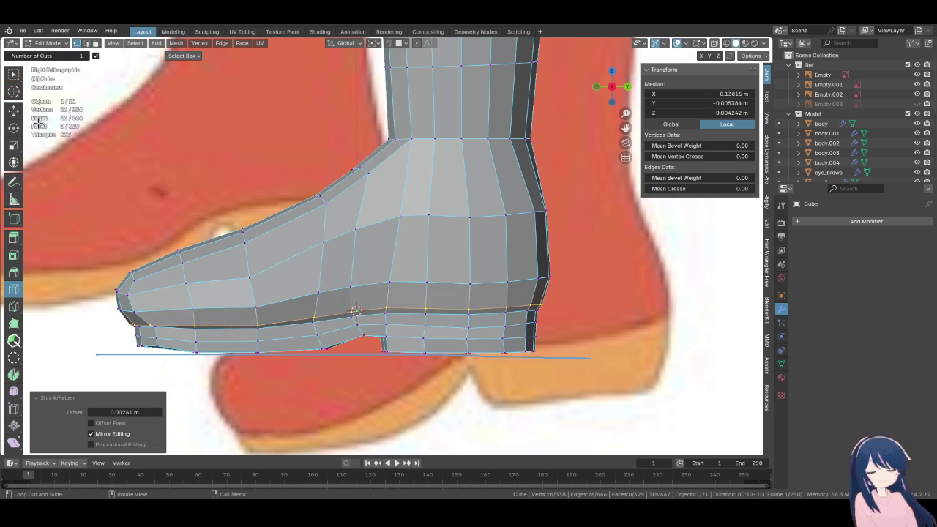
Select the edge loop one row above the new cut and reframe the boot
left_click(13, 74)
left_click(228, 315, "alt")
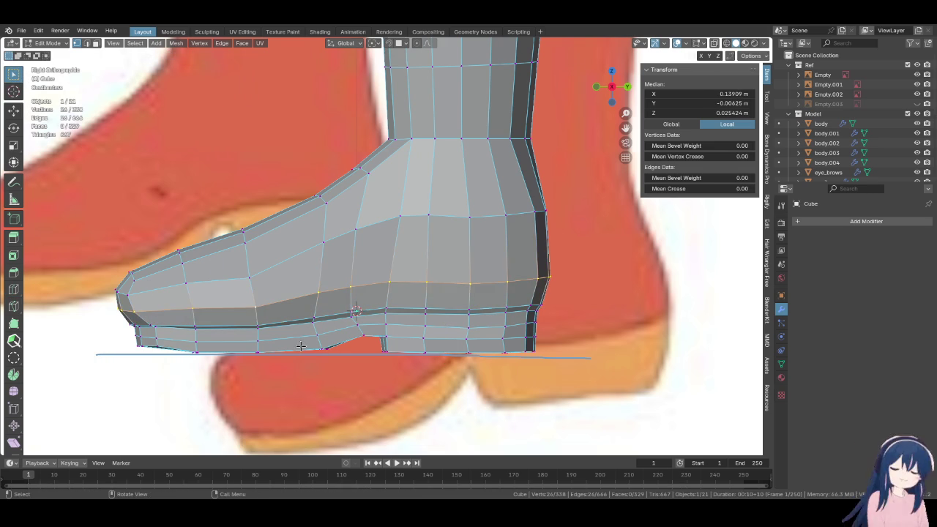
scroll(300, 345, "down", 2)
scroll(300, 345, "up", 1)
middle_click_drag(300, 330, 300, 306, "shift")
left_click(53, 45)
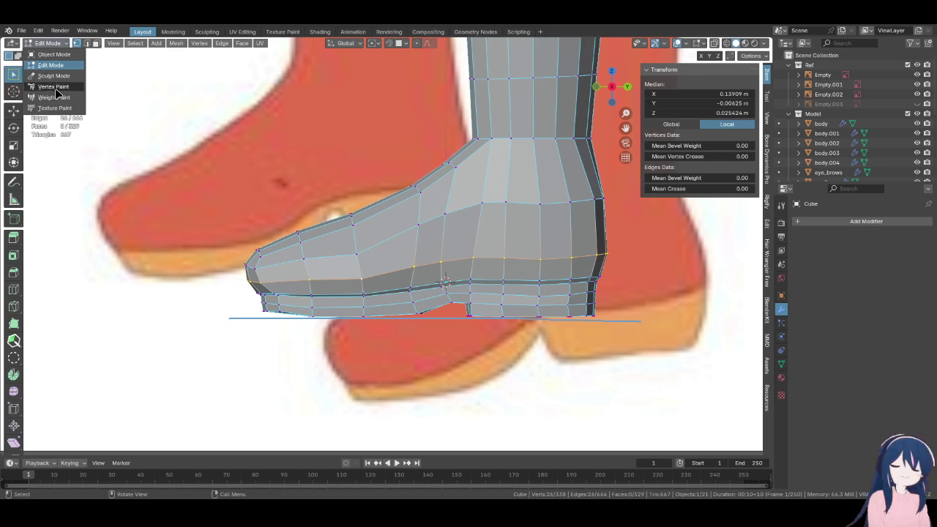
Enter Sculpt Mode and size the Elastic Deform brush to about 52 px over the toe
left_click(58, 80)
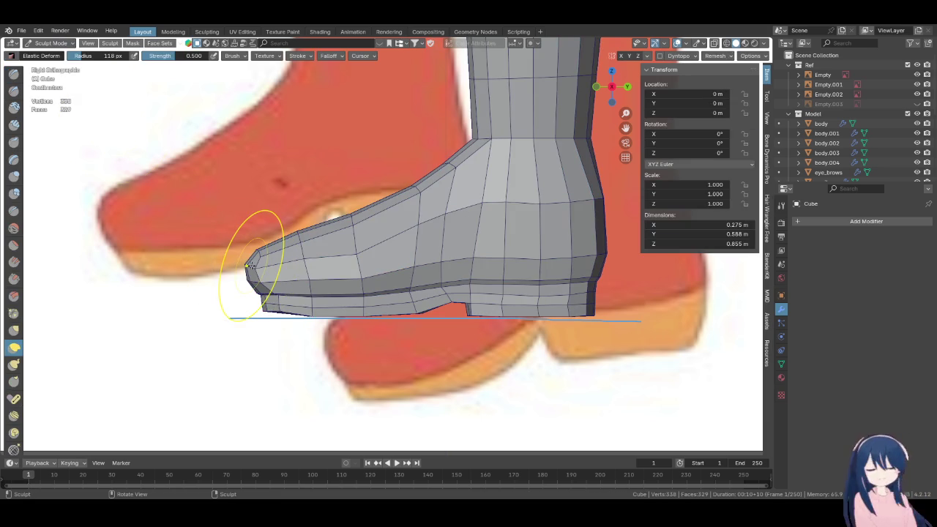
key("f")
left_click(231, 267)
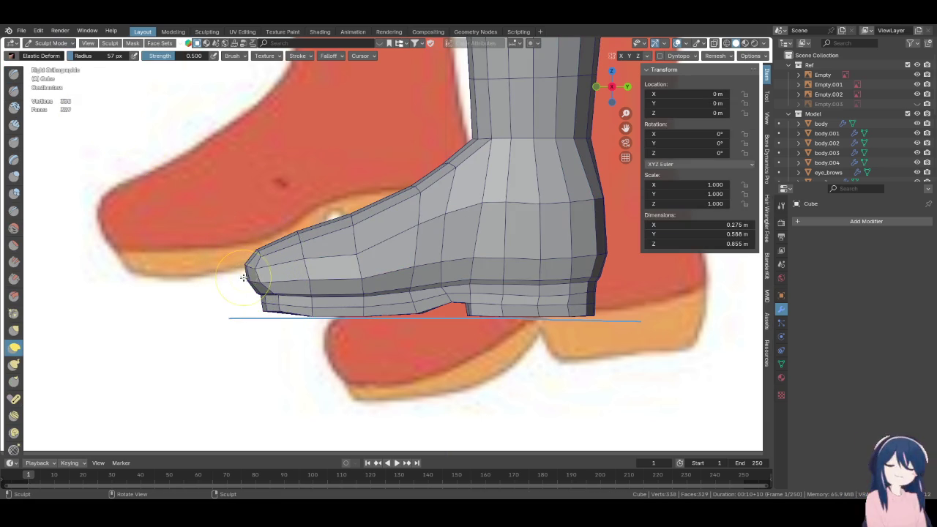
key("f")
left_click(251, 281)
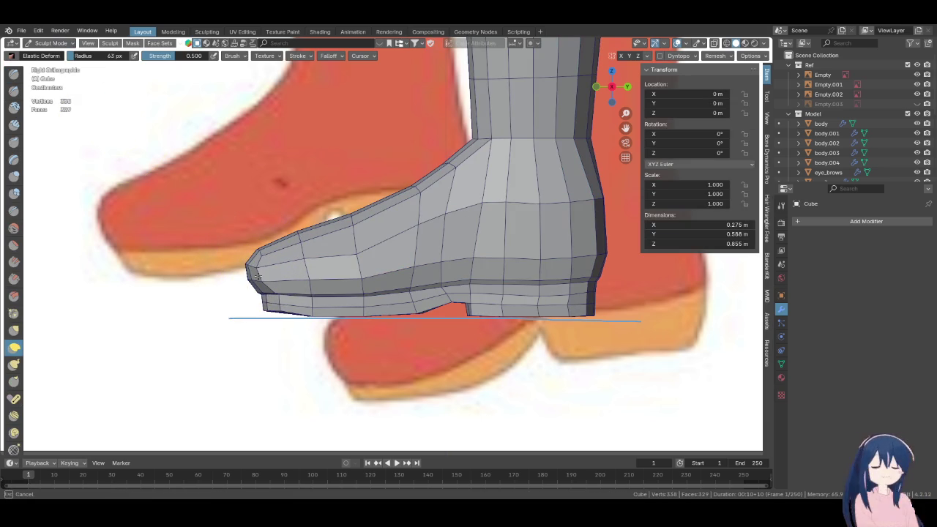
key("f")
left_click(247, 280)
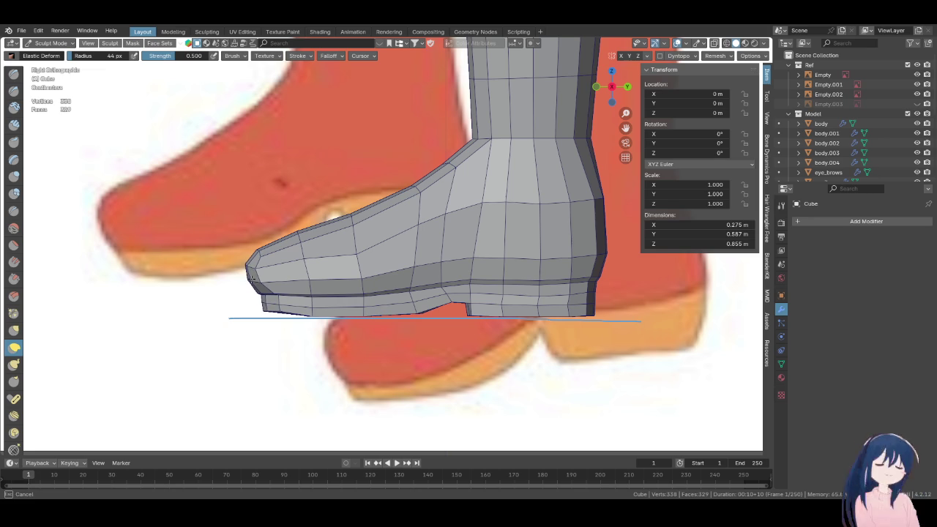
key("f")
left_click(247, 280)
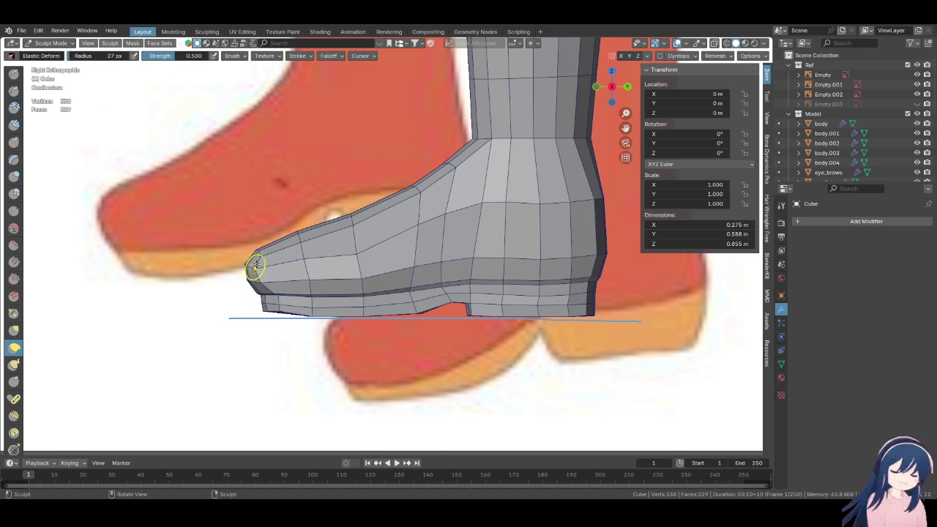
key("f")
left_click(269, 250)
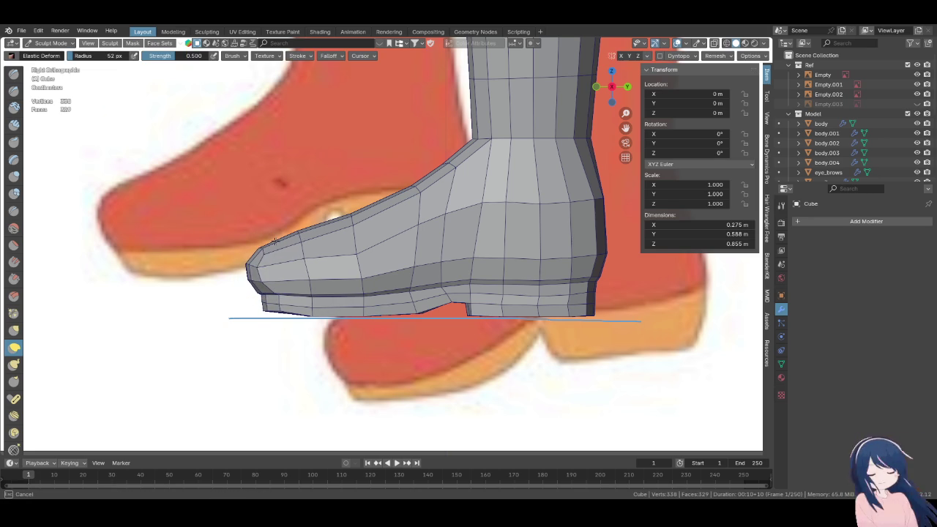
Pull the toe tip outward with elastic strokes, inspect it, and return to Edit Mode
left_click_drag(272, 244, 265, 247)
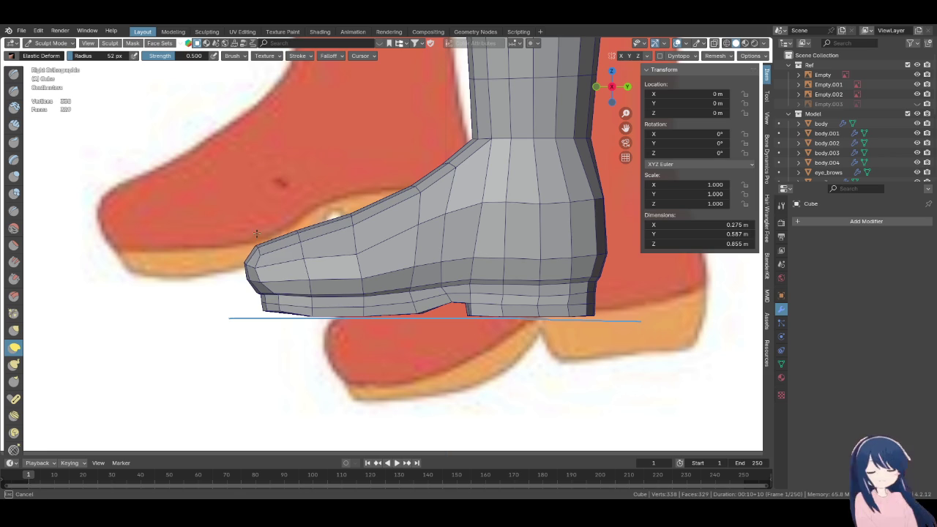
left_click_drag(259, 251, 262, 244)
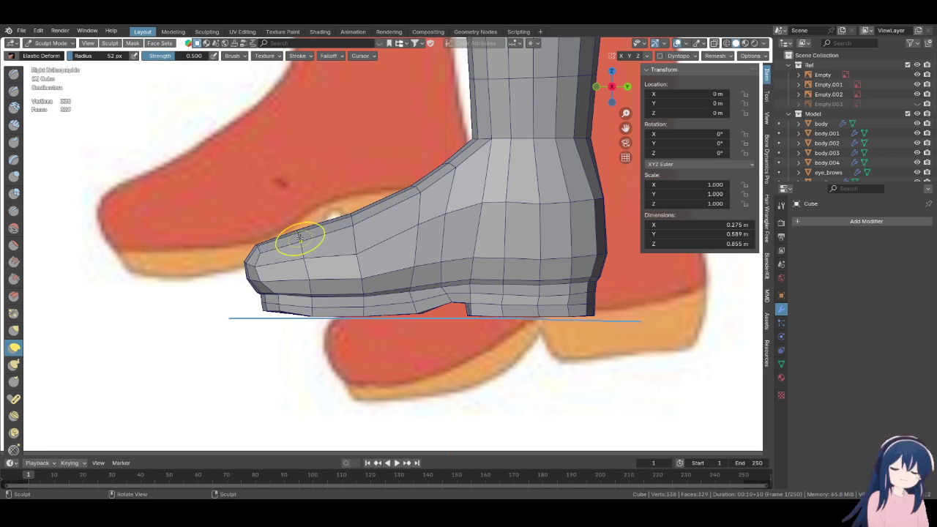
key("f")
left_click(358, 232)
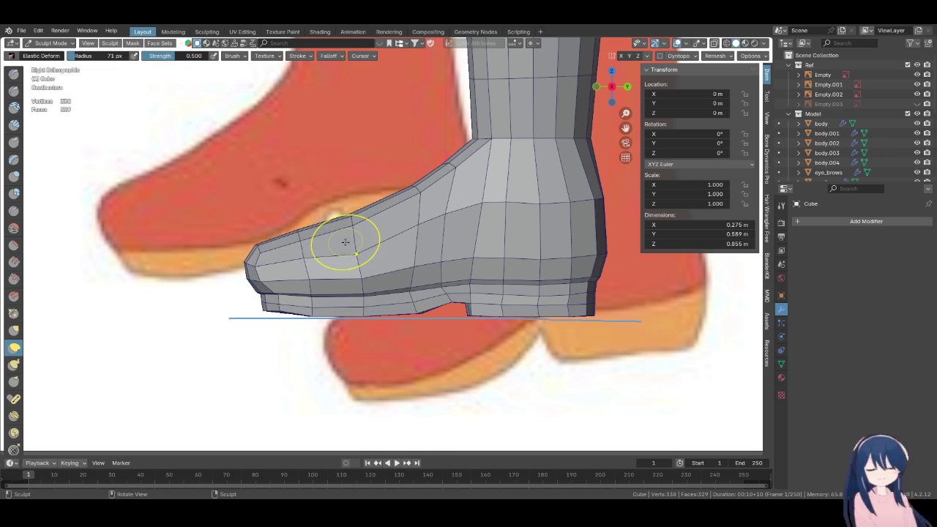
middle_click_drag(345, 241, 401, 232)
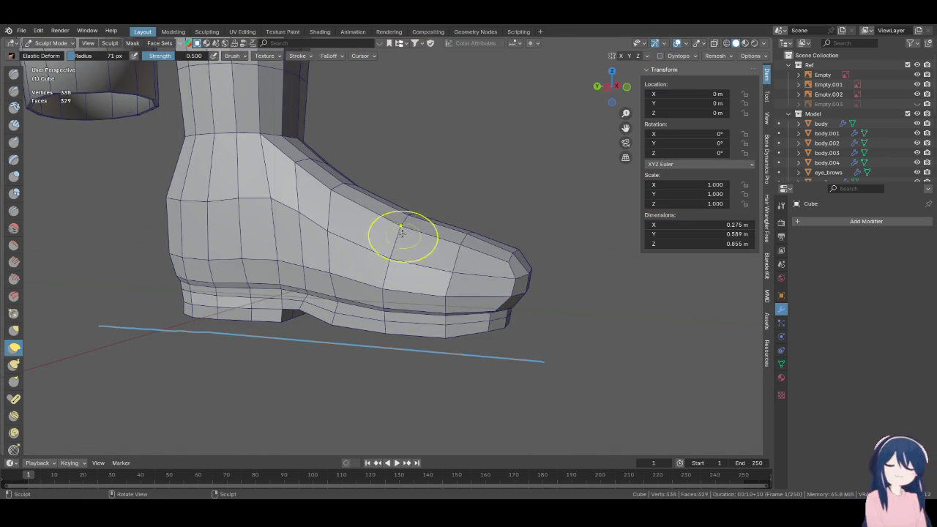
middle_click_drag(391, 247, 319, 244)
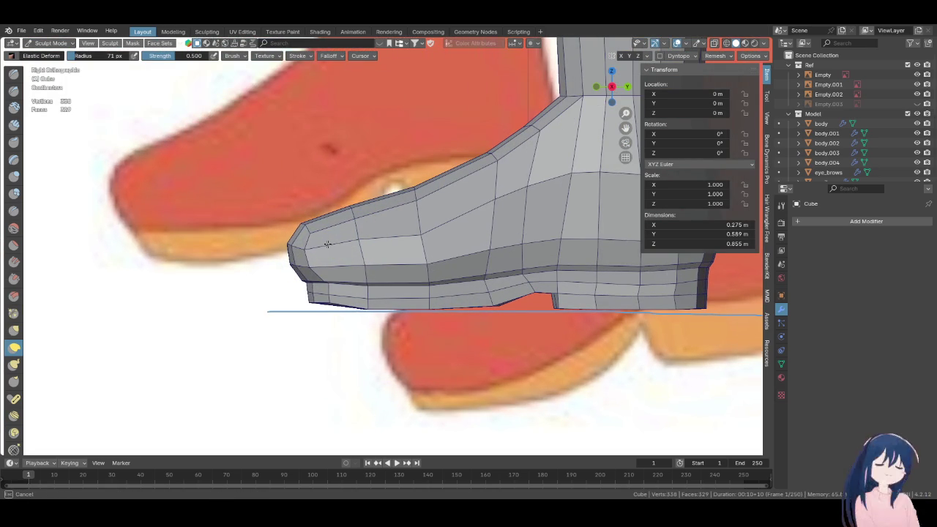
middle_click_drag(328, 244, 455, 248)
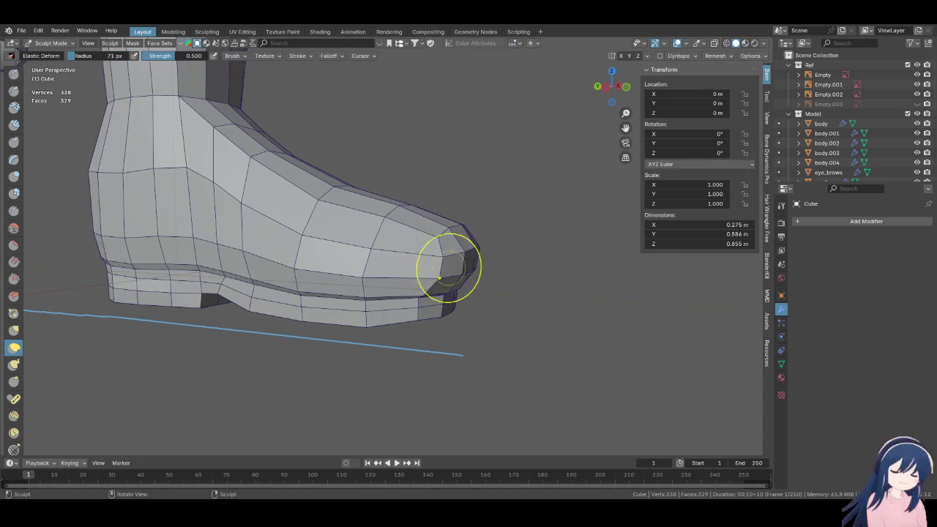
middle_click_drag(429, 252, 470, 273)
key("KP_3")
key("Tab")
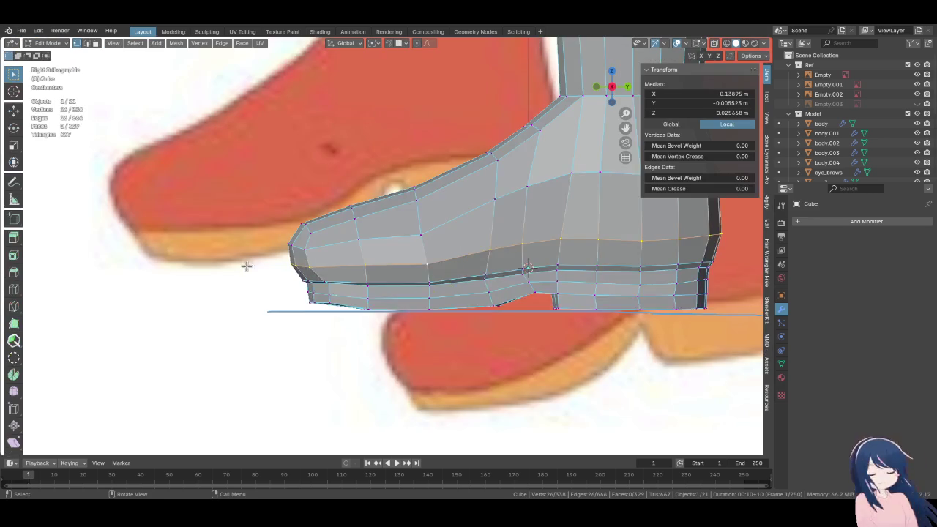
Flatten the sole's bottom edge loop to zero Z height
scroll(249, 263, "up", 2)
scroll(347, 251, "up", 3)
left_click(346, 251)
scroll(346, 251, "down", 3)
middle_click_drag(347, 251, 284, 254)
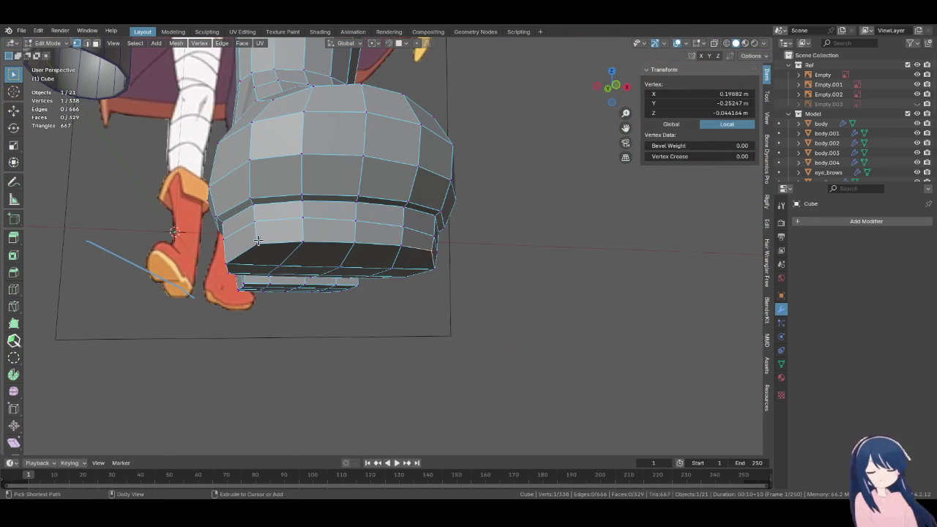
left_click(387, 266, "alt")
key("s")
key("z")
key("0")
key("Return")
key("KP_5")
key("KP_Decimal")
key("KP_1")
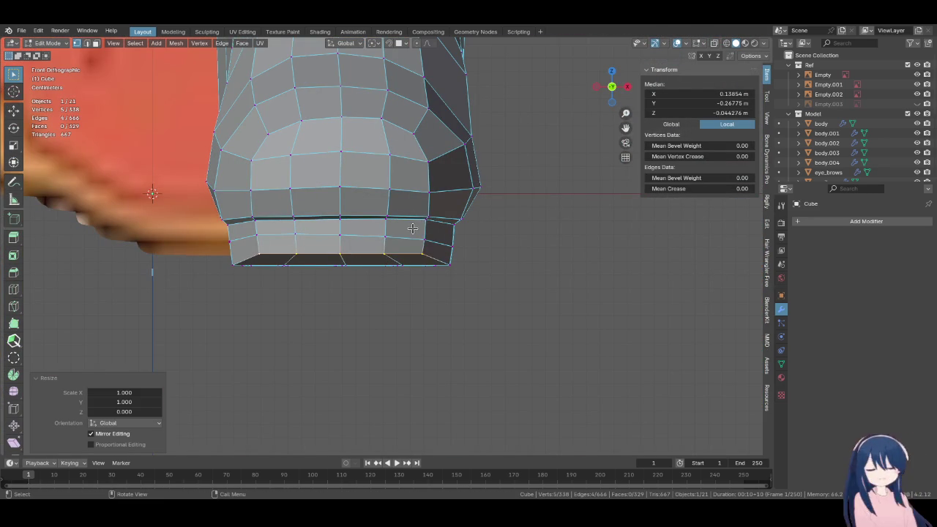
Flatten the horizontal loop across the sole with a zero Z scale
left_click(408, 232)
left_click(253, 233, "alt")
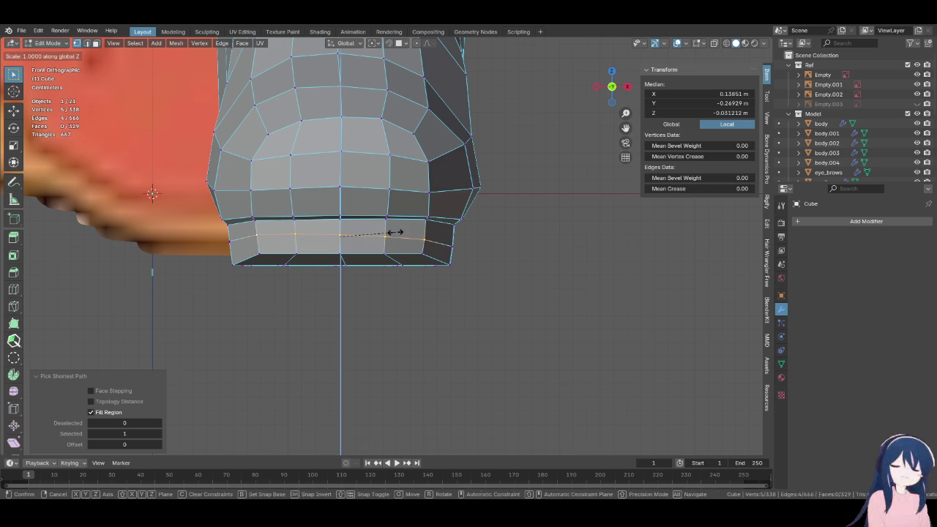
key("s")
key("z")
key("0")
key("Return")
Run Set Flow on the 26-vertex sole loop at tension 180 and 16 iterations
left_click(394, 232, "alt")
key("F3")
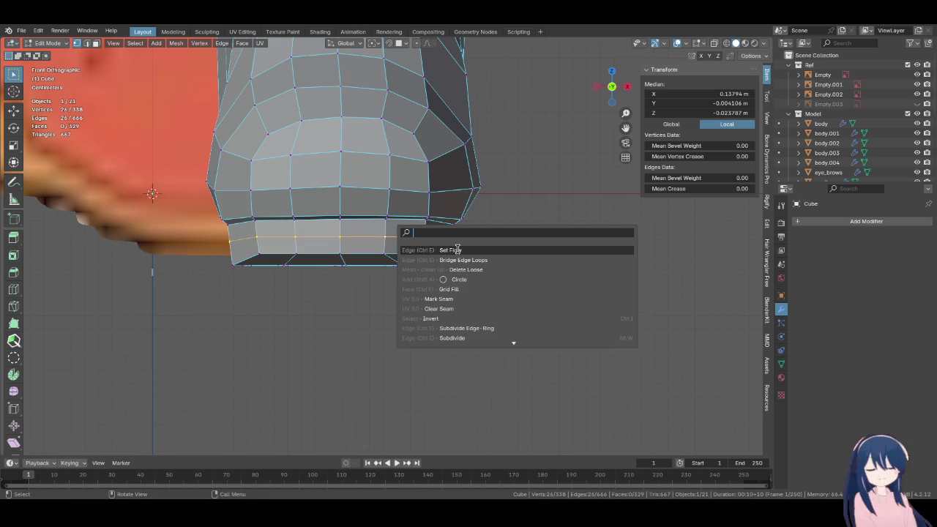
left_click(460, 250)
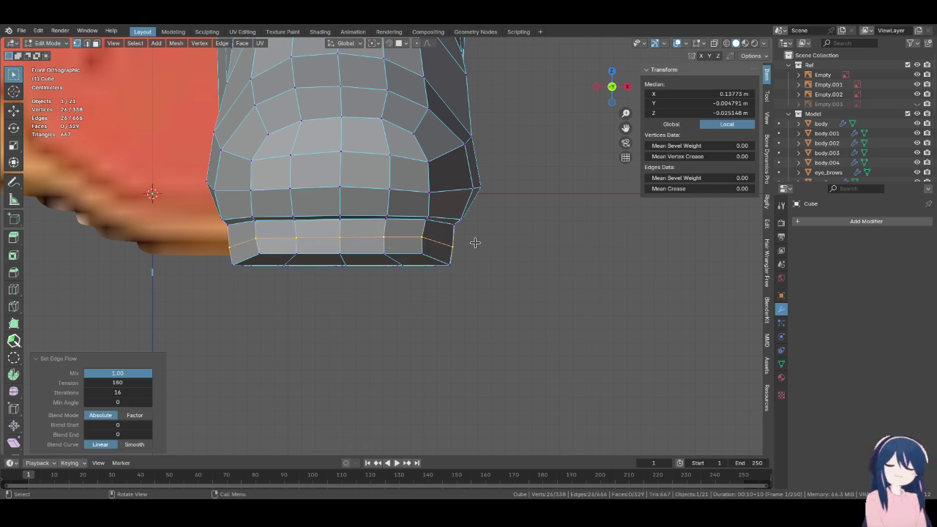
key("KP_3")
middle_click_drag(454, 258, 251, 269)
key("KP_5")
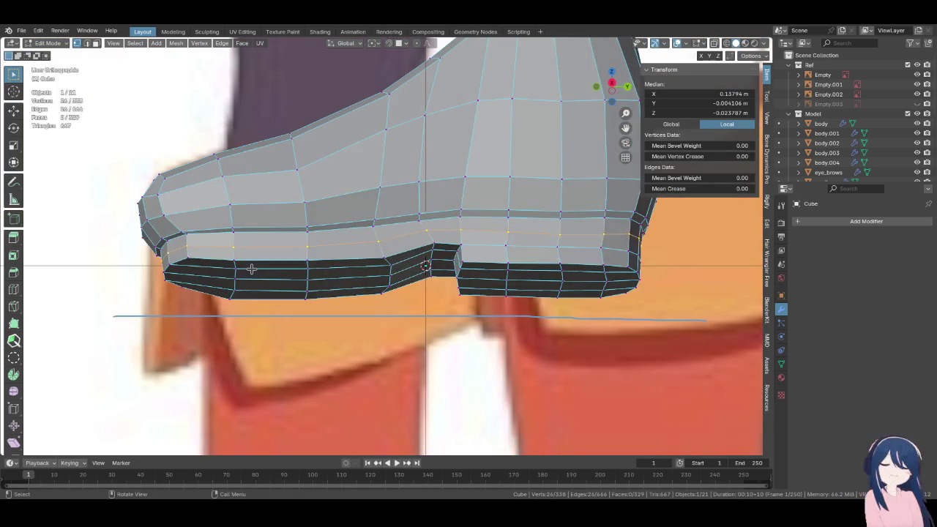
key("KP_1")
scroll(256, 260, "down", 2)
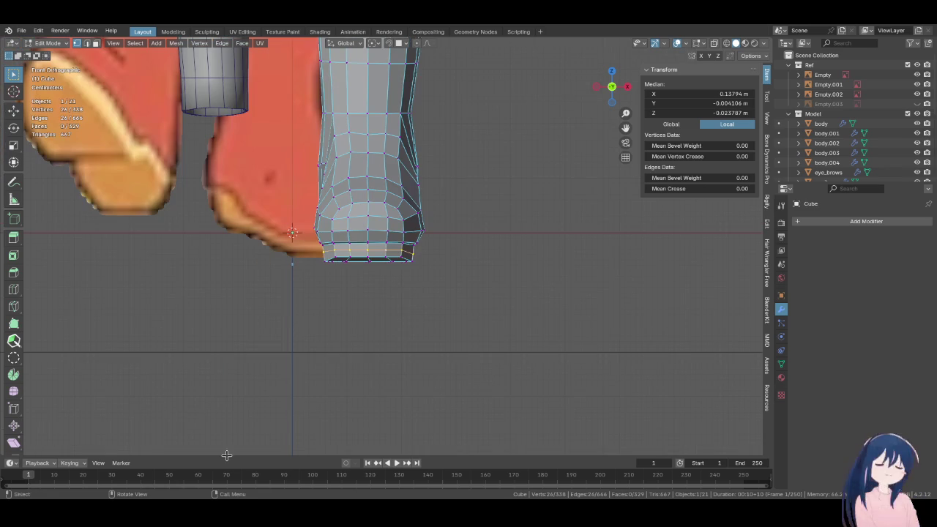
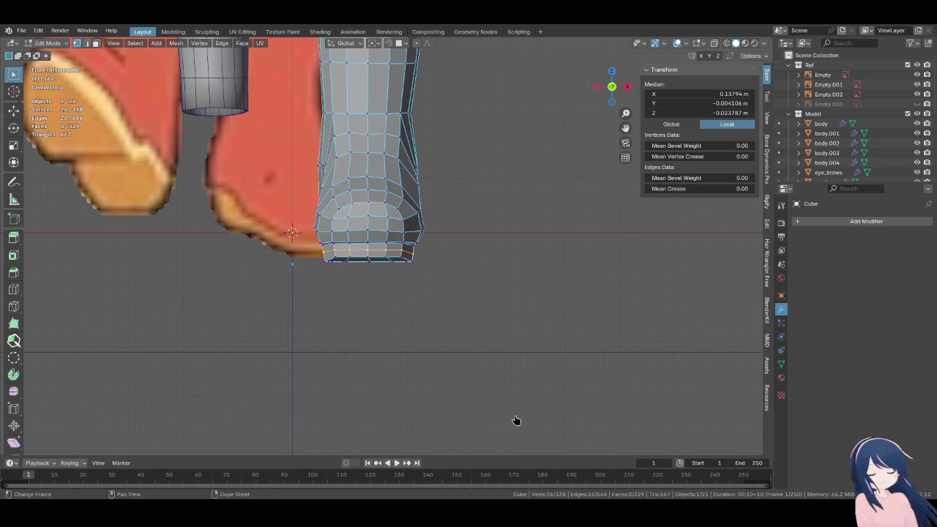
Zoom in on the boot's toe in right side view, checking its underside
scroll(409, 250, "up", 2)
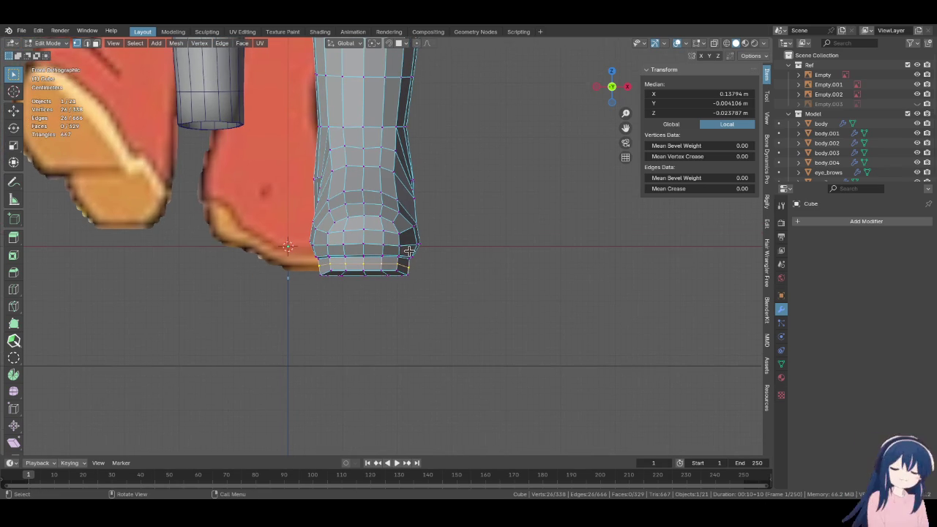
key("KP_3")
scroll(410, 250, "up", 2)
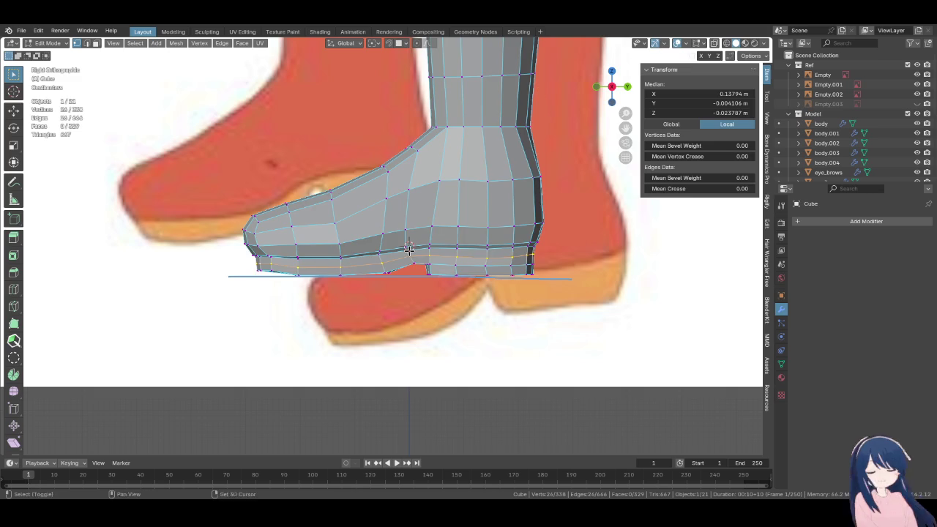
middle_click_drag(409, 250, 315, 244)
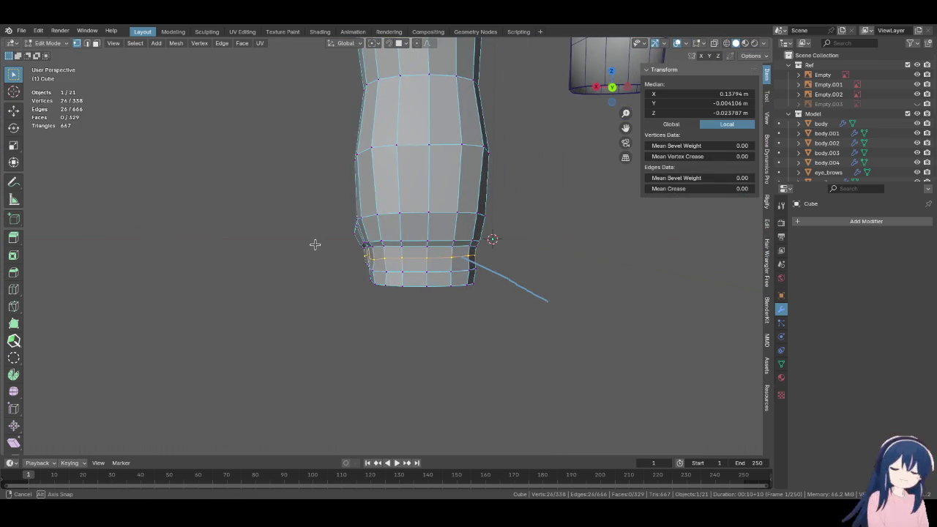
mouse_move(316, 244)
middle_mouse_down()
mouse_move(342, 223)
mouse_move(407, 229)
middle_mouse_up()
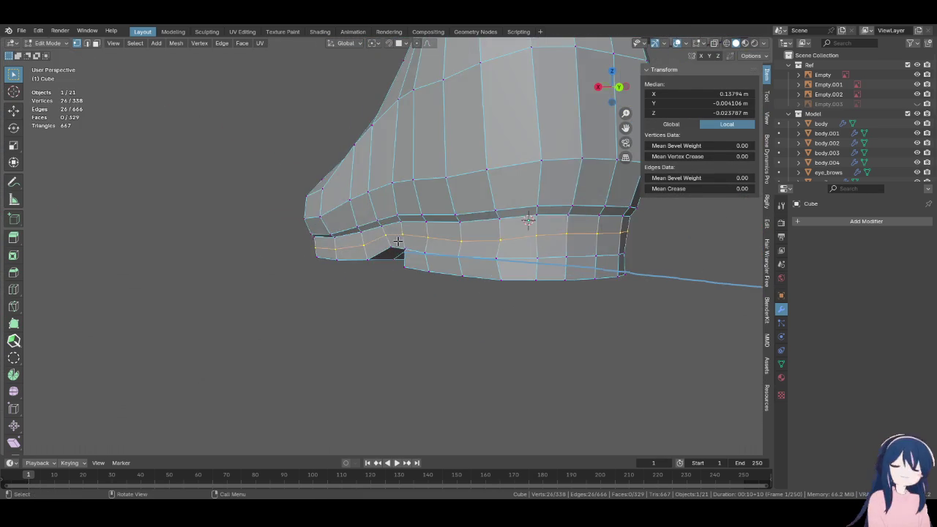
key("ctrl+Tab")
key("KP_3")
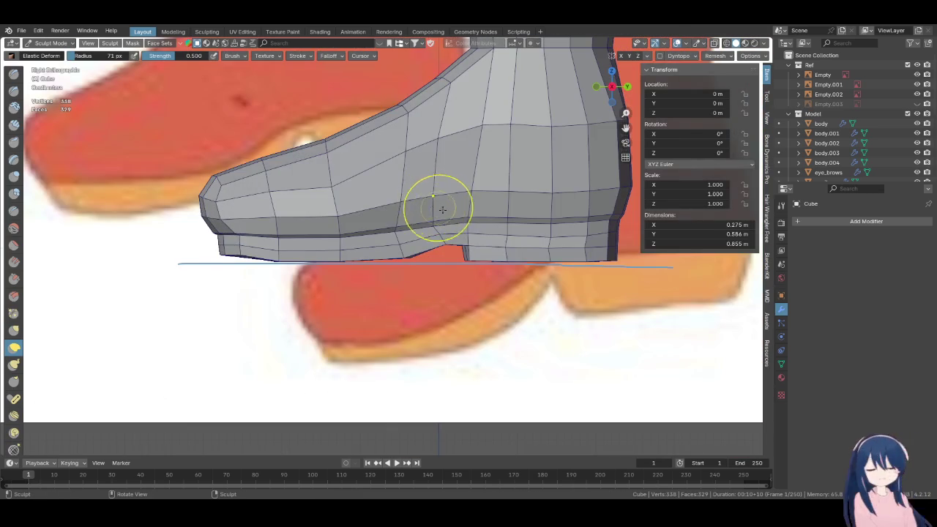
middle_click_drag(456, 213, 431, 206, "shift")
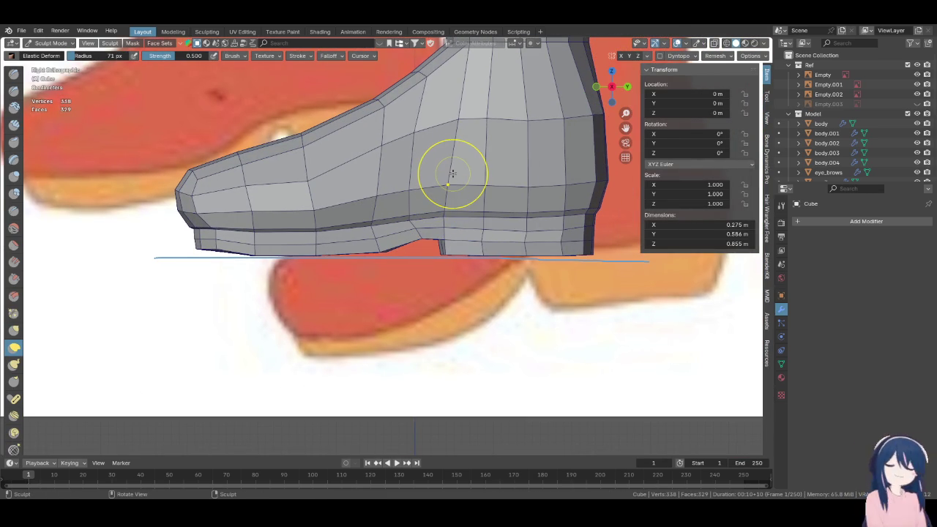
scroll(335, 224, "up", 3)
scroll(370, 230, "up", 2)
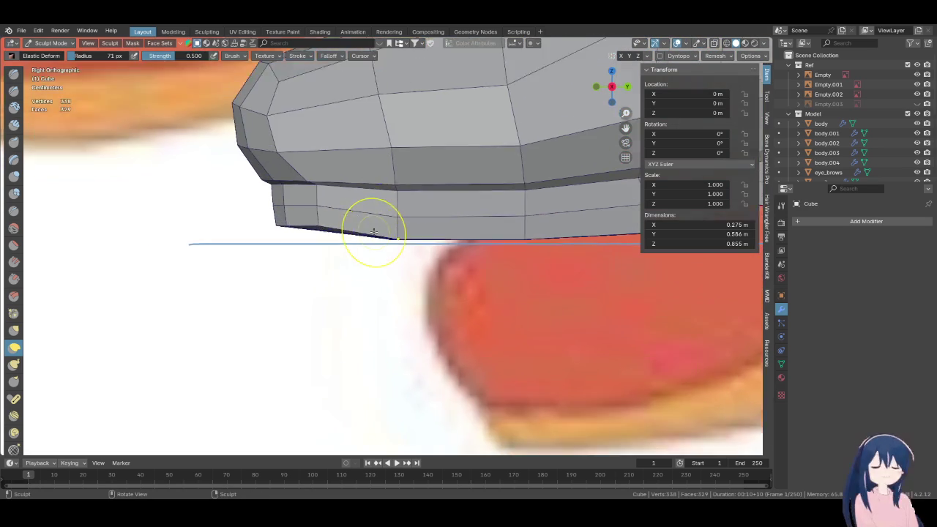
scroll(287, 238, "up", 1)
key("Tab")
Select the toe's underside vertices and rotate and move them toward the ground line
left_click(307, 232)
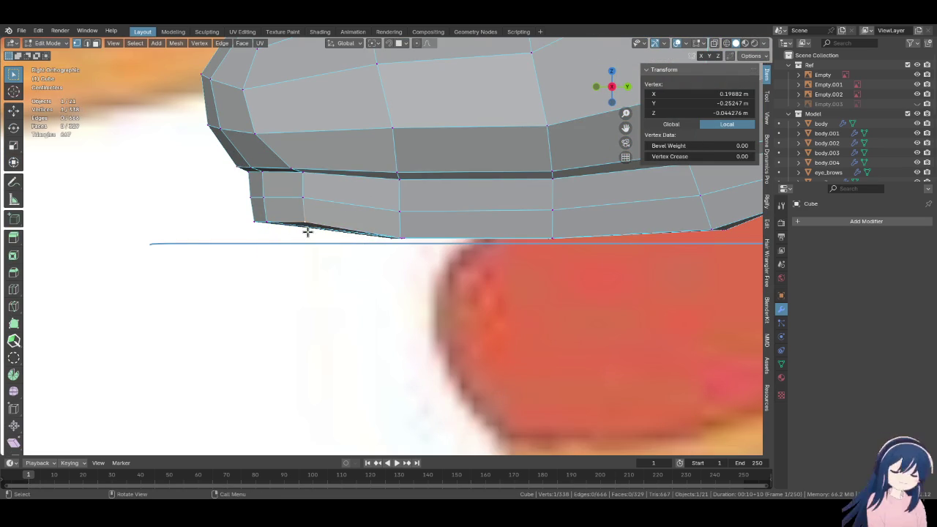
left_click(249, 218, "shift")
key("g")
left_click(319, 243)
key("r")
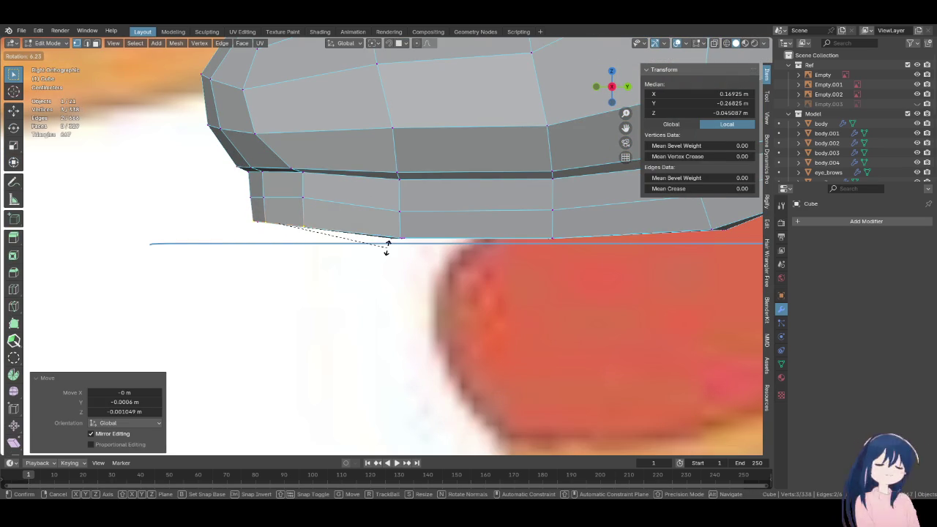
key("g")
left_click(386, 248)
key("g")
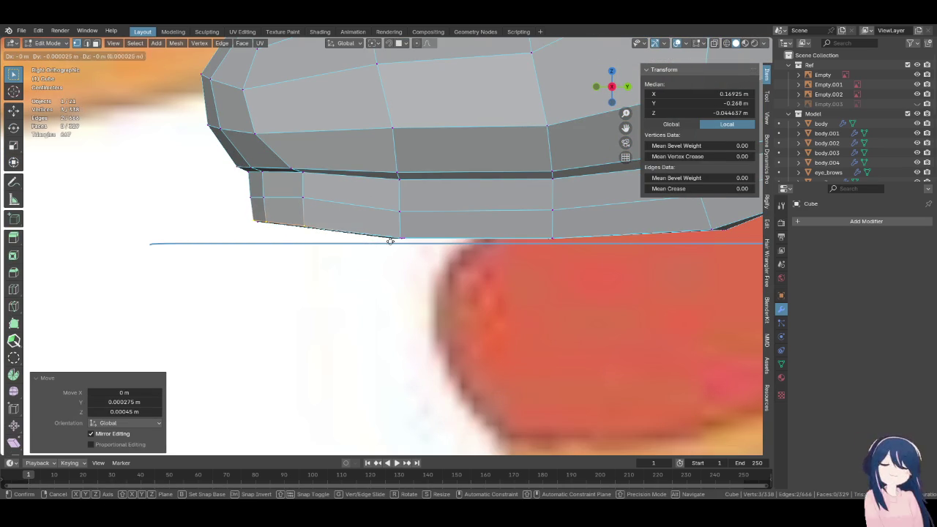
right_click(364, 234)
Reselect the toe sole vertex path and rotate and move it level in side view
mouse_move(364, 234)
middle_mouse_down()
mouse_move(378, 195)
mouse_move(364, 207)
mouse_move(429, 227)
middle_mouse_up()
left_click(429, 227)
left_click(429, 227)
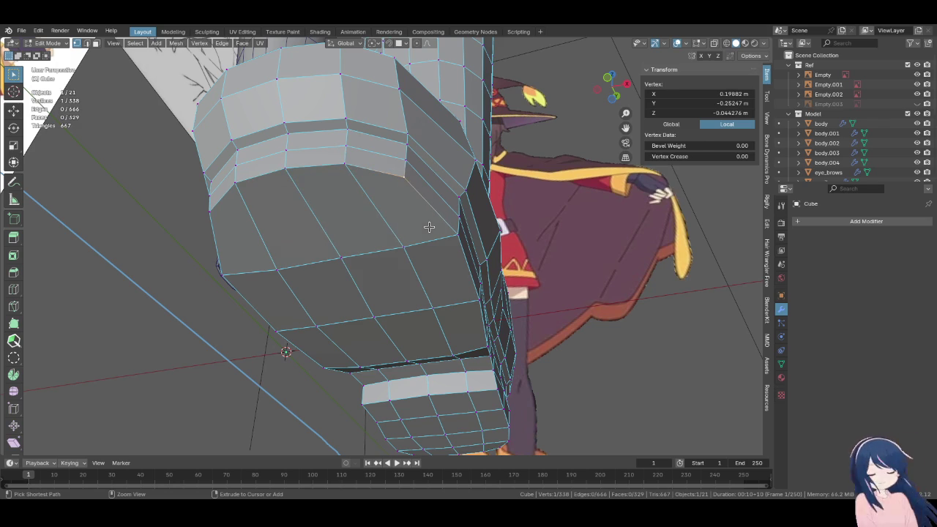
left_click(213, 213, "ctrl+shift")
key("KP_3")
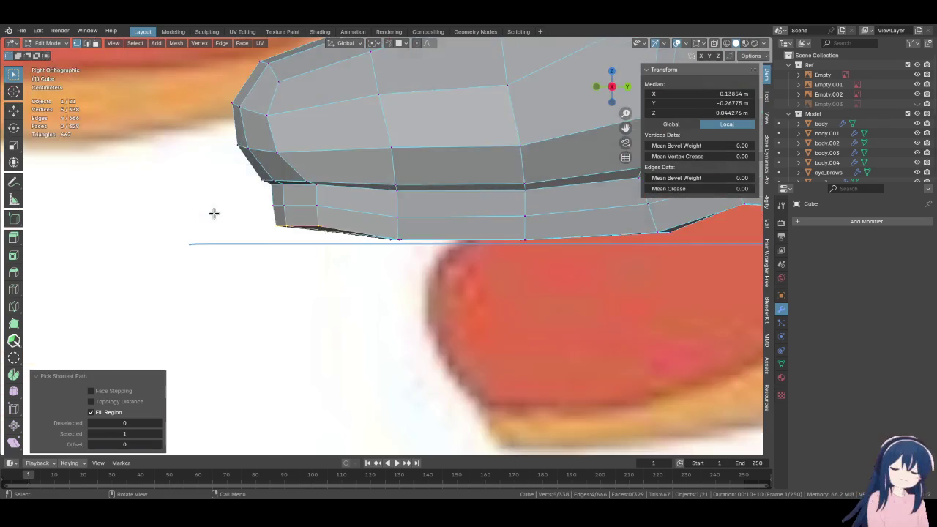
scroll(315, 228, "up", 2)
key("r")
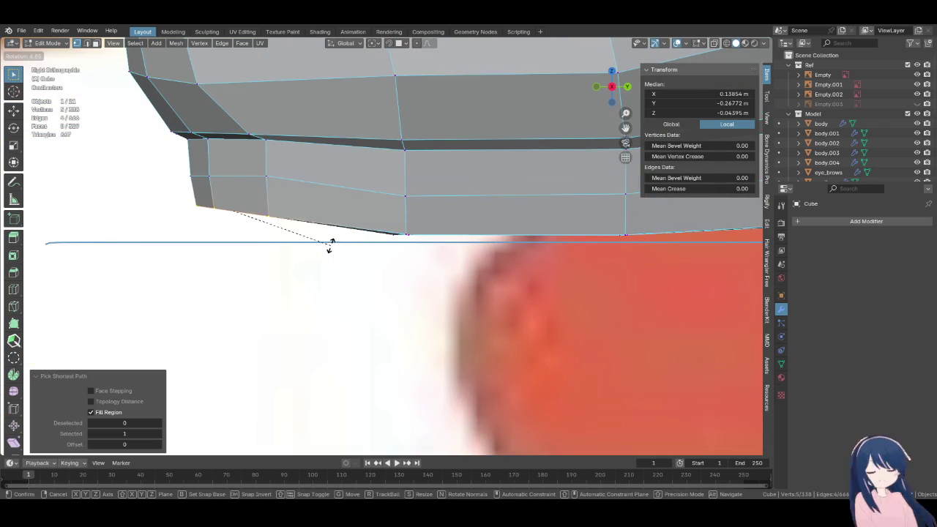
left_click(326, 248)
key("g")
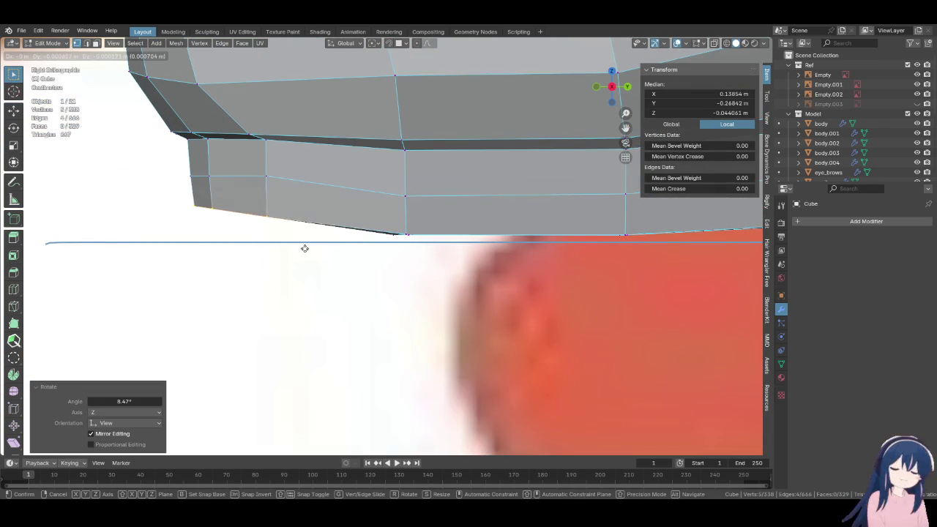
left_click(305, 247)
Move two sole vertices down onto the reference ground line
scroll(305, 245, "down", 1)
scroll(305, 245, "down", 2)
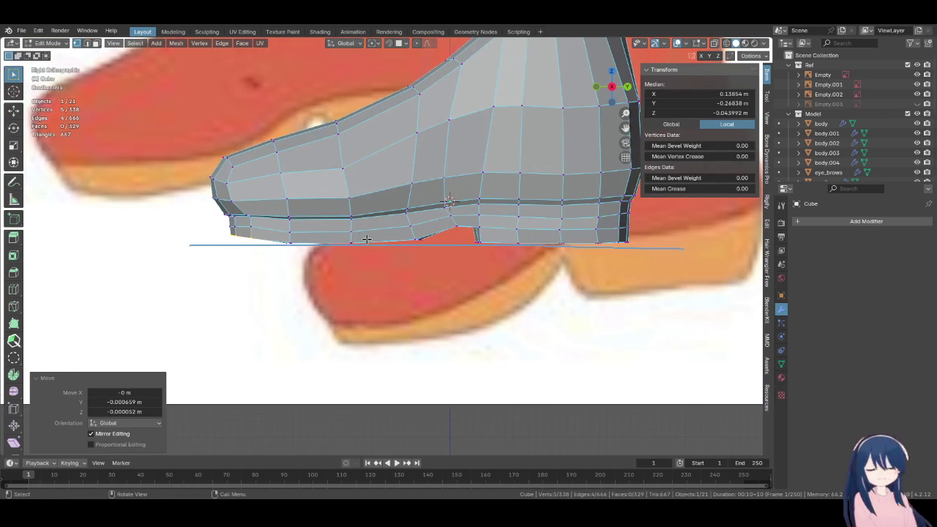
scroll(367, 233, "up", 2)
scroll(278, 241, "up", 1)
left_click(278, 241, "ctrl")
middle_click_drag(278, 241, 256, 271)
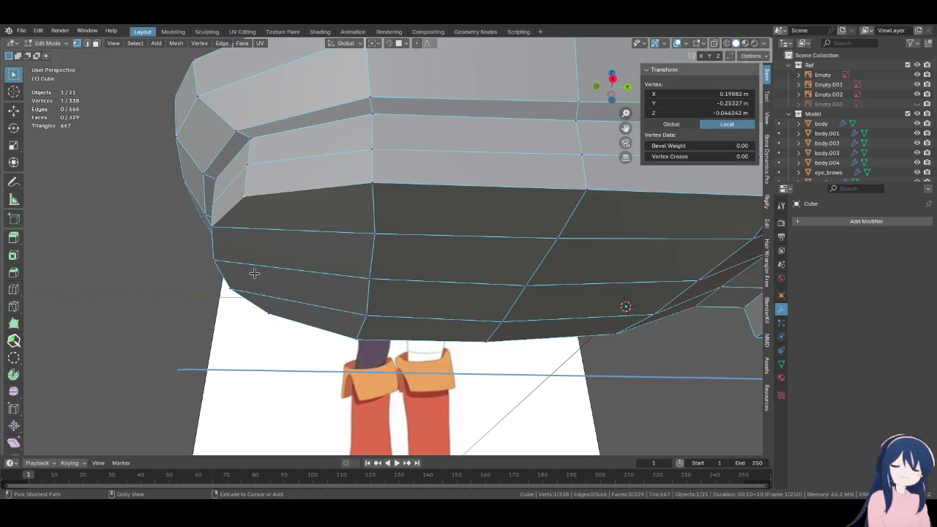
key("KP_3")
left_click(262, 251)
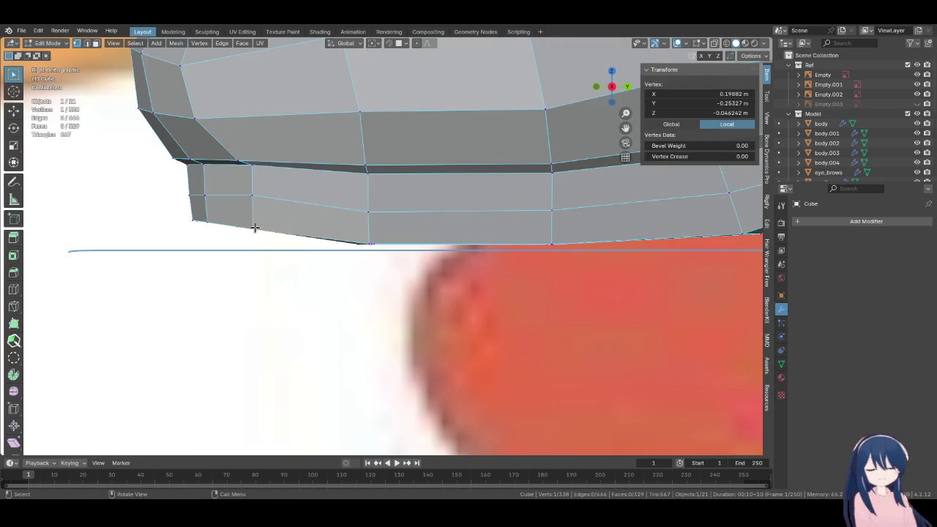
middle_click_drag(289, 257, 286, 189)
left_click(272, 379, "shift")
key("KP_3")
scroll(272, 379, "up", 2)
key("g")
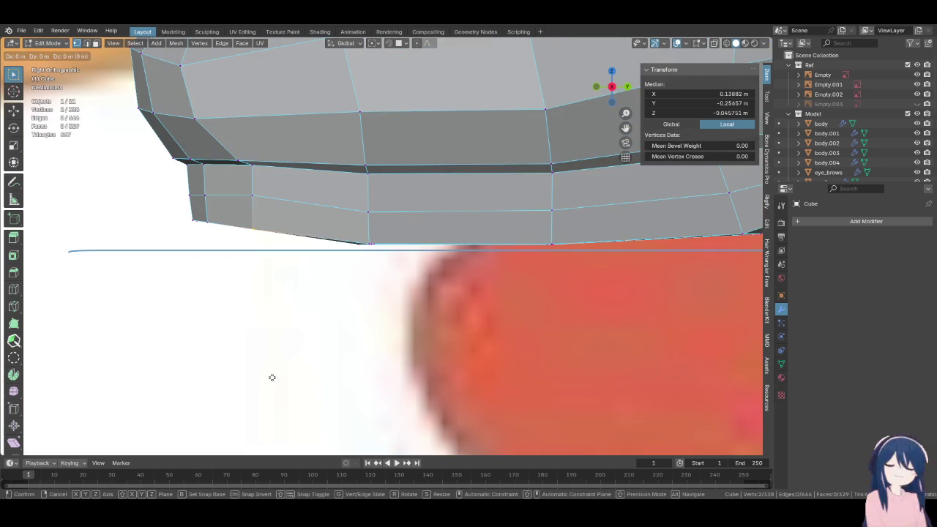
left_click(224, 288)
Nudge a single sole vertex slightly down, checking in front and side views
left_click(225, 289)
middle_click_drag(225, 290, 238, 314)
key("KP_1")
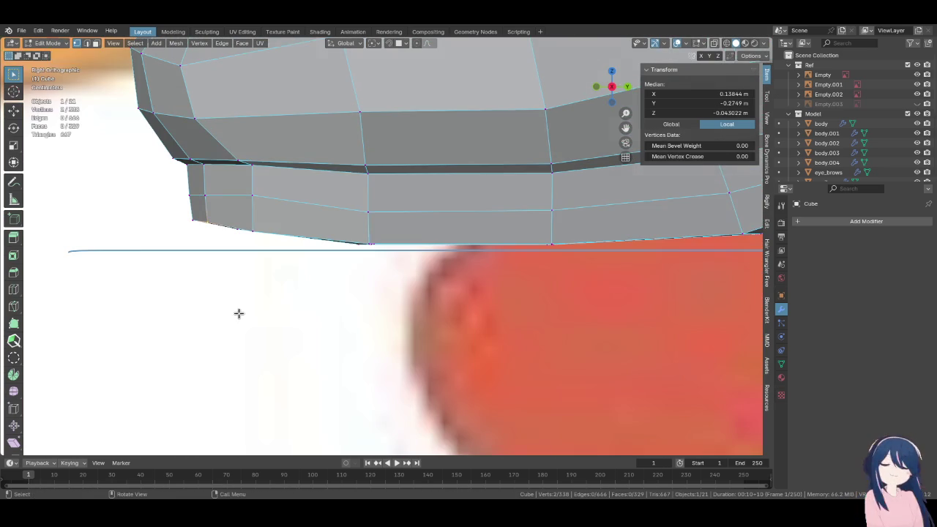
key("g")
left_click(239, 314)
scroll(239, 322, "down", 2)
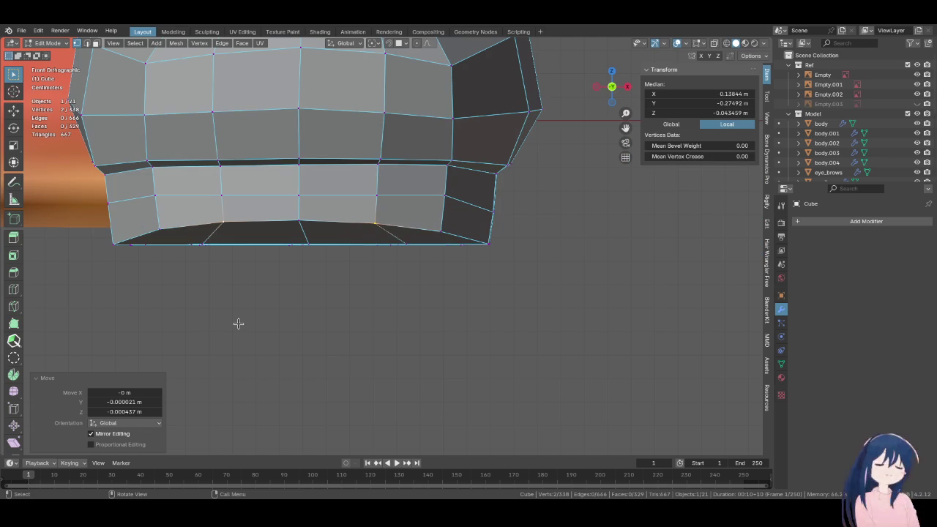
key("KP_3")
key("g")
left_click(237, 322)
scroll(268, 315, "up", 1)
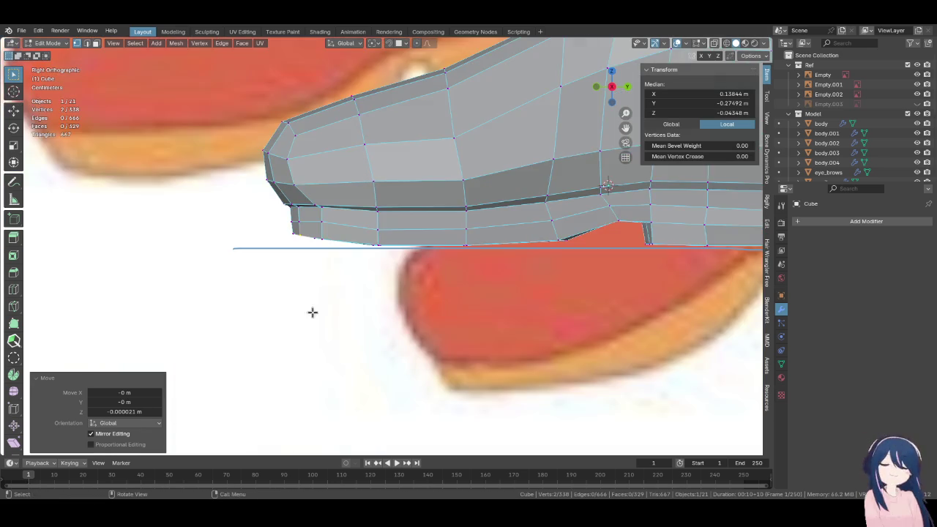
scroll(372, 307, "up", 1)
Review the flattened sole, then select a sole vertex path for an inward shrink
key("ctrl+Tab")
scroll(371, 307, "down", 3)
scroll(372, 310, "down", 2)
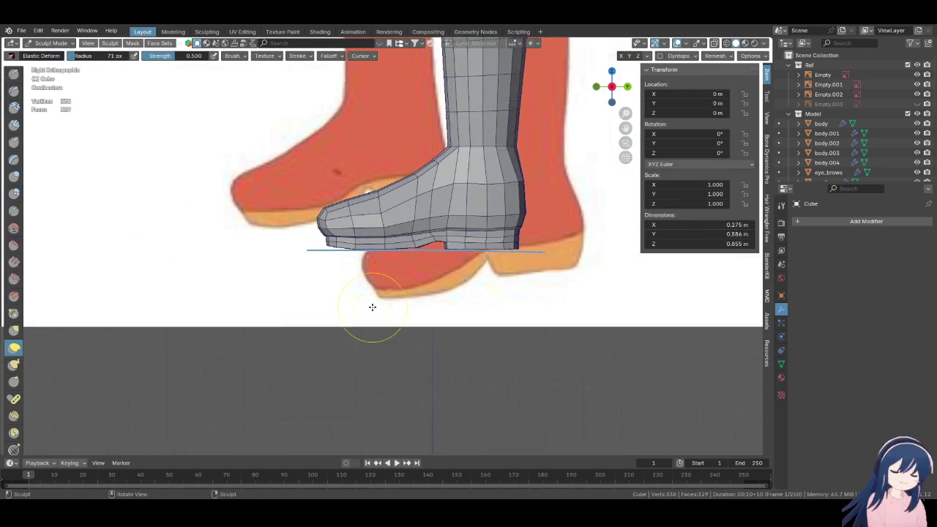
scroll(404, 292, "up", 4)
scroll(381, 282, "up", 3)
scroll(383, 282, "down", 2)
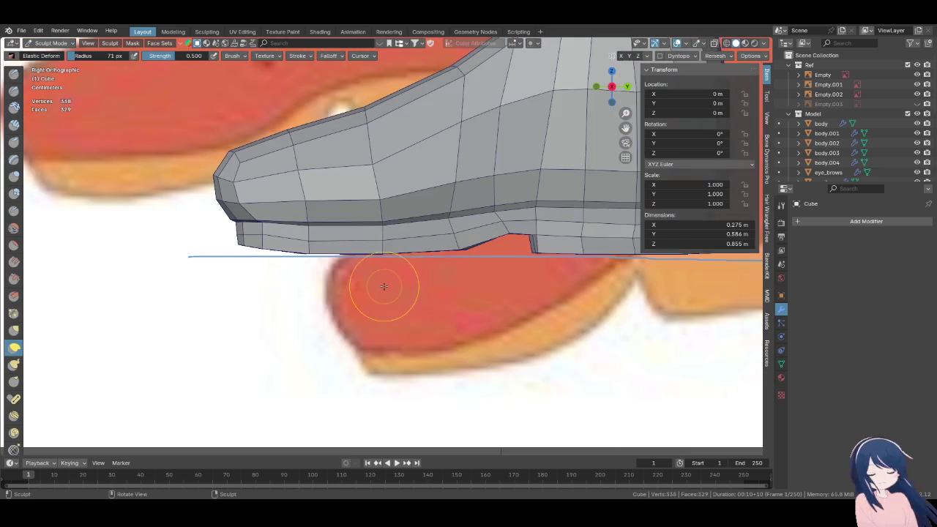
scroll(364, 290, "up", 1)
mouse_move(364, 290)
middle_mouse_down("shift")
mouse_move(326, 291)
mouse_move(366, 293)
mouse_move(316, 314)
mouse_move(339, 278)
mouse_move(390, 279)
mouse_move(370, 308)
mouse_move(396, 316)
middle_mouse_up("shift")
scroll(342, 289, "down", 2)
scroll(326, 290, "up", 2)
key("Tab")
left_click(395, 317, "ctrl+shift")
key("alt+s")
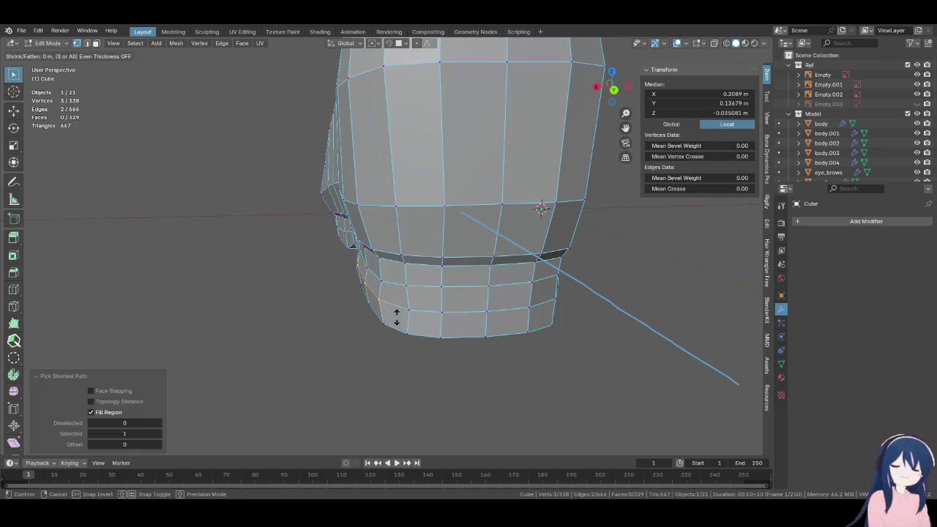
Shrink the selected sole vertices slightly inward by -0.000622 m
left_click(396, 324)
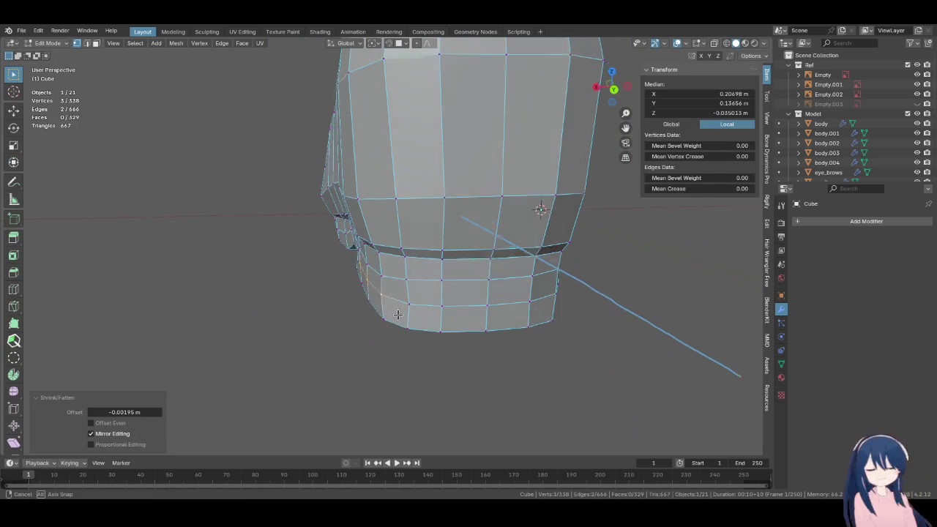
key("ctrl+KP_1")
key("alt+s")
left_click(393, 307)
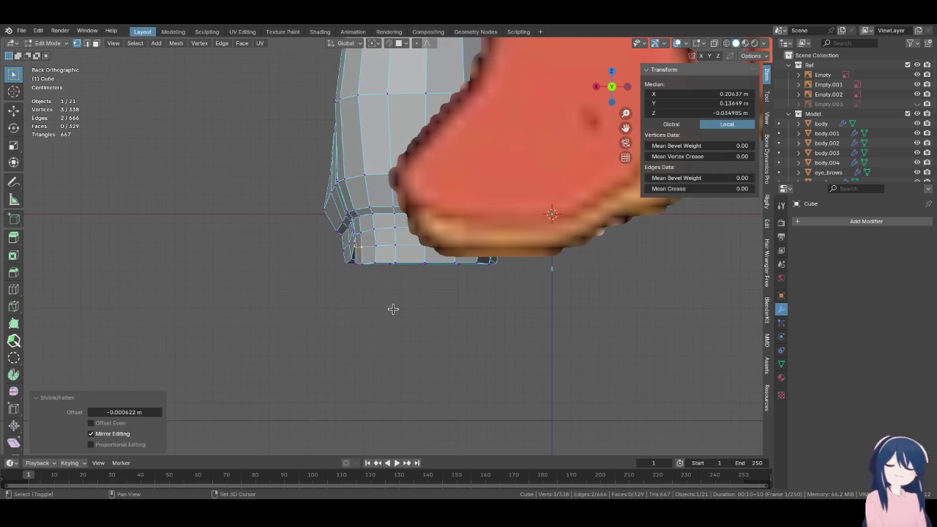
middle_click_drag(393, 307, 420, 311)
Select the upper and lower face loops of the sole band
left_click(432, 210, "alt")
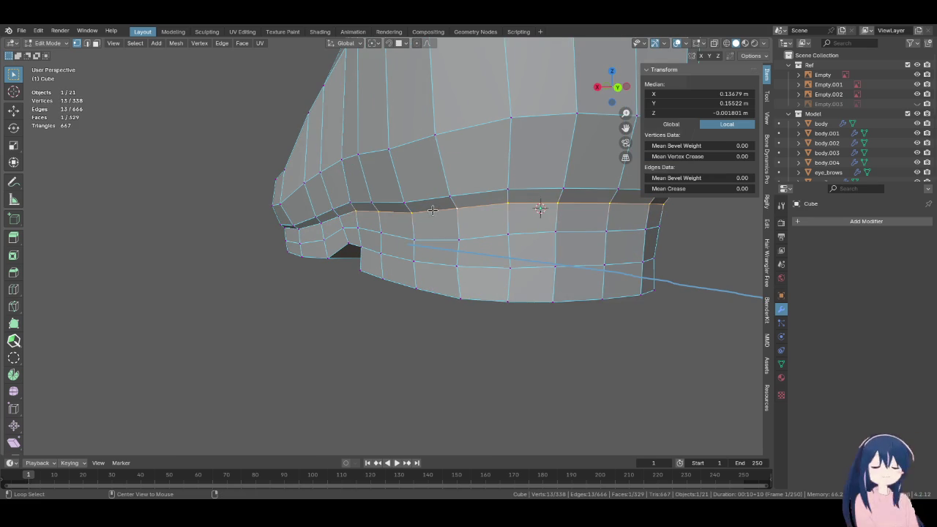
middle_click_drag(346, 262, 295, 265)
key("s")
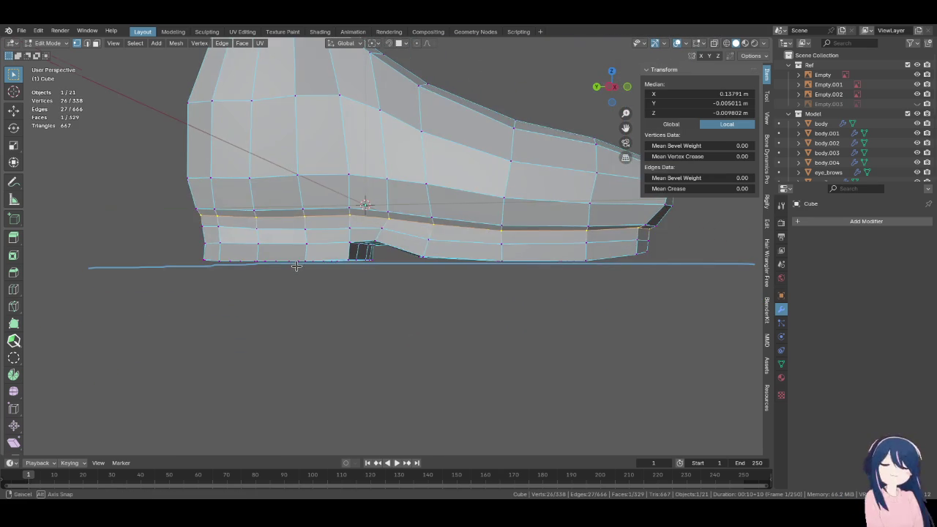
middle_click_drag(472, 246, 439, 262)
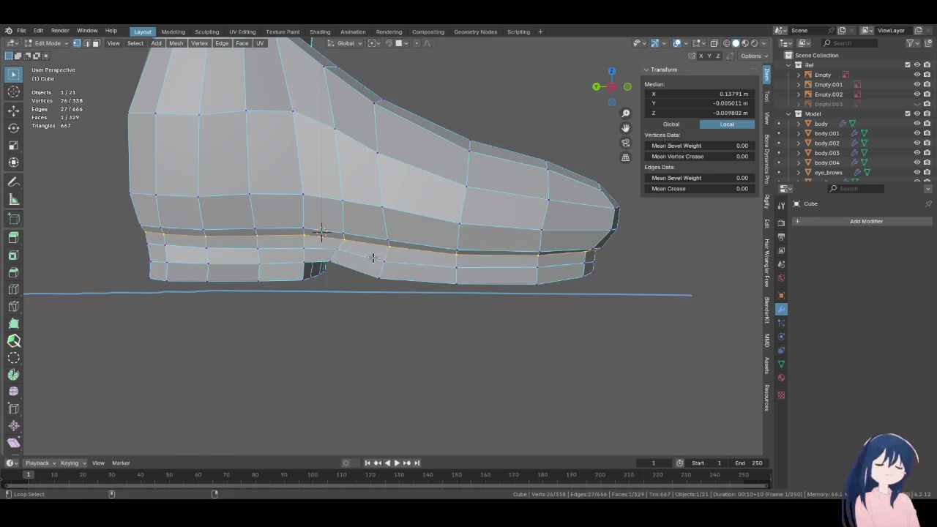
left_click(364, 272, "alt+shift")
left_click(364, 272, "alt+shift")
left_click(268, 274, "alt+shift")
Add the remaining sole face loops from below and behind, then save Megumin.blend
mouse_move(268, 274)
middle_mouse_down()
mouse_move(379, 250)
mouse_move(476, 196)
middle_mouse_up()
left_click(477, 196, "alt+shift")
scroll(504, 246, "up", 2)
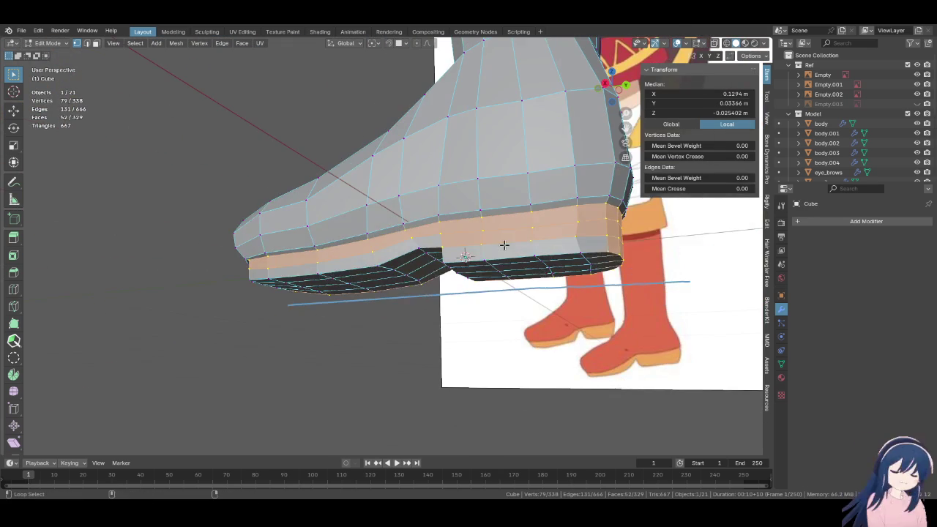
middle_click_drag(472, 260, 567, 269)
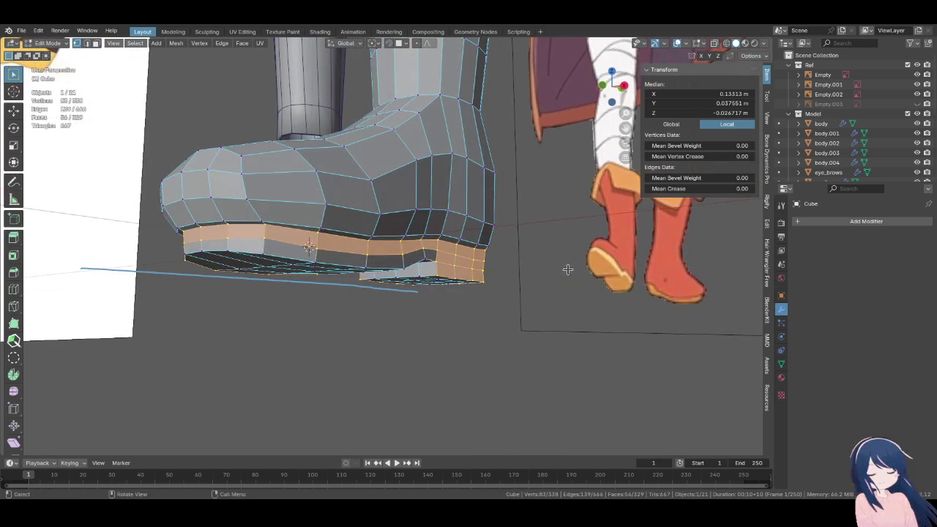
left_click(398, 269, "alt+shift")
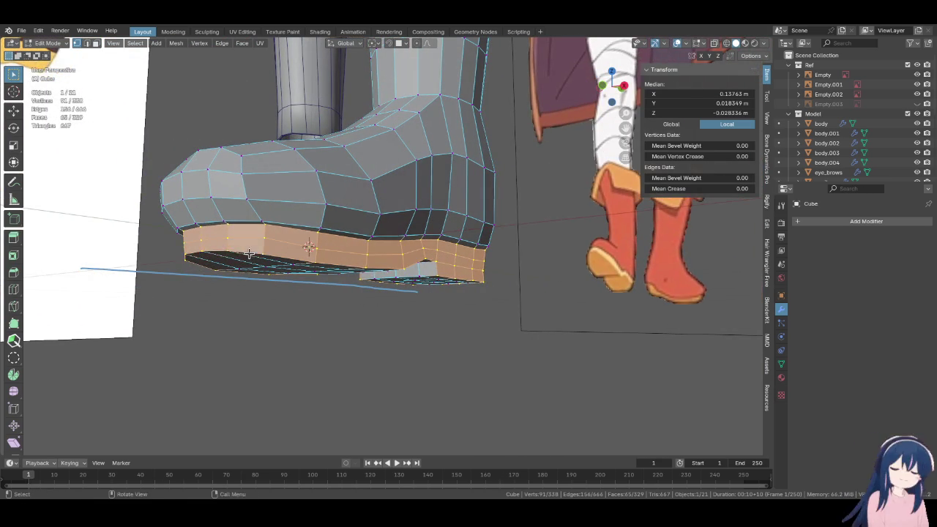
middle_click_drag(249, 254, 318, 237)
key("KP_3")
key("ctrl+s")
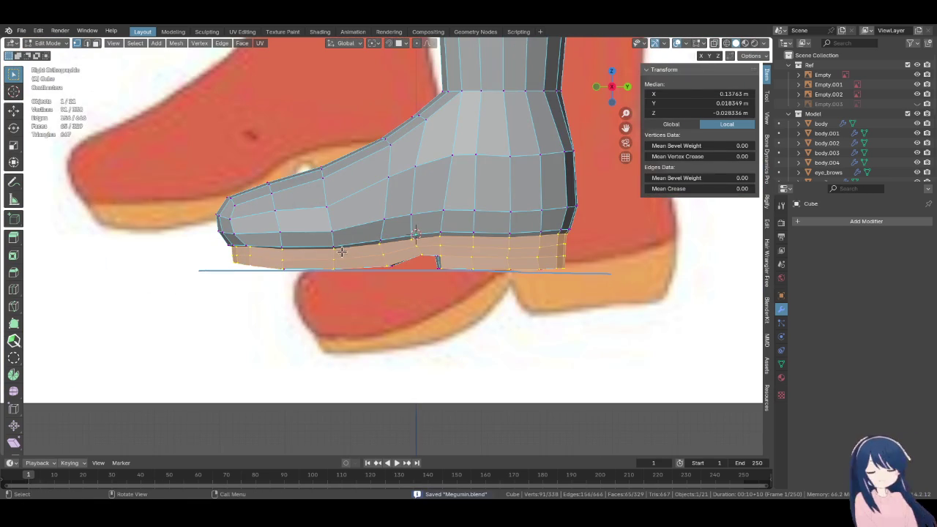
Extrude the sole faces in place, thicken them along normals, and raise them slightly
scroll(341, 251, "up", 1)
key("e")
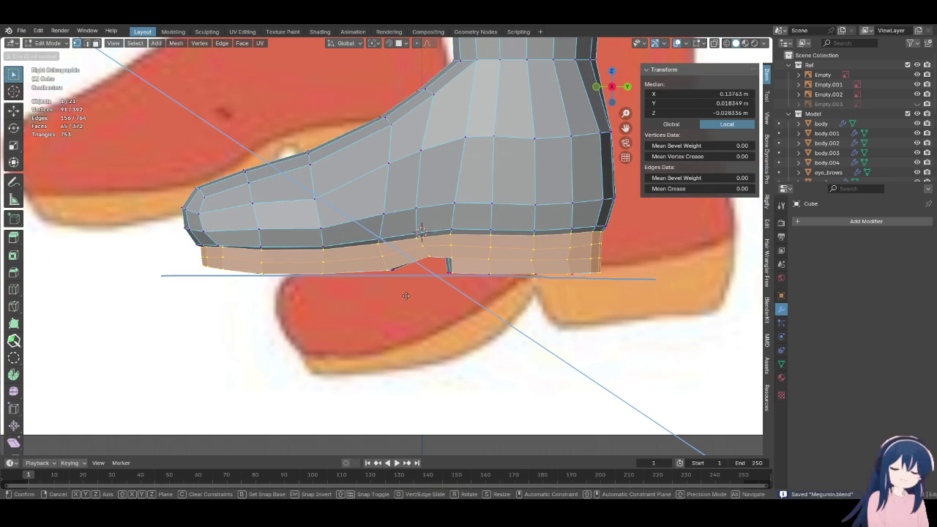
left_click(405, 296)
key("alt+s")
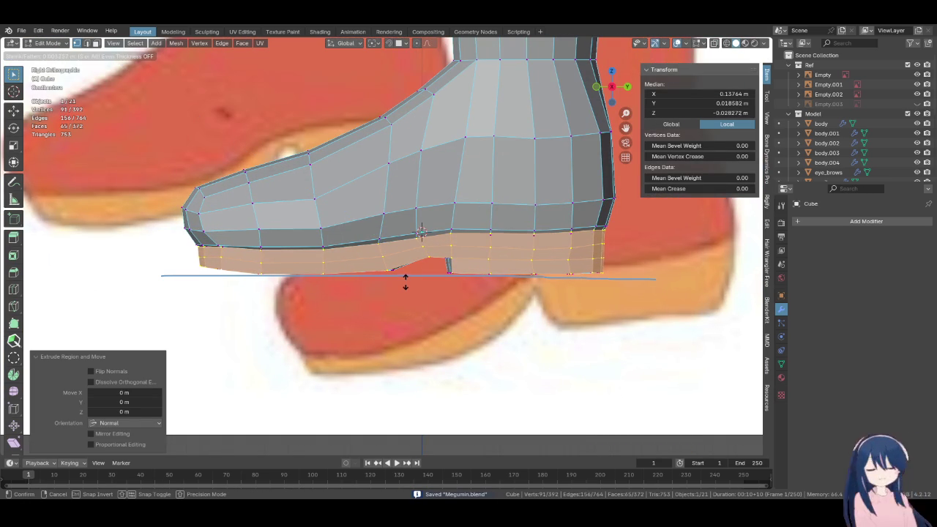
left_click(406, 269)
mouse_move(406, 269)
middle_mouse_down()
mouse_move(496, 279)
mouse_move(469, 286)
mouse_move(476, 297)
middle_mouse_up()
key("g")
key("z")
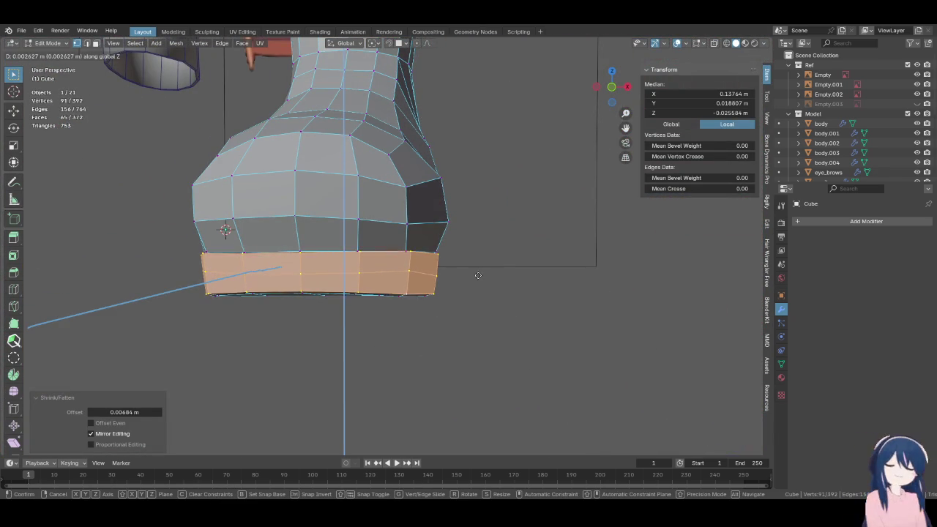
left_click(477, 270)
In side view, lower the sole onto the ground line and push its faces outward
key("KP_3")
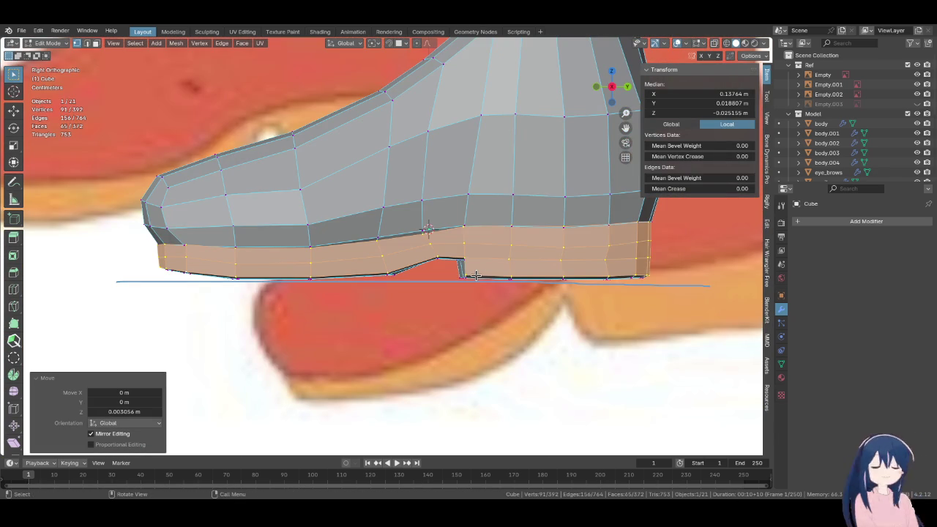
key("g")
key("z")
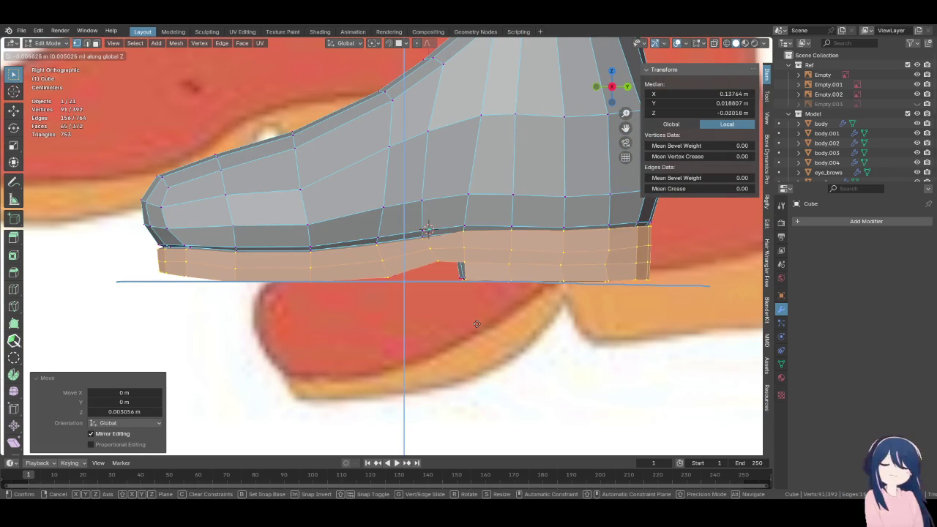
left_click(476, 322)
mouse_move(476, 322)
middle_mouse_down()
mouse_move(360, 332)
mouse_move(366, 324)
middle_mouse_up()
scroll(366, 324, "up", 2)
key("alt+s")
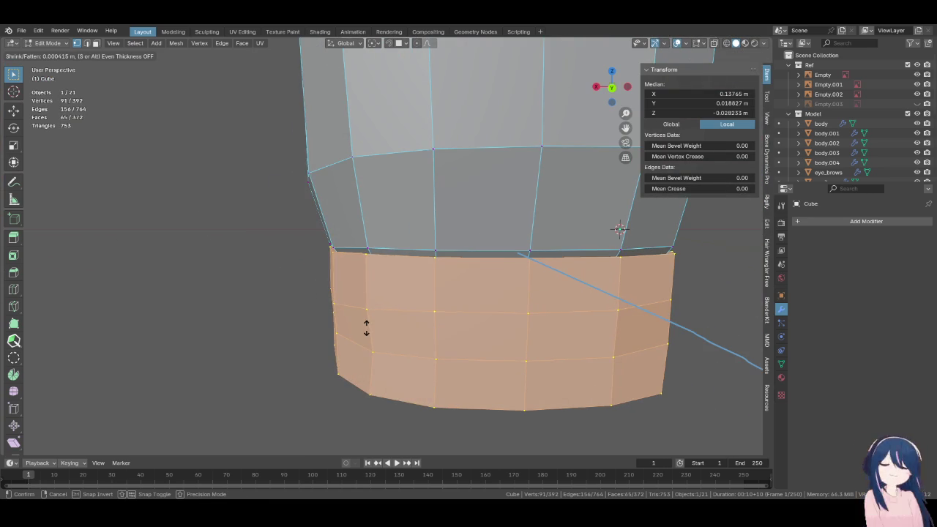
left_click(366, 325)
middle_click_drag(366, 324, 374, 325)
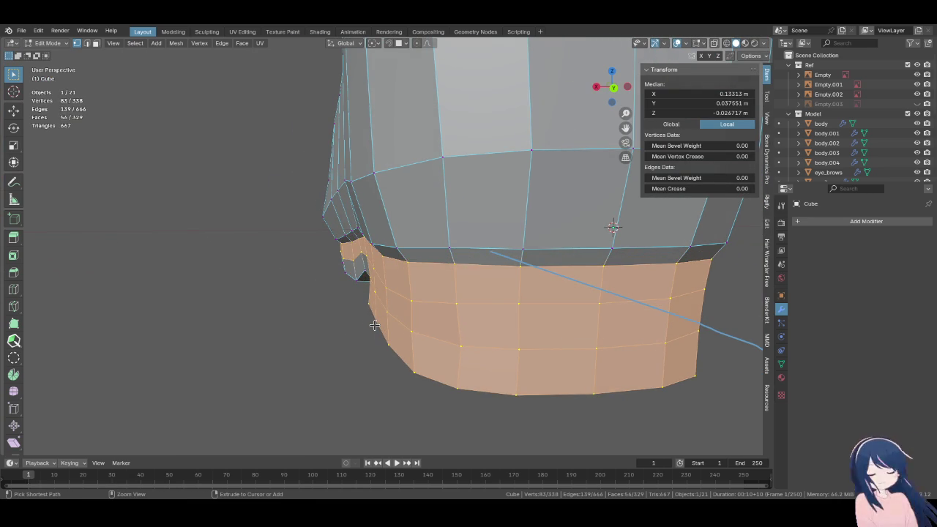
Extrude the sole's bottom strip in place and scale it 1.053 on X and 1.023 on Y
left_click(350, 265, "ctrl")
mouse_move(350, 265)
middle_mouse_down()
mouse_move(351, 298)
mouse_move(456, 298)
mouse_move(439, 299)
mouse_move(440, 317)
mouse_move(521, 322)
mouse_move(508, 320)
middle_mouse_up()
left_click(439, 298, "ctrl")
key("e")
right_click(441, 317)
key("s")
key("x")
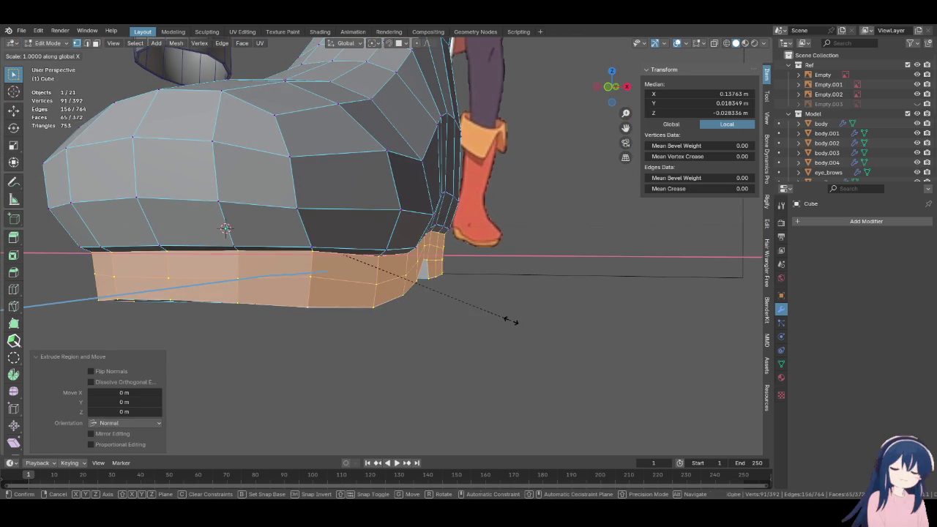
left_click(610, 339)
key("s")
key("y")
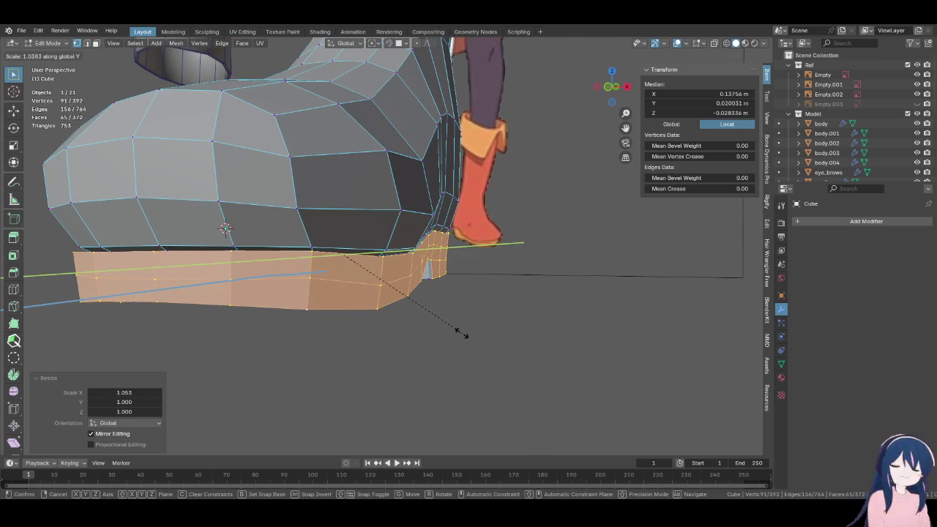
left_click(440, 328)
Scale the selected sole faces slightly along Y to 1.005
middle_click_drag(342, 293, 470, 278)
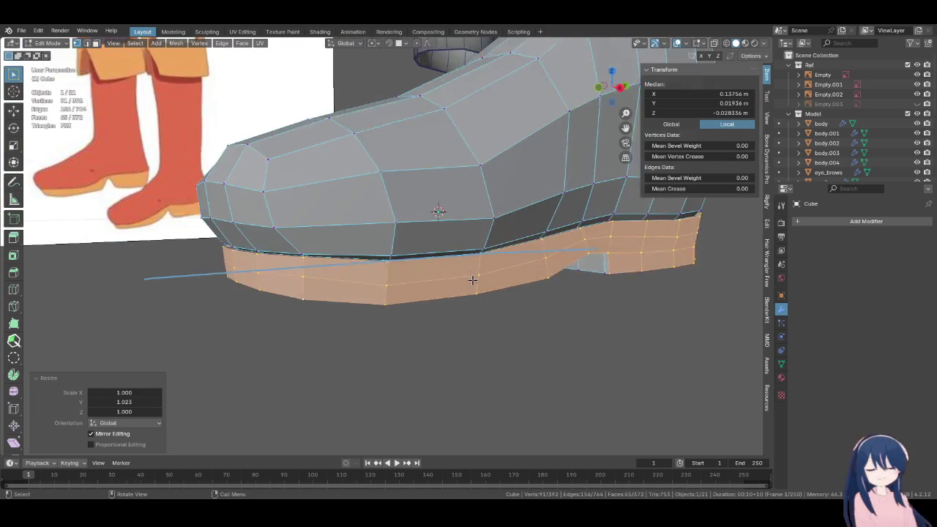
scroll(398, 268, "up", 2)
scroll(397, 272, "up", 2)
scroll(404, 328, "up", 2)
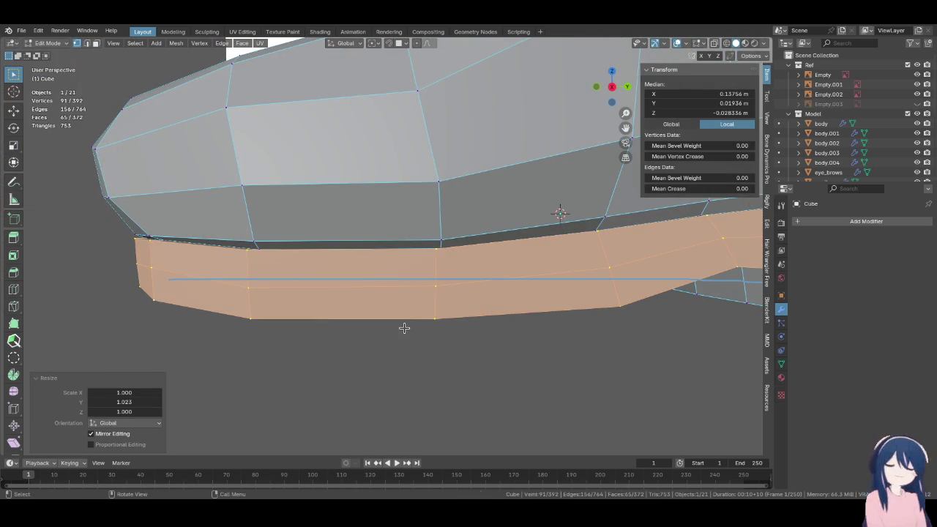
key("s")
key("y")
left_click(393, 328)
Flatten the selected sole vertices, then a face region on the lip
mouse_move(393, 328)
middle_mouse_down()
mouse_move(329, 299)
mouse_move(373, 314)
mouse_move(335, 303)
mouse_move(337, 289)
mouse_move(371, 293)
middle_mouse_up()
key("F3")
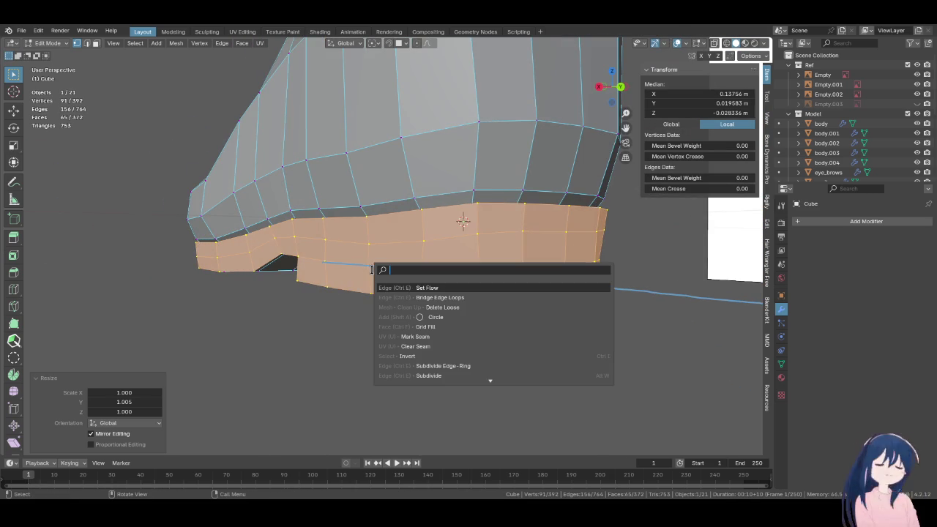
right_click(343, 253)
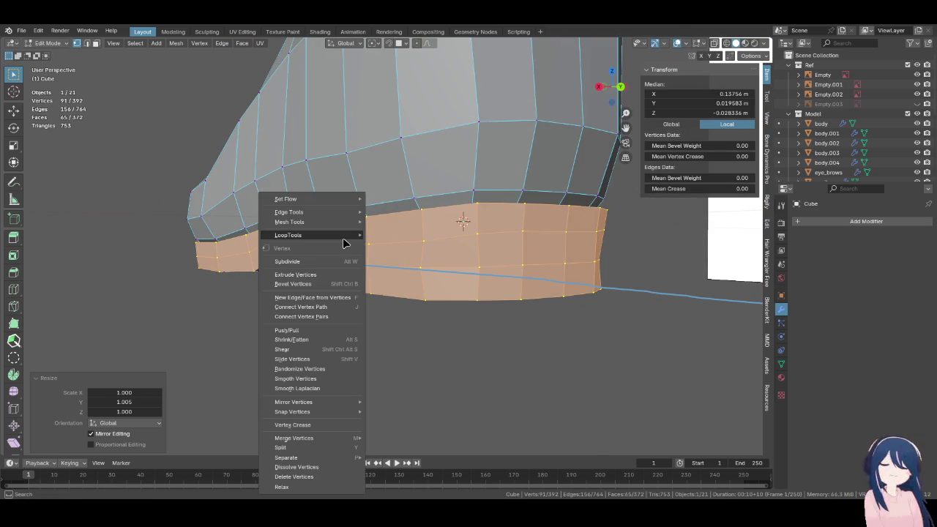
left_click(423, 265)
mouse_move(422, 264)
middle_mouse_down()
mouse_move(493, 262)
mouse_move(518, 288)
middle_mouse_up()
left_click(438, 295)
middle_click_drag(437, 295, 453, 281)
left_click(431, 272, "ctrl+shift")
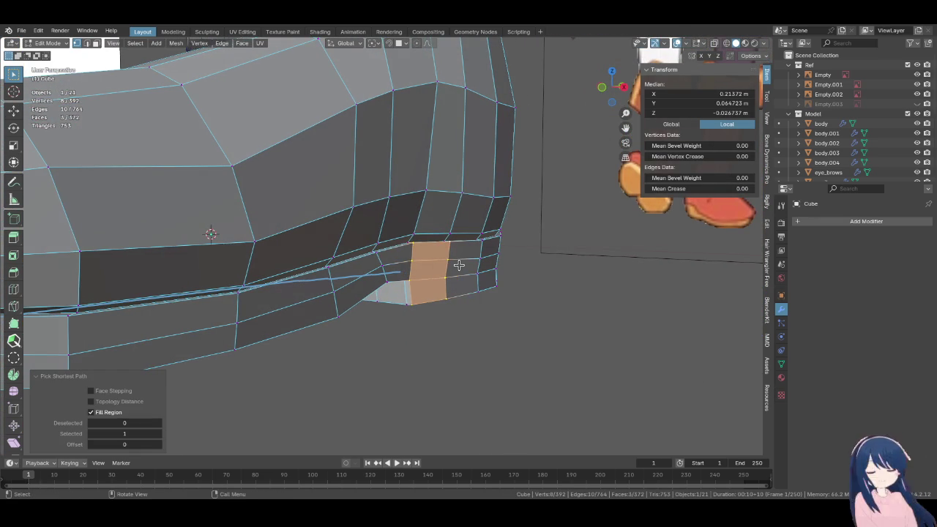
right_click(456, 271)
mouse_move(421, 235)
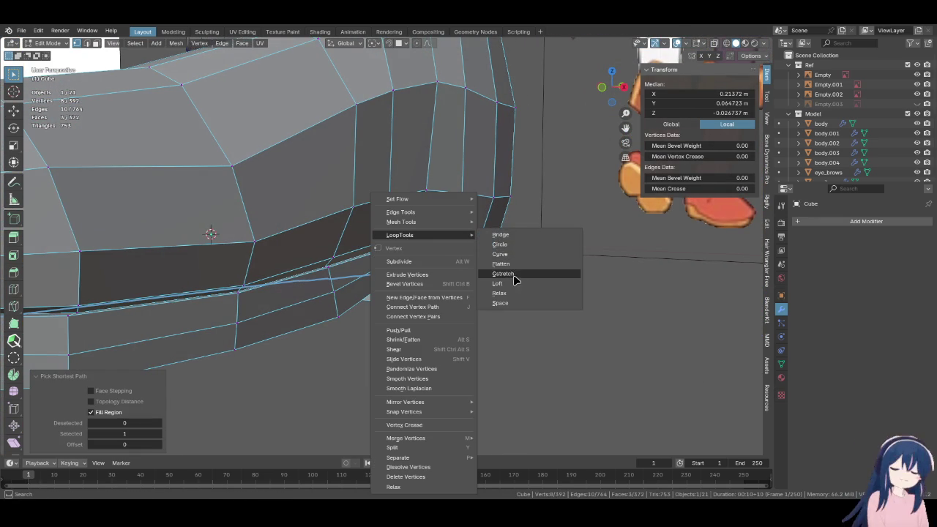
left_click(515, 267)
Flatten two more face groups: a lip patch and a three-face column on the sole
middle_click_drag(514, 267, 439, 316)
left_click(439, 316)
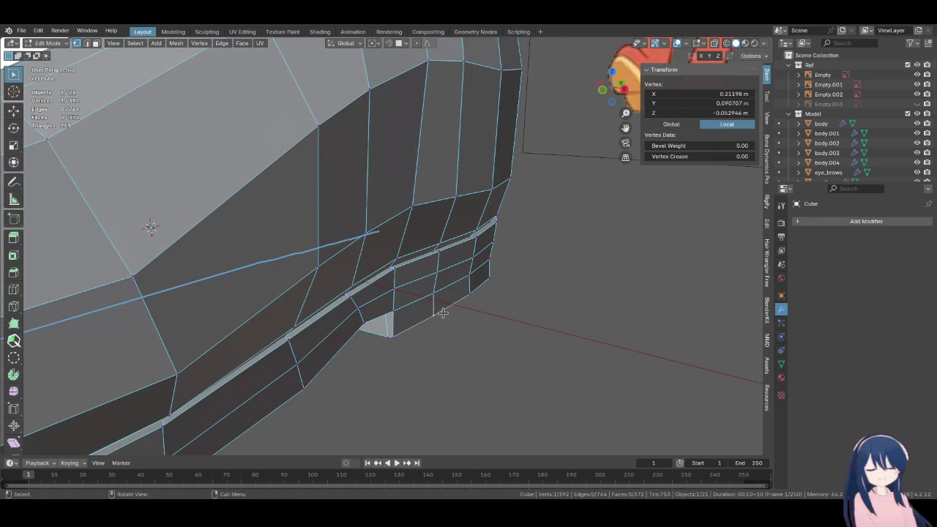
left_click(466, 267, "ctrl+shift")
left_click(442, 254, "ctrl+shift")
right_click(444, 237)
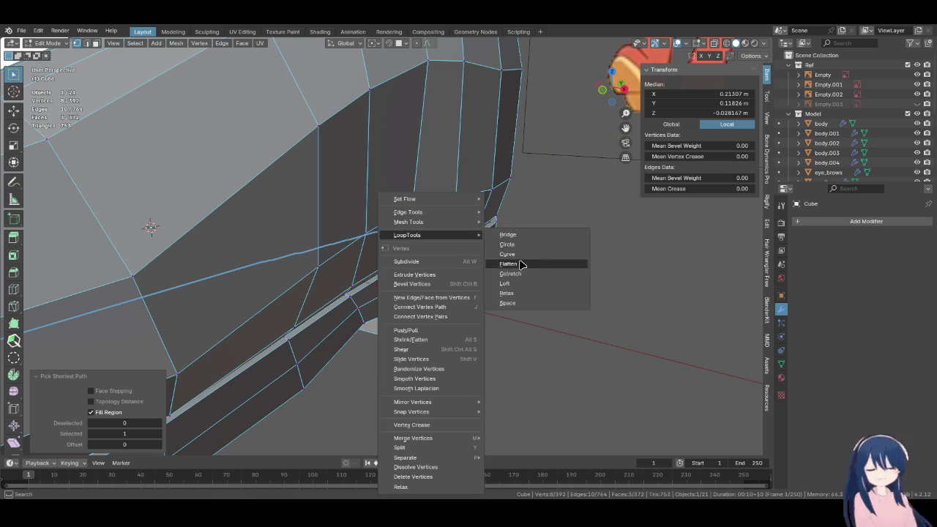
left_click(521, 265)
scroll(469, 271, "down", 3)
mouse_move(468, 272)
middle_mouse_down()
mouse_move(380, 271)
mouse_move(401, 285)
middle_mouse_up()
left_click(401, 284)
left_click(413, 293, "ctrl+shift")
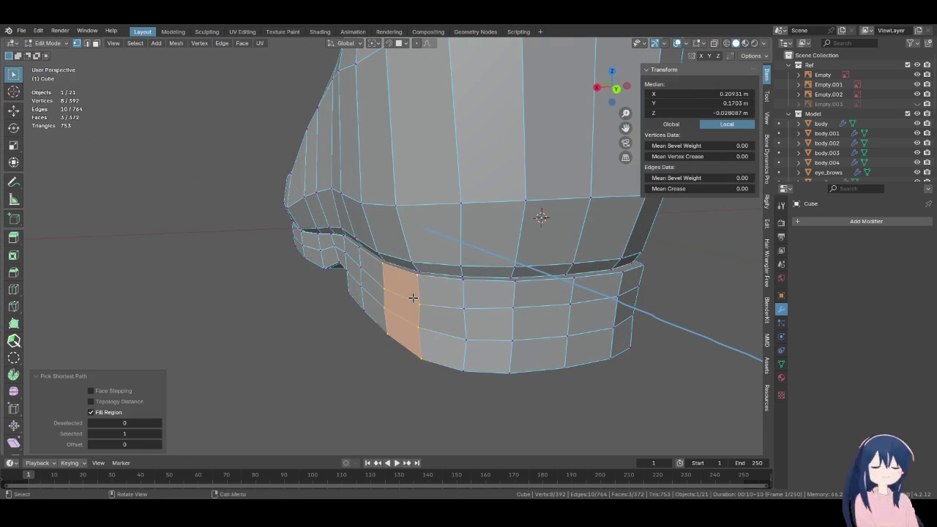
right_click(415, 303)
mouse_move(358, 235)
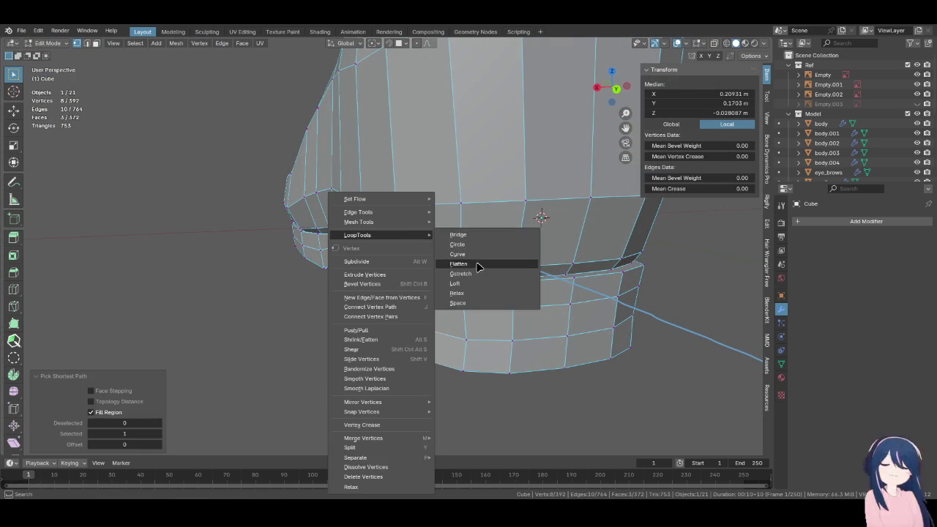
left_click(477, 267)
Flatten two further face regions along the sole to even them out
mouse_move(464, 345)
middle_mouse_down()
mouse_move(531, 333)
mouse_move(461, 335)
middle_mouse_up()
left_click(464, 325)
left_click(515, 268, "ctrl+shift")
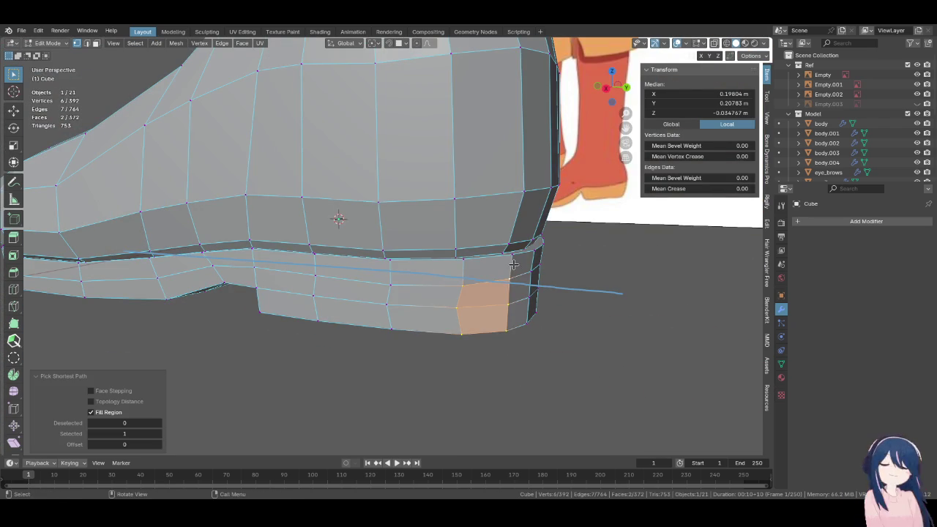
left_click(471, 262, "ctrl+shift")
right_click(474, 274)
mouse_move(418, 235)
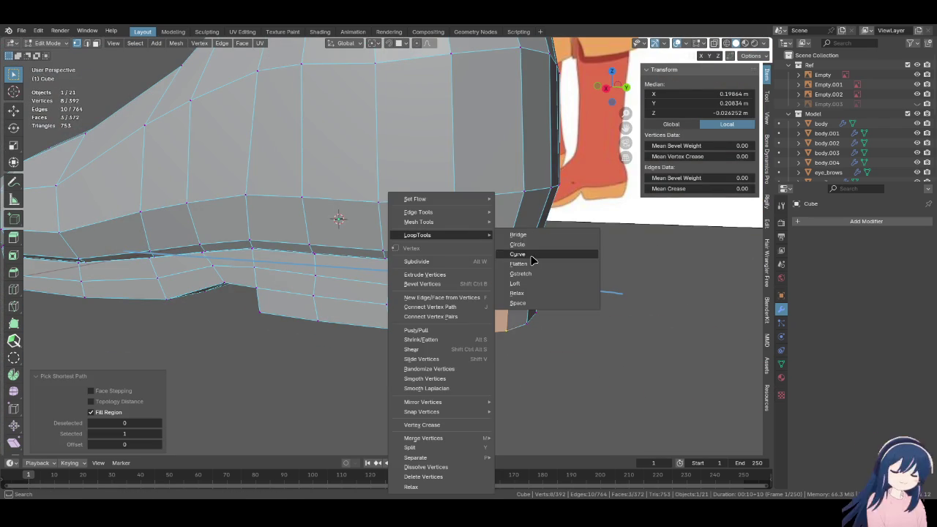
left_click(533, 265)
middle_click_drag(532, 265, 454, 301)
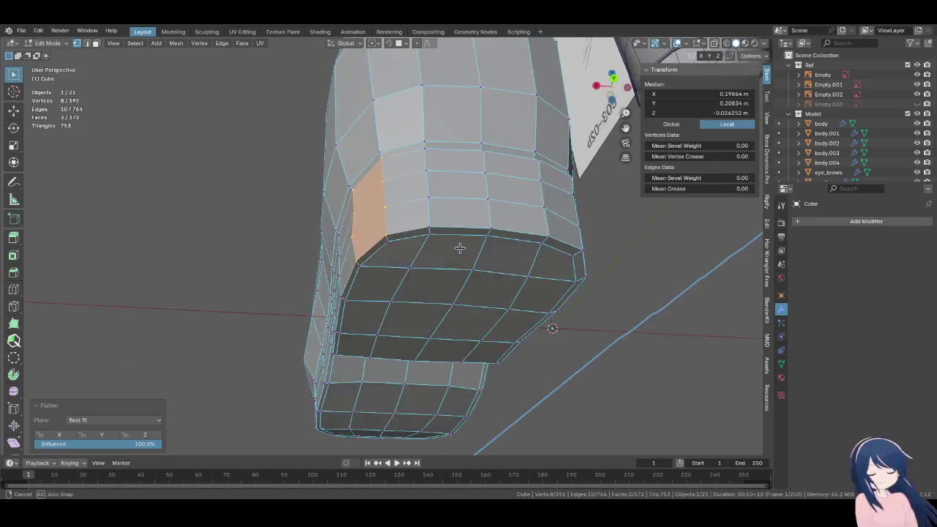
left_click(477, 293)
left_click(430, 235, "ctrl+shift")
right_click(468, 235)
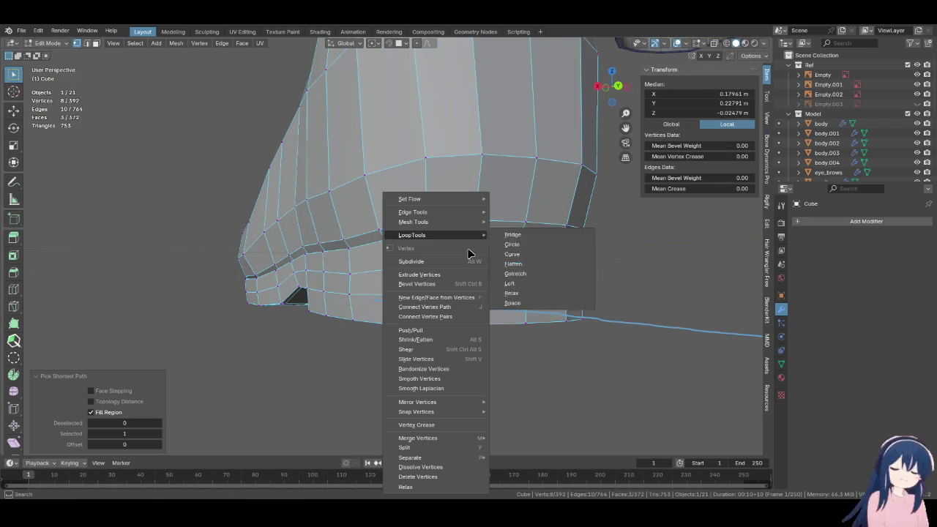
left_click(525, 274)
Select a face strip along the sole, curve it, then flatten it into one plane
middle_click_drag(493, 309, 432, 337)
left_click(454, 314)
left_click(476, 271, "ctrl+shift")
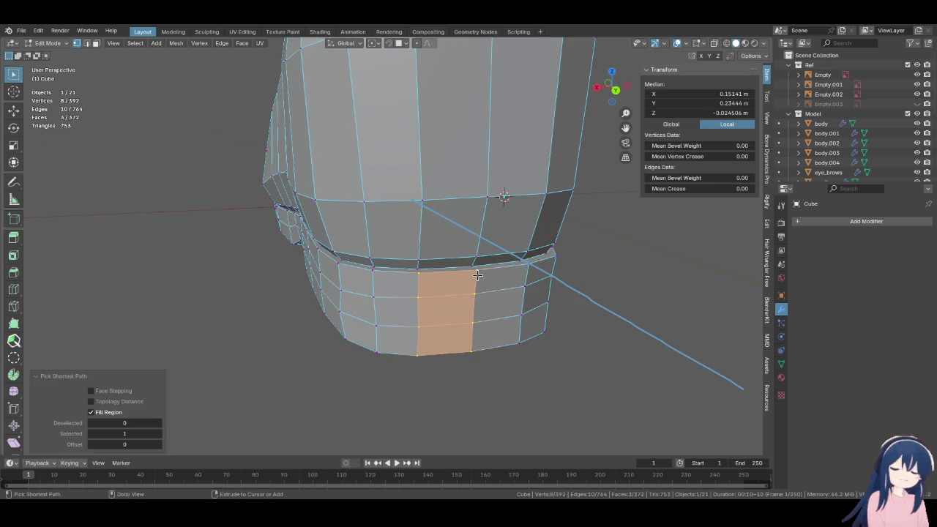
right_click(478, 281)
mouse_move(421, 235)
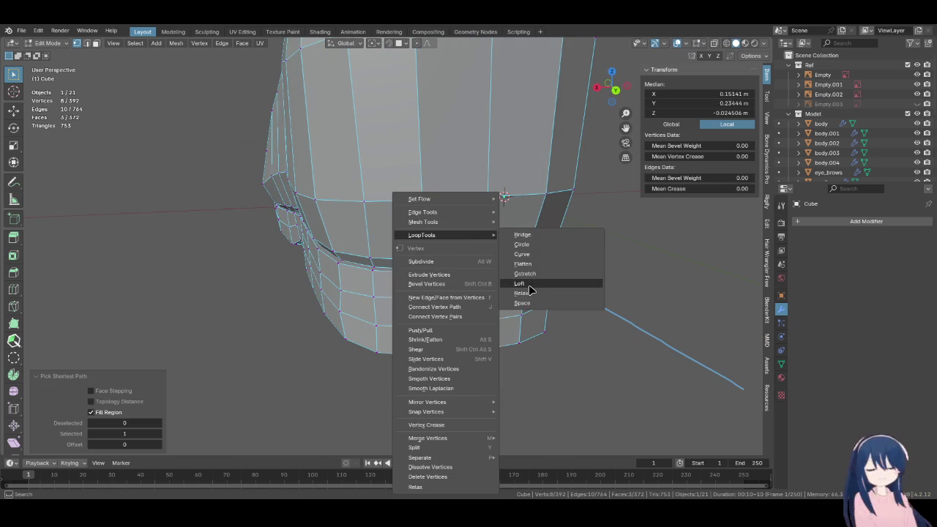
left_click(531, 260)
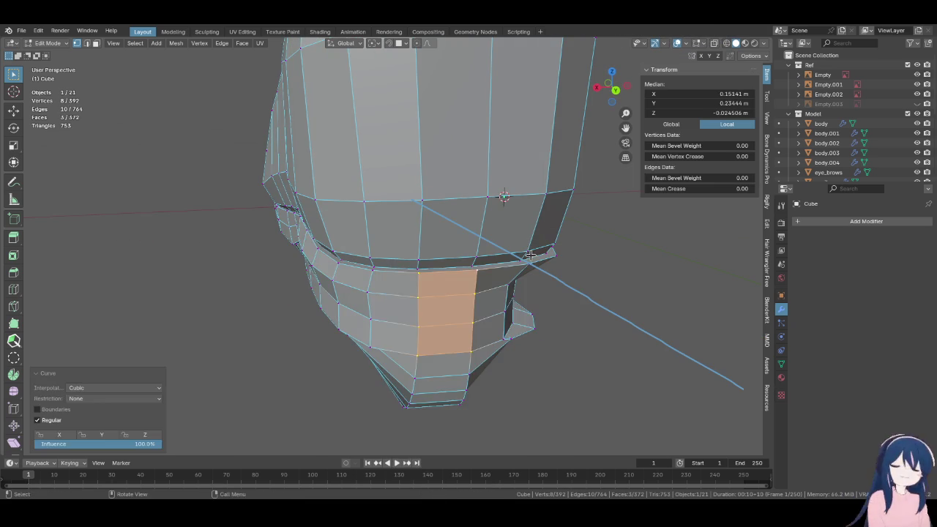
right_click(449, 247)
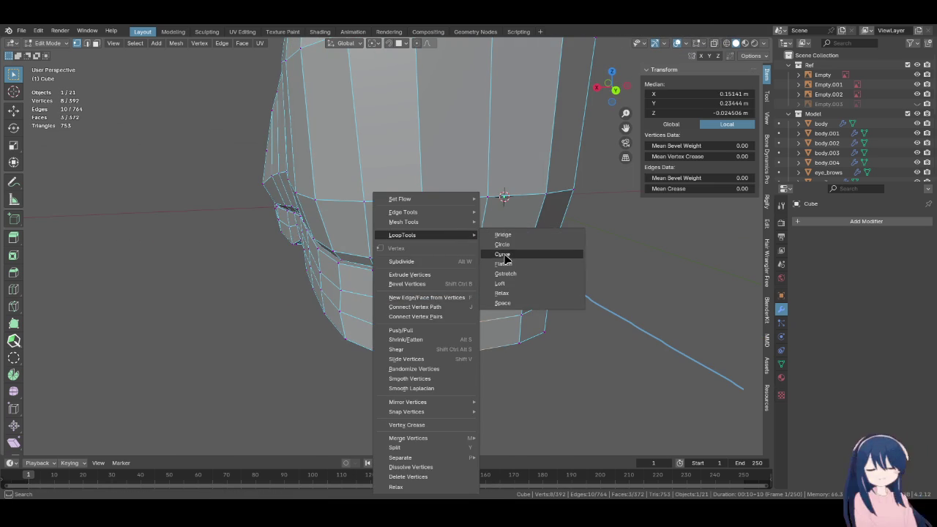
left_click(503, 265)
mouse_move(397, 293)
middle_mouse_down()
mouse_move(447, 293)
mouse_move(356, 293)
mouse_move(446, 307)
middle_mouse_up()
In Right Ortho view, move two heel vertices of the sole to match the reference
left_click(445, 308)
key("KP_3")
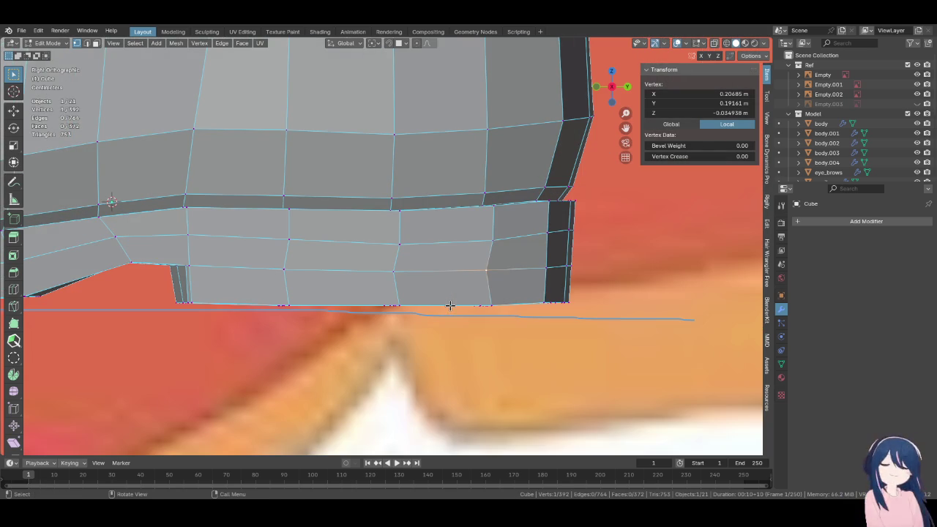
left_click(513, 308)
left_click(396, 271)
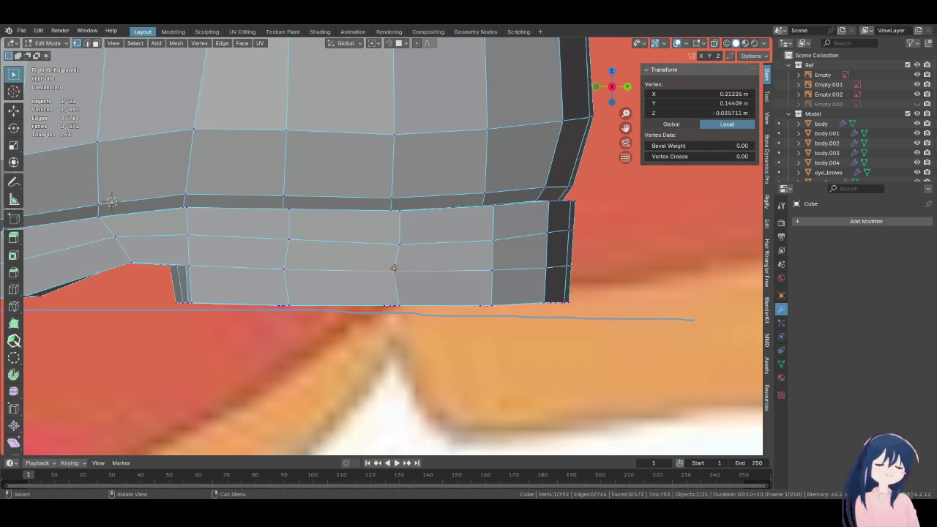
key("g")
left_click(454, 270)
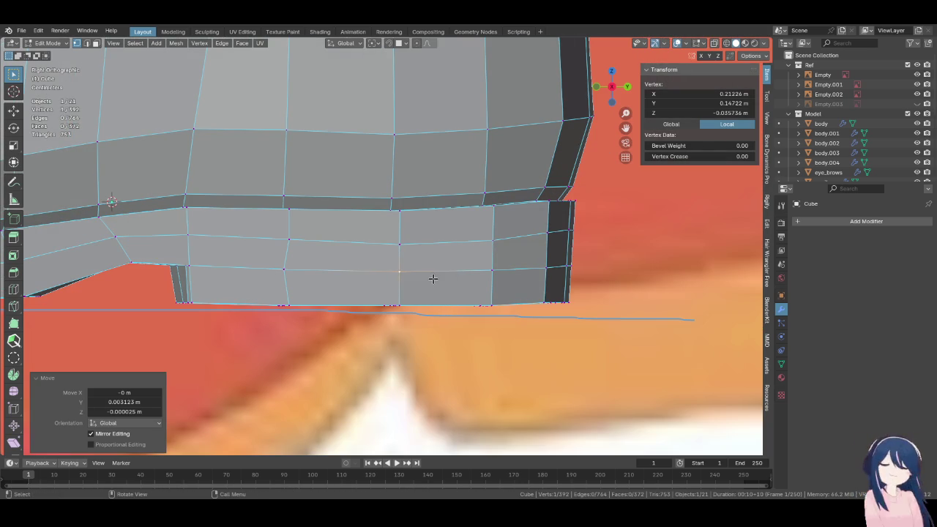
Reposition the selected sole vertex once more to line up with the reference
scroll(373, 264, "down", 2)
scroll(408, 265, "down", 2)
mouse_move(331, 203)
middle_mouse_down()
mouse_move(418, 278)
mouse_move(428, 317)
middle_mouse_up()
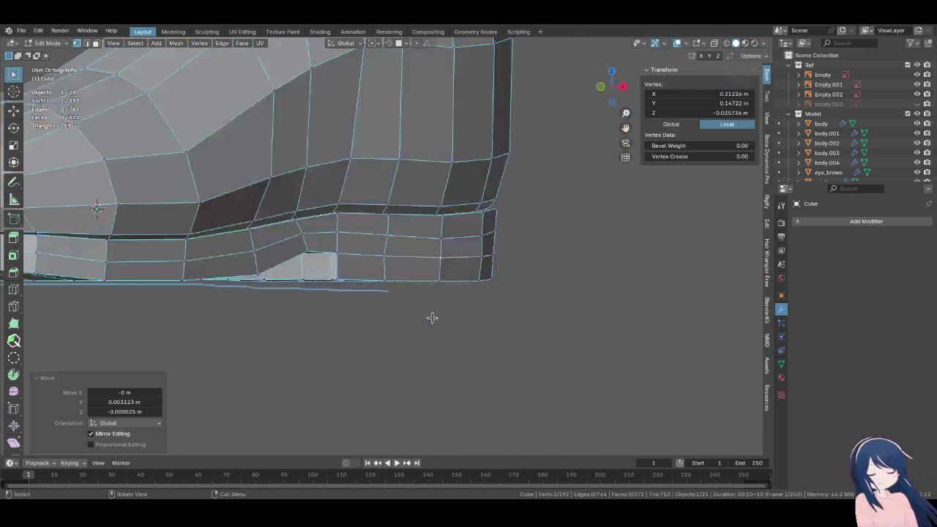
scroll(391, 305, "up", 1)
scroll(363, 278, "up", 1)
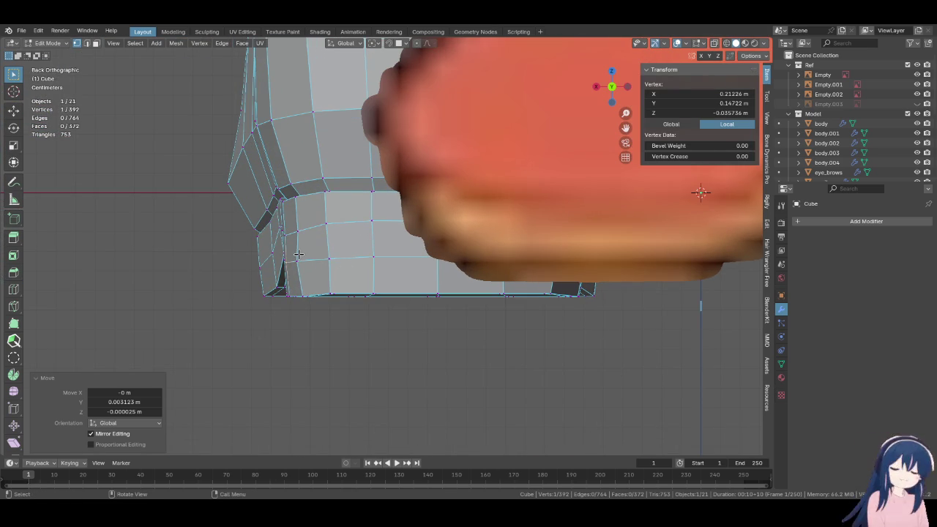
key("g")
left_click(361, 277)
middle_click_drag(361, 276, 441, 266)
Run Set Flow on an edge loop around the sole to smooth its curvature
left_click(419, 230, "alt")
key("F3")
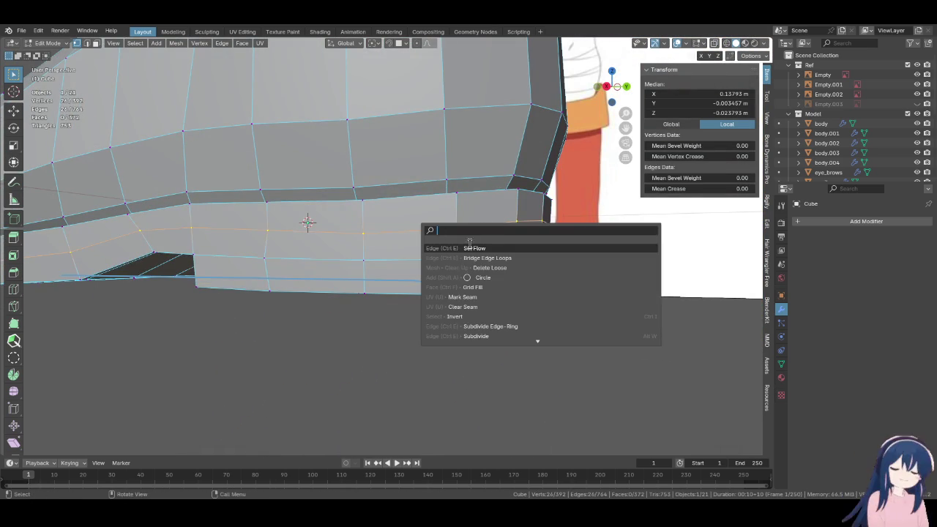
key("Return")
middle_click_drag(489, 244, 465, 306)
key("F3")
left_click(465, 305)
mouse_move(465, 305)
middle_mouse_down()
mouse_move(445, 268)
mouse_move(324, 247)
mouse_move(400, 272)
middle_mouse_up()
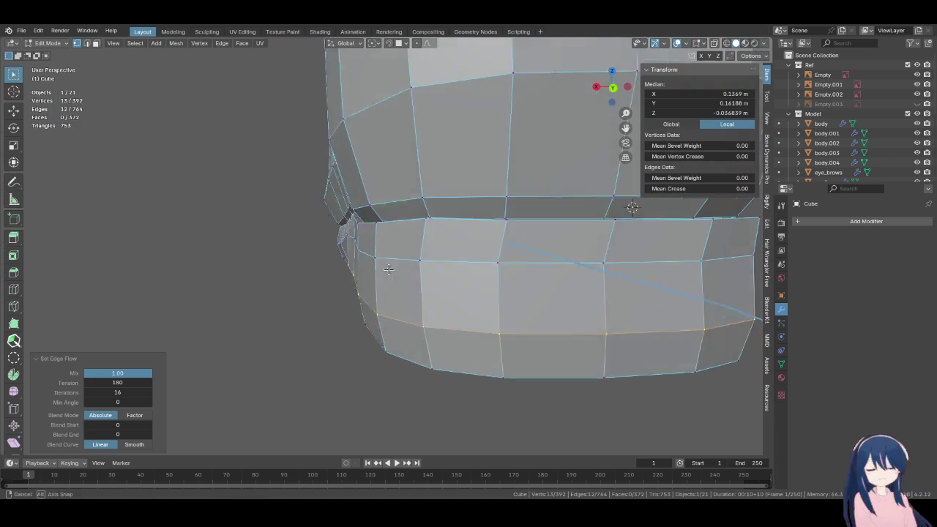
mouse_move(401, 271)
middle_mouse_down()
mouse_move(502, 262)
mouse_move(492, 260)
middle_mouse_up()
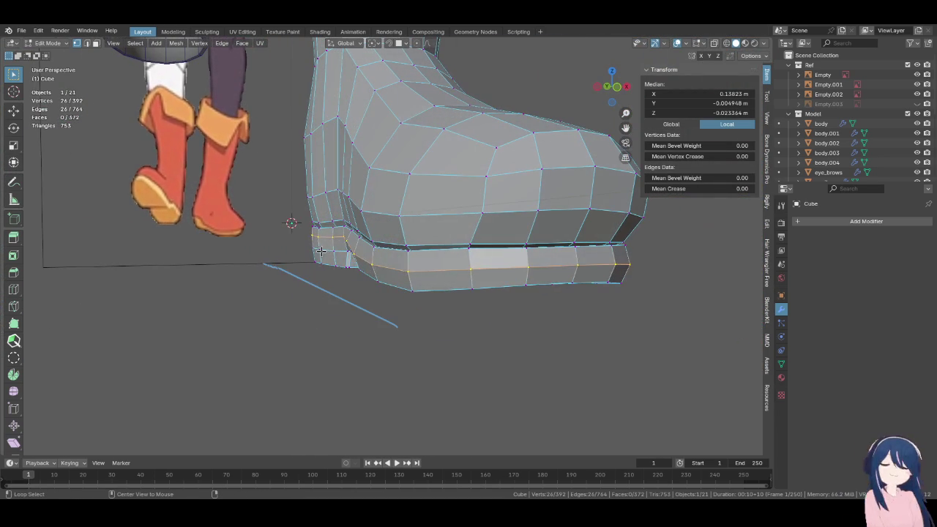
Apply Set Flow to a second sole edge loop
left_click(321, 251, "alt")
key("F3")
left_click(376, 270)
mouse_move(375, 272)
middle_mouse_down()
mouse_move(407, 263)
mouse_move(339, 194)
mouse_move(394, 272)
mouse_move(324, 230)
mouse_move(407, 269)
mouse_move(352, 258)
mouse_move(329, 270)
mouse_move(382, 270)
mouse_move(369, 295)
mouse_move(339, 272)
mouse_move(338, 222)
mouse_move(479, 310)
mouse_move(537, 309)
mouse_move(360, 293)
mouse_move(388, 293)
mouse_move(376, 276)
mouse_move(379, 307)
mouse_move(391, 262)
middle_mouse_up()
left_click(376, 276)
Select an edge path along the sole and apply Set Edge Flow to it
left_click(391, 262, "ctrl+shift")
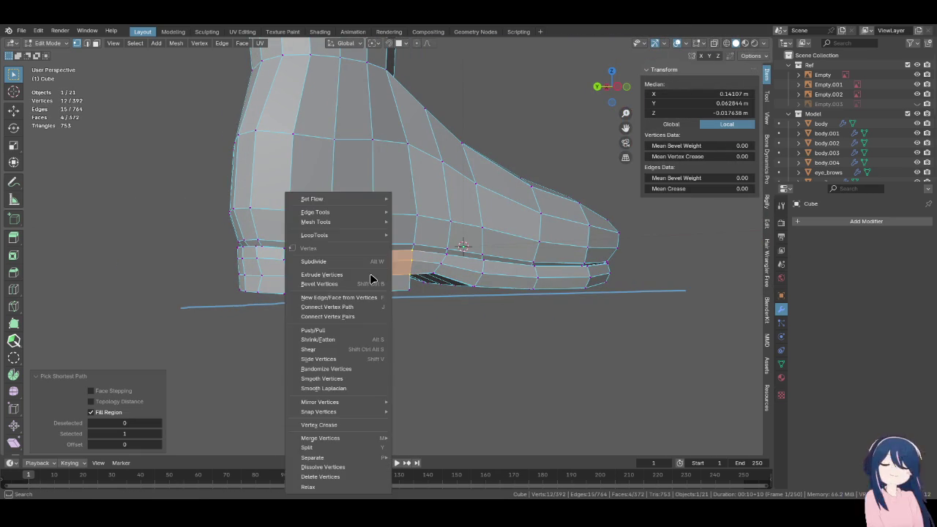
left_click(289, 279, "ctrl")
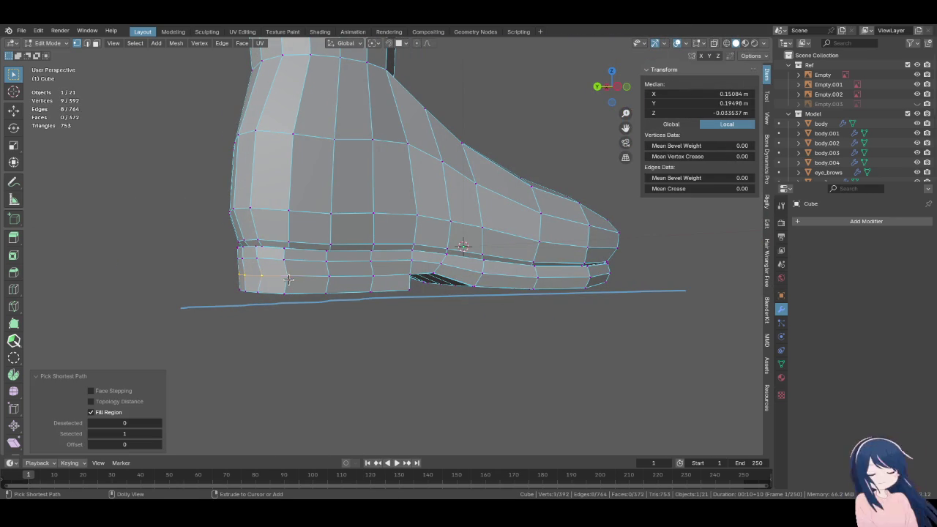
left_click(366, 278, "ctrl")
key("F3")
key("Return")
Select the heel's edge loop as an edge path
middle_click_drag(405, 288, 506, 298, "alt")
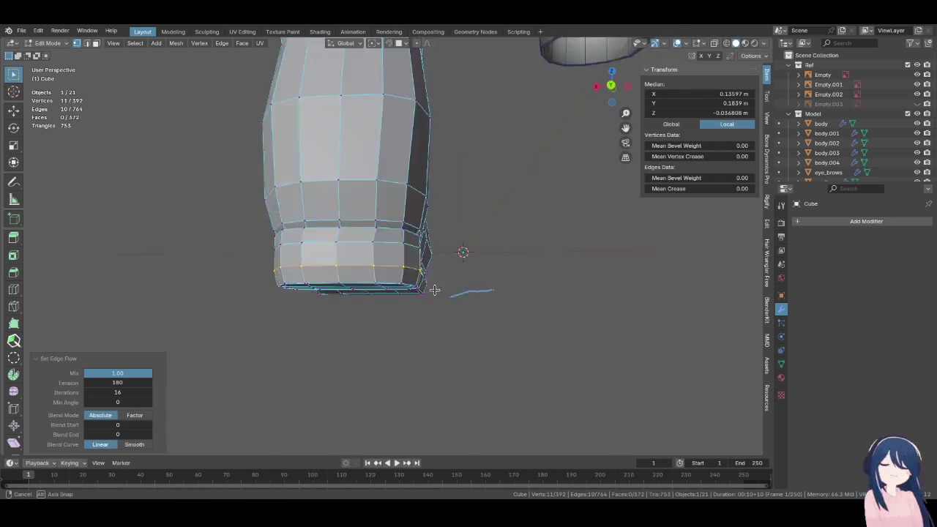
scroll(505, 298, "up", 2)
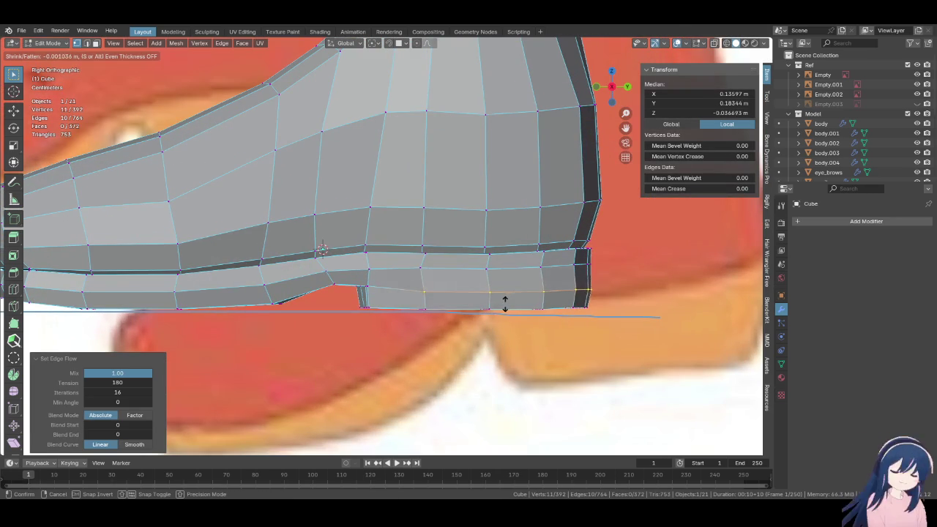
right_click(508, 303)
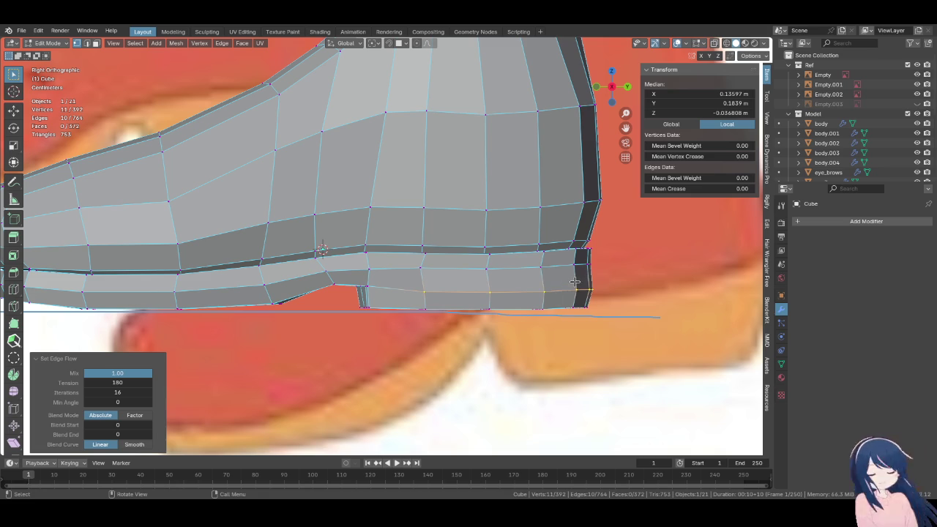
left_click(432, 272)
middle_click_drag(432, 272, 326, 308)
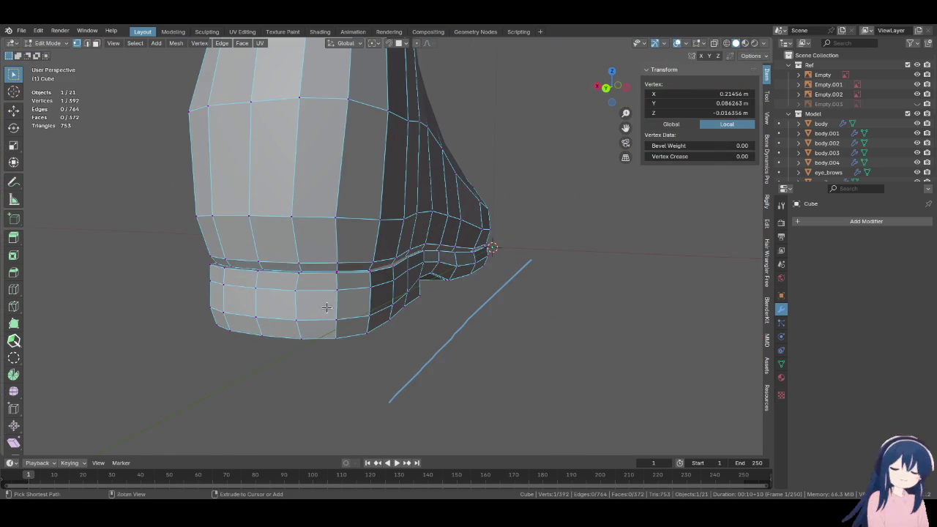
left_click(364, 292, "ctrl")
left_click(251, 286)
left_click(297, 290, "ctrl+shift")
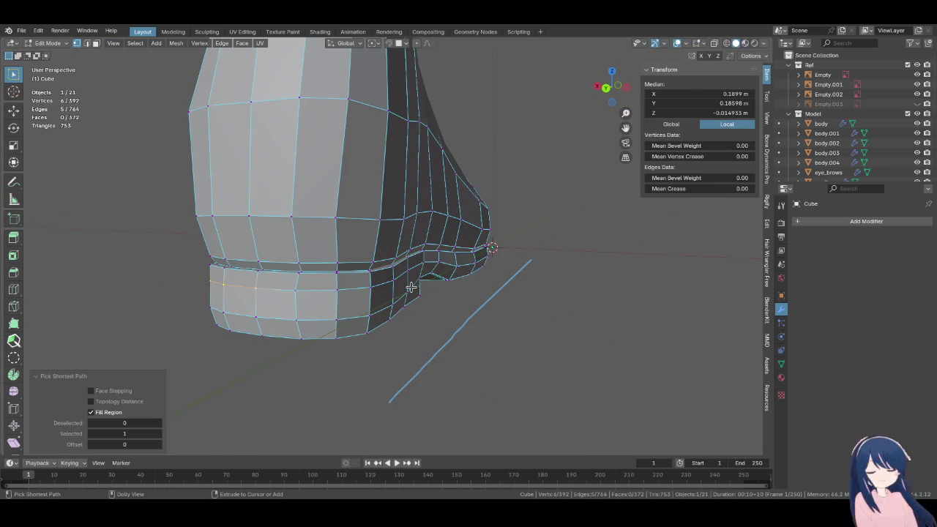
Move the heel loop in the right side view to match the reference outline
key("KP_1")
key("KP_3")
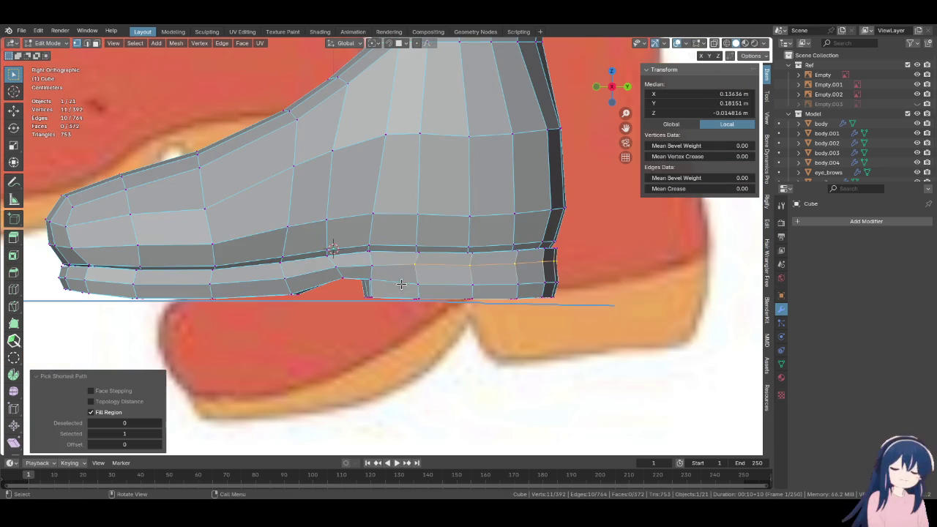
left_click(504, 294)
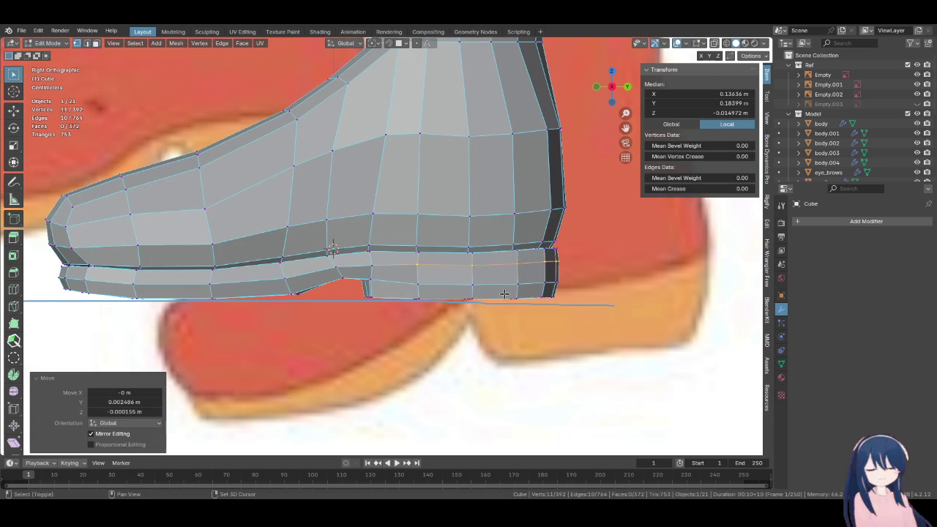
key("g")
left_click(505, 295)
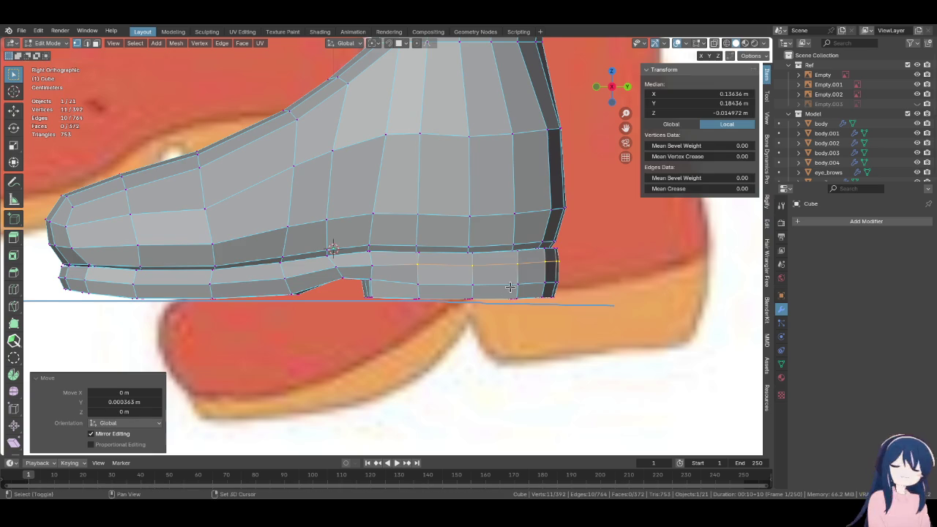
middle_click_drag(505, 294, 391, 302)
key("KP_3")
Move the whole sole edge loop vertically onto the reference ground line
left_click(368, 247, "alt")
key("KP_5")
key("g")
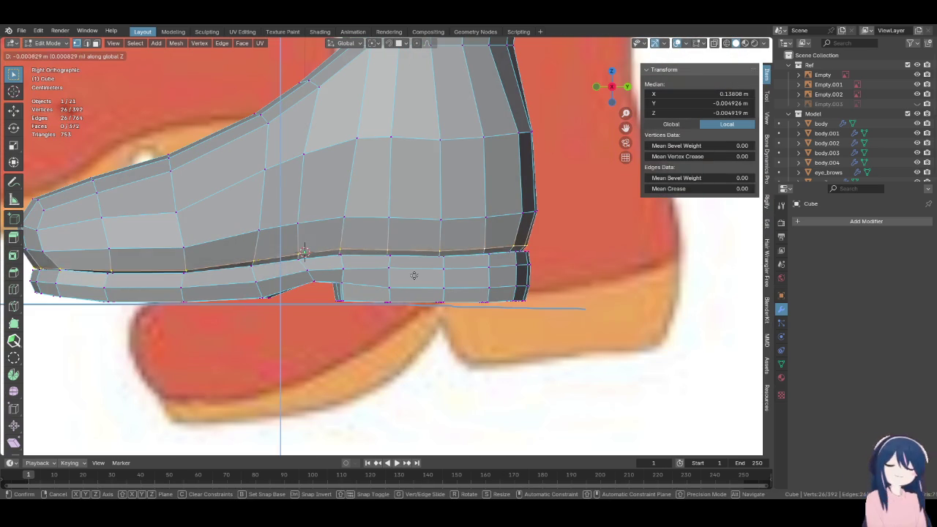
left_click(409, 264)
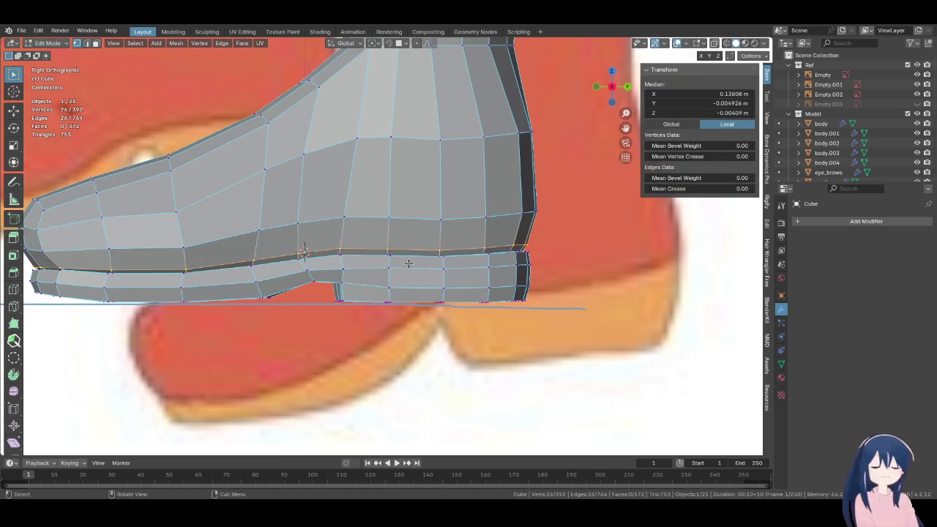
Select part of the heel loop as an edge path, cancelling the attempted move
left_click(386, 254)
middle_click_drag(385, 254, 362, 249)
left_click(362, 250, "ctrl+shift")
left_click(388, 247, "ctrl+shift")
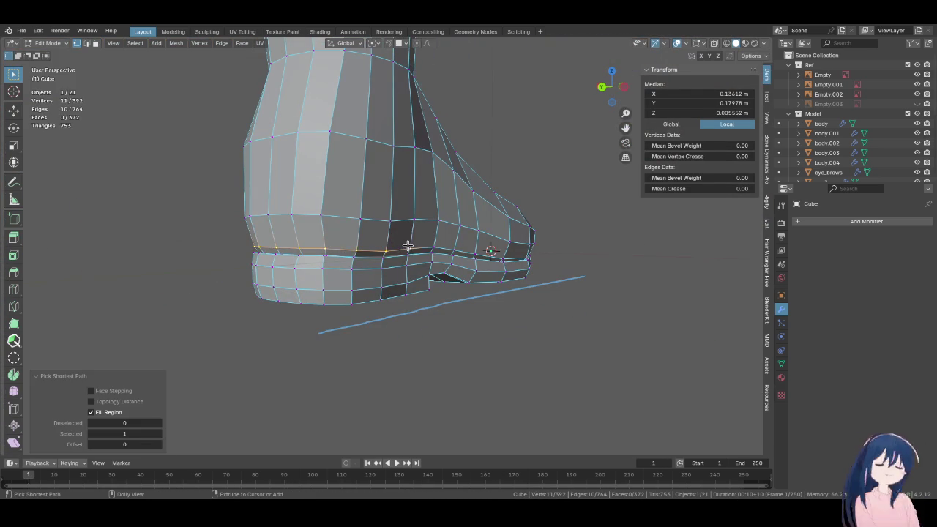
key("KP_3")
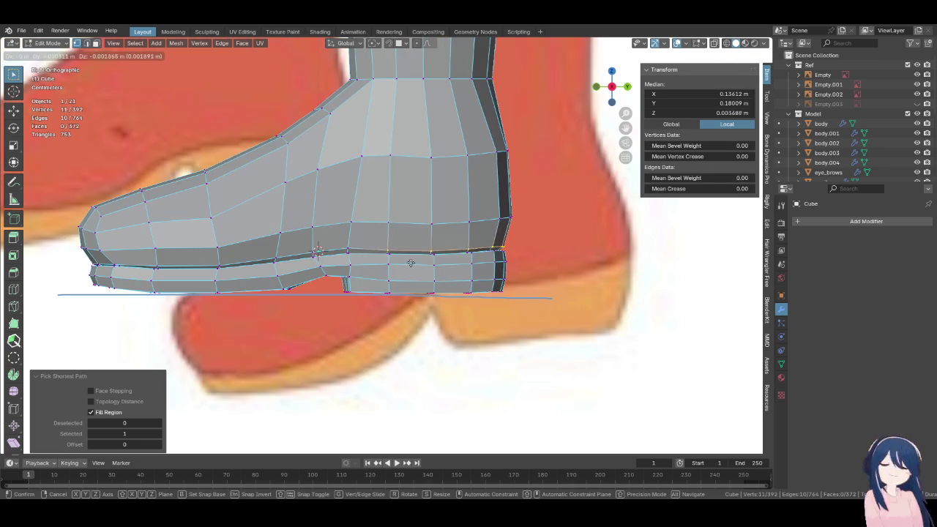
key("Escape")
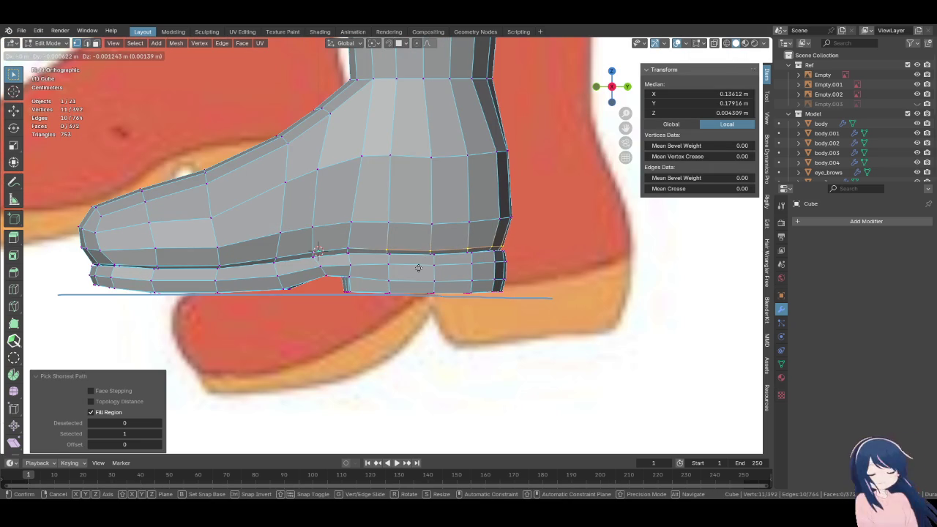
key("Escape")
Shrink/Fatten the sole's top edge loop with Alt+S
middle_click_drag(418, 268, 366, 241)
scroll(366, 241, "up", 5)
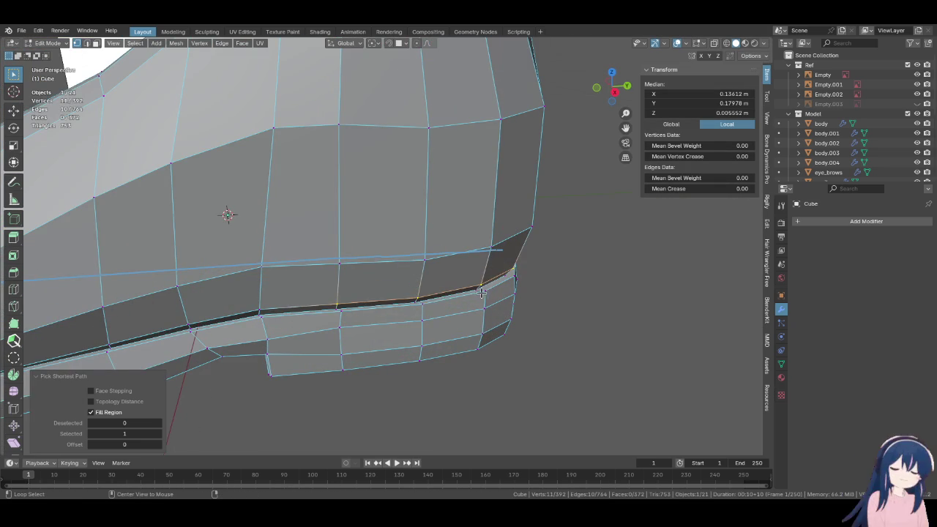
left_click(491, 291, "shift")
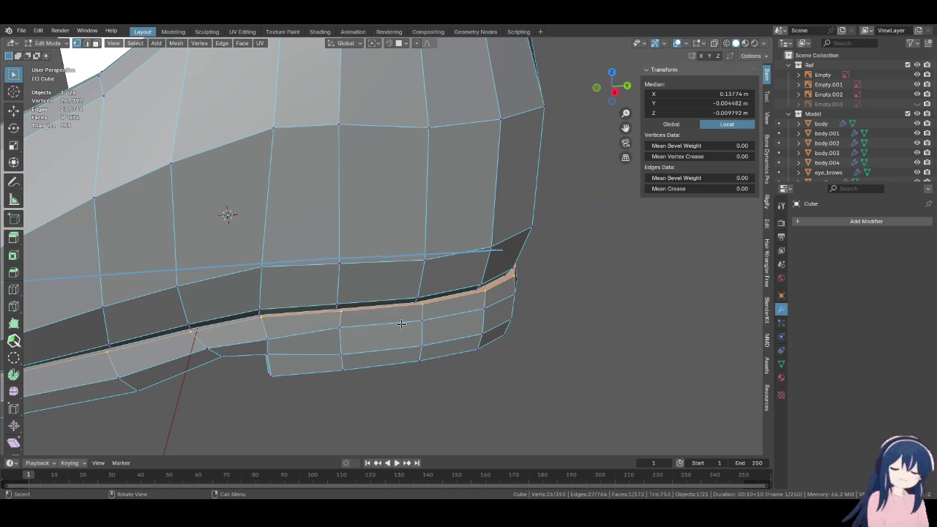
middle_click_drag(402, 324, 259, 307, "alt")
scroll(258, 308, "up", 3)
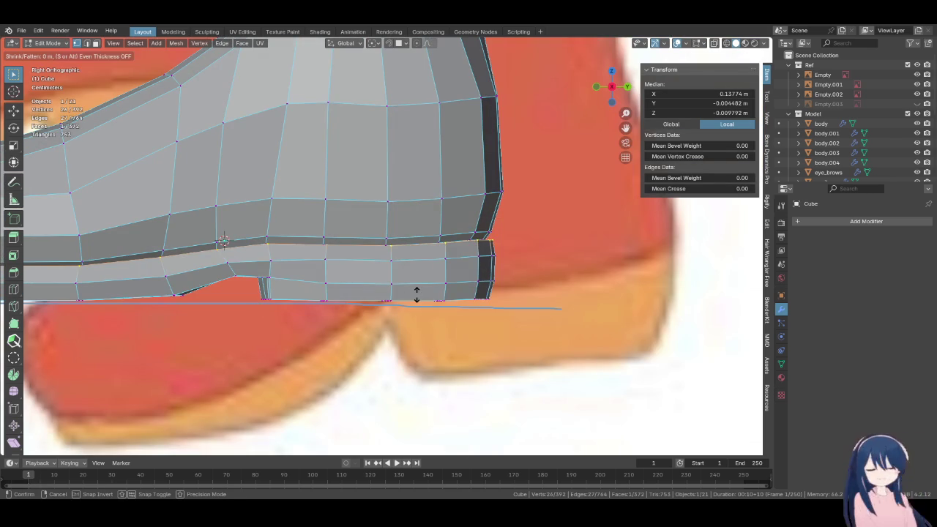
left_click(479, 315)
Scale the sole's top loop along Y, then switch the boot into Sculpt Mode
key("s")
key("y")
left_click(476, 315)
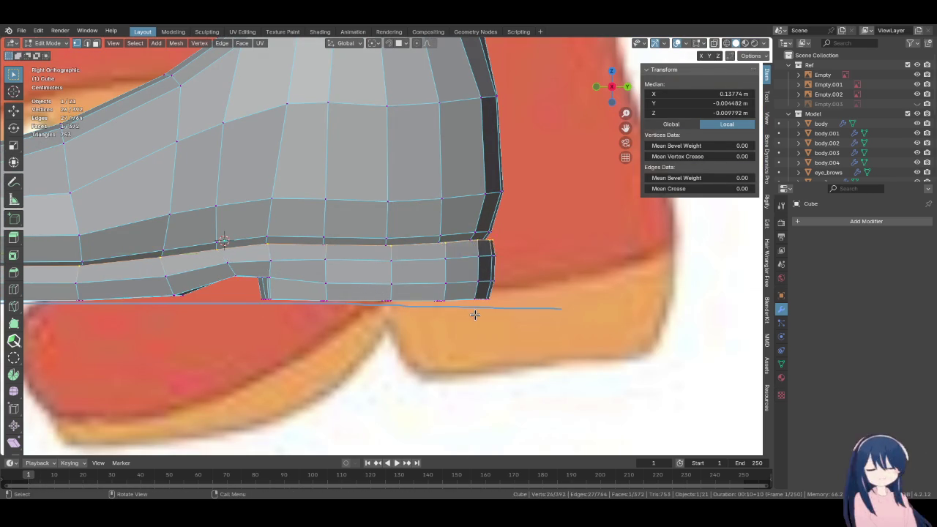
scroll(476, 315, "down", 2)
key("ctrl+Tab")
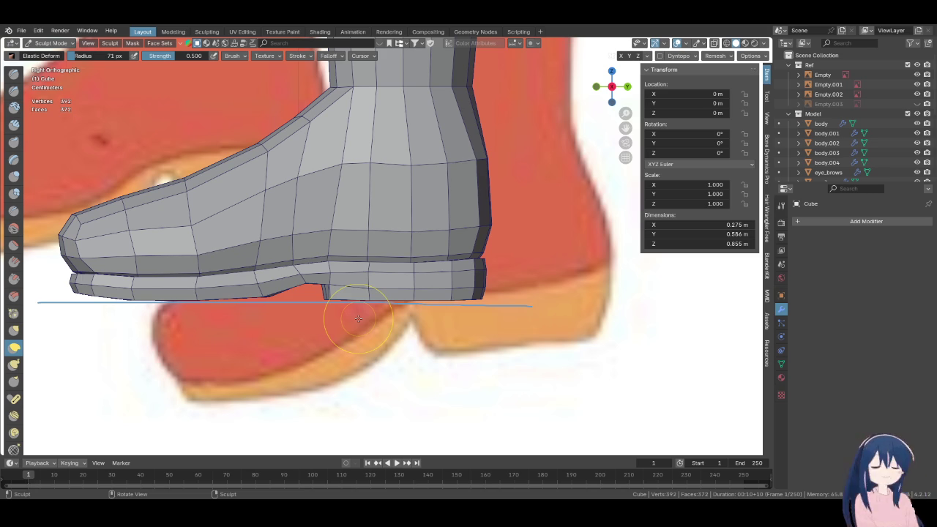
In the back view, return to Edit Mode and slide a sole-band edge along X
middle_click_drag(357, 318, 381, 299)
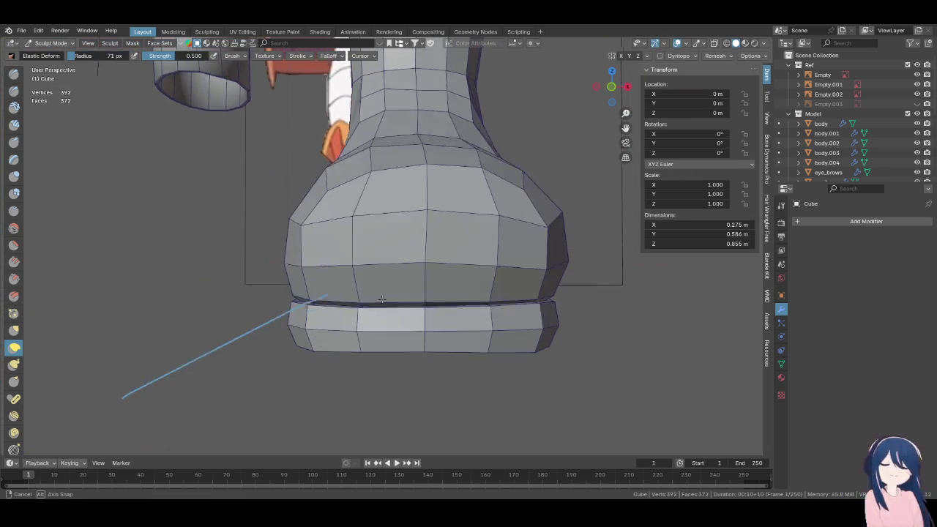
mouse_move(381, 299)
middle_mouse_down()
mouse_move(321, 289)
mouse_move(464, 283)
mouse_move(429, 237)
middle_mouse_up()
scroll(322, 290, "up", 3)
scroll(322, 290, "down", 3)
key("ctrl+KP_1")
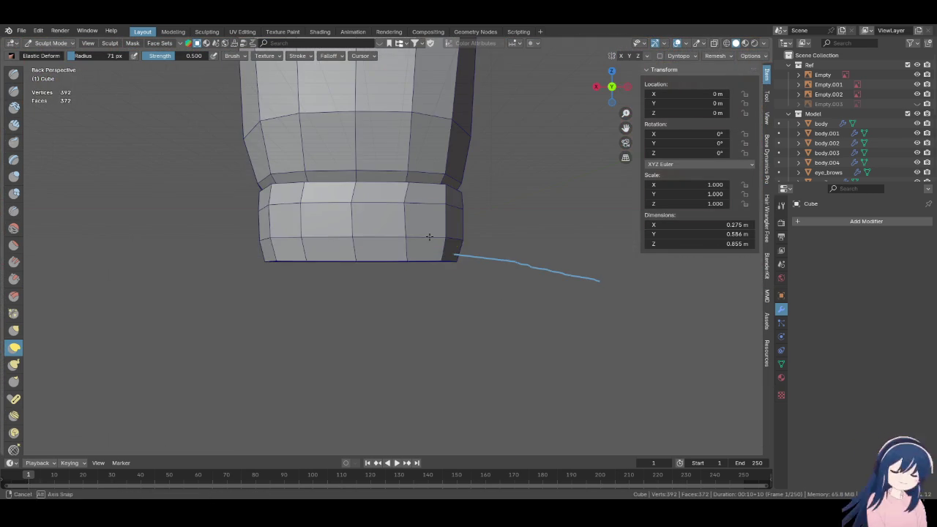
key("Tab")
left_click(370, 281)
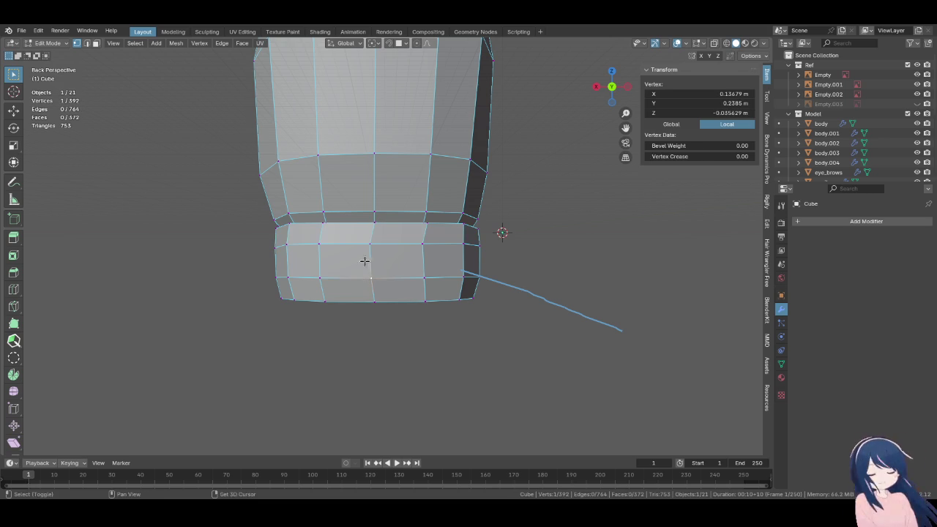
key("g")
key("x")
left_click(357, 282)
Slide two vertical sole edges and one sole vertex inward along X and Y
left_click(322, 263)
key("g")
key("y")
left_click(439, 279)
left_click(431, 265)
key("g")
key("x")
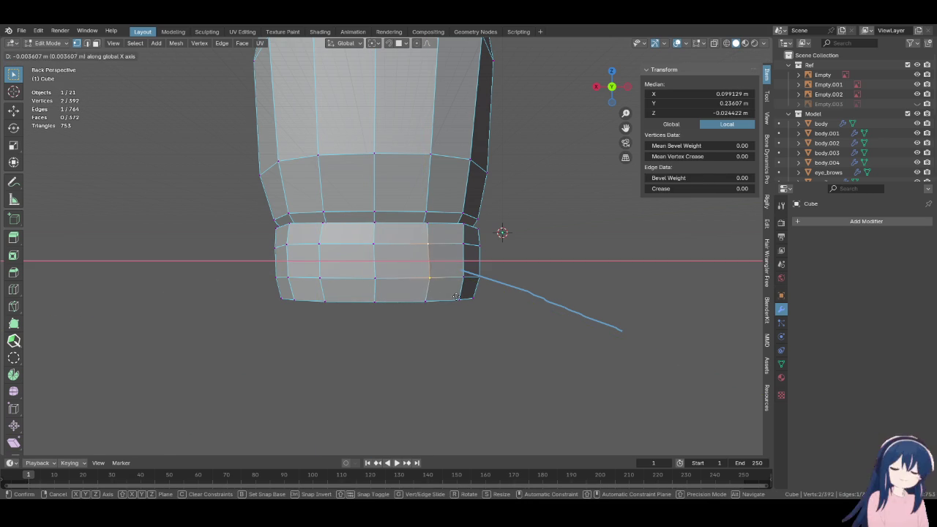
left_click(455, 297)
left_click(423, 259)
key("g")
key("x")
left_click(406, 259)
Save Megumin.blend from the front view and select another vertex on the boot
mouse_move(403, 259)
middle_mouse_down()
mouse_move(379, 274)
mouse_move(307, 283)
middle_mouse_up()
key("KP_1")
key("ctrl+s")
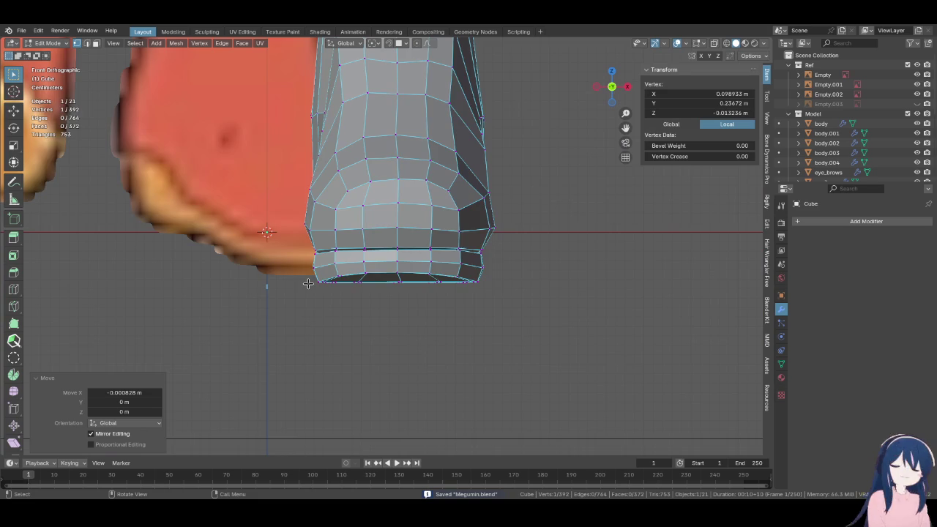
scroll(307, 284, "down", 3)
scroll(308, 283, "down", 2)
scroll(308, 283, "up", 1)
scroll(311, 274, "up", 4)
middle_click_drag(477, 252, 490, 282, "shift")
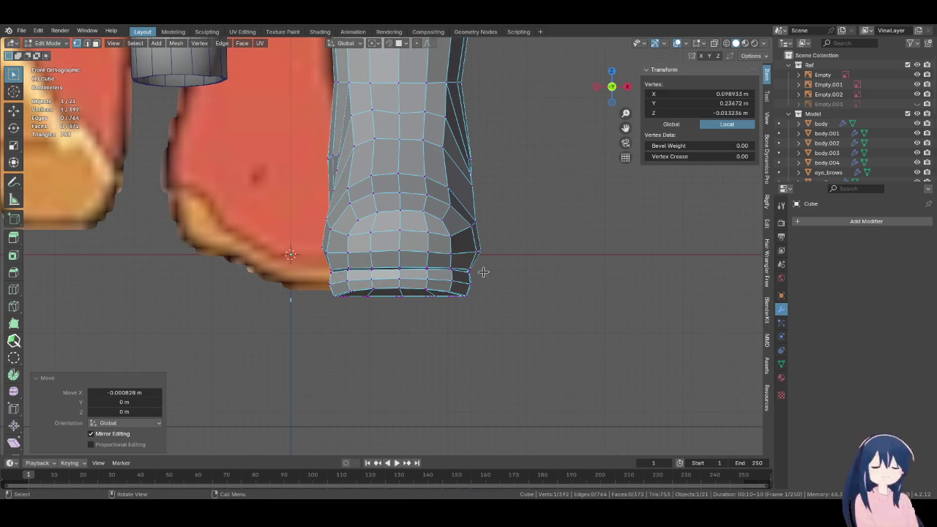
left_click(486, 247)
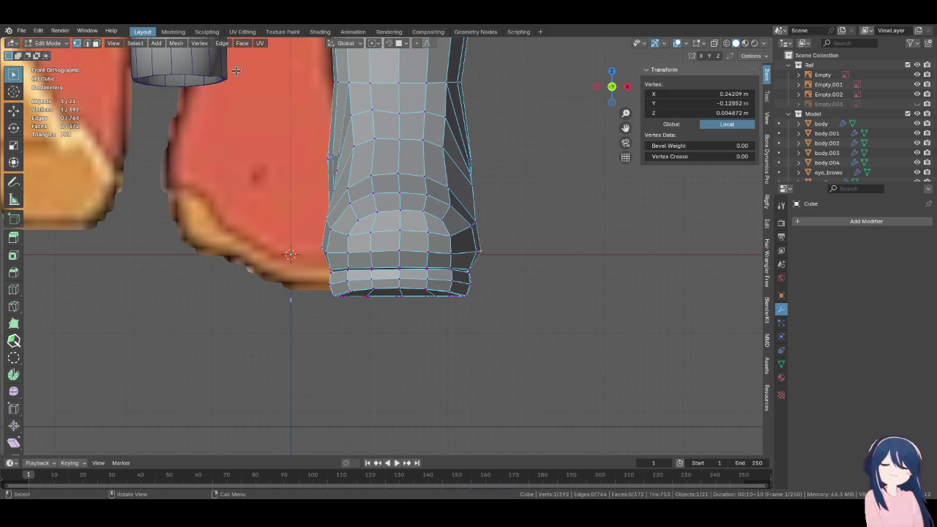
Switch to Sculpt Mode and inspect the shoe from the front, side and underneath
left_click(64, 44)
left_click(51, 77)
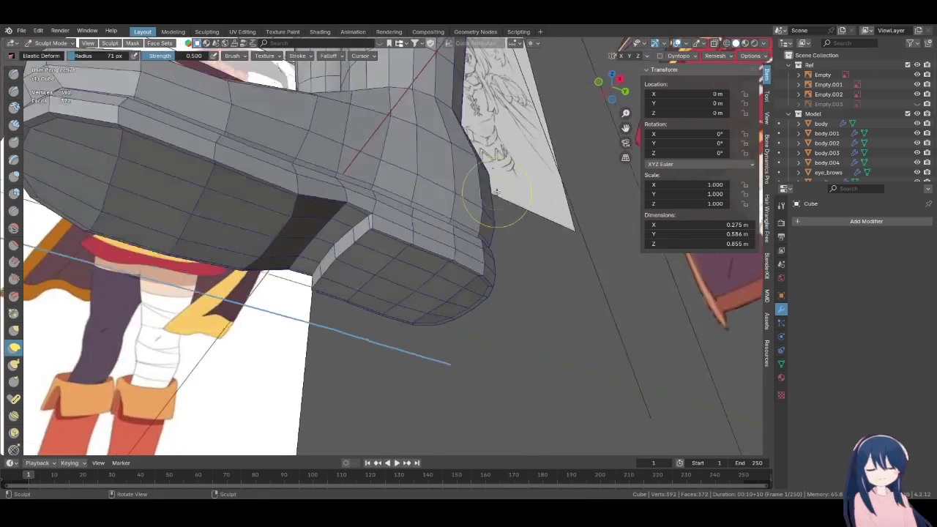
middle_click_drag(496, 192, 347, 357)
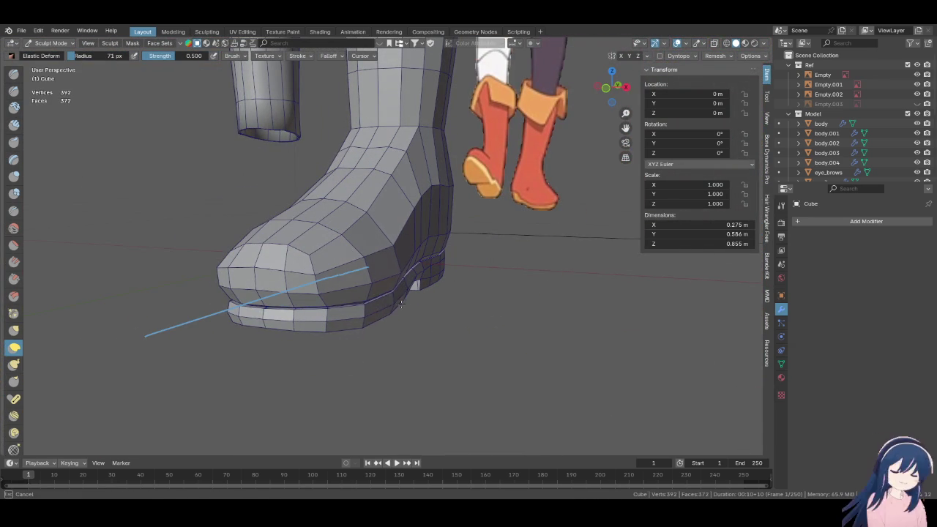
middle_click_drag(416, 306, 347, 314)
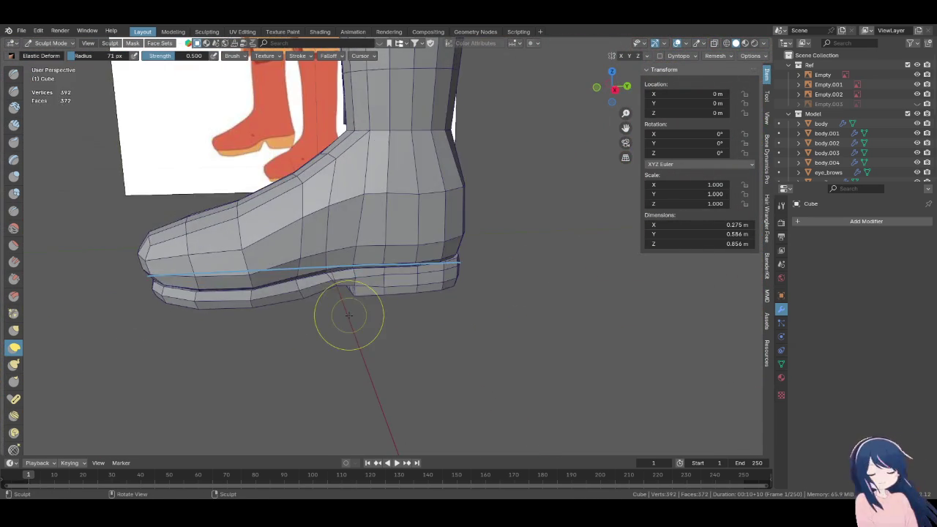
key("KP_1")
scroll(347, 314, "up", 2)
scroll(420, 343, "up", 3)
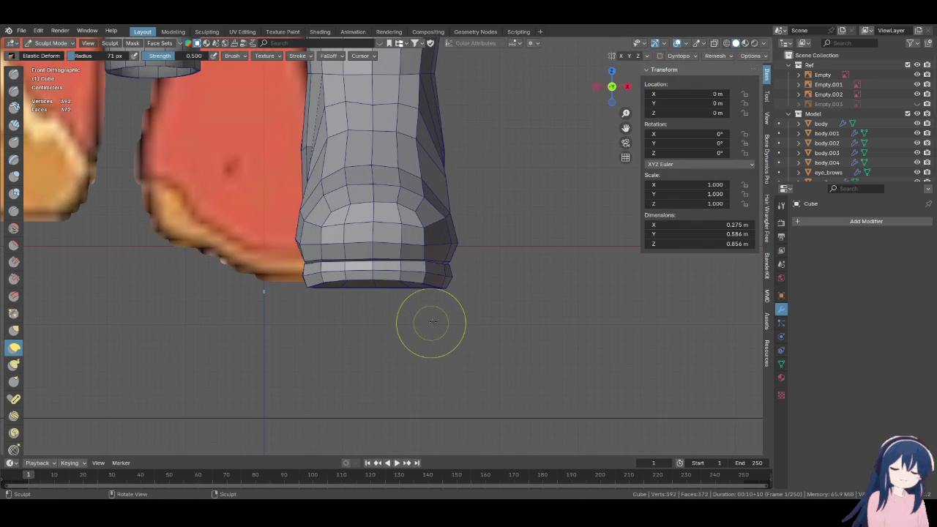
middle_click_drag(443, 318, 429, 324)
middle_click_drag(446, 331, 397, 330)
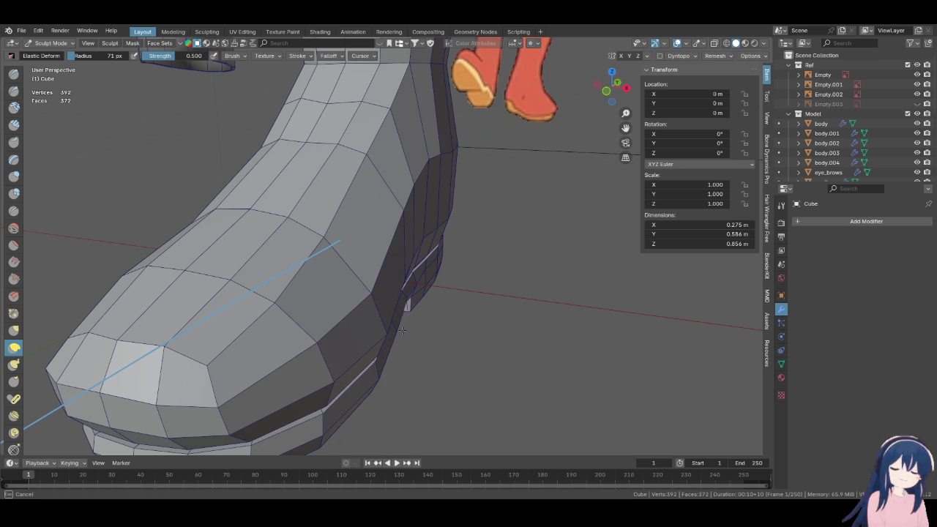
middle_click_drag(402, 330, 402, 318)
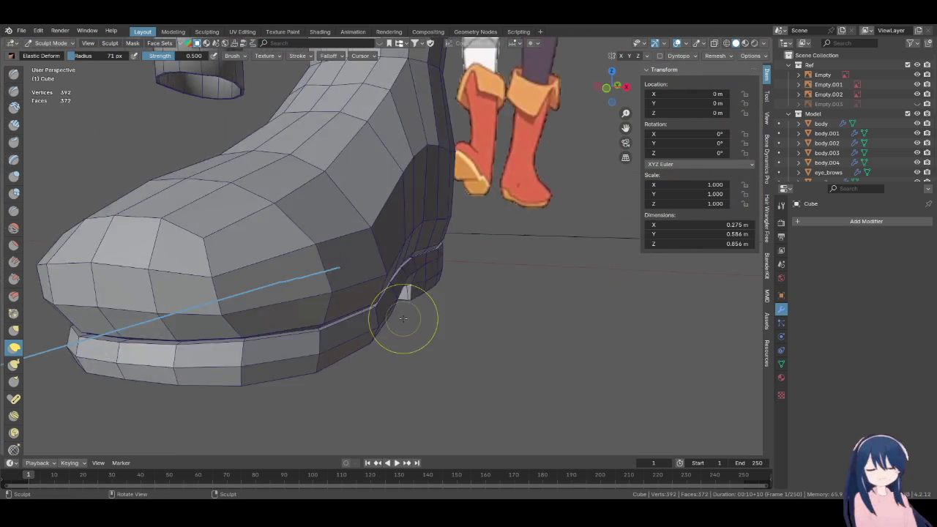
key("KP_1")
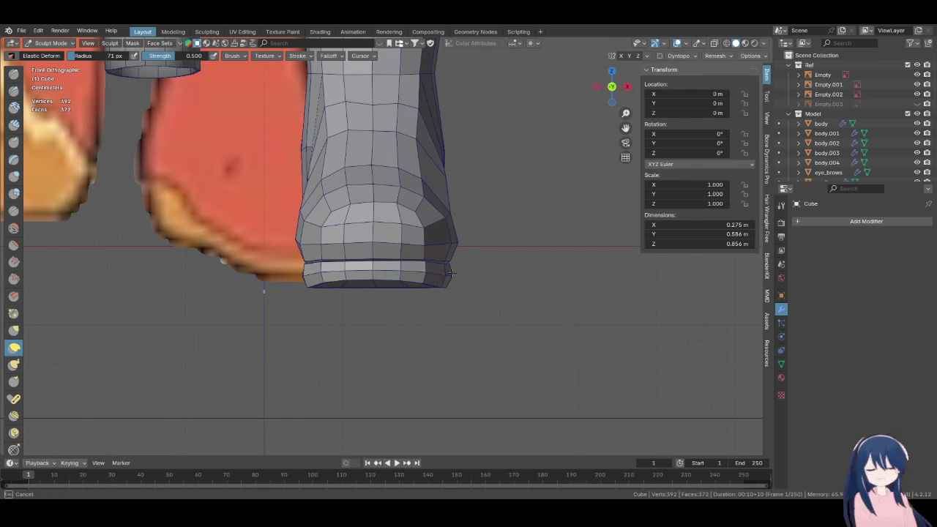
Orbit to the right side view and save Megumin.blend again
middle_click_drag(452, 270, 487, 302)
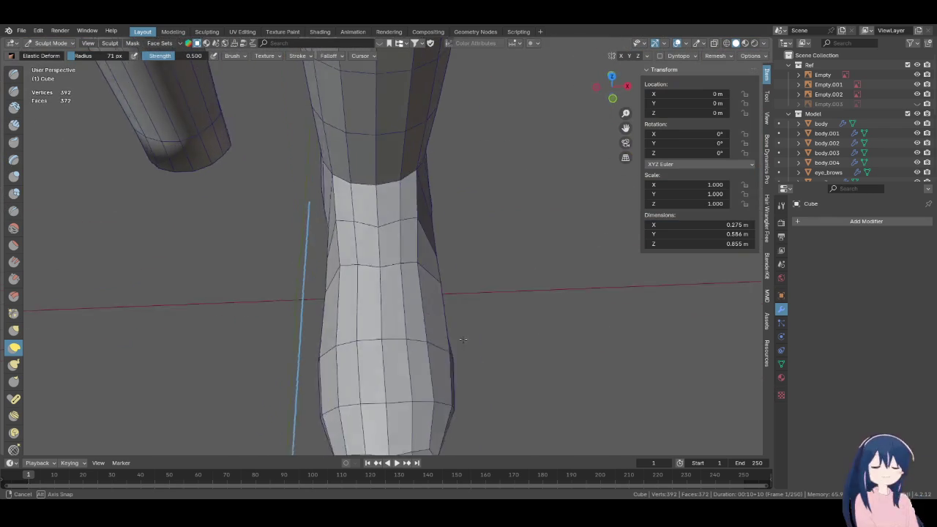
middle_click_drag(486, 301, 351, 279)
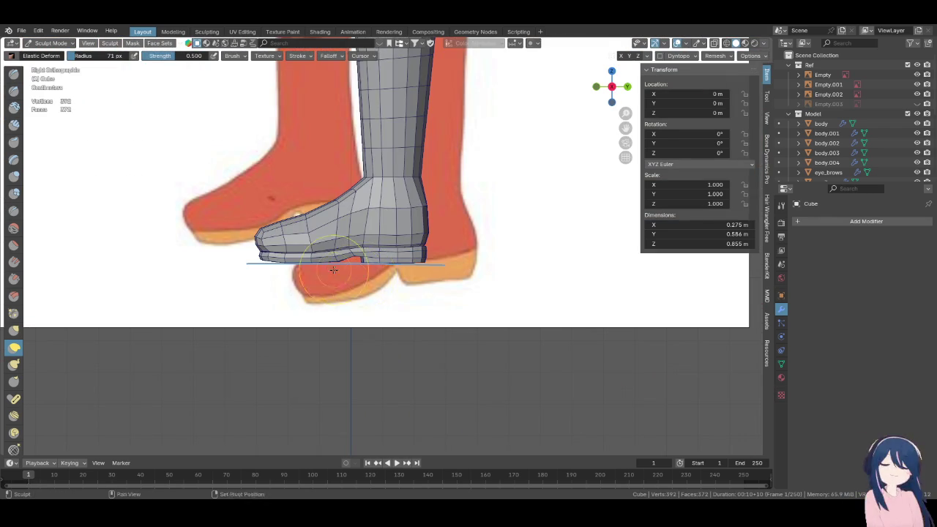
scroll(344, 260, "up", 2)
scroll(366, 243, "up", 3)
scroll(330, 224, "up", 2)
scroll(323, 245, "down", 1)
scroll(442, 217, "down", 1)
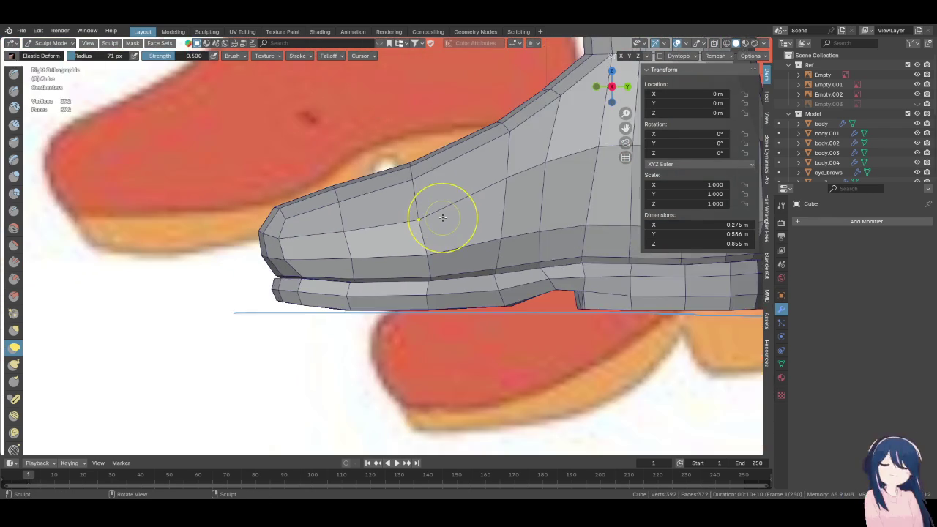
key("ctrl+s")
scroll(442, 217, "down", 2)
scroll(439, 220, "down", 1)
scroll(440, 273, "down", 1)
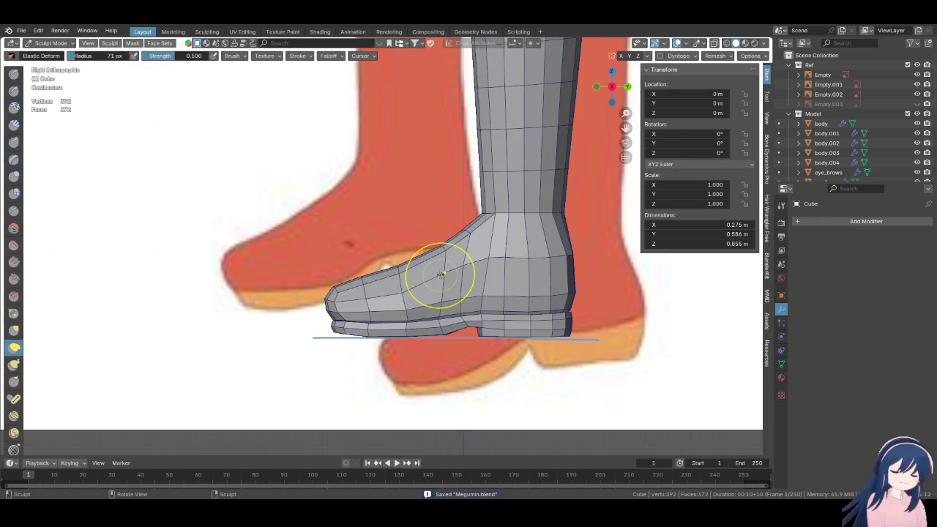
scroll(441, 273, "down", 1)
scroll(451, 312, "down", 2)
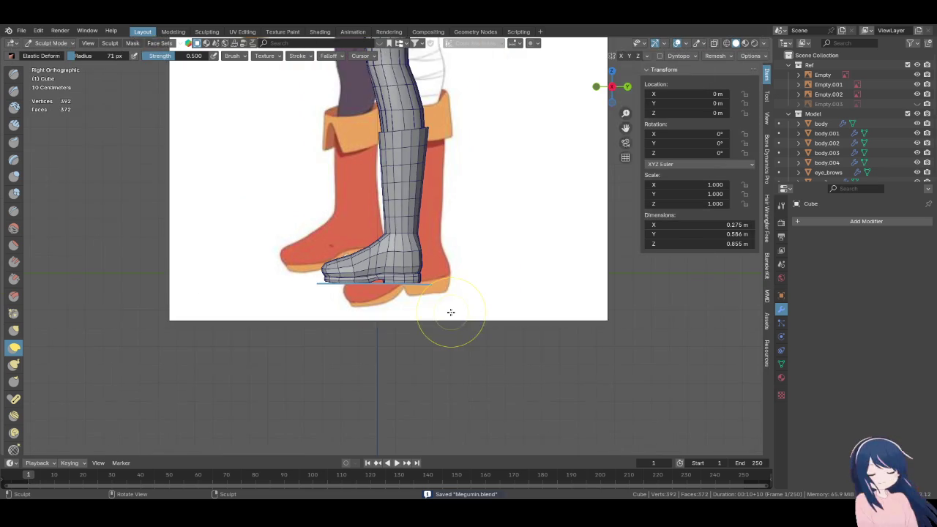
scroll(451, 312, "up", 1)
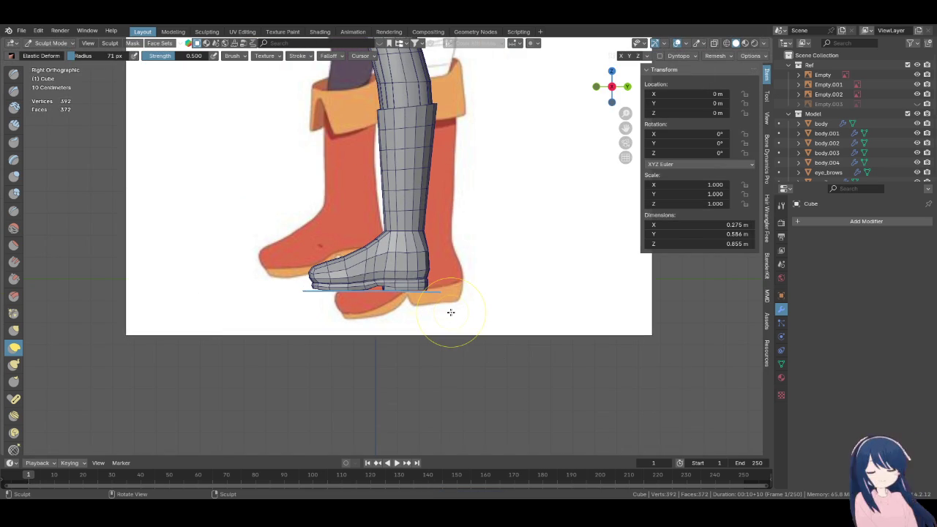
scroll(418, 297, "up", 1)
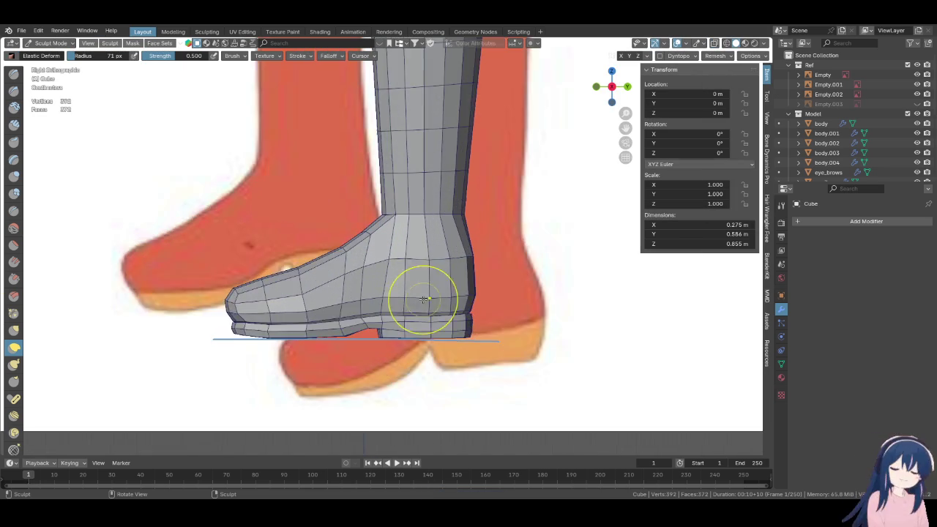
scroll(330, 288, "up", 1)
scroll(351, 271, "up", 1)
scroll(387, 256, "up", 1)
Nudge the toe toward the reference with Elastic Deform, then return to Edit Mode at the ankle
left_click_drag(387, 256, 440, 234)
scroll(388, 251, "down", 1)
scroll(446, 245, "down", 1)
scroll(437, 262, "down", 1)
scroll(437, 261, "down", 1)
scroll(448, 233, "down", 1)
scroll(444, 229, "down", 1)
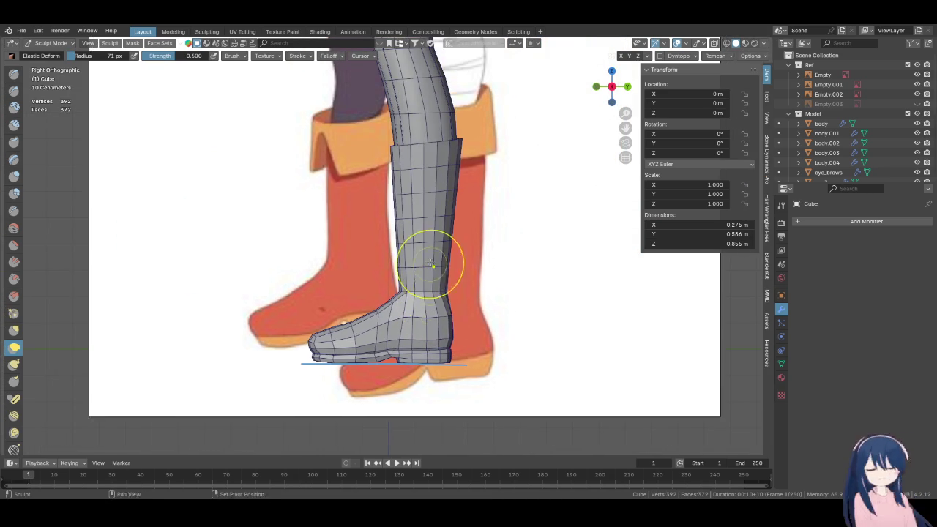
scroll(425, 287, "down", 1)
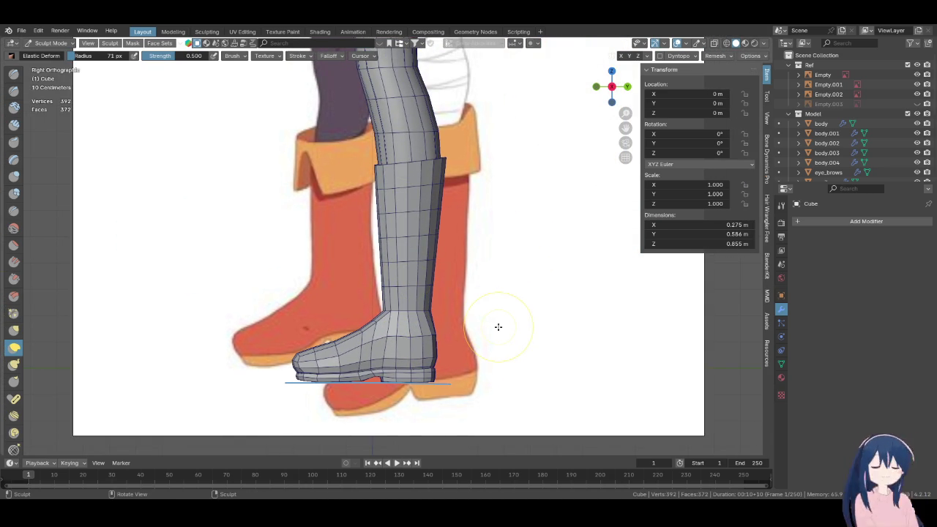
key("Tab")
middle_click_drag(430, 336, 440, 282, "shift")
scroll(447, 271, "up", 1)
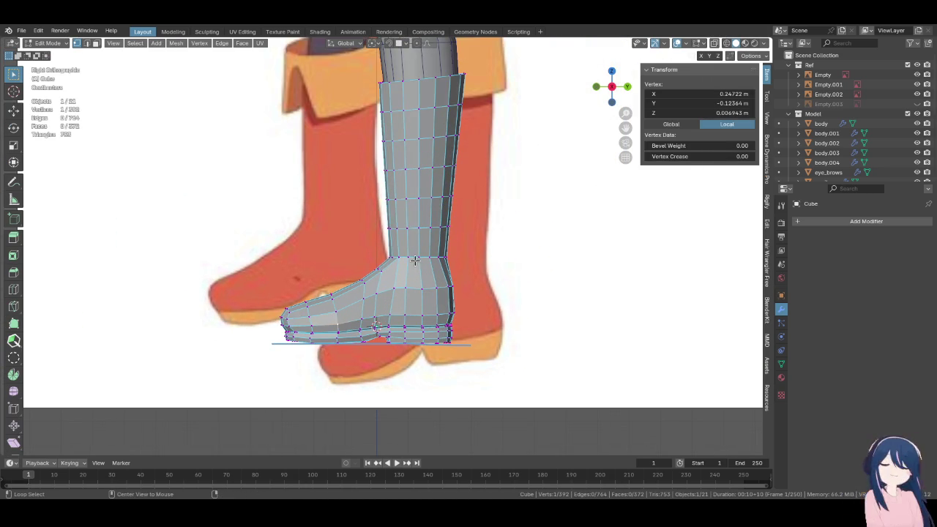
Select the ankle edge loop and even out its edge flow
left_click(451, 264, "alt")
middle_click_drag(391, 276, 471, 287)
right_click(386, 258)
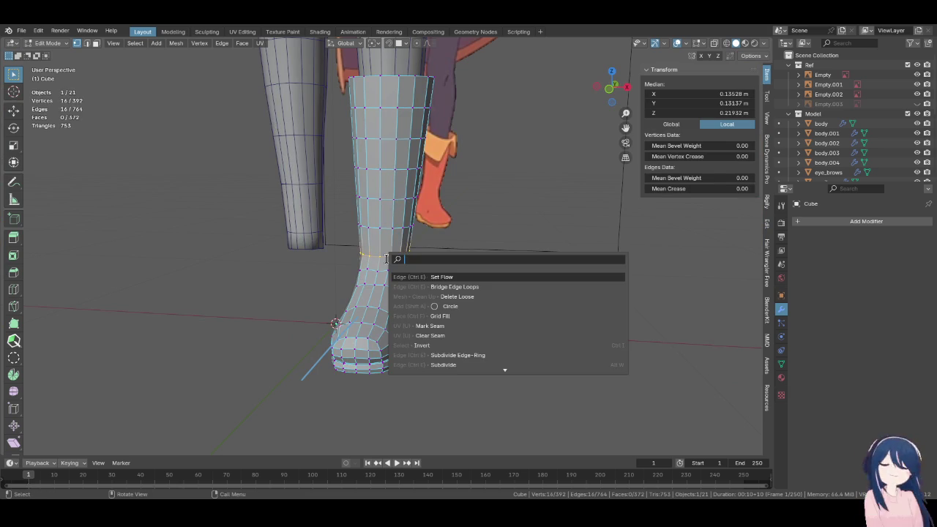
left_click(442, 276)
key("KP_3")
scroll(444, 275, "up", 2)
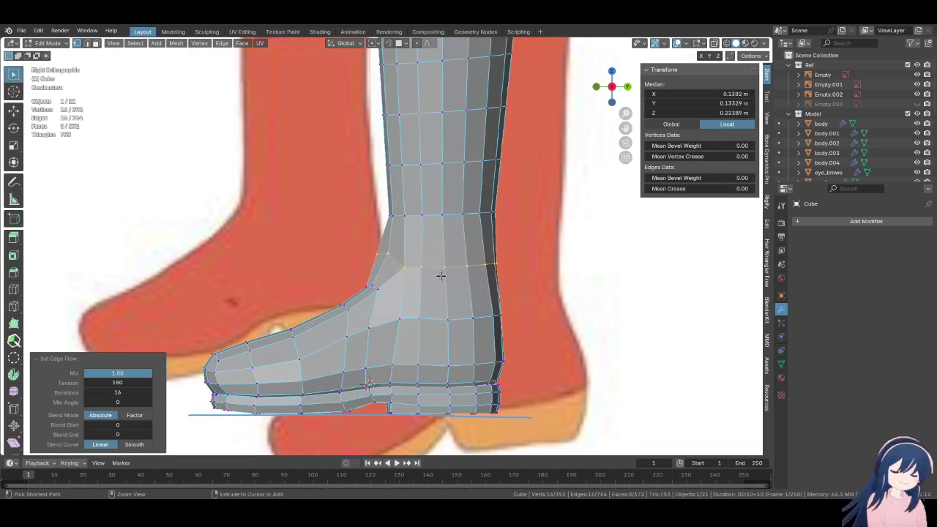
Select the lower ankle edge loop and relax its vertex spacing
left_click(440, 272, "alt")
right_click(436, 266)
mouse_move(380, 235)
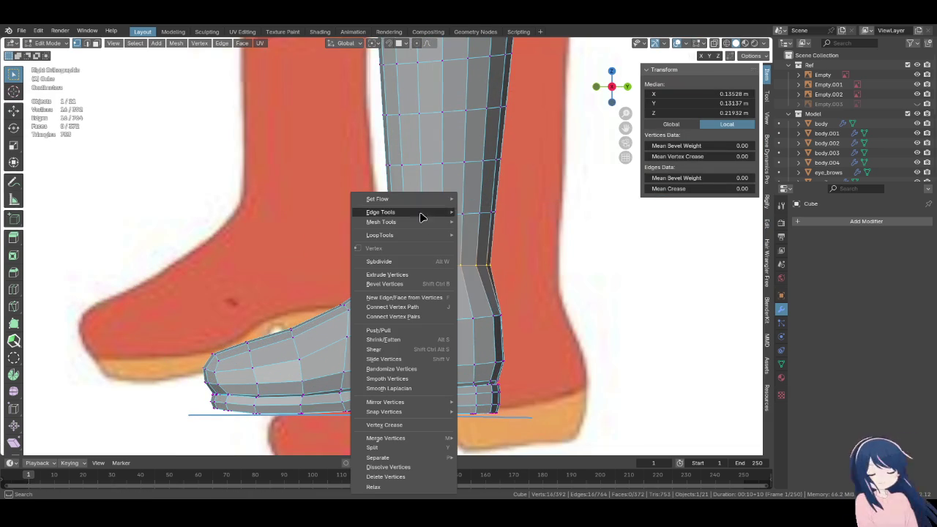
left_click(504, 293)
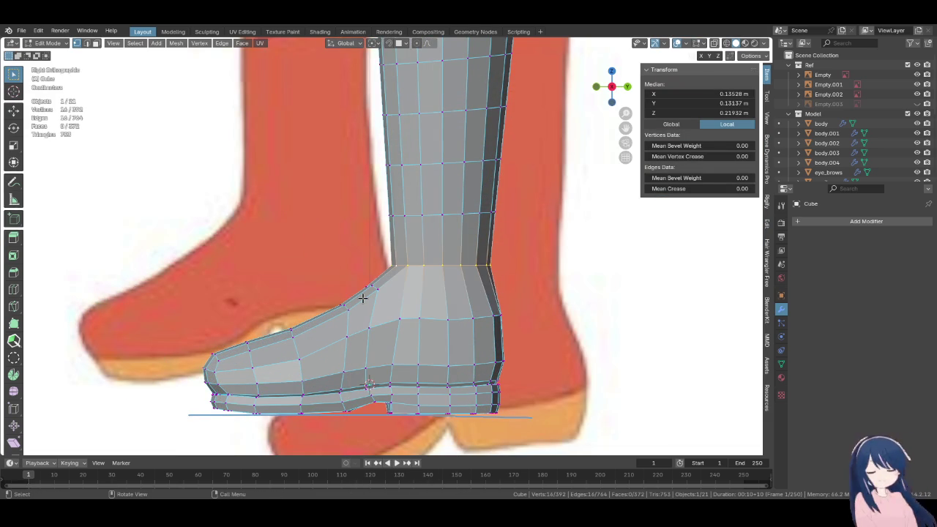
middle_click_drag(362, 298, 360, 292, "shift")
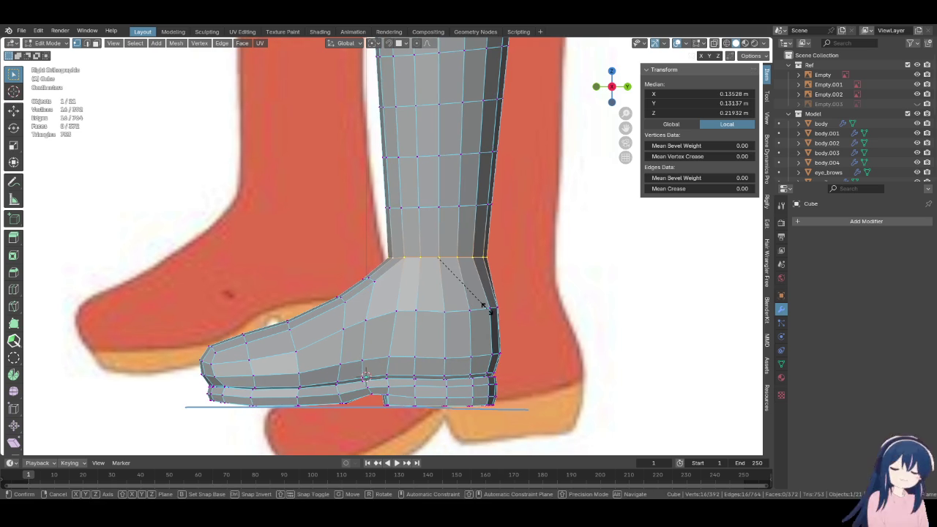
Scale the ankle loop, tilt it 8.5° and lower it slightly onto the shaft line
key("s")
left_click(494, 313)
key("r")
left_click(534, 328)
key("g")
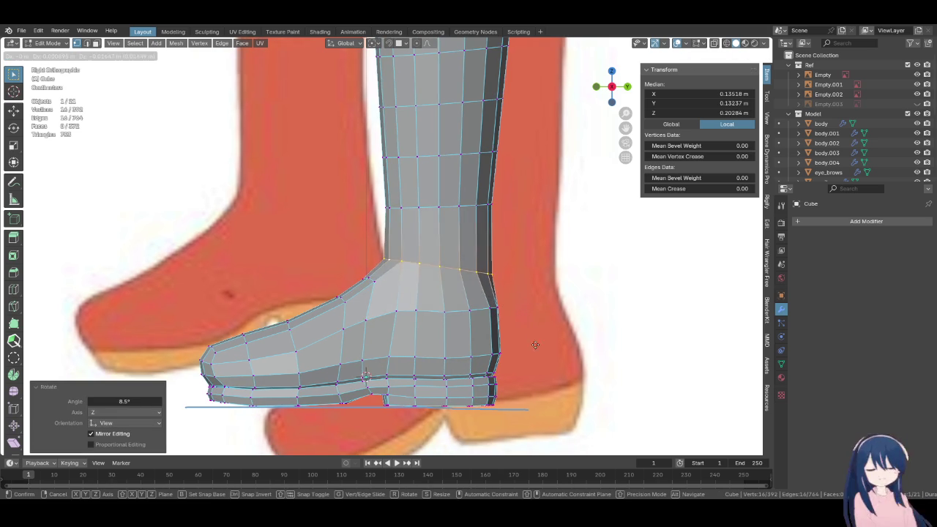
left_click(512, 400)
key("g")
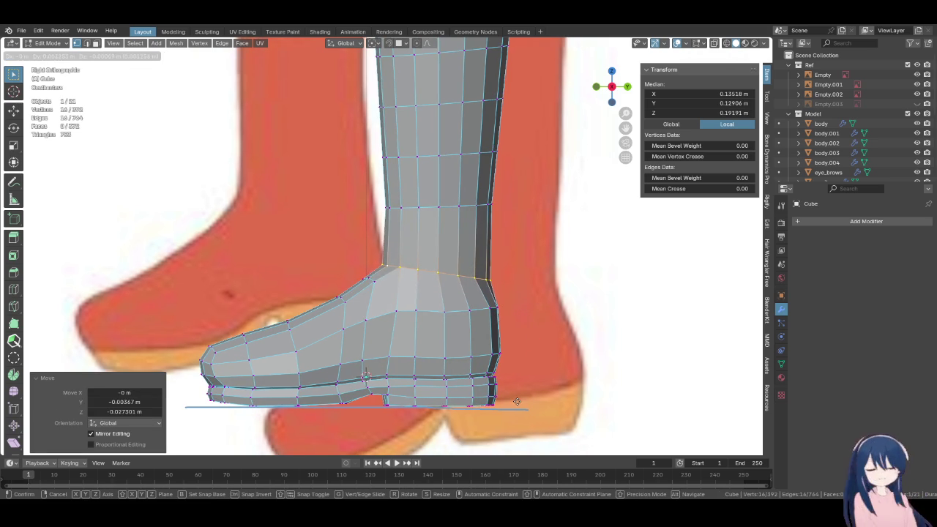
left_click(510, 400)
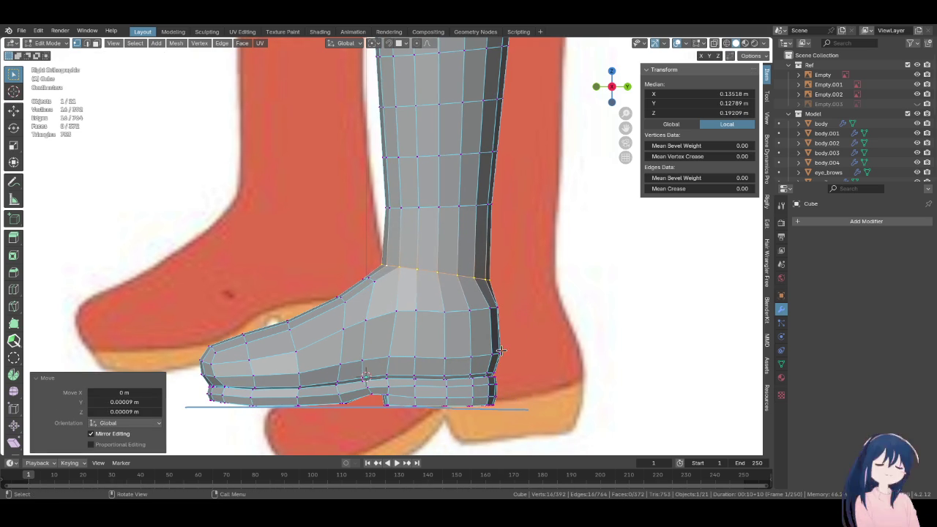
Select the ankle ring as a shortest path
left_click(512, 313)
mouse_move(513, 312)
middle_mouse_down()
mouse_move(394, 302)
mouse_move(442, 323)
middle_mouse_up()
left_click(442, 324, "ctrl")
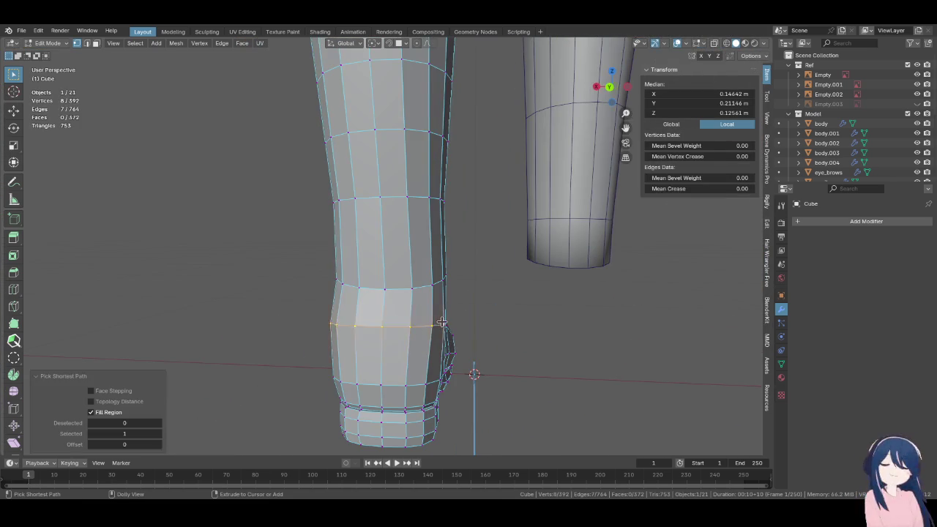
Scale the selected ankle loop and smooth it with Set Edge Flow
key("KP_Decimal")
mouse_move(455, 278)
middle_mouse_down()
mouse_move(506, 281)
mouse_move(523, 307)
mouse_move(566, 303)
middle_mouse_up()
scroll(456, 284, "down", 5)
scroll(456, 283, "down", 2)
key("s")
left_click(522, 305)
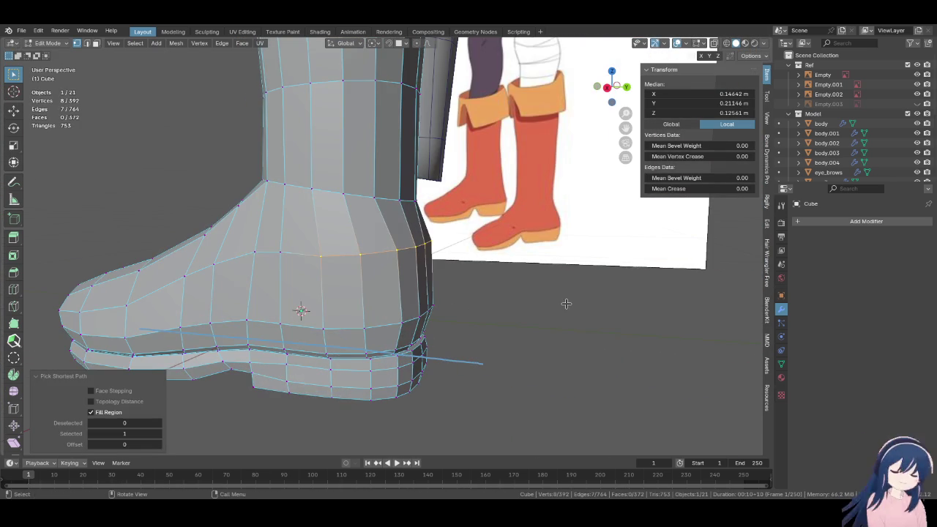
key("F3")
type("edge flow")
key("Return")
Extend the ankle selection around the back and narrow it along X to 0.931
key("KP_3")
key("KP_1")
key("KP_3")
mouse_move(560, 297)
middle_mouse_down()
mouse_move(436, 270)
mouse_move(426, 293)
middle_mouse_up()
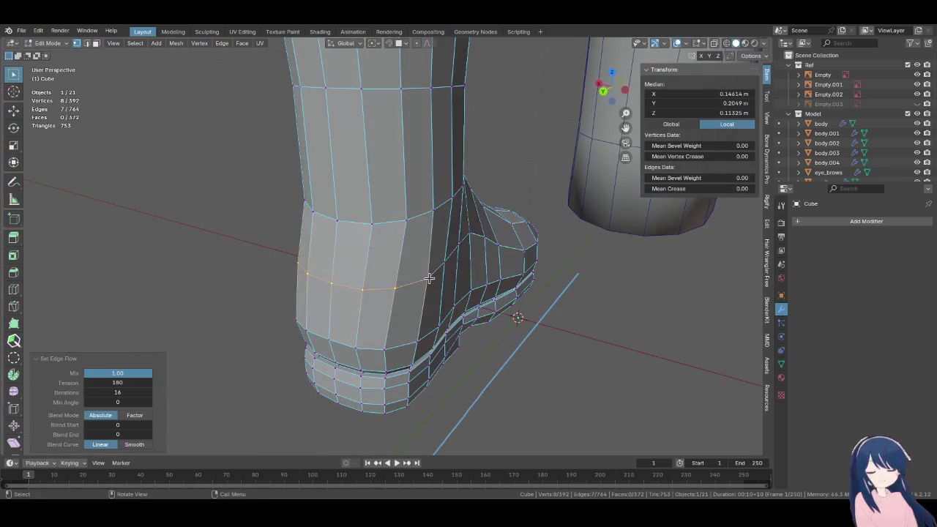
mouse_move(457, 188)
middle_mouse_down()
mouse_move(488, 234)
mouse_move(392, 285)
mouse_move(583, 363)
middle_mouse_up()
left_click(488, 234, "ctrl+shift")
key("s")
key("z")
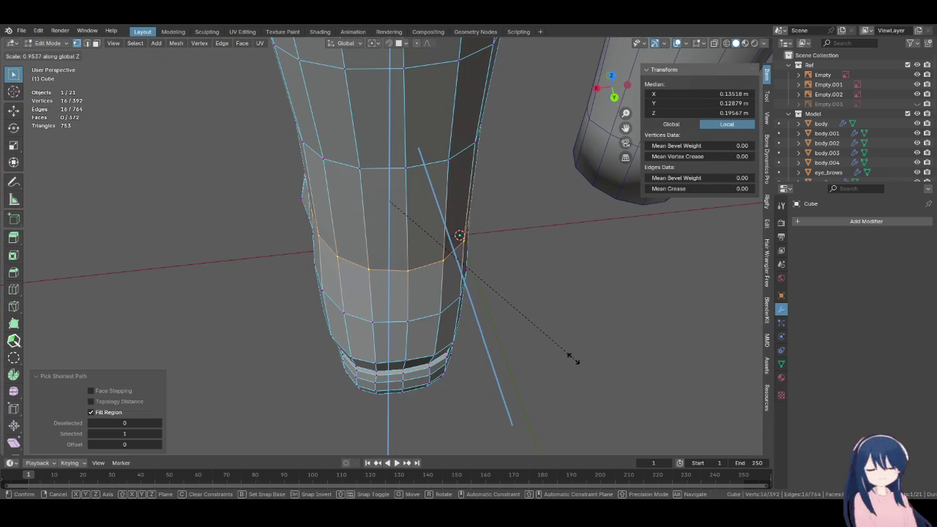
key("x")
left_click(541, 341)
From the back view, narrow the ankle along X to 0.949, then 0.991
mouse_move(537, 341)
middle_mouse_down()
mouse_move(506, 293)
mouse_move(595, 278)
mouse_move(539, 259)
mouse_move(469, 322)
middle_mouse_up()
key("ctrl+KP_1")
key("s")
key("x")
left_click(589, 281)
key("s")
key("x")
left_click(407, 282)
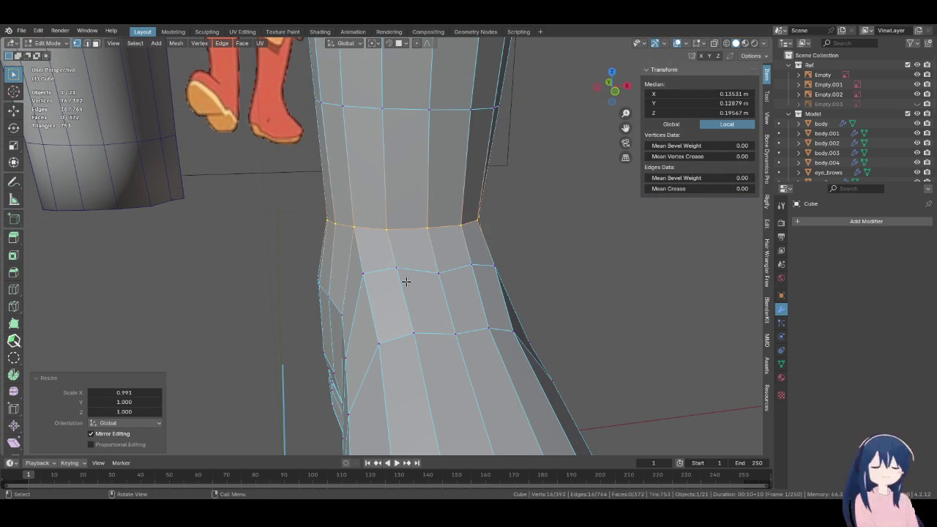
Check the mesh in wireframe, then reselect the ankle loop and scale it to 0.988
key("KP_3")
scroll(404, 278, "down", 2)
left_click(367, 276)
key("z")
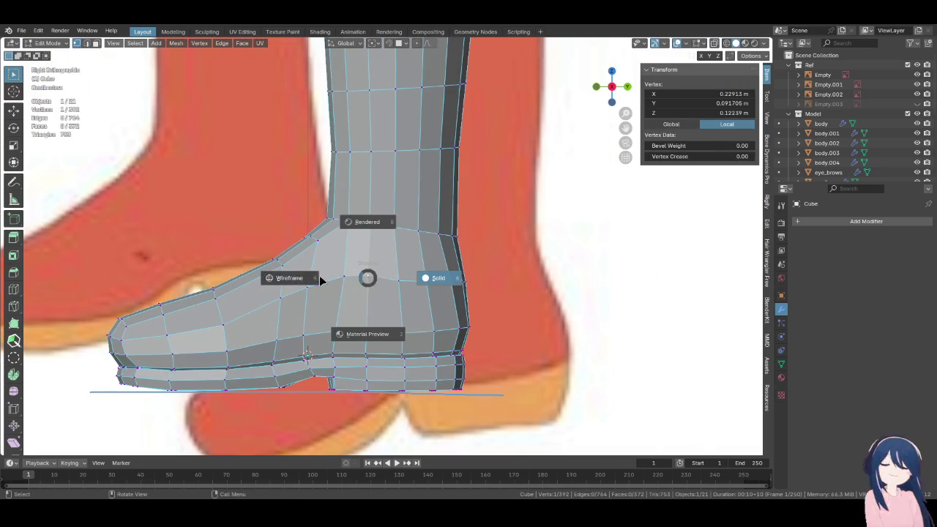
left_click(320, 280)
left_click(472, 282)
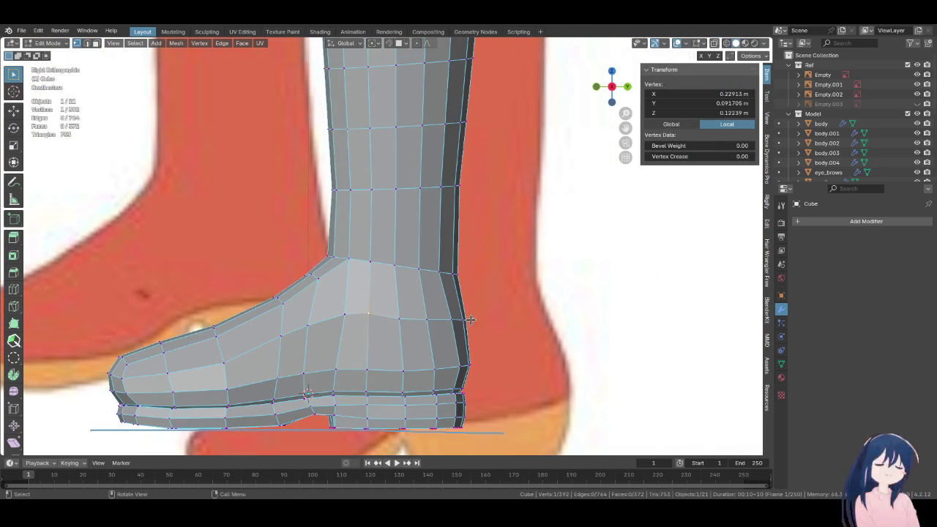
left_click(430, 270, "alt+shift")
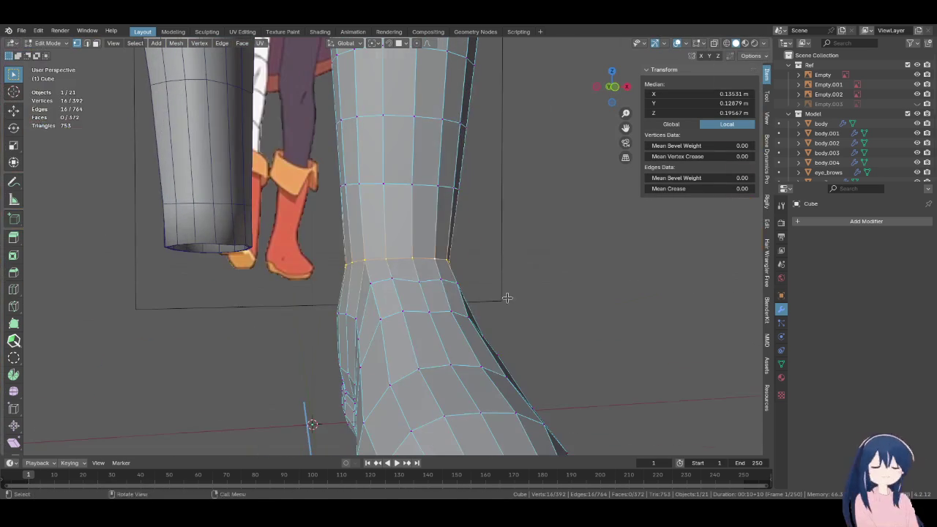
key("s")
left_click(502, 328)
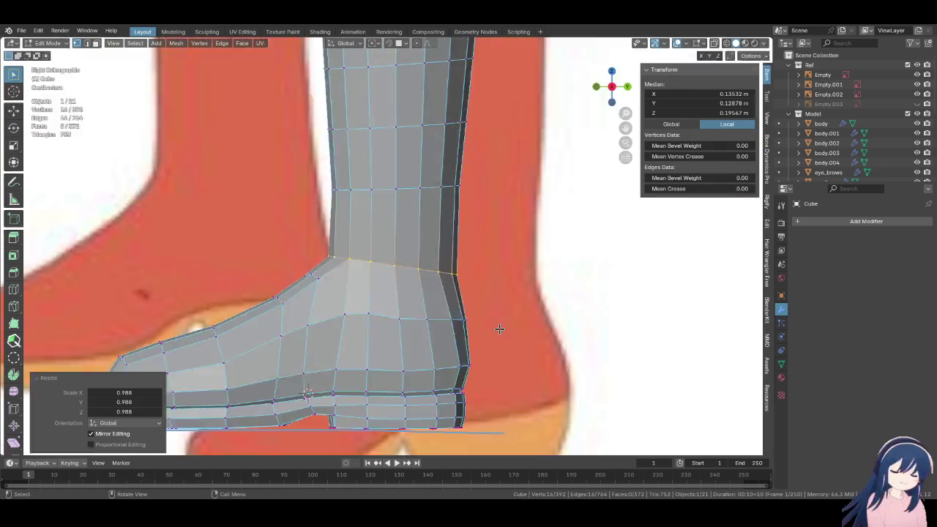
Apply Set Edge Flow to the ankle loop from the Ctrl+E edge menu, then undo
key("KP_1")
mouse_move(427, 274)
middle_mouse_down()
mouse_move(469, 307)
mouse_move(557, 312)
mouse_move(527, 314)
mouse_move(439, 281)
mouse_move(381, 216)
middle_mouse_up()
key("ctrl+e")
left_click(477, 320)
key("ctrl+z")
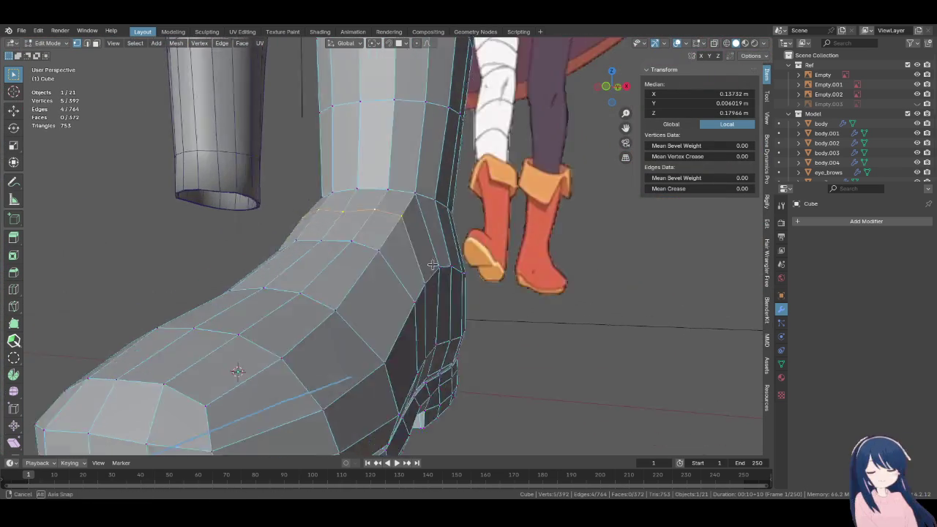
Relax the selected instep loop with LoopTools and nudge it into place
right_click(381, 217)
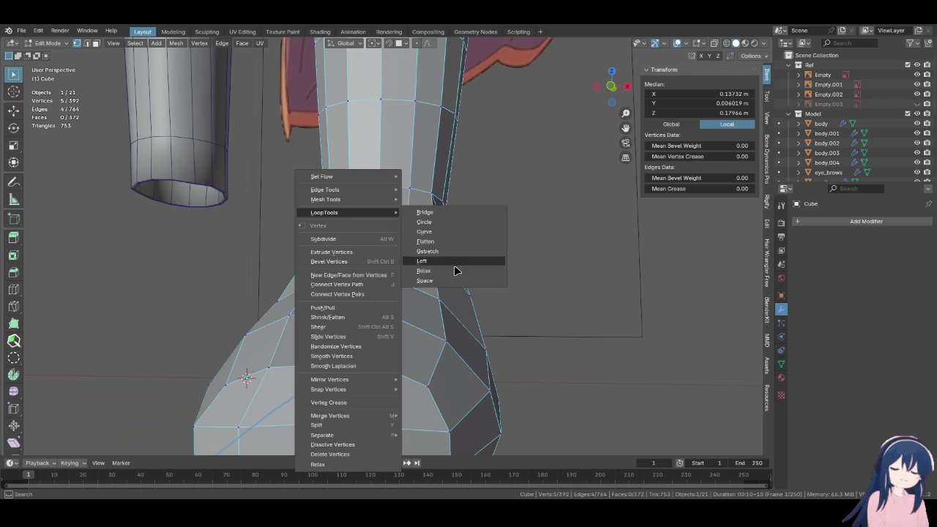
mouse_move(324, 213)
left_click(468, 271)
mouse_move(469, 271)
middle_mouse_down()
mouse_move(550, 267)
mouse_move(386, 218)
middle_mouse_up()
key("g")
left_click(552, 273)
Slide several foot vertices along their edges to even out the instep topology
left_click(387, 218)
key("g")
key("g")
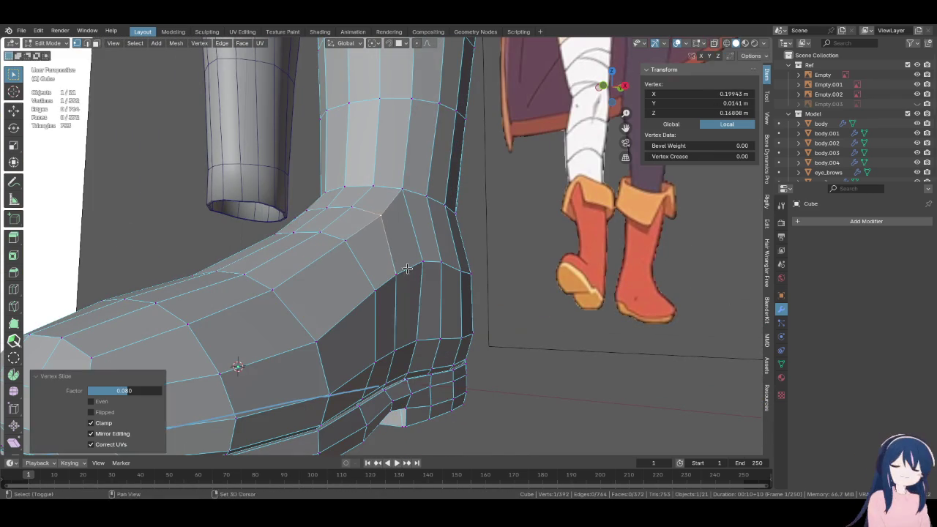
left_click(404, 265)
middle_click_drag(404, 265, 502, 271)
key("g")
key("g")
left_click(404, 338)
key("g")
key("g")
left_click(445, 262)
mouse_move(522, 324)
middle_mouse_down()
mouse_move(466, 324)
mouse_move(463, 313)
middle_mouse_up()
key("g")
key("g")
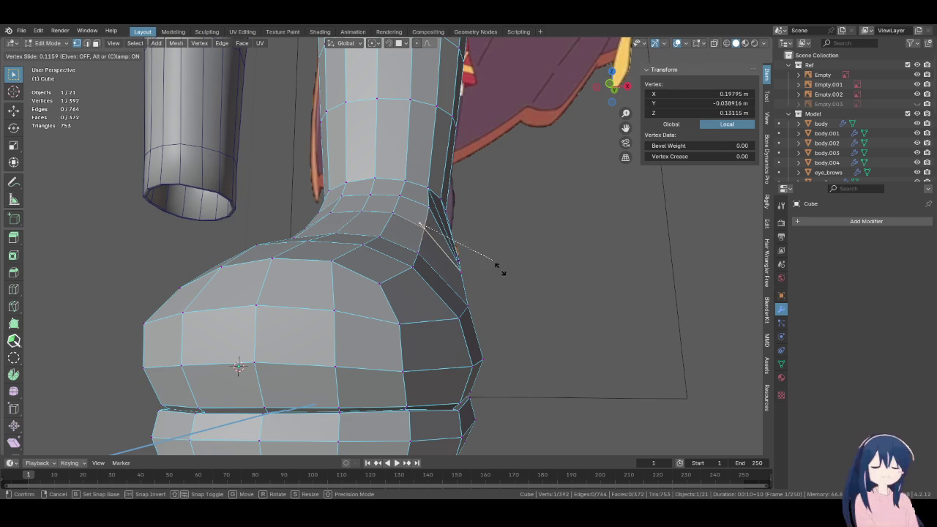
left_click(497, 269)
mouse_move(497, 268)
middle_mouse_down()
mouse_move(441, 320)
mouse_move(261, 320)
middle_mouse_up()
Switch to Sculpt Mode, save Megumin.blend, and return to Edit Mode
key("ctrl+Tab")
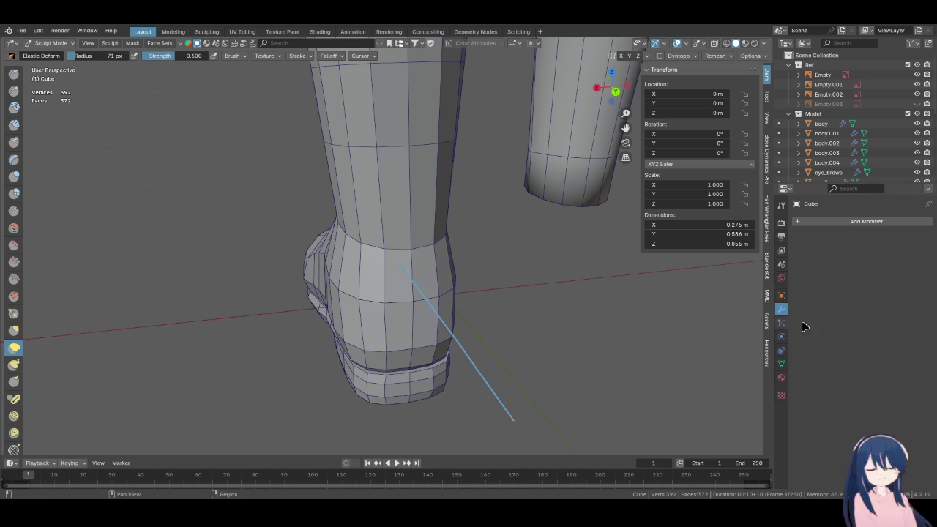
middle_click_drag(417, 303, 397, 251)
key("ctrl+s")
scroll(383, 277, "down", 2)
mouse_move(382, 274)
middle_mouse_down("shift")
mouse_move(408, 324)
mouse_move(506, 332)
middle_mouse_up("shift")
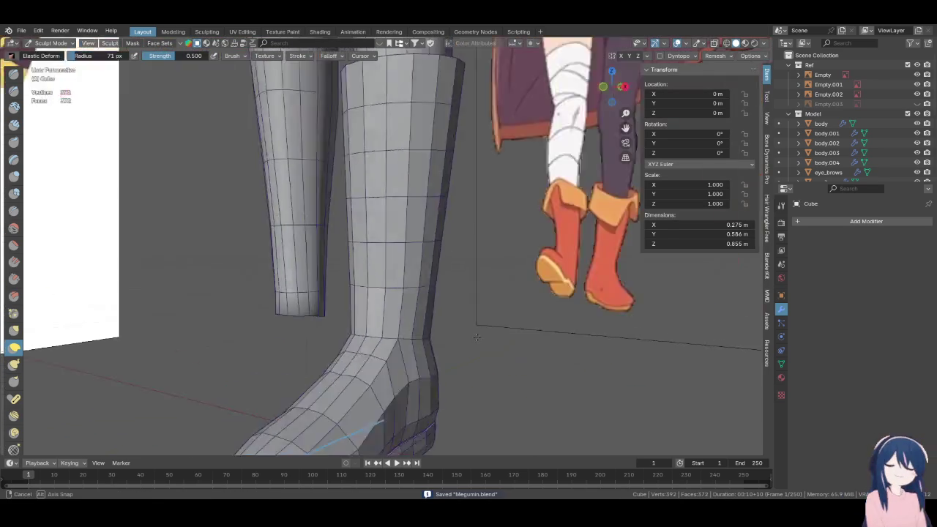
scroll(506, 332, "up", 2)
key("Tab")
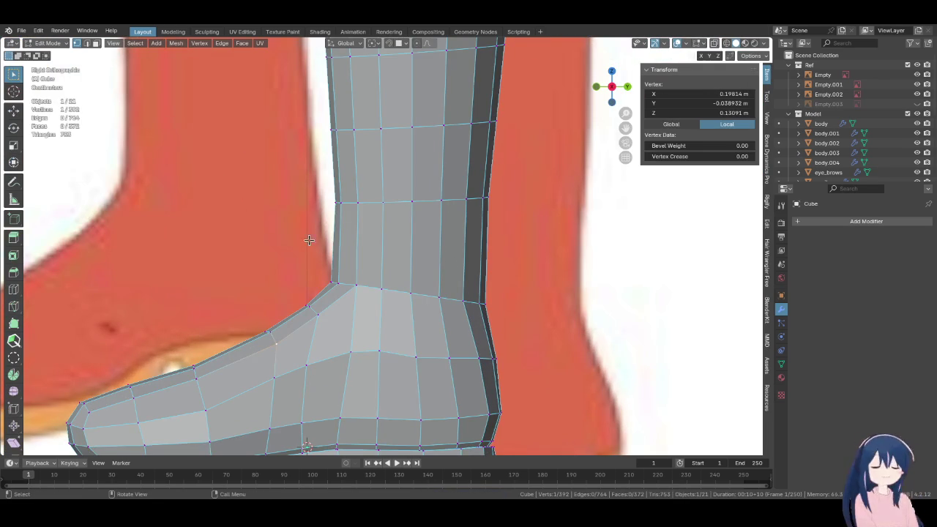
Cut a new edge loop across the boot leg and smooth it with Set Edge Flow
left_click(13, 290)
left_click(454, 250)
key("F3")
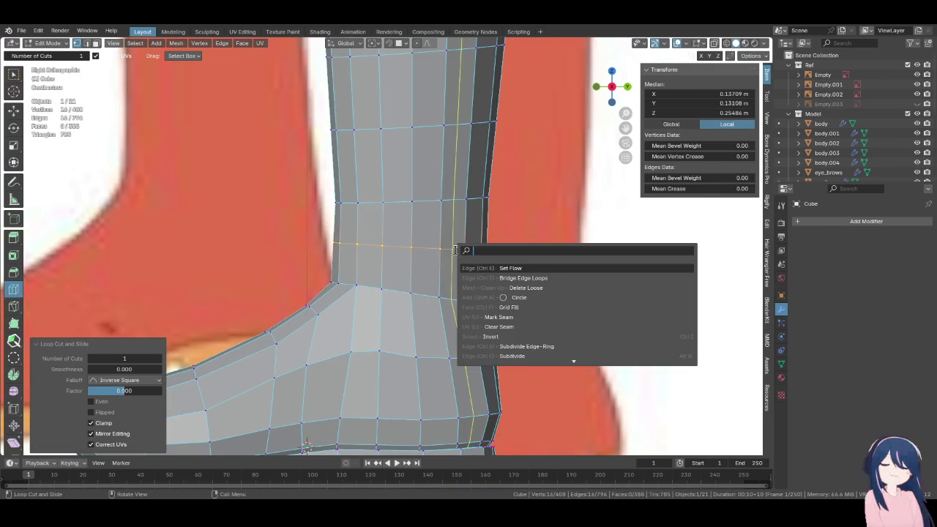
left_click(519, 268)
scroll(477, 266, "down", 2)
middle_click_drag(477, 267, 477, 266)
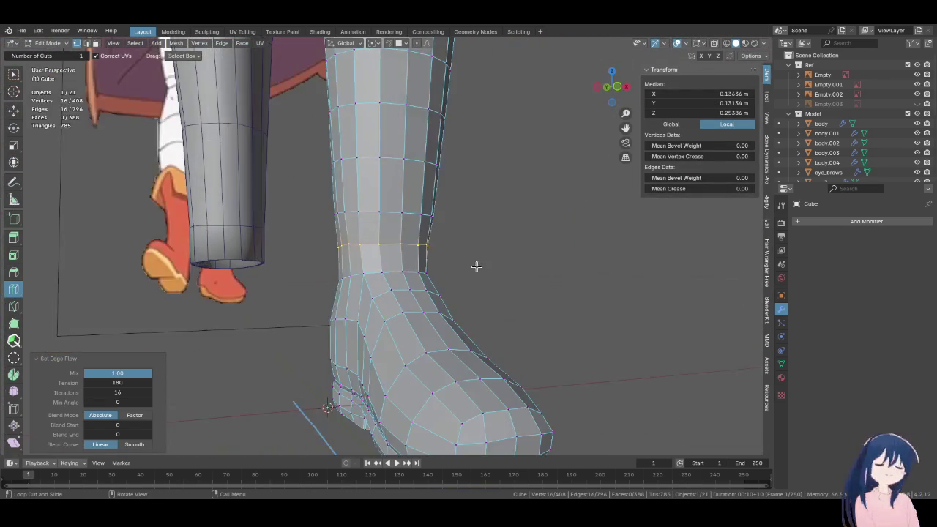
Apply Set Edge Flow to the next two edge loops up the leg
key("w")
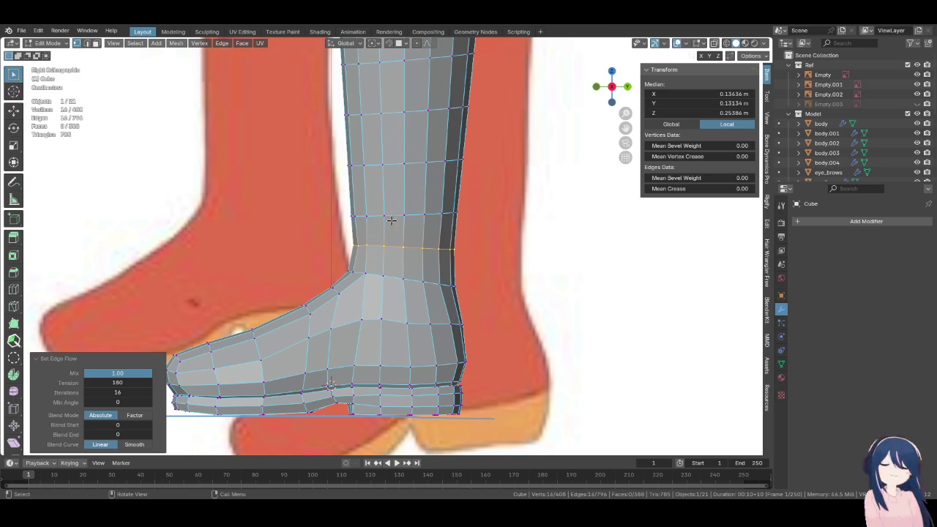
left_click(394, 217, "alt")
key("F3")
key("Return")
middle_click_drag(410, 220, 410, 284, "shift")
left_click(419, 225, "alt")
key("F3")
key("Return")
Run Set Edge Flow on the remaining higher loops of the leg
middle_click_drag(419, 225, 419, 278, "shift")
left_click(435, 234, "alt")
key("F3")
key("Return")
key("F3")
key("Return")
left_click(419, 134, "alt")
key("F3")
key("Return")
scroll(428, 233, "down", 2)
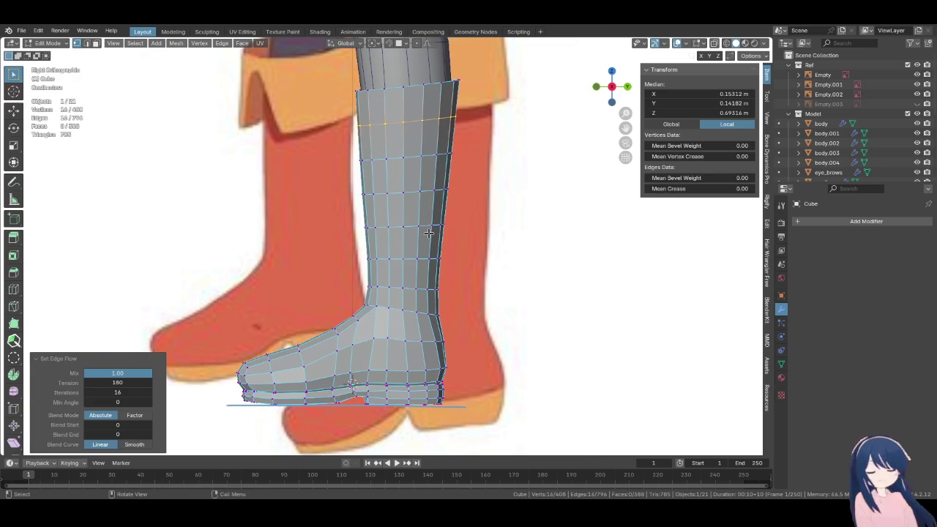
Shift a shaft edge loop along Y three times to match the reference
middle_click_drag(402, 262, 375, 267)
left_click(396, 256, "alt")
key("g")
key("y")
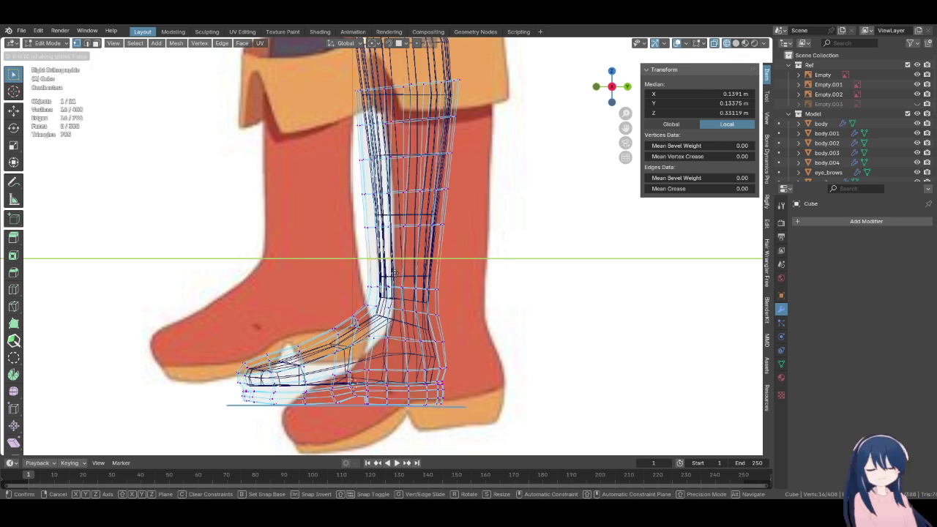
left_click(402, 239)
key("g")
key("y")
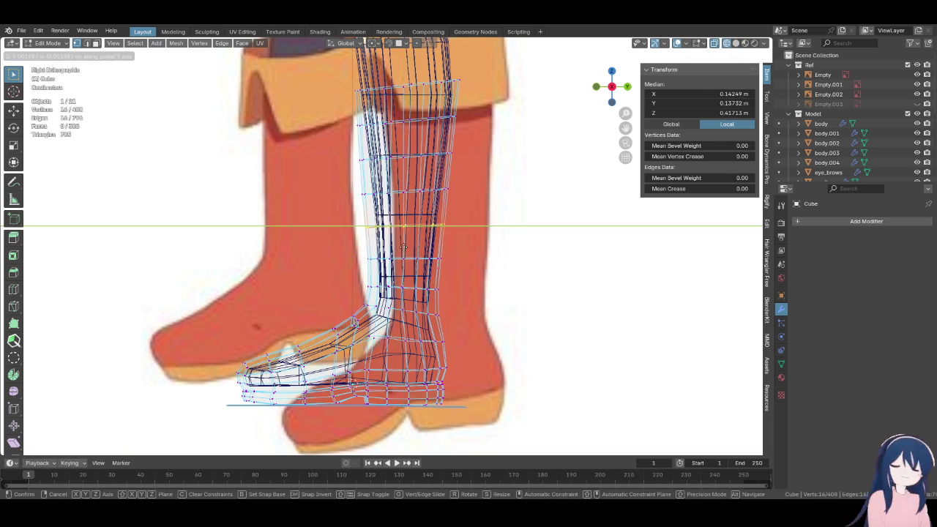
left_click(409, 238, "shift")
key("g")
key("y")
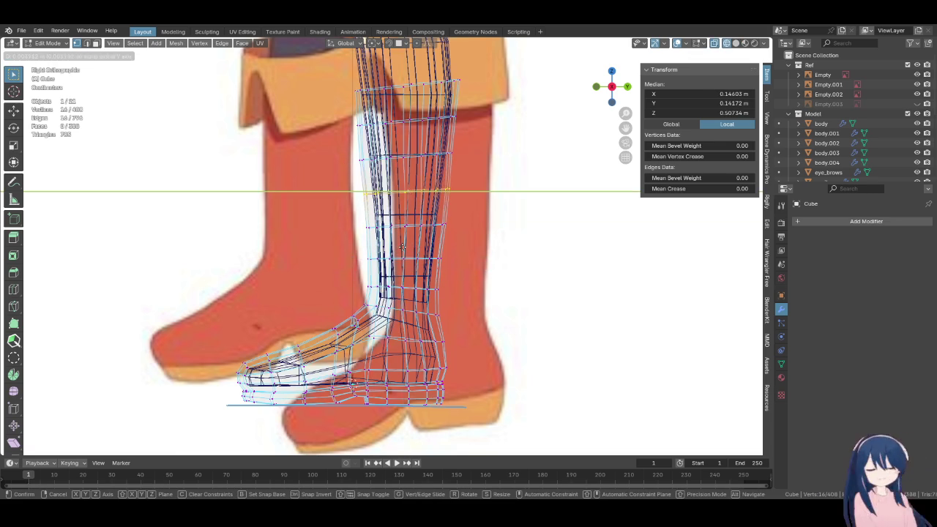
left_click(405, 246)
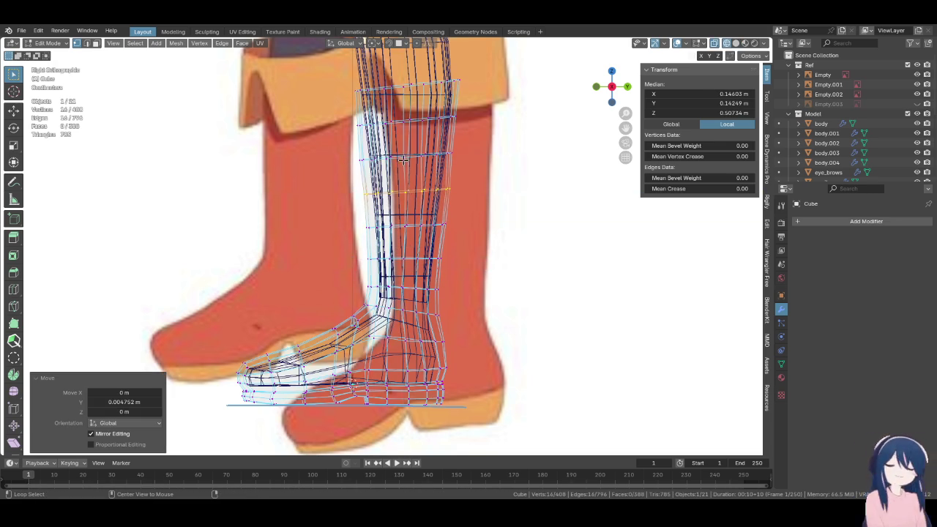
Shift two higher loops near the cuff slightly along Y
left_click(404, 217, "alt")
key("g")
key("y")
left_click(419, 215)
scroll(419, 215, "up", 2)
left_click(415, 194, "alt")
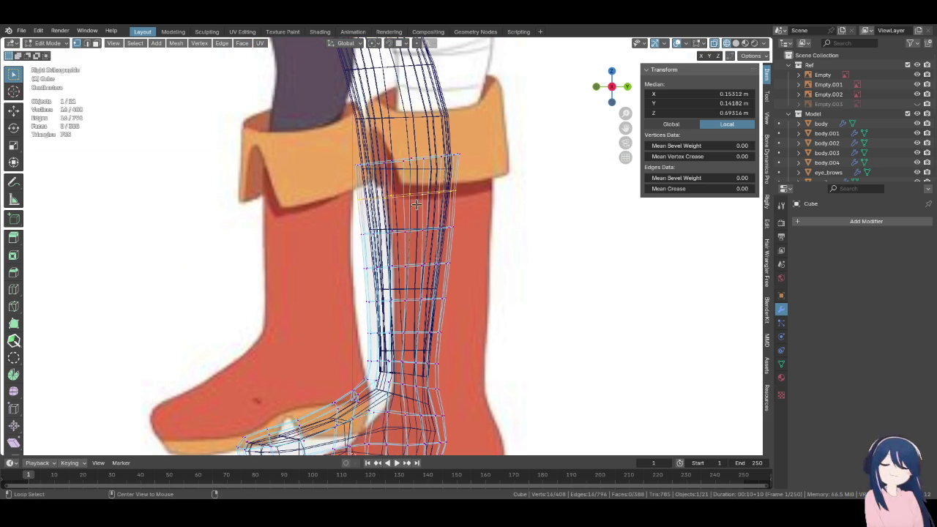
key("g")
key("y")
left_click(427, 262)
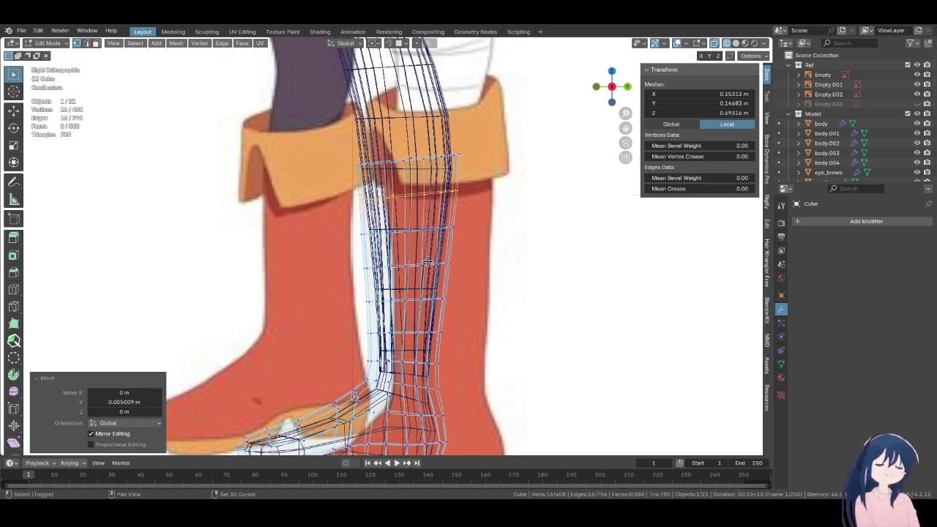
Nudge the boot's top loop slightly along Y and return to solid shading
left_click(393, 167, "alt")
key("g")
key("y")
right_click(408, 196)
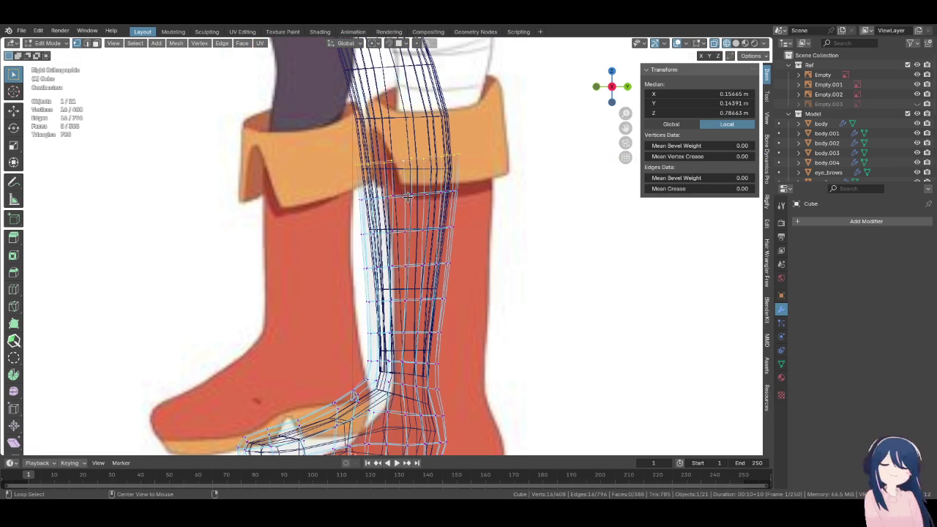
key("g")
key("y")
left_click(444, 273)
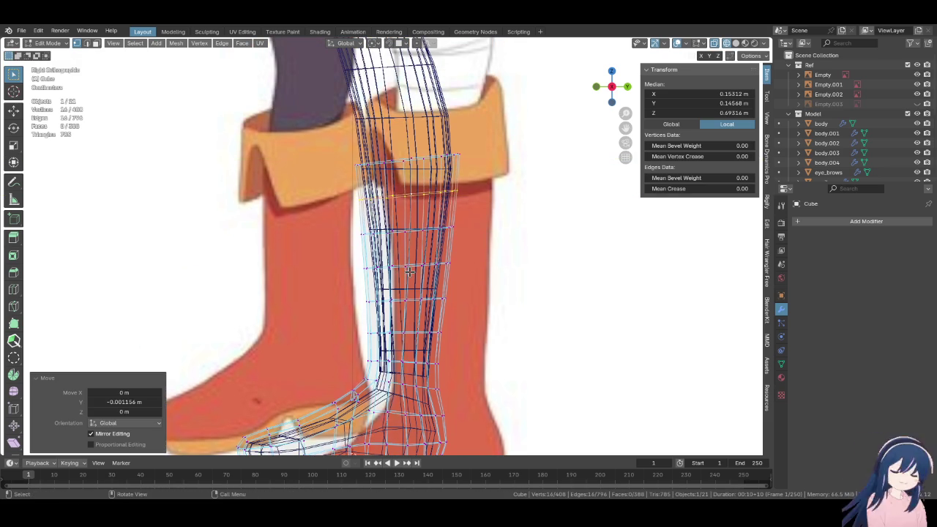
key("alt+z")
Save Megumin.blend and check the legs from the front
scroll(445, 273, "down", 3)
key("KP_1")
key("ctrl+s")
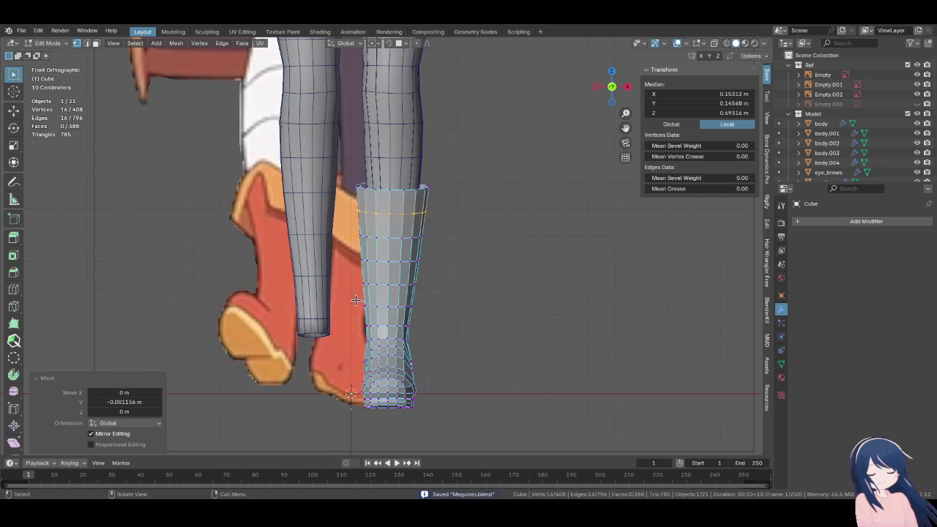
scroll(356, 300, "up", 4)
middle_click_drag(356, 300, 372, 281)
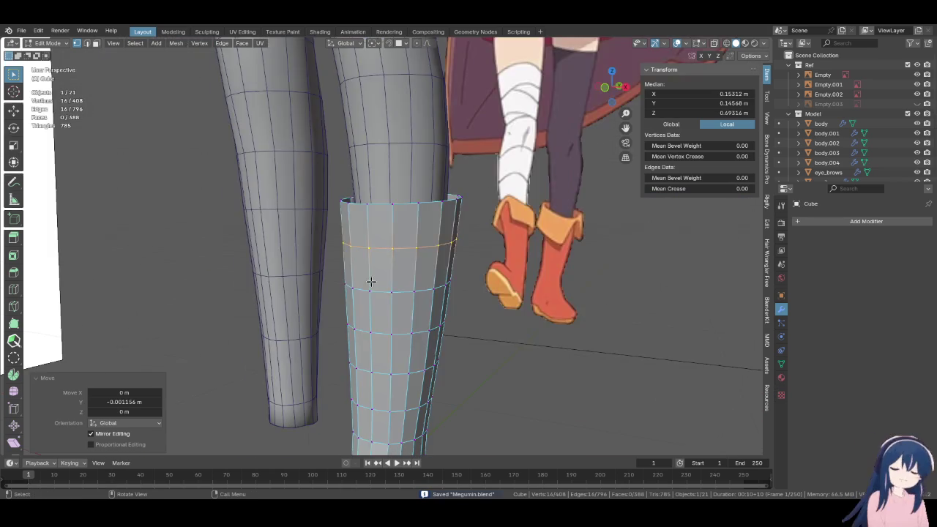
Review the boot in Right Orthographic against the reference, then enter Sculpt Mode
key("KP_3")
scroll(371, 281, "down", 2)
scroll(371, 281, "down", 2)
scroll(371, 281, "down", 1)
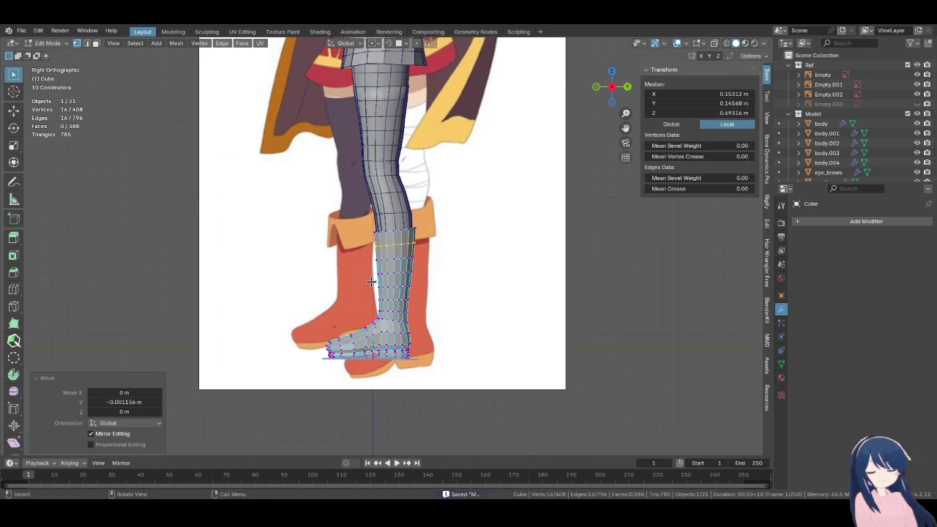
scroll(371, 281, "up", 2)
key("ctrl+Tab")
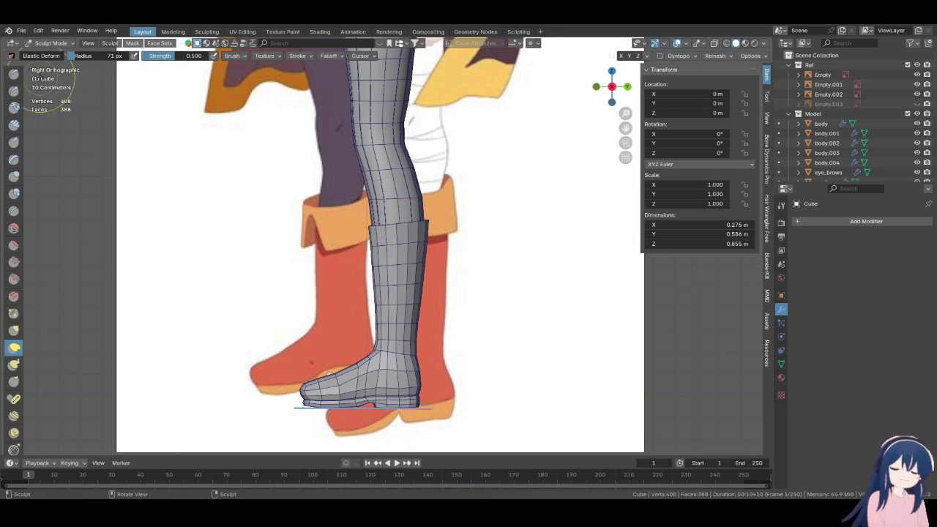
Leave mesh editing for Object Mode and deselect everything
key("Tab")
left_click(54, 44)
left_click(51, 56)
key("alt+a")
scroll(207, 342, "down", 2)
scroll(207, 341, "up", 2)
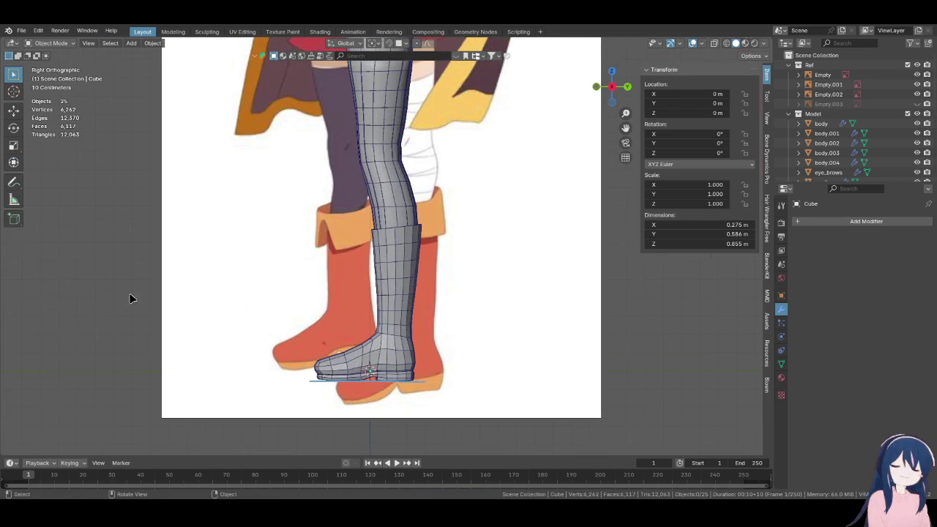
Select the body object and enable its Mirror modifier's viewport display
middle_click_drag(129, 298, 324, 265)
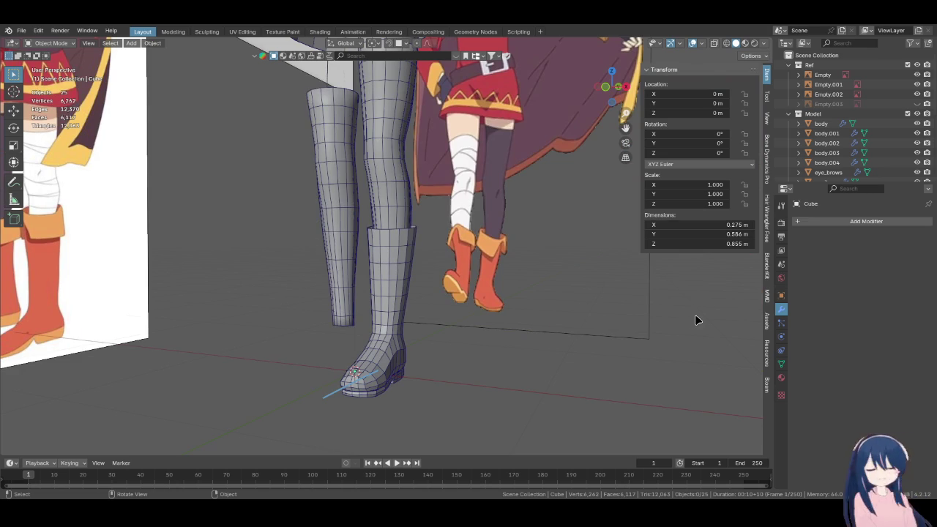
middle_click_drag(627, 308, 410, 229, "shift")
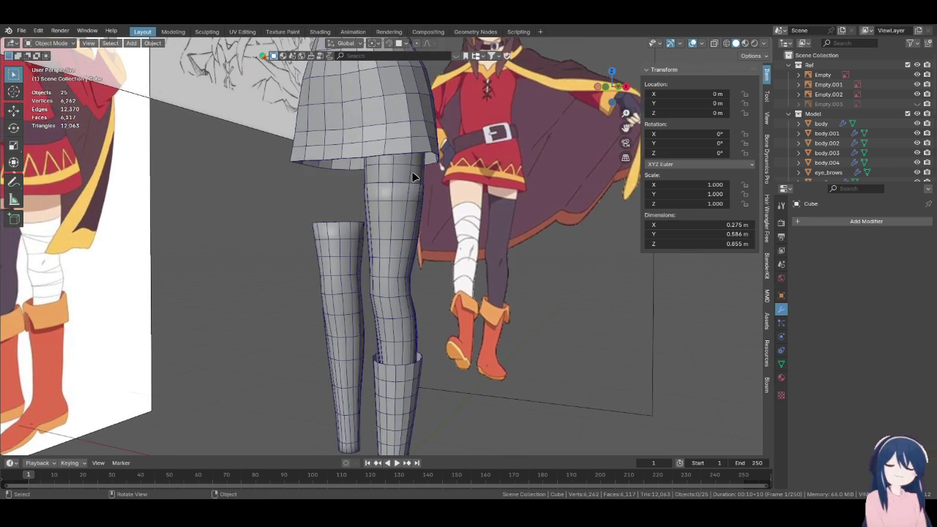
left_click(414, 178)
left_click(886, 237)
Compare the boots side-on with the reference in Right Orthographic view
middle_click_drag(538, 333, 466, 316)
key("KP_3")
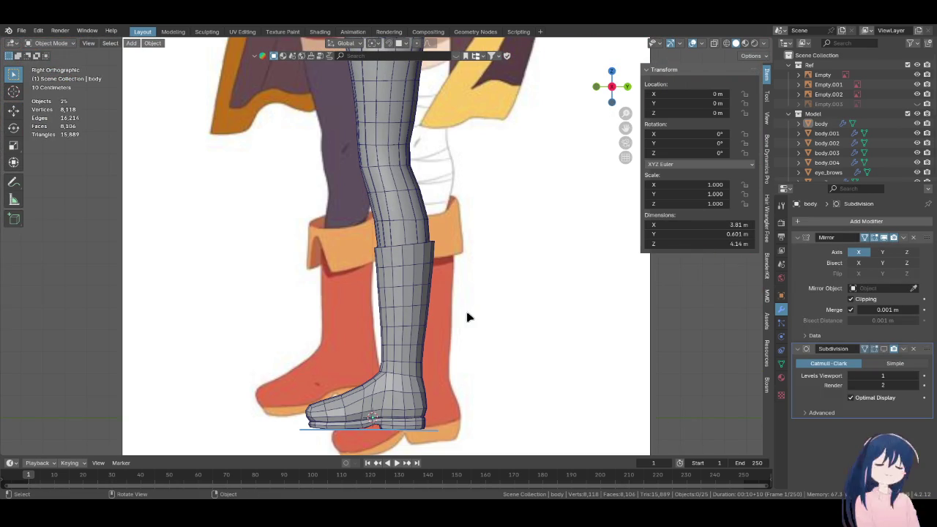
middle_click_drag(476, 292, 487, 311)
mouse_move(502, 306)
middle_mouse_down()
mouse_move(435, 349)
mouse_move(413, 296)
mouse_move(497, 337)
mouse_move(464, 294)
mouse_move(383, 280)
mouse_move(389, 287)
middle_mouse_up()
key("KP_3")
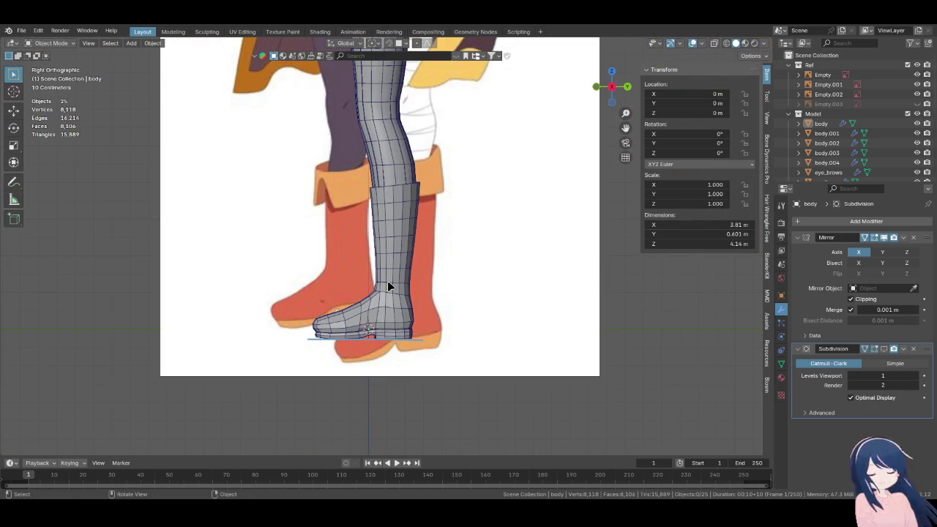
middle_click_drag(419, 245, 426, 314, "shift")
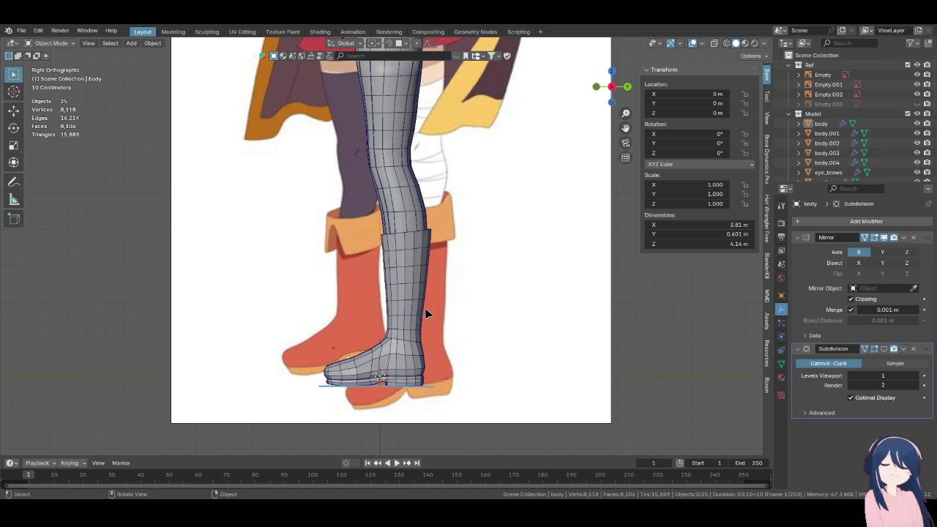
scroll(428, 314, "down", 1)
scroll(425, 286, "down", 1)
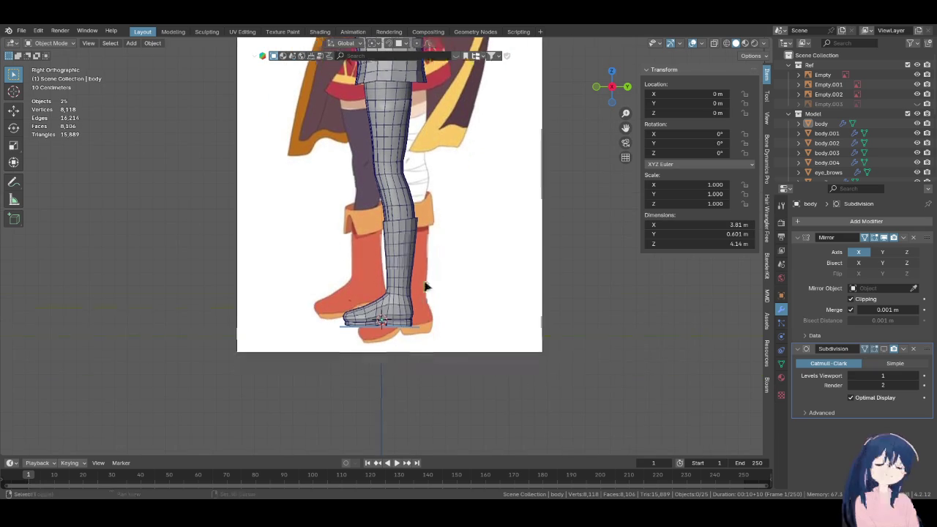
scroll(410, 293, "down", 2, "shift")
scroll(394, 303, "up", 2)
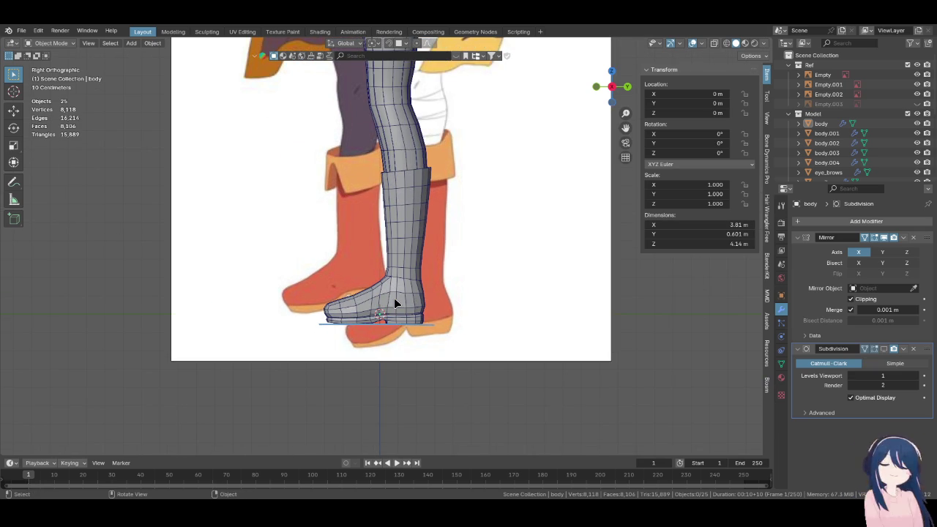
scroll(437, 307, "up", 1)
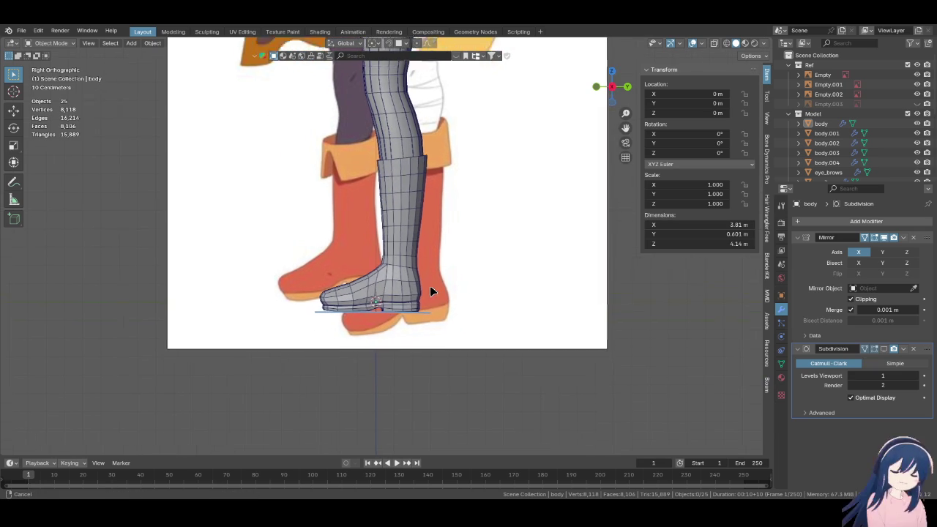
scroll(432, 289, "up", 4)
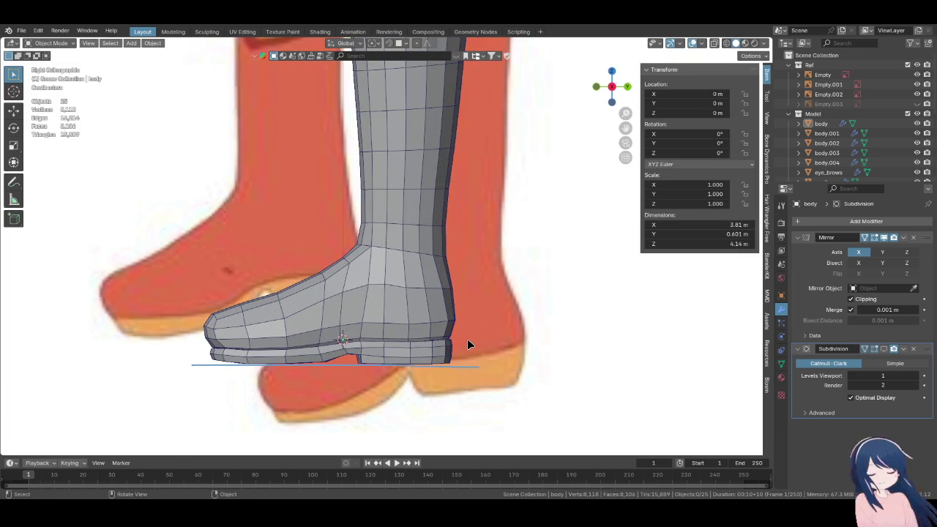
Select the boot mesh and enter Edit Mode on it
mouse_move(467, 345)
middle_mouse_down()
mouse_move(382, 246)
mouse_move(374, 202)
mouse_move(405, 278)
middle_mouse_up()
left_click(378, 202)
key("Tab")
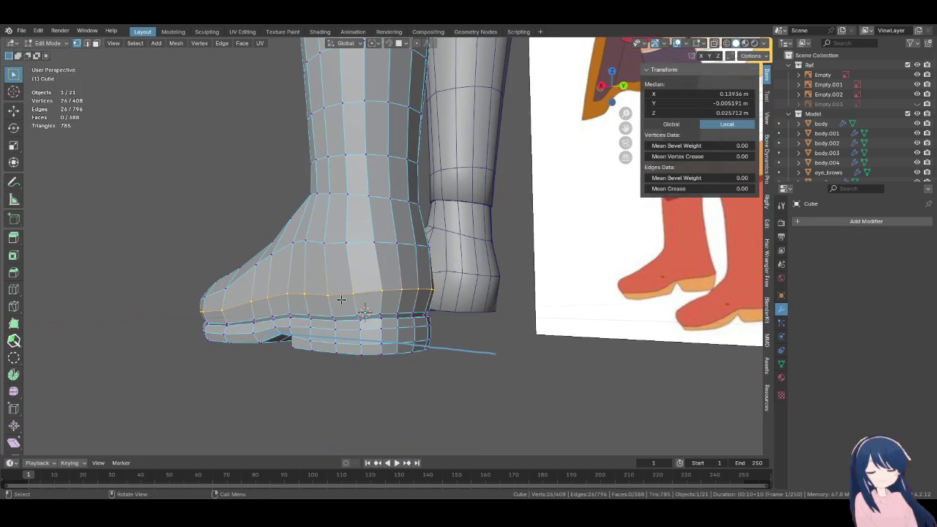
Apply Set Edge Flow to a vertex path along the boot via the Ctrl+E menu
left_click(311, 293, "ctrl")
middle_click_drag(312, 293, 390, 247)
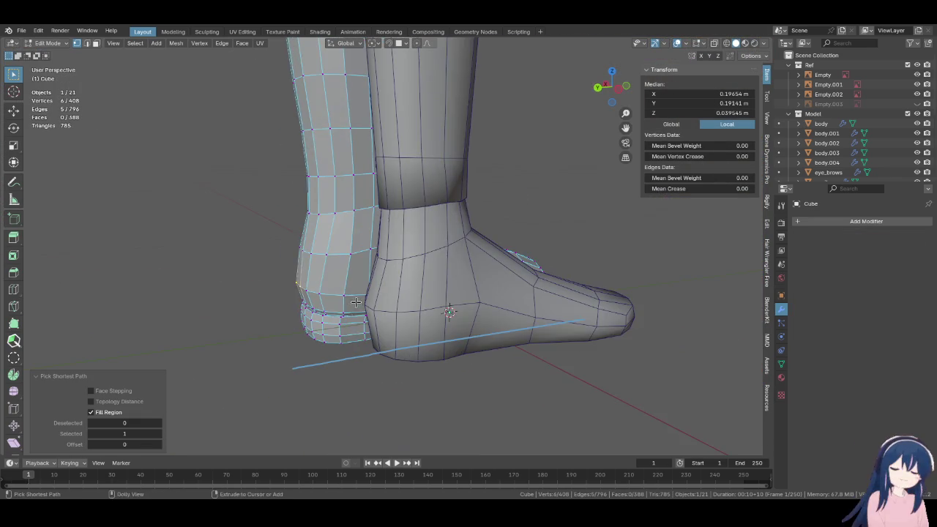
key("ctrl+e")
left_click(438, 305)
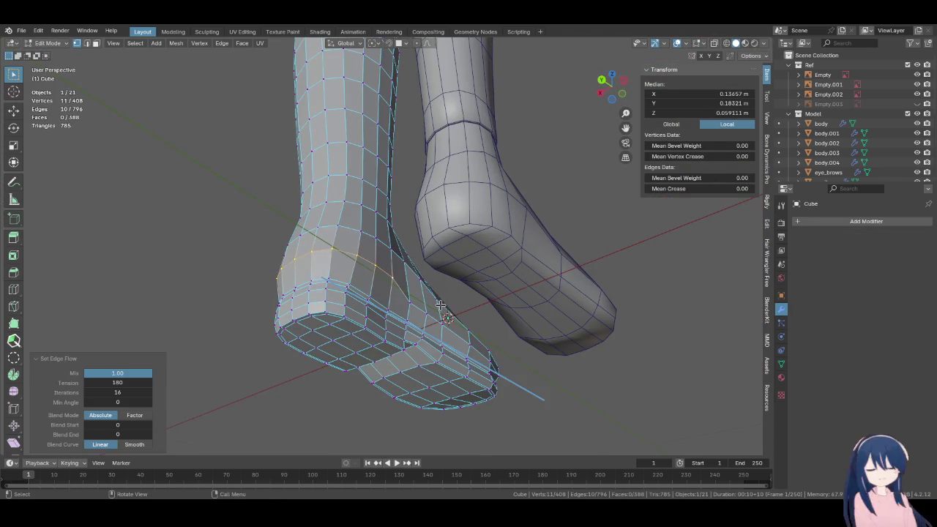
Select a vertex path across the foot and run Set Edge Flow on it
key("KP_3")
middle_click_drag(440, 305, 493, 276, "ctrl")
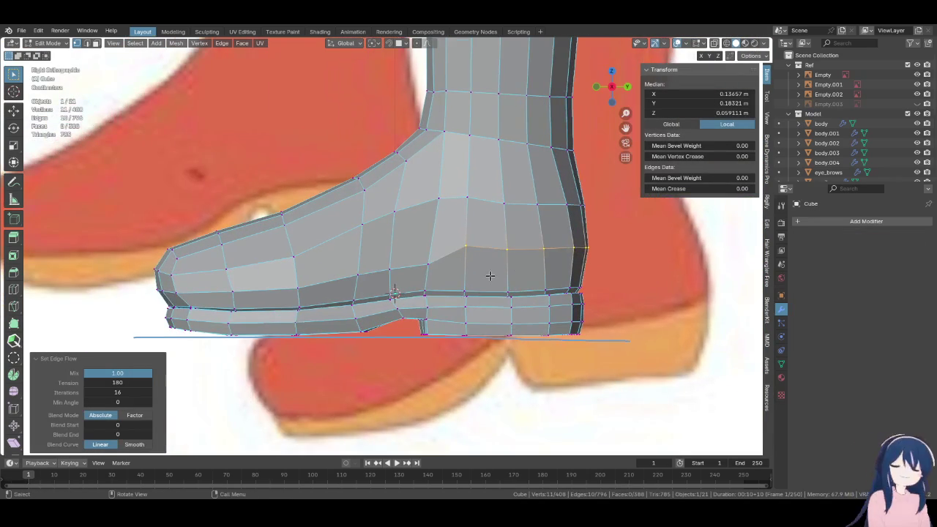
left_click(428, 266)
left_click(428, 266, "ctrl+shift")
middle_click_drag(427, 266, 407, 304)
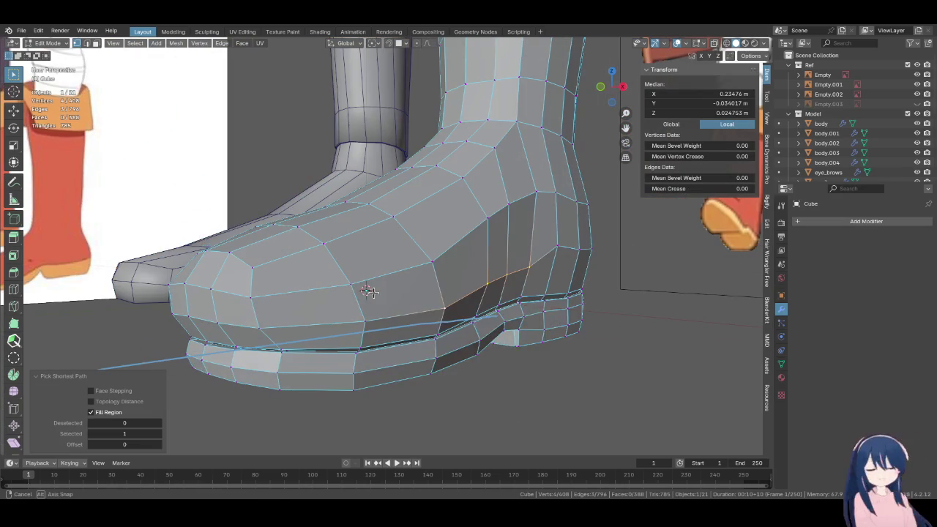
key("F3")
left_click(478, 323)
Select vertices along the sole edge and run Set Edge Flow on them
key("KP_3")
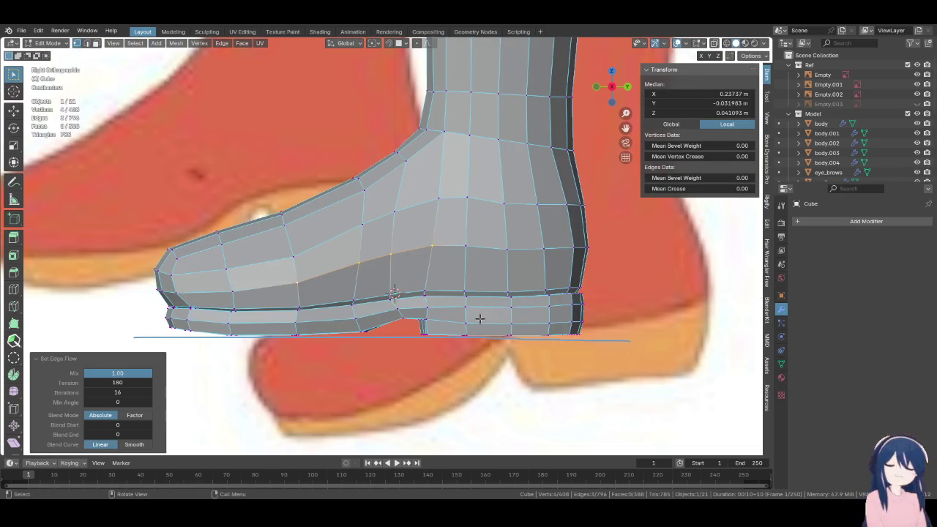
key("KP_1")
middle_click_drag(479, 319, 598, 282)
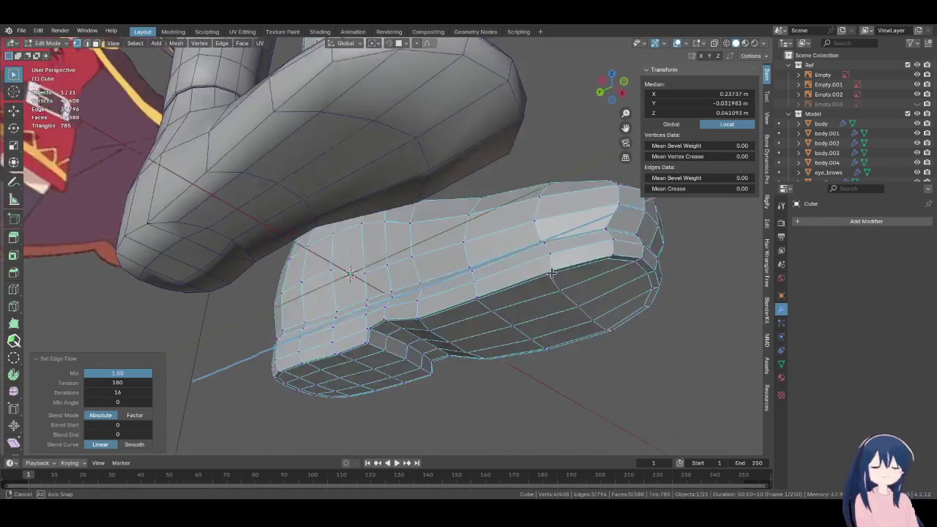
left_click(352, 258, "shift")
key("F3")
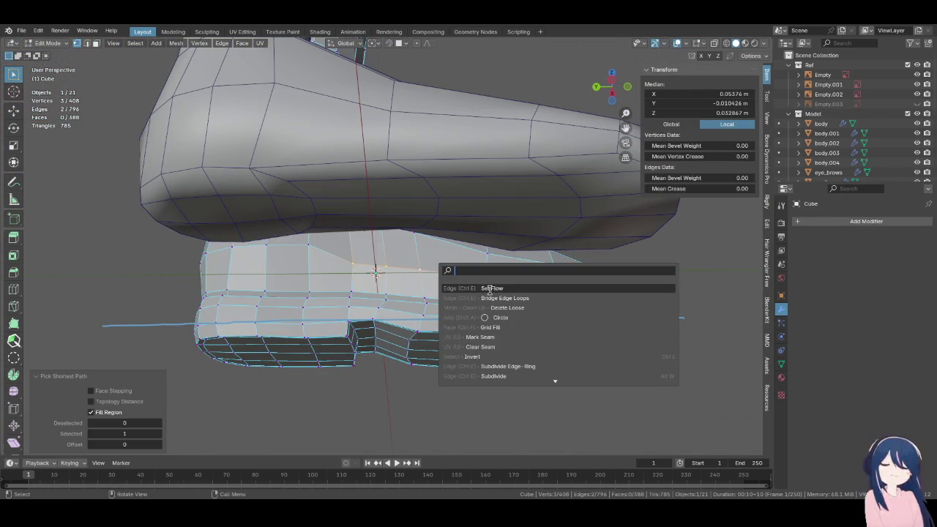
key("Return")
mouse_move(469, 285)
middle_mouse_down()
mouse_move(464, 313)
mouse_move(441, 336)
middle_mouse_up()
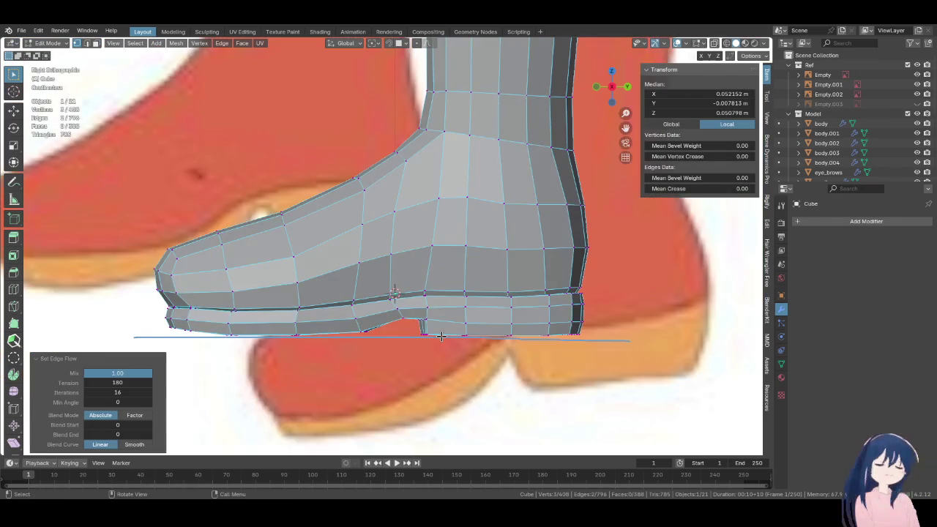
Check the smoothed sole in perspective and switch the boot to Sculpt Mode
scroll(442, 336, "down", 1)
scroll(442, 336, "down", 1)
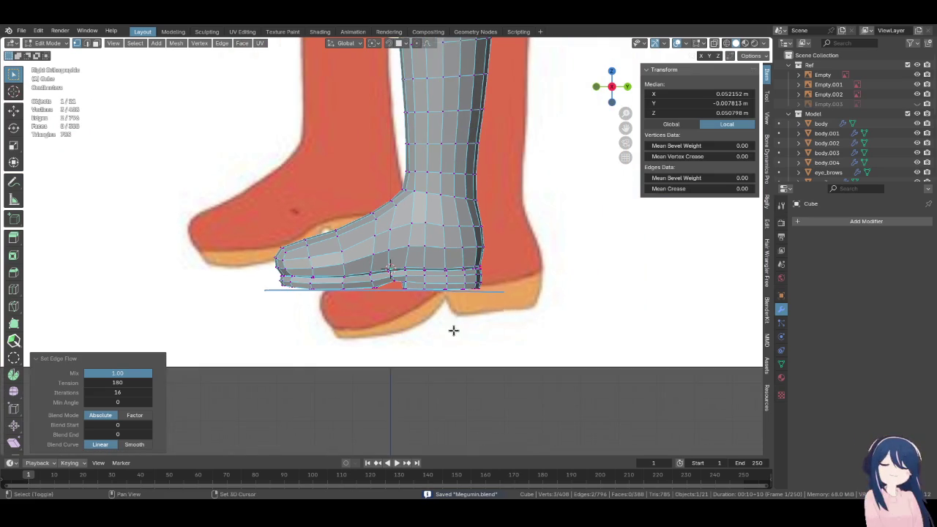
scroll(418, 330, "up", 1)
scroll(412, 335, "up", 3)
mouse_move(412, 334)
middle_mouse_down()
mouse_move(408, 240)
mouse_move(462, 305)
middle_mouse_up()
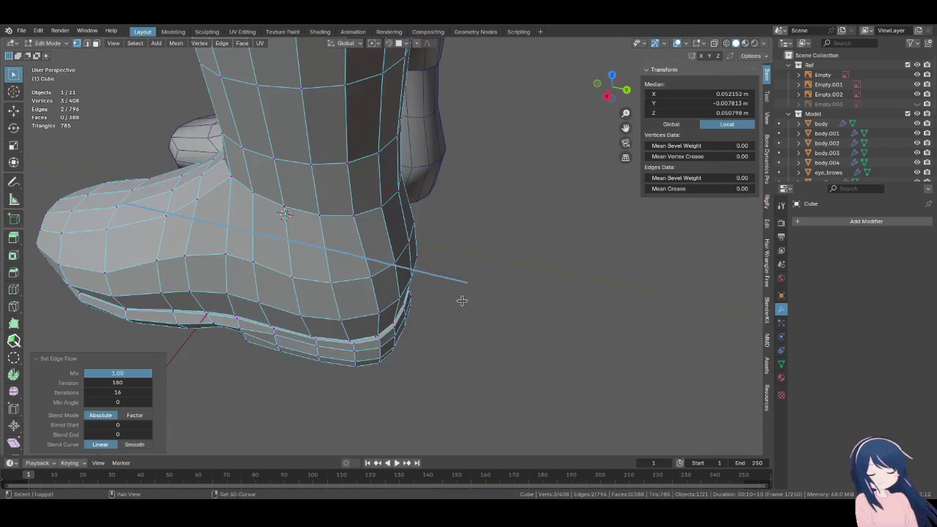
left_click(50, 43)
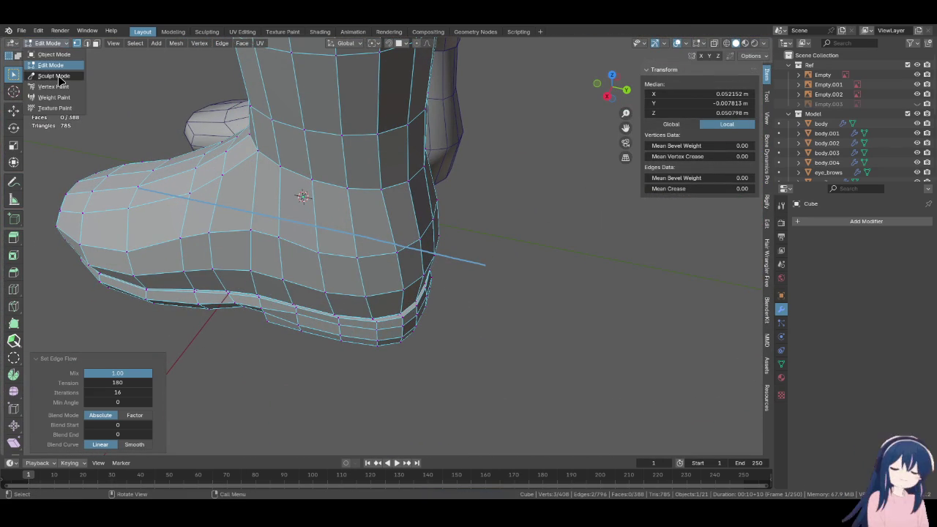
left_click(55, 76)
Set the Elastic Deform brush radius to 111 px, then enlarge it to 151 px
middle_click_drag(314, 293, 362, 320)
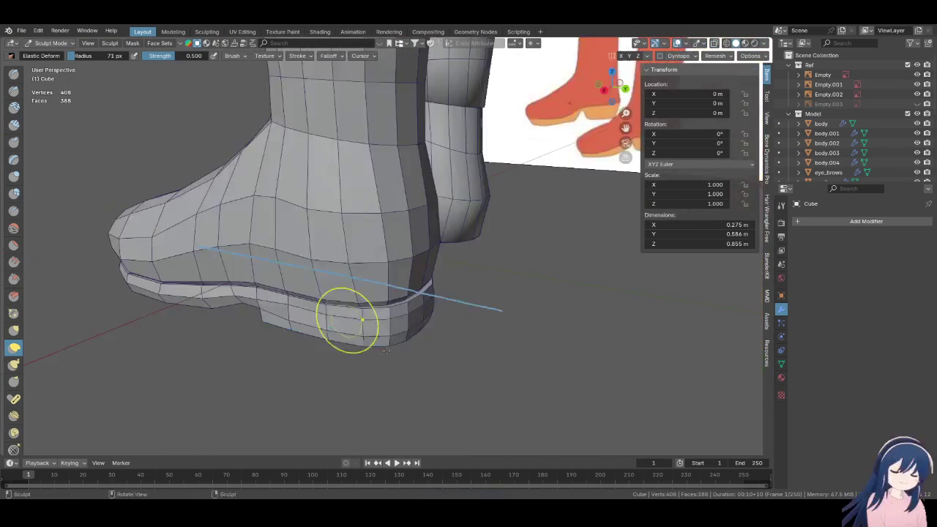
scroll(373, 322, "up", 3)
scroll(365, 285, "up", 2)
key("f")
left_click(356, 238)
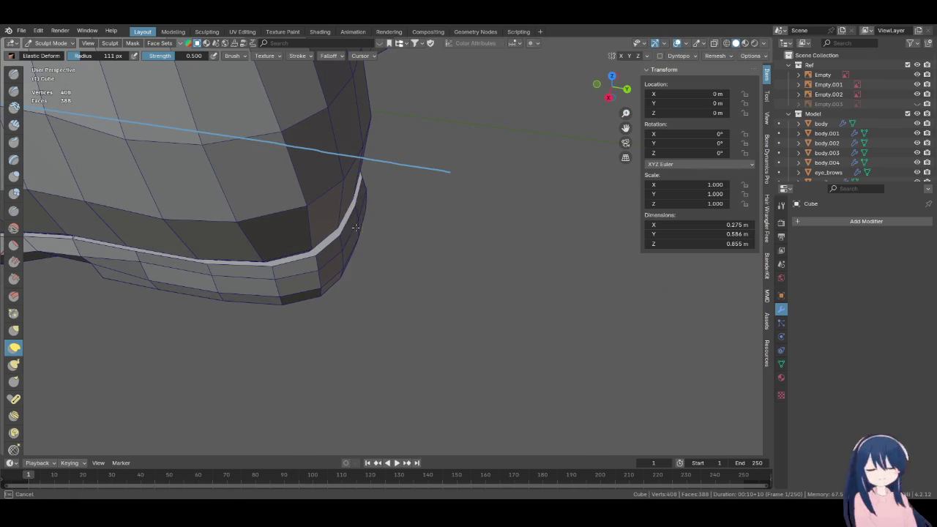
mouse_move(368, 227)
middle_mouse_down()
mouse_move(410, 256)
mouse_move(408, 307)
middle_mouse_up()
key("f")
left_click(408, 306)
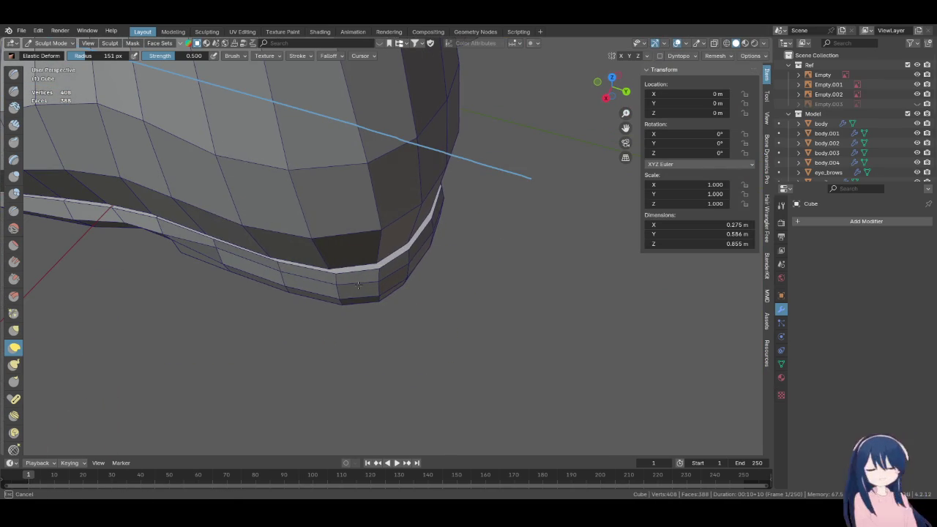
Nudge the heel vertices, then pull faces near the band outward with a 256 px brush
middle_click_drag(383, 296, 425, 284)
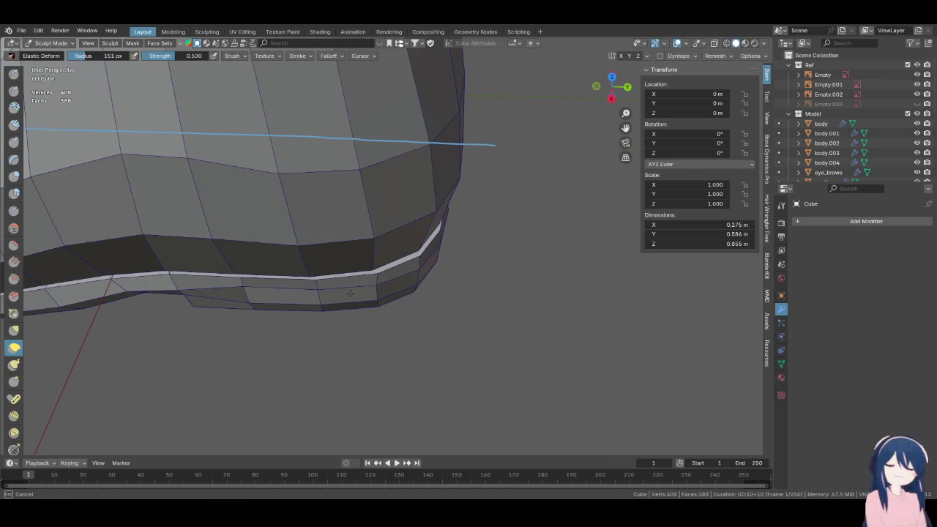
mouse_move(331, 296)
middle_mouse_down()
mouse_move(358, 243)
mouse_move(347, 279)
mouse_move(366, 310)
middle_mouse_up()
left_click_drag(379, 314, 423, 312)
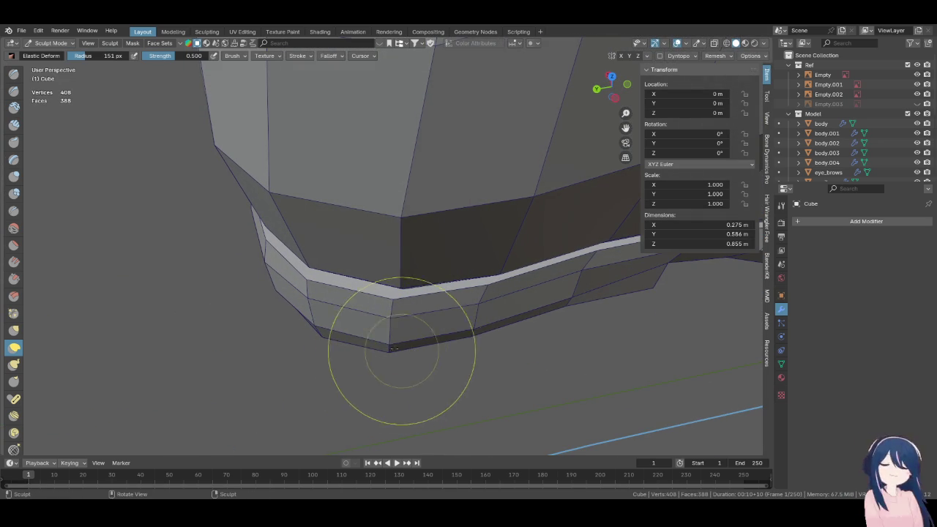
middle_click_drag(478, 303, 366, 313)
key("f")
left_click(327, 306)
left_click_drag(375, 309, 397, 310)
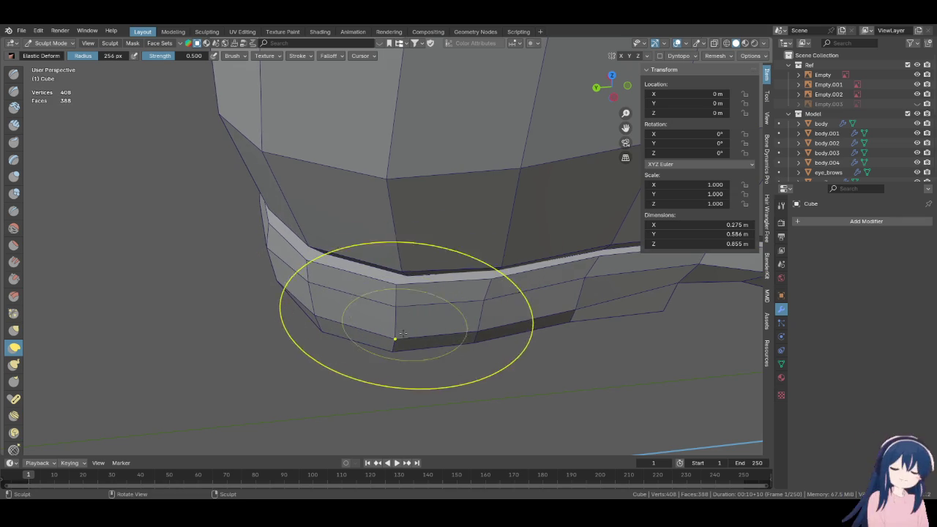
Reshape the boot surface above the band, shifting faces slightly up and right
mouse_move(407, 347)
middle_mouse_down()
mouse_move(503, 264)
mouse_move(412, 292)
middle_mouse_up()
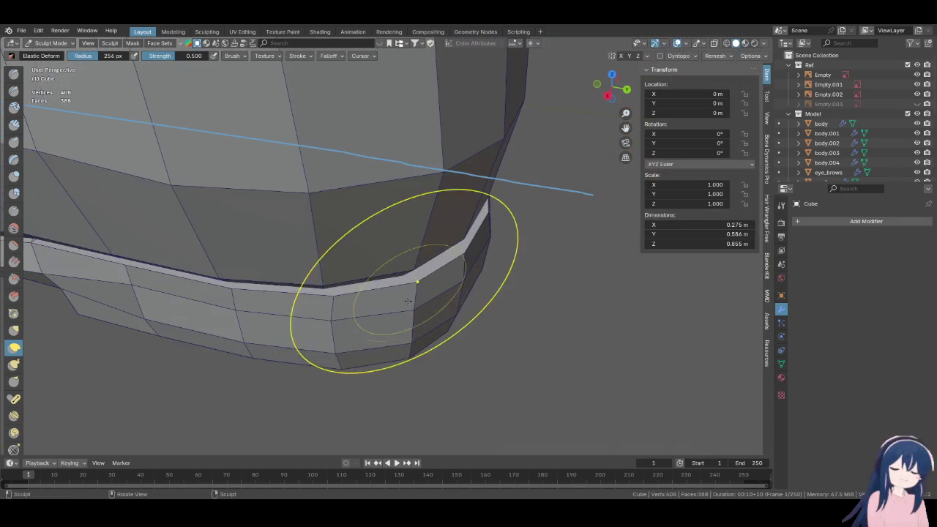
mouse_move(324, 356)
middle_mouse_down()
mouse_move(308, 261)
mouse_move(412, 308)
mouse_move(393, 308)
mouse_move(356, 272)
middle_mouse_up()
scroll(356, 272, "up", 4)
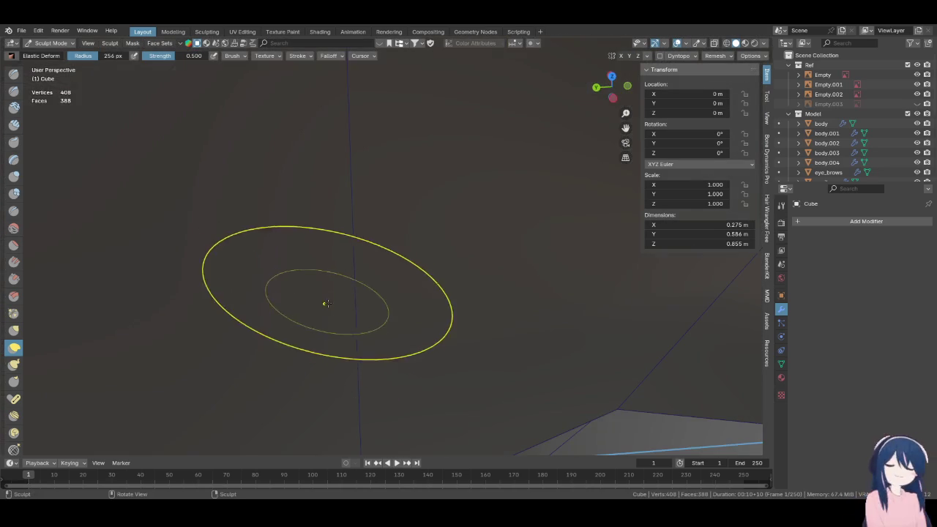
scroll(326, 303, "down", 3)
middle_click_drag(326, 303, 444, 299)
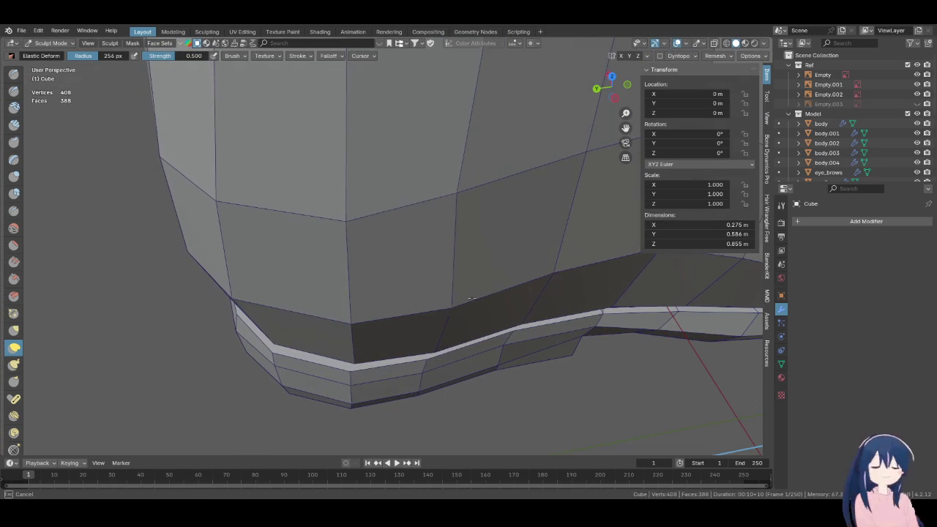
left_click_drag(460, 309, 555, 267)
left_click_drag(460, 195, 403, 215)
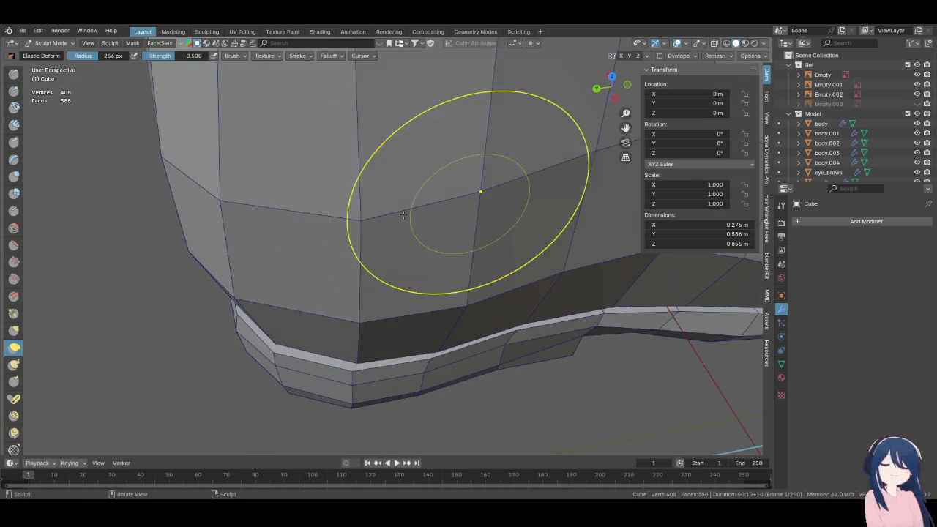
Shrink the Elastic Deform brush to 169 px and recentre the boot
mouse_move(358, 225)
middle_mouse_down()
mouse_move(421, 230)
mouse_move(462, 211)
middle_mouse_up()
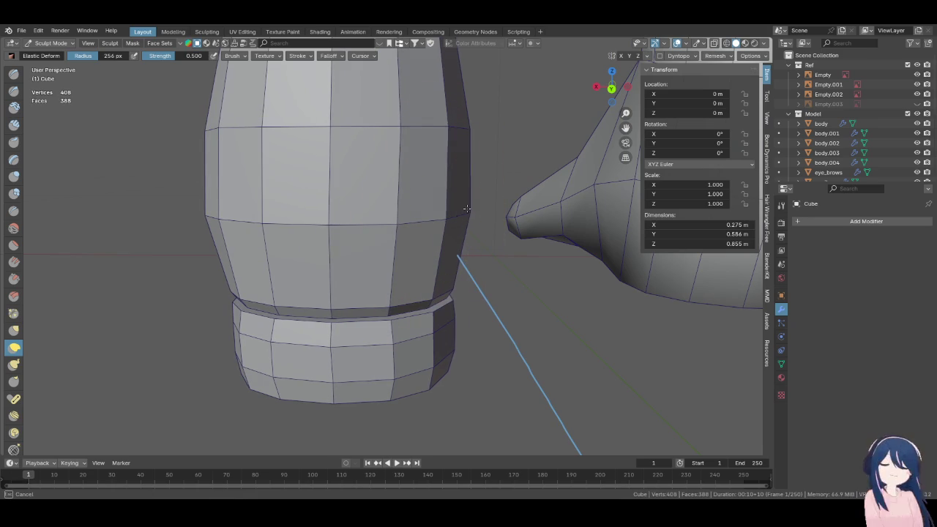
key("f")
left_click(469, 209)
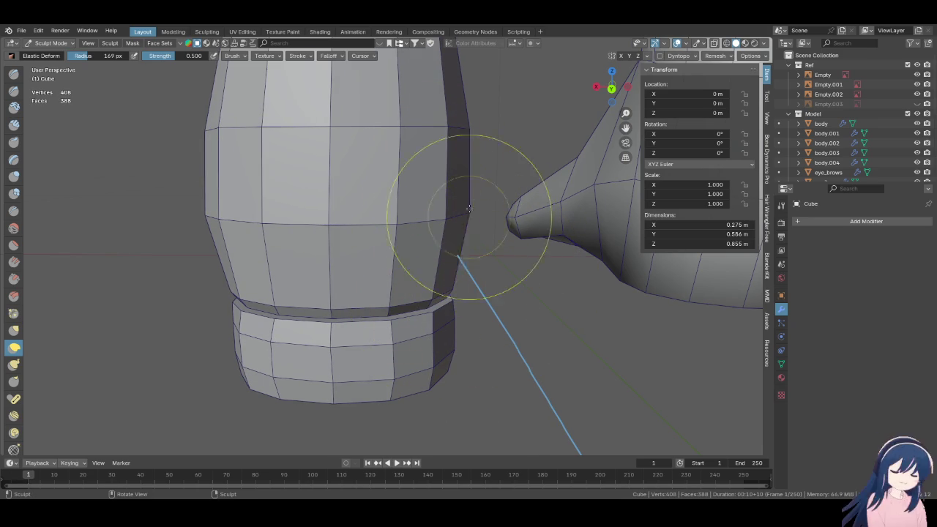
mouse_move(331, 203)
middle_mouse_down("shift")
mouse_move(436, 254)
mouse_move(420, 304)
middle_mouse_up("shift")
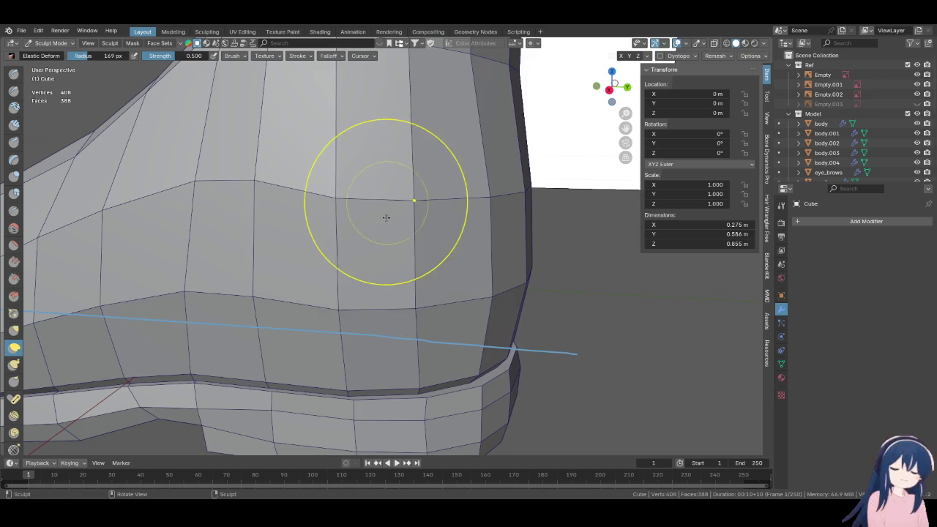
Orbit around the boot to check its top and side against the reference
middle_click_drag(386, 217, 231, 254)
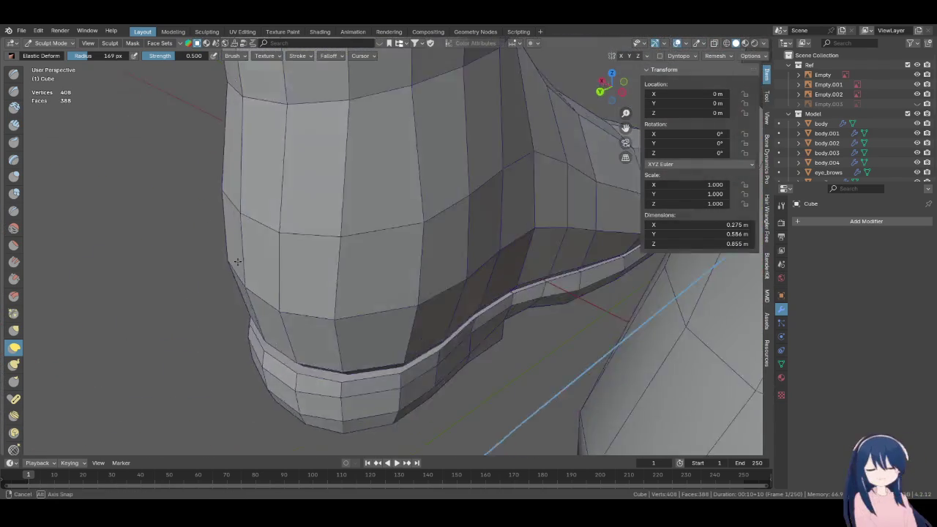
mouse_move(232, 255)
middle_mouse_down()
mouse_move(393, 271)
mouse_move(428, 295)
middle_mouse_up()
mouse_move(456, 232)
middle_mouse_down()
mouse_move(425, 176)
mouse_move(489, 167)
mouse_move(368, 184)
mouse_move(383, 189)
mouse_move(392, 220)
middle_mouse_up()
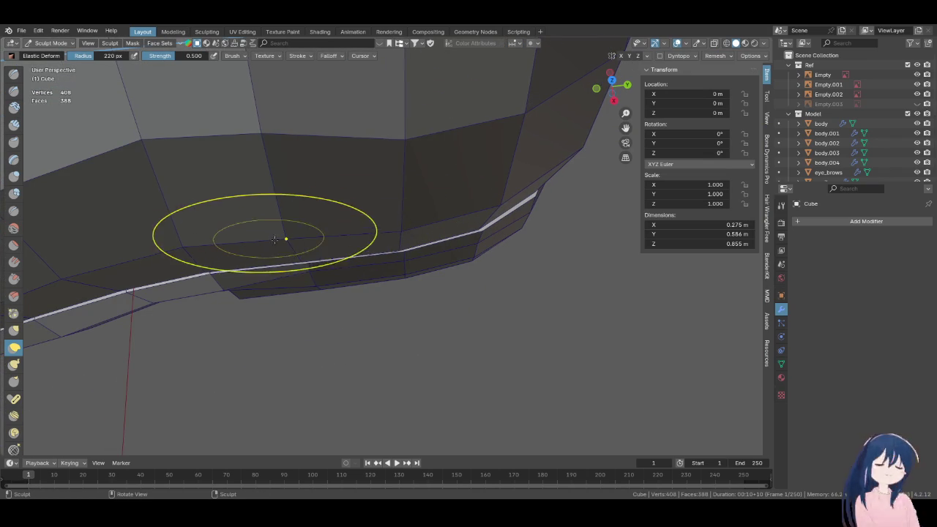
mouse_move(447, 211)
middle_mouse_down()
mouse_move(409, 113)
mouse_move(400, 140)
mouse_move(439, 245)
middle_mouse_up()
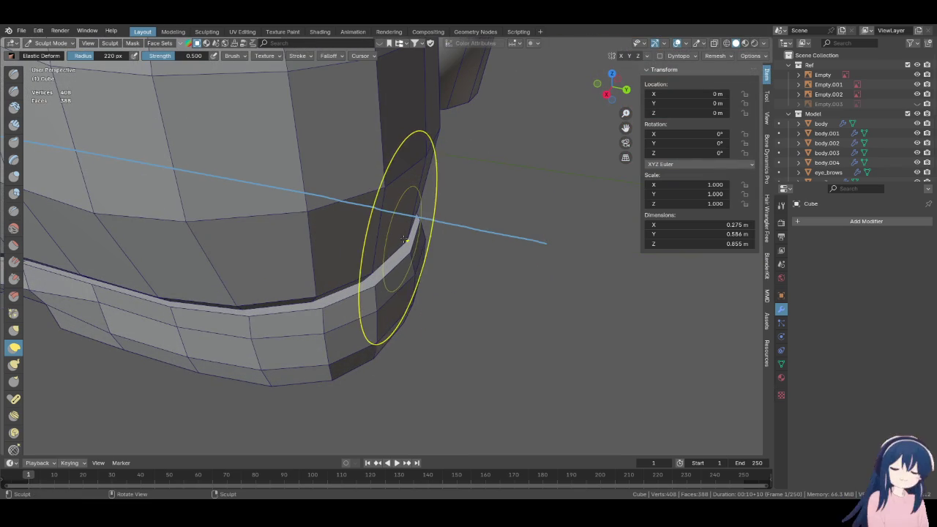
mouse_move(418, 241)
middle_mouse_down()
mouse_move(444, 244)
mouse_move(406, 150)
mouse_move(375, 267)
middle_mouse_up()
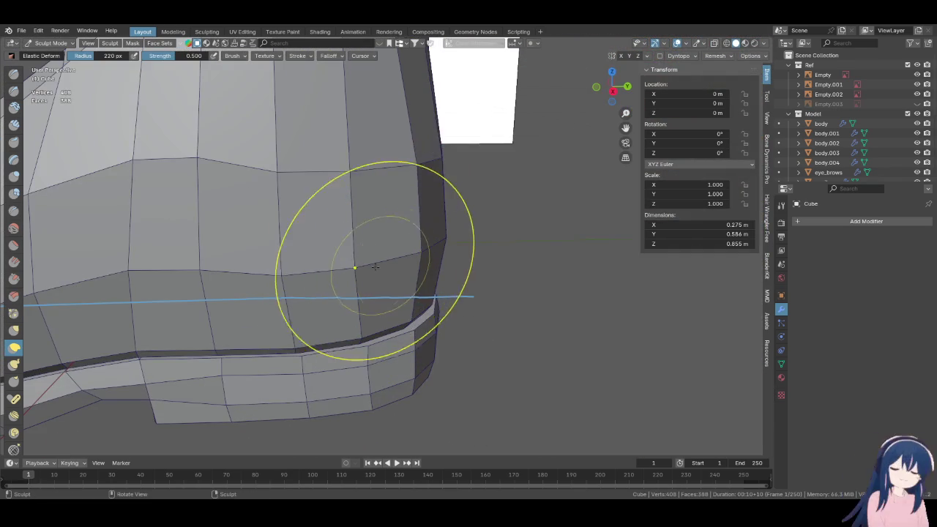
mouse_move(334, 167)
middle_mouse_down()
mouse_move(320, 207)
mouse_move(364, 274)
middle_mouse_up()
mouse_move(400, 244)
middle_mouse_down()
mouse_move(454, 132)
mouse_move(387, 198)
mouse_move(373, 251)
mouse_move(290, 248)
mouse_move(356, 234)
mouse_move(293, 247)
middle_mouse_up()
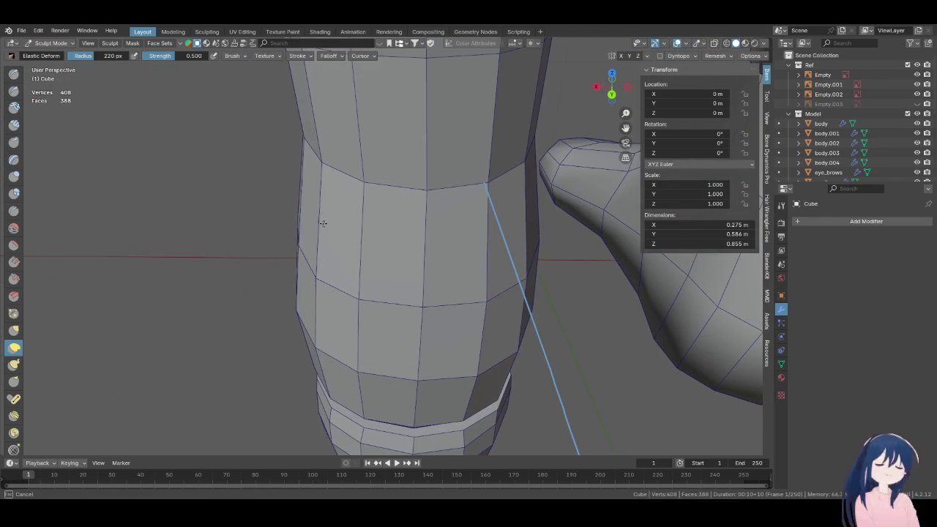
Inspect the sole and rim from below, ending in Right Orthographic view
middle_click_drag(320, 231, 303, 89)
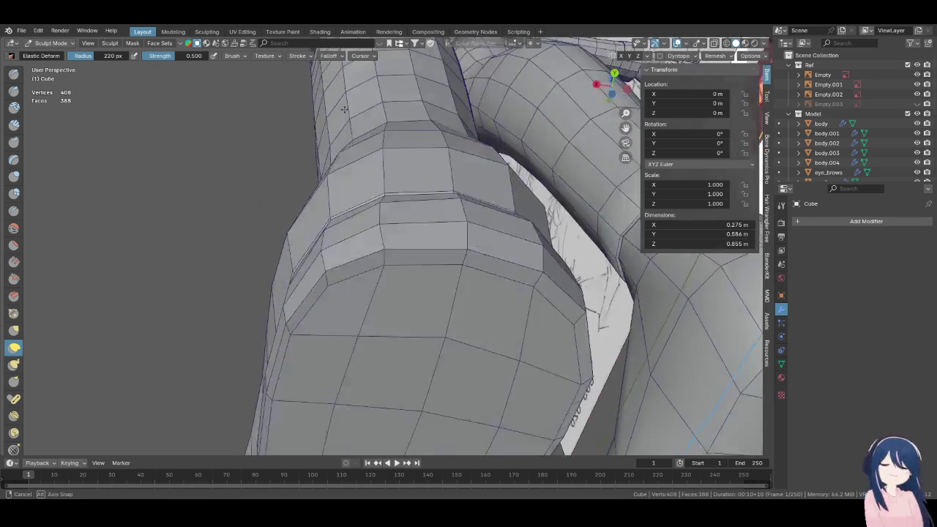
mouse_move(450, 214)
middle_mouse_down()
mouse_move(359, 150)
mouse_move(376, 205)
mouse_move(378, 128)
mouse_move(327, 242)
middle_mouse_up()
scroll(341, 224, "up", 3)
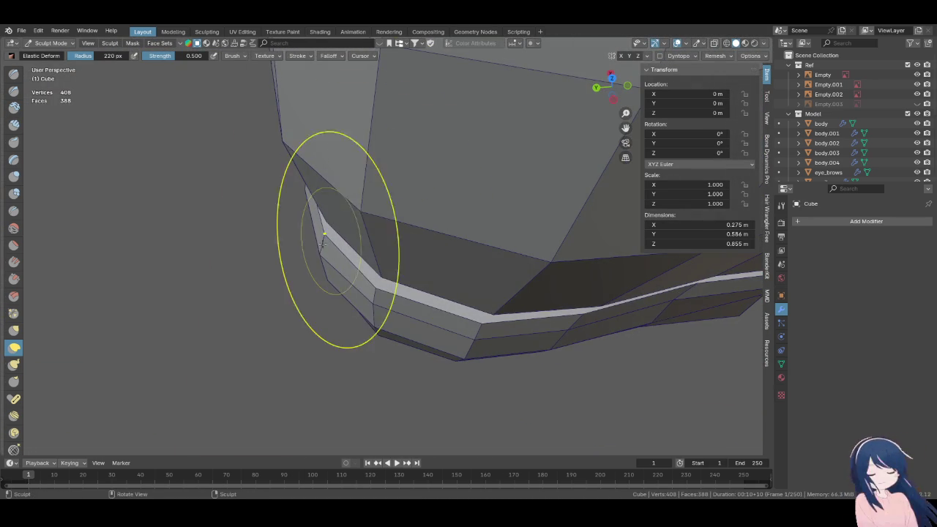
middle_click_drag(311, 239, 387, 476)
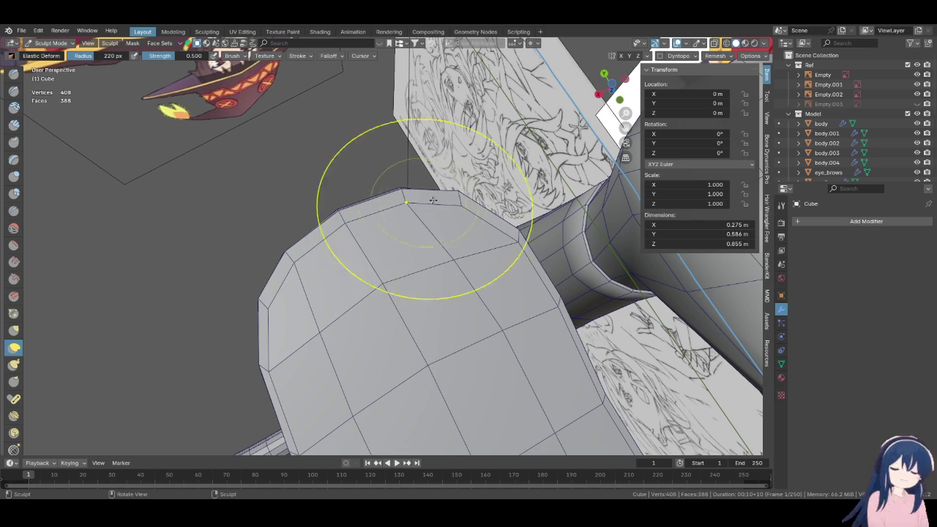
middle_click_drag(461, 199, 433, 142)
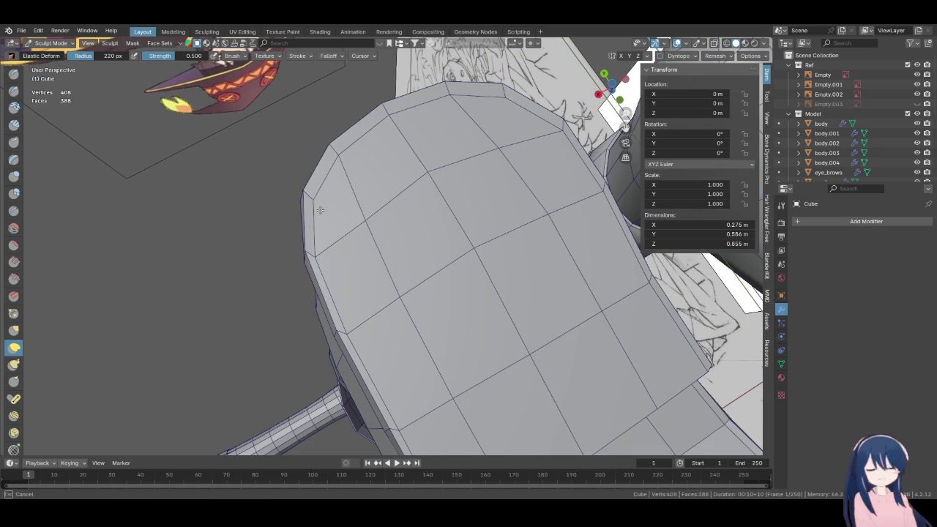
mouse_move(323, 290)
middle_mouse_down()
mouse_move(429, 351)
mouse_move(483, 336)
mouse_move(508, 255)
middle_mouse_up()
key("KP_3")
Zoom in on the boot and reduce the sculpt brush to 133 px
scroll(469, 242, "up", 1)
scroll(439, 257, "up", 2)
scroll(419, 194, "up", 1)
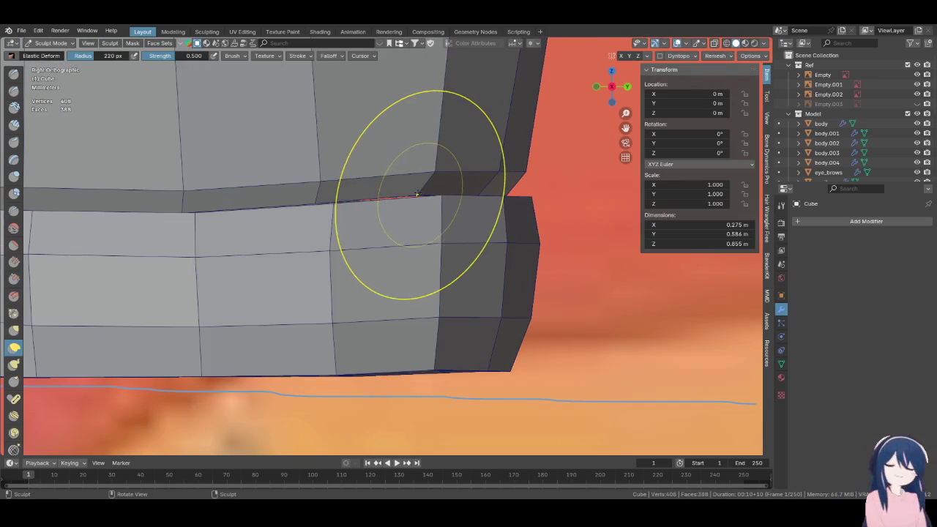
middle_click_drag(416, 194, 463, 189)
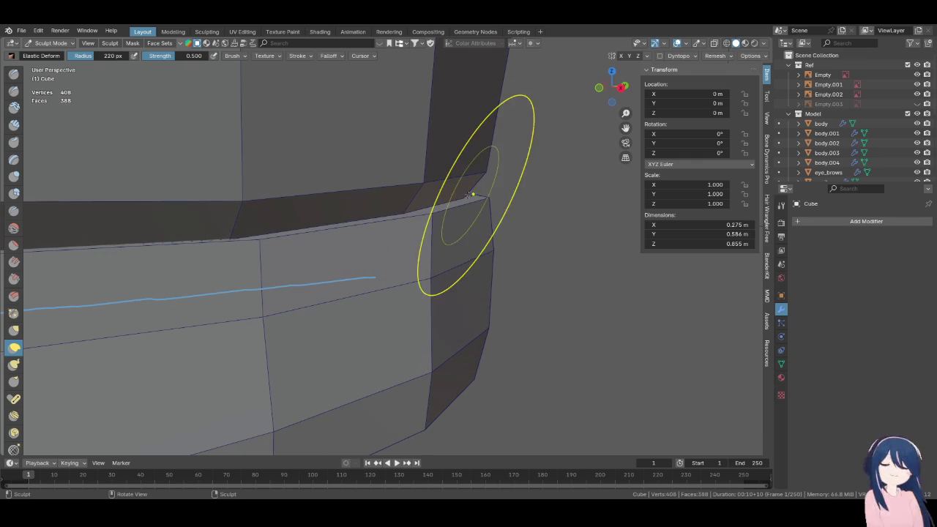
key("f")
left_click(546, 212)
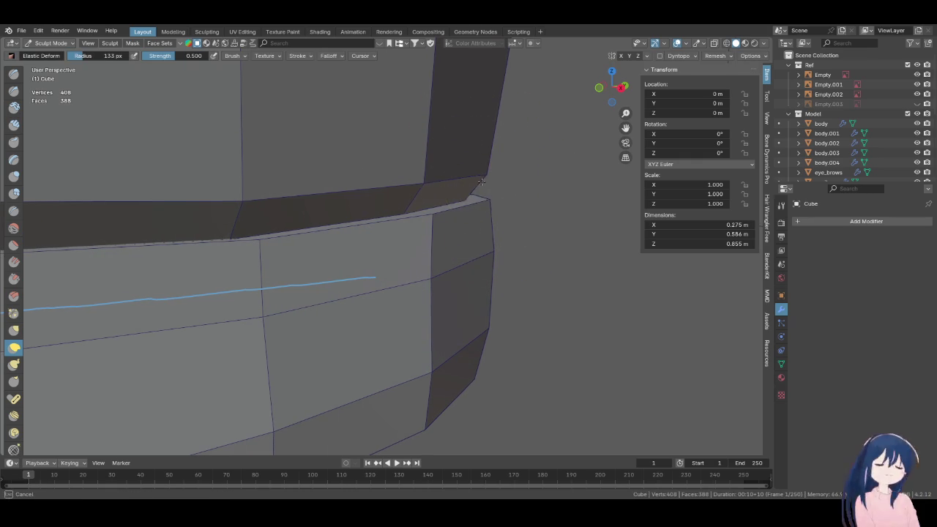
Orbit around the band and examine the boots from underneath and the front
middle_click_drag(481, 180, 344, 190)
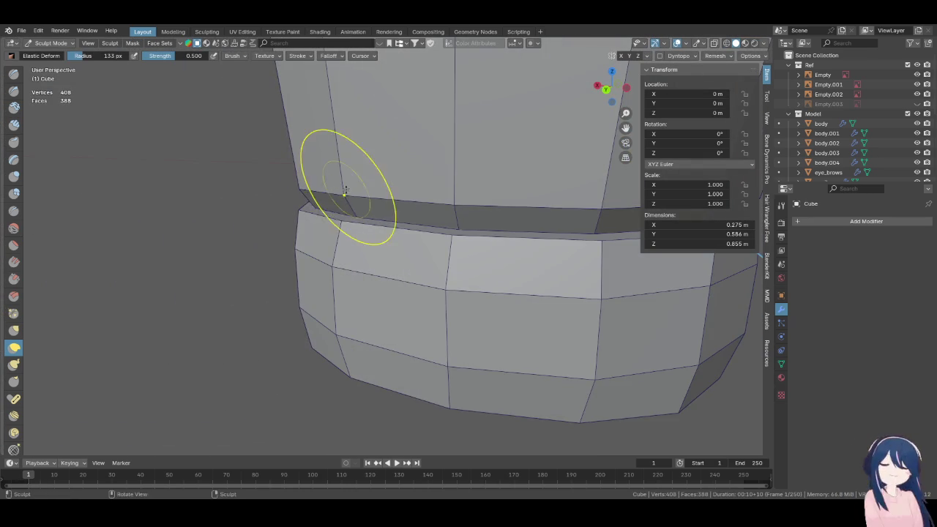
mouse_move(456, 204)
middle_mouse_down()
mouse_move(358, 216)
mouse_move(366, 198)
middle_mouse_up()
scroll(450, 205, "up", 2)
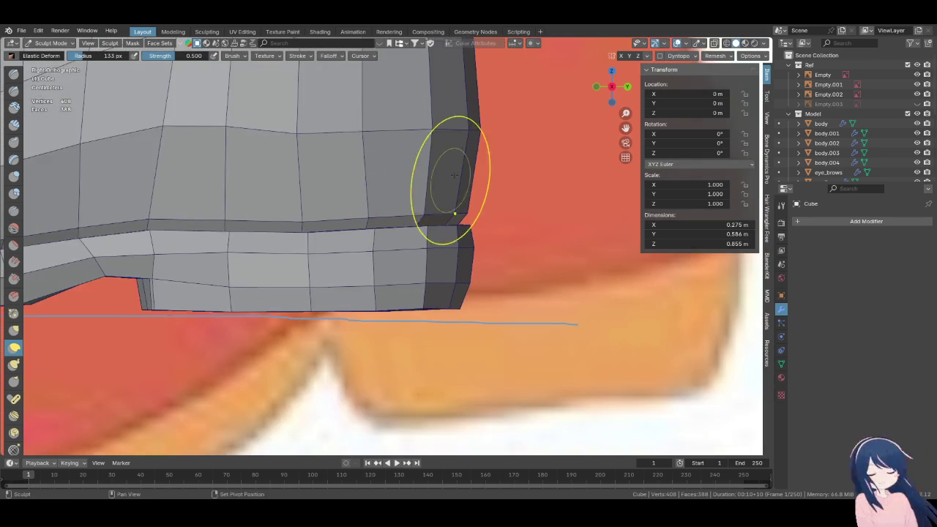
scroll(498, 268, "up", 2)
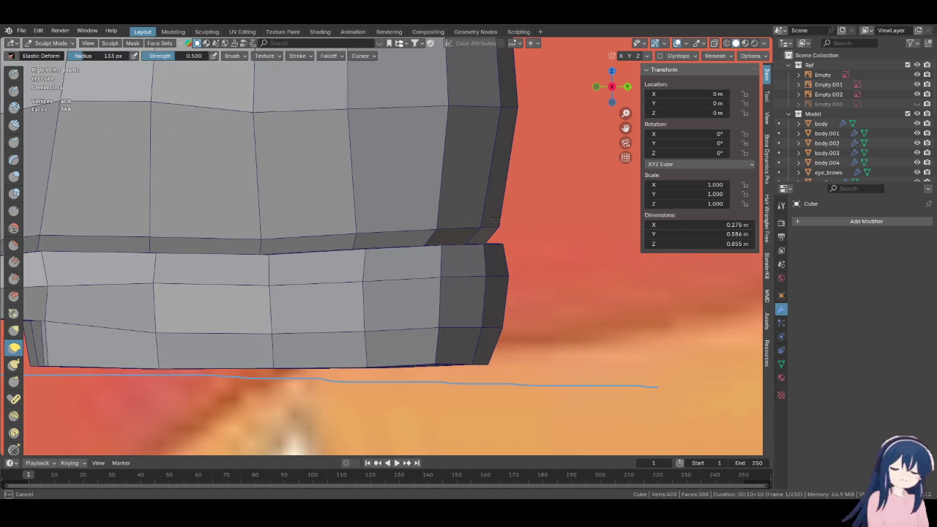
mouse_move(519, 125)
middle_mouse_down()
mouse_move(410, 216)
mouse_move(470, 293)
mouse_move(468, 269)
mouse_move(484, 259)
mouse_move(553, 259)
middle_mouse_up()
scroll(470, 285, "up", 2)
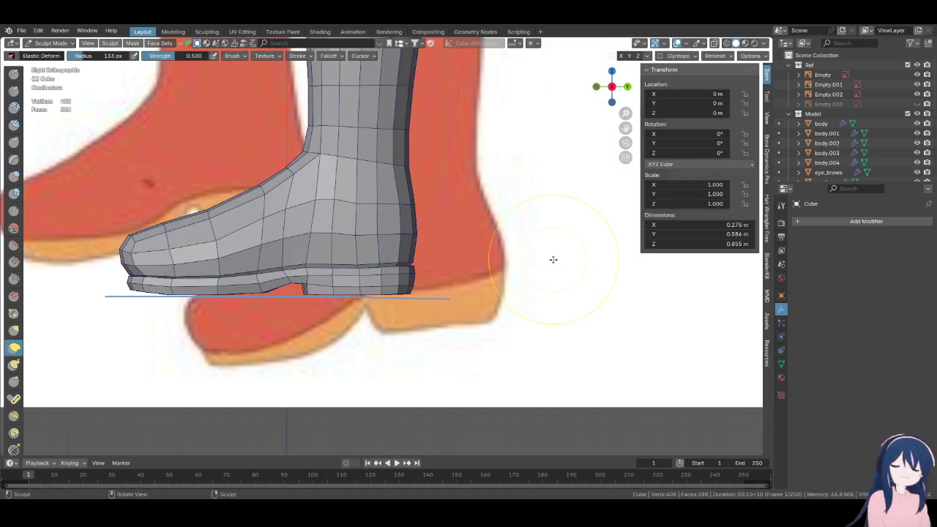
mouse_move(476, 212)
middle_mouse_down()
mouse_move(434, 320)
mouse_move(462, 292)
middle_mouse_up()
scroll(498, 254, "up", 2)
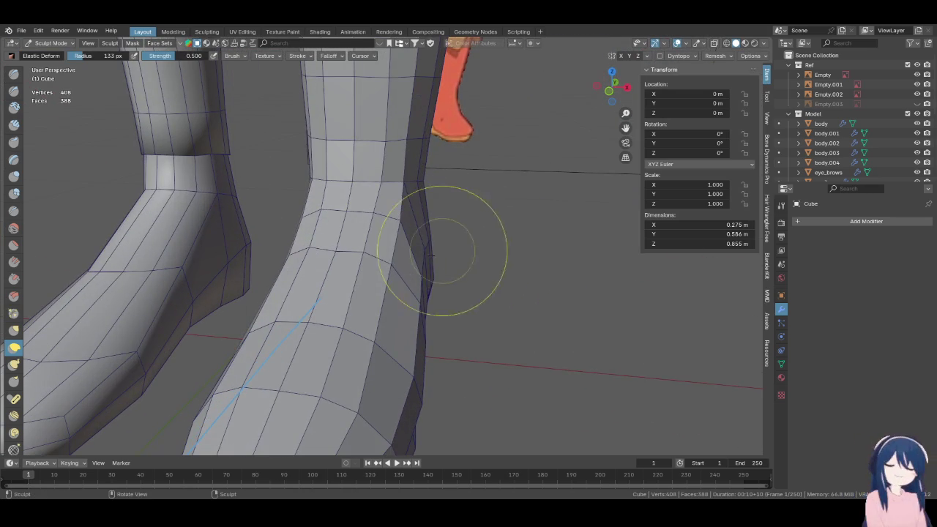
scroll(406, 259, "down", 2)
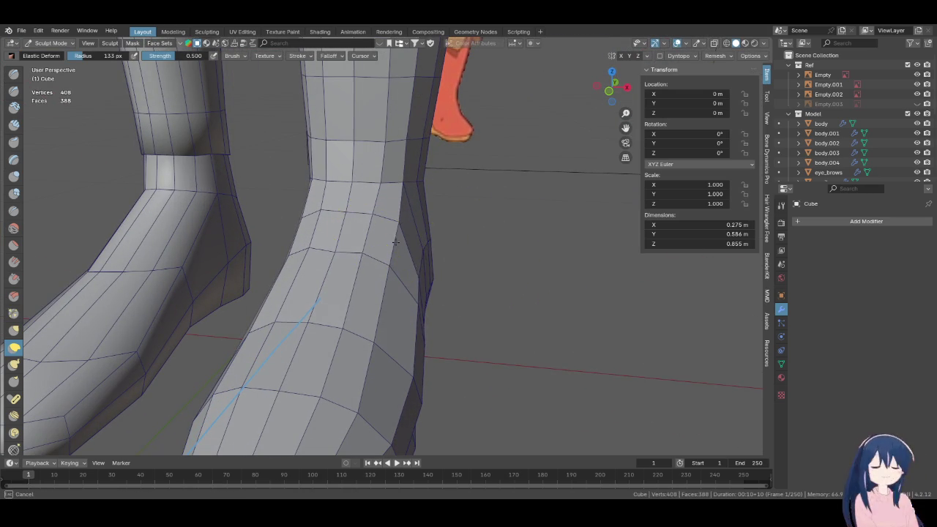
mouse_move(376, 241)
middle_mouse_down()
mouse_move(450, 210)
mouse_move(393, 223)
middle_mouse_up()
Inspect the heel closely in Right Orthographic view
key("KP_3")
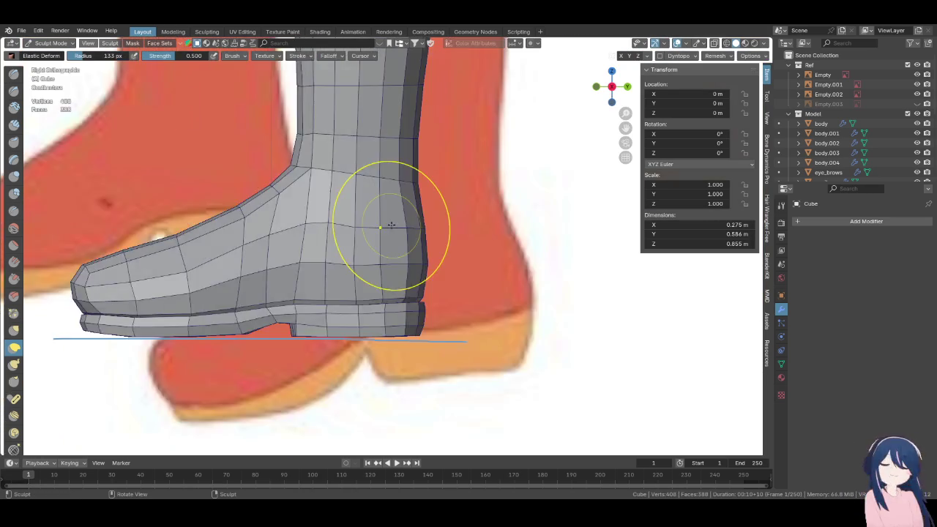
scroll(393, 223, "down", 2)
scroll(430, 258, "up", 2)
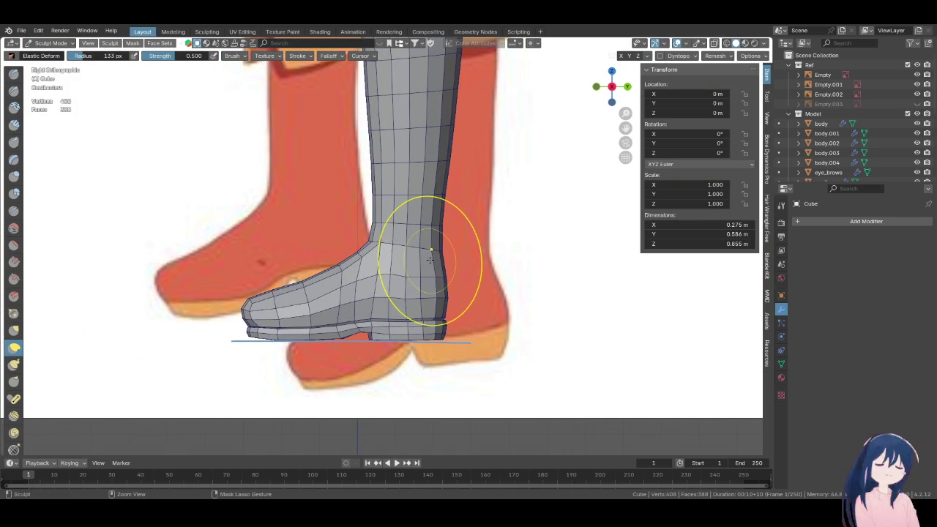
middle_click_drag(431, 258, 431, 194, "shift")
scroll(435, 278, "up", 4)
scroll(435, 277, "up", 2)
scroll(435, 277, "up", 2)
scroll(435, 277, "down", 2)
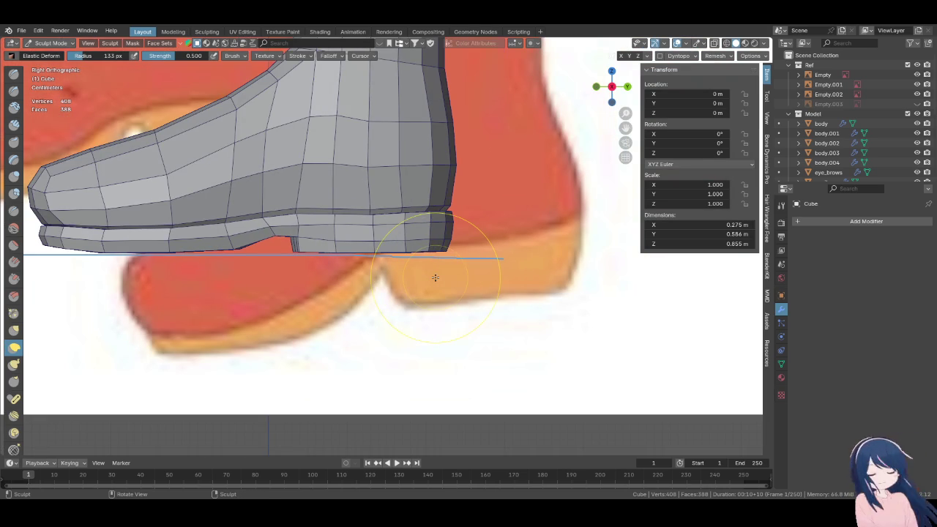
scroll(435, 278, "up", 2)
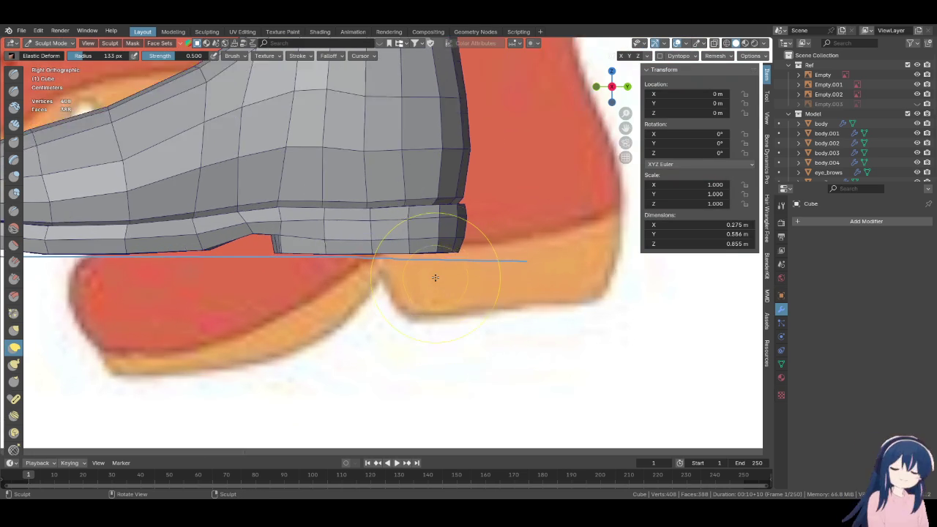
scroll(433, 274, "up", 1)
scroll(395, 260, "down", 2)
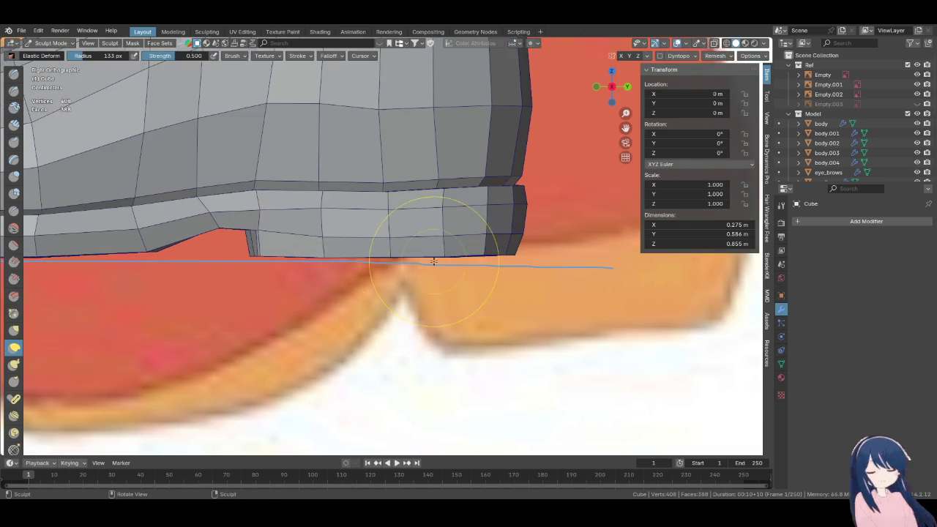
Switch the boot from Sculpt Mode to Edit Mode and orbit around its sole
key("Tab")
middle_click_drag(429, 262, 412, 226)
scroll(393, 341, "up", 2)
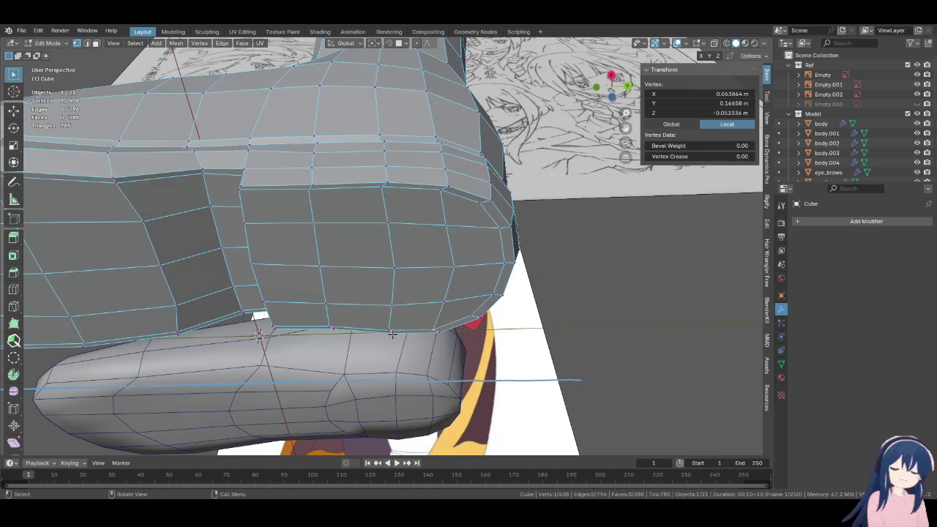
Flatten the selected sole vertex path to zero height and move it onto the ground line
left_click(385, 188, "ctrl")
key("KP_5")
key("KP_3")
key("s")
key("z")
key("0")
key("Return")
key("g")
key("y")
key("z")
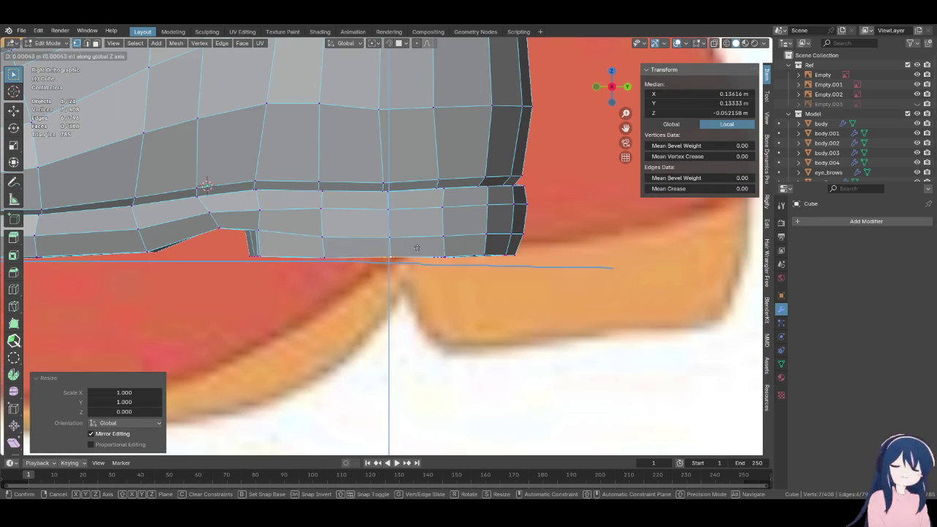
left_click(417, 262)
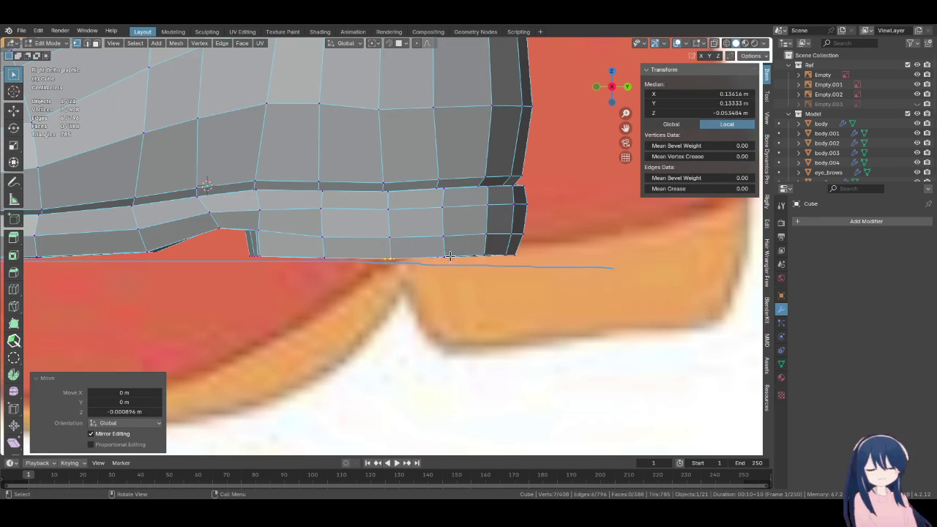
scroll(416, 262, "down", 3)
middle_click_drag(417, 262, 452, 296)
Flatten a vertical column of sole vertices and nudge it slightly along Z
left_click(451, 296, "ctrl+shift")
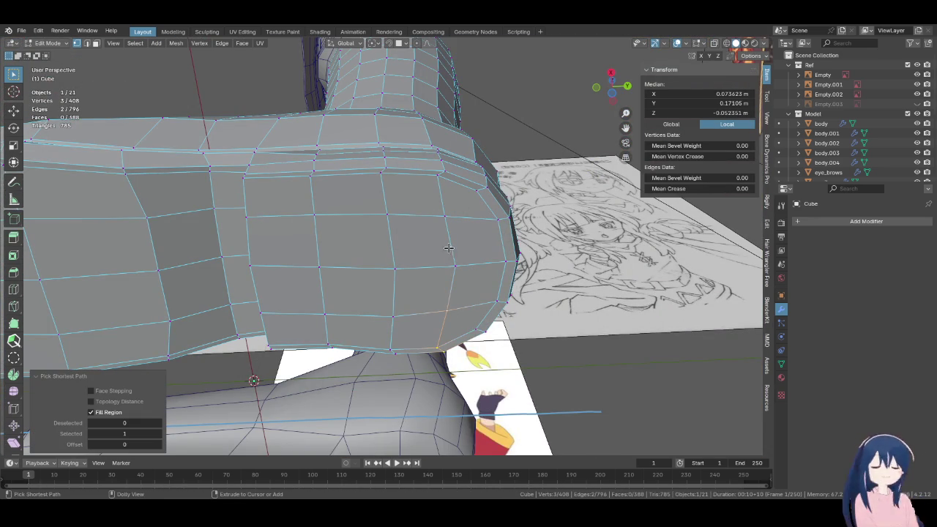
left_click(446, 168, "ctrl")
left_click(446, 169, "shift")
key("s")
key("z")
key("0")
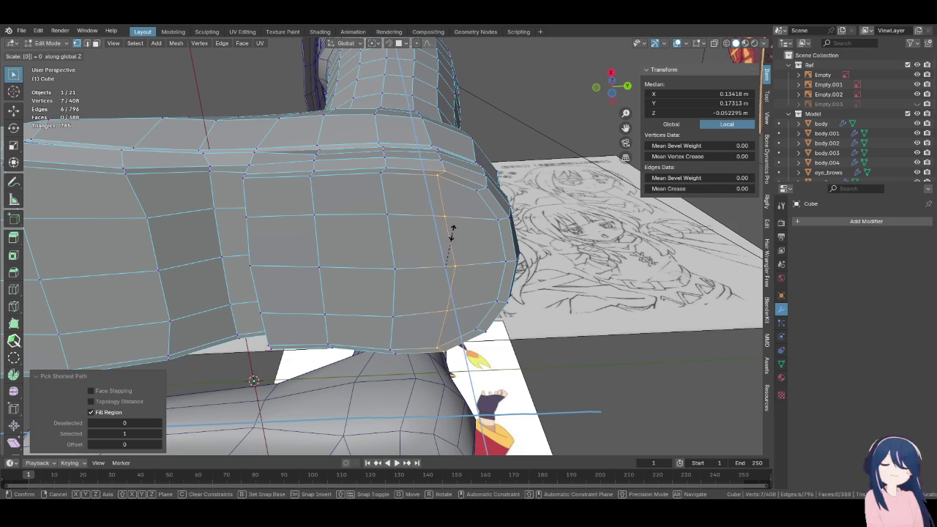
key("Return")
key("KP_3")
key("g")
key("z")
left_click(445, 262)
middle_click_drag(445, 262, 438, 199)
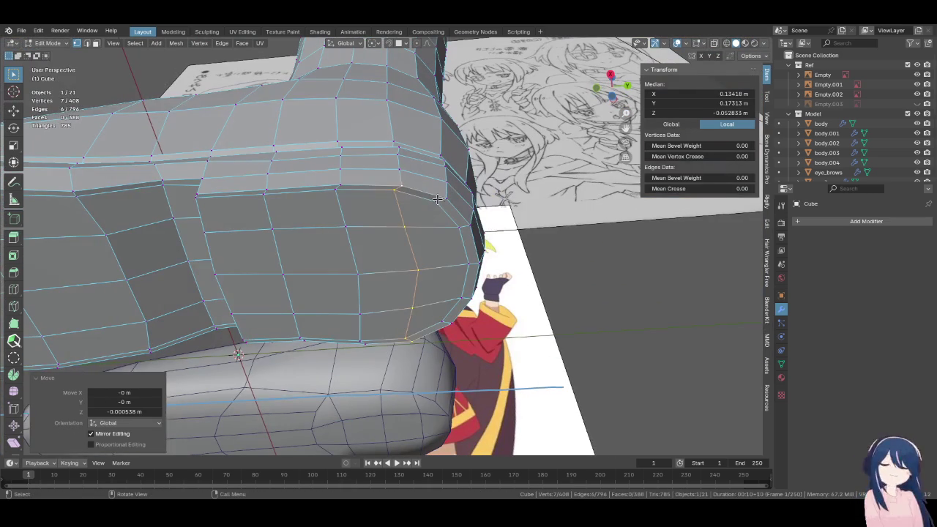
Flatten a strip near the heel and tilt it -3.51° in right side view
left_click(438, 198)
left_click(442, 328, "ctrl+shift")
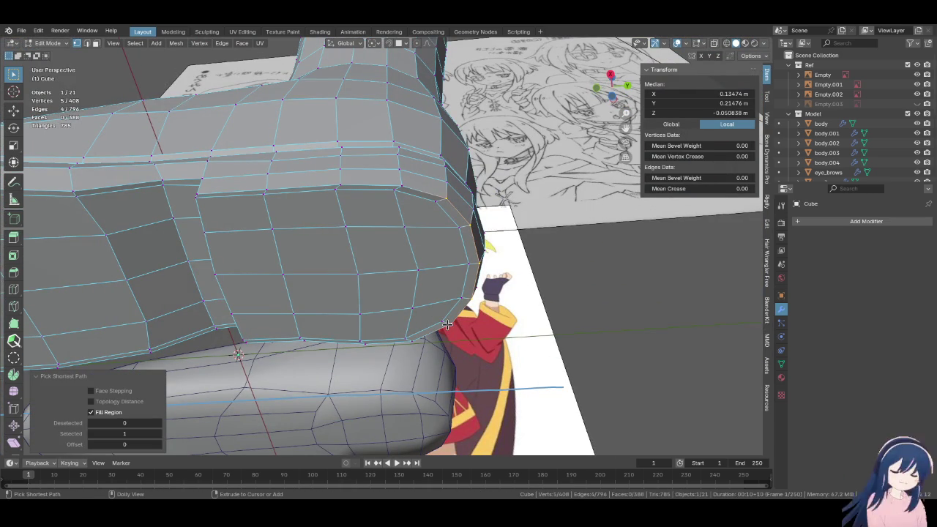
middle_click_drag(437, 209, 444, 231)
left_click(442, 227, "ctrl+shift")
key("s")
key("z")
key("0")
key("Return")
key("KP_3")
key("r")
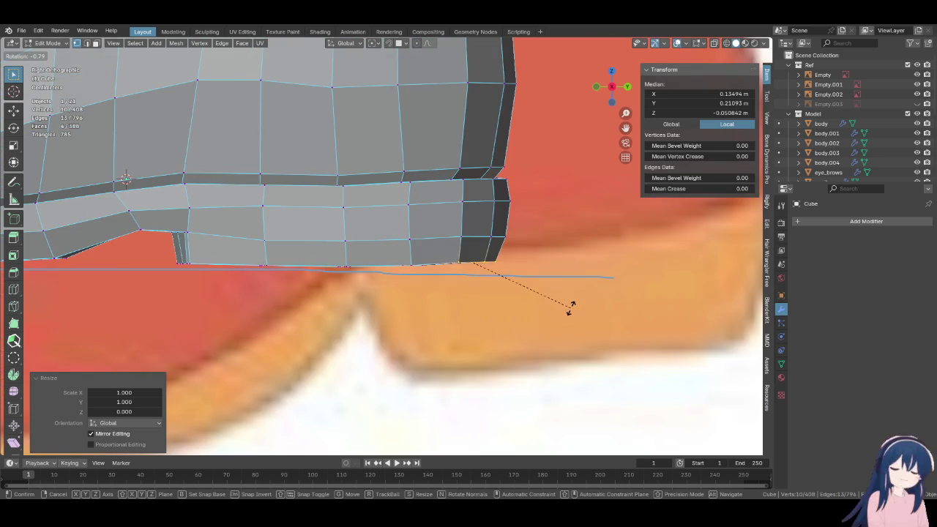
left_click(535, 217)
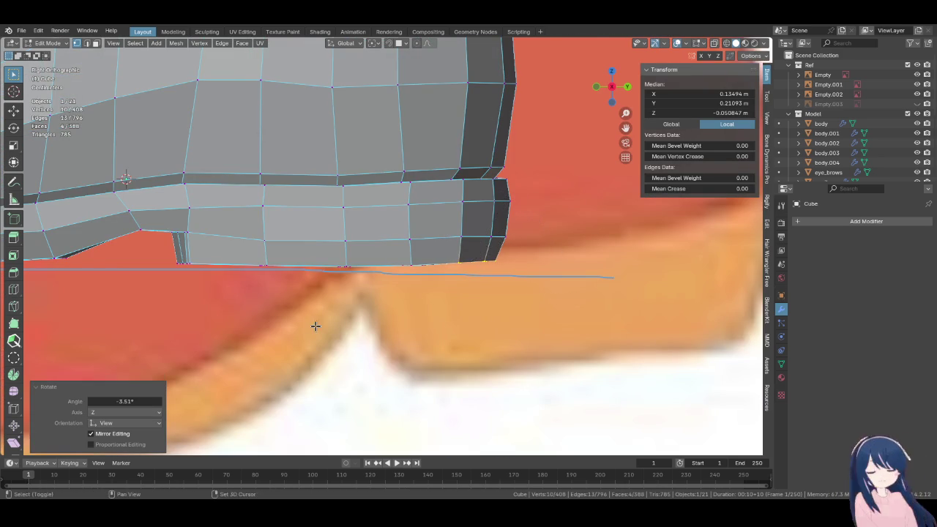
Recentre the view on the shoe and save Megumin.blend
middle_click_drag(318, 324, 439, 351, "shift")
scroll(397, 324, "down", 2)
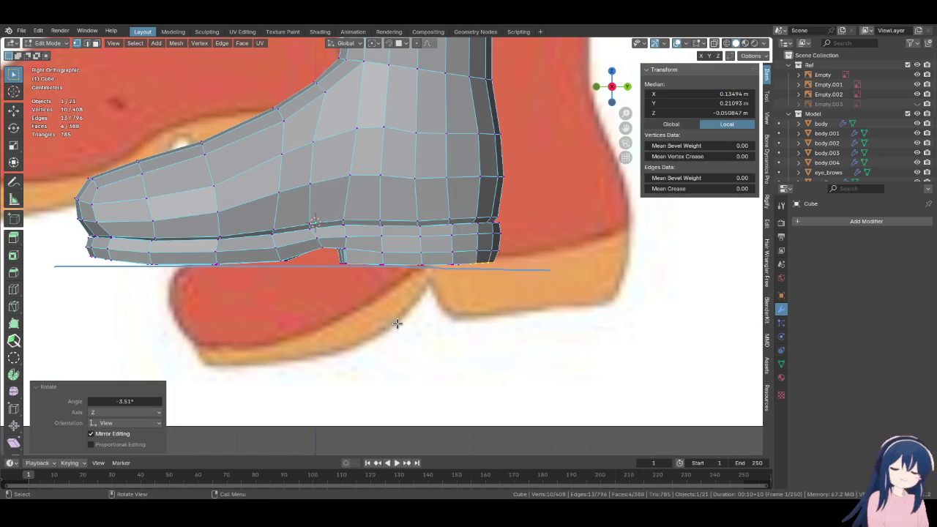
middle_click_drag(410, 288, 431, 327, "shift")
key("ctrl+s")
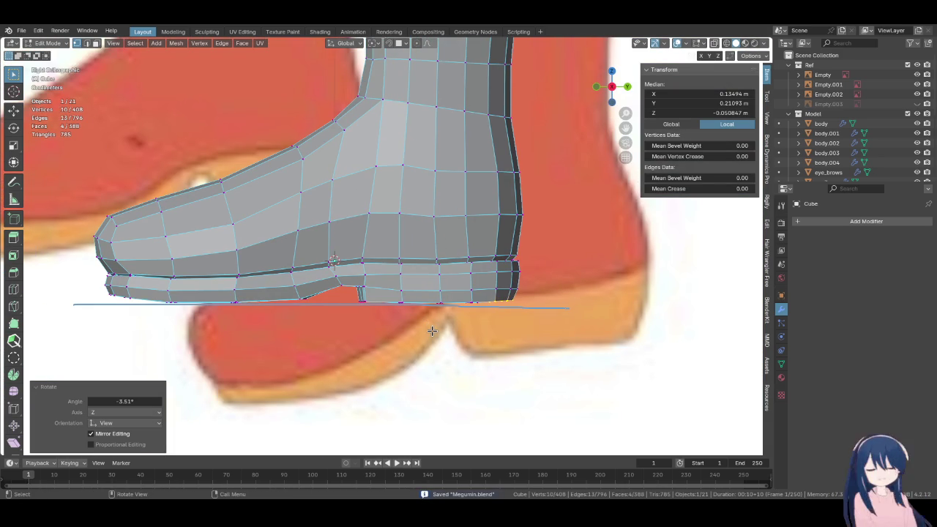
scroll(432, 330, "down", 2)
scroll(403, 345, "down", 2)
Zoom out and pan up so the whole boot and side reference are visible
scroll(408, 358, "down", 2)
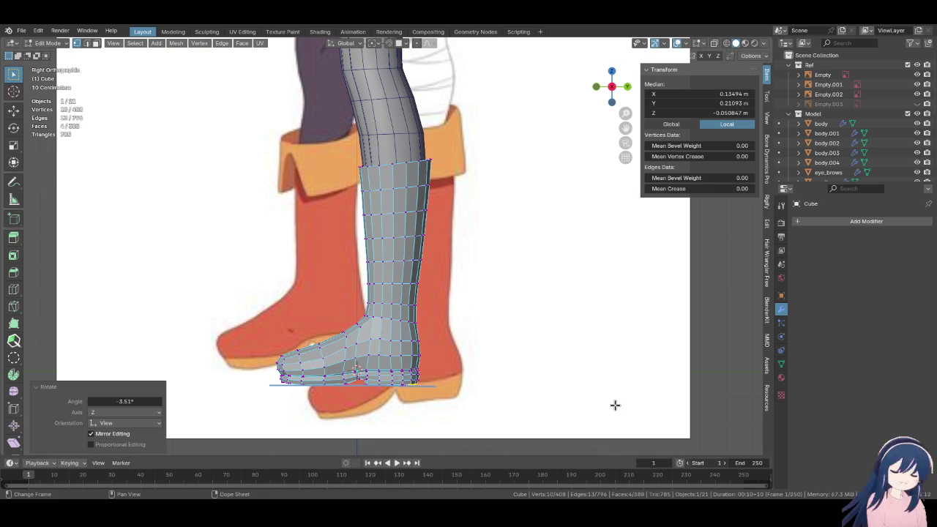
middle_click_drag(433, 256, 411, 325, "shift")
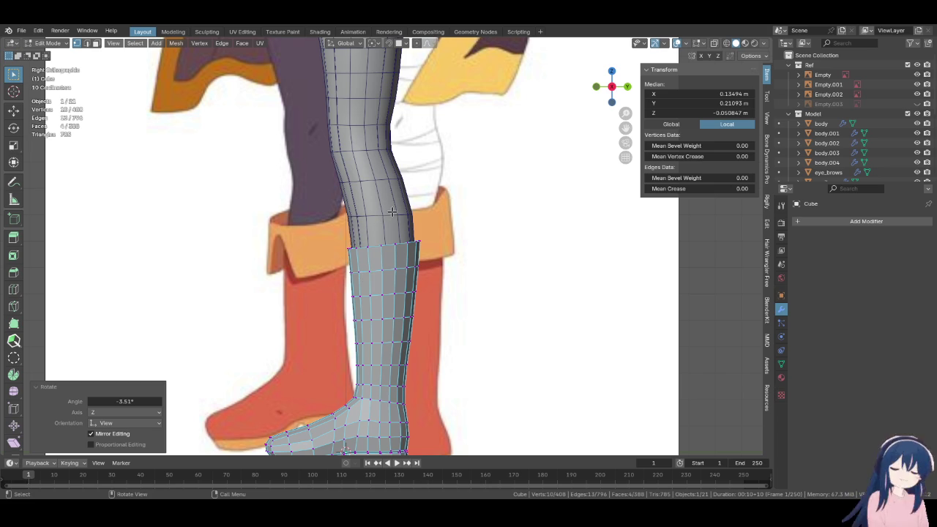
Select the boot's top edge loop and view it from the right side
key("z")
left_click(330, 245)
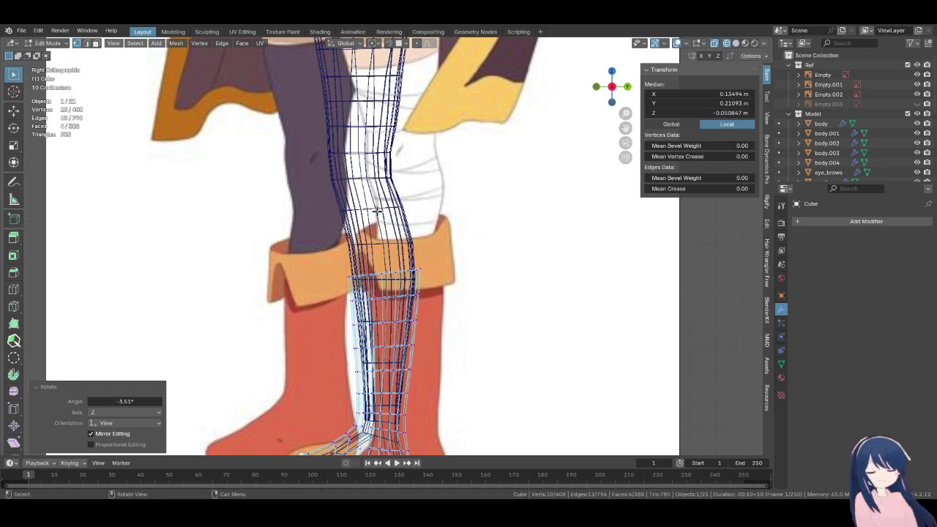
key("z")
left_click(454, 187)
scroll(404, 260, "up", 1)
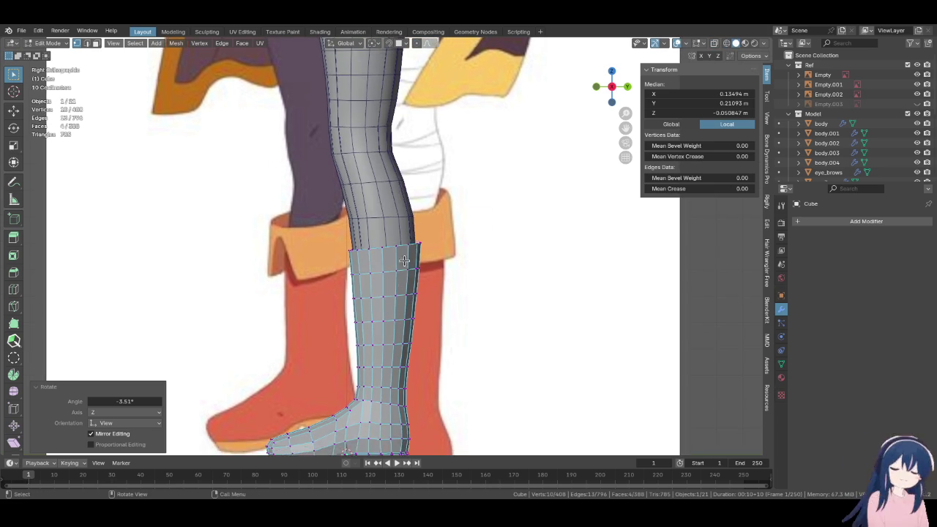
scroll(403, 259, "up", 3)
left_click(404, 259, "alt+shift")
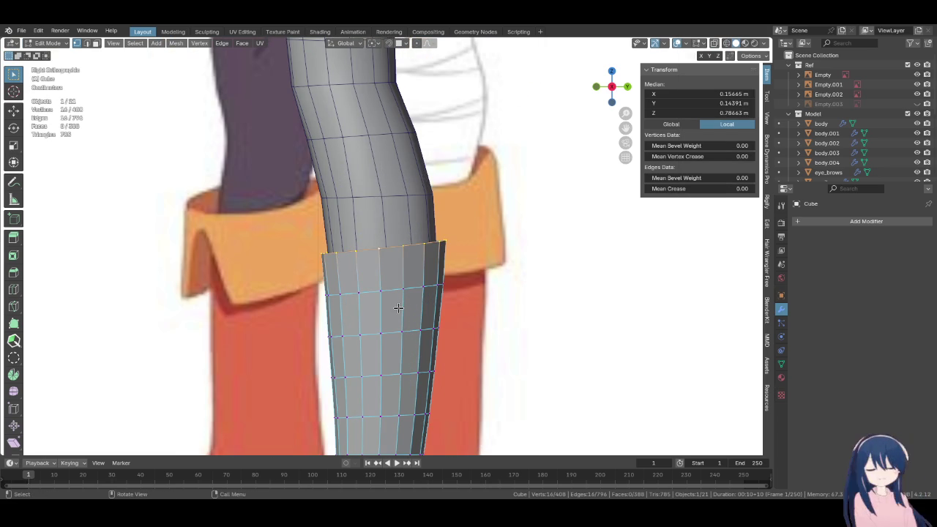
key("c")
middle_click_drag(398, 308, 399, 298)
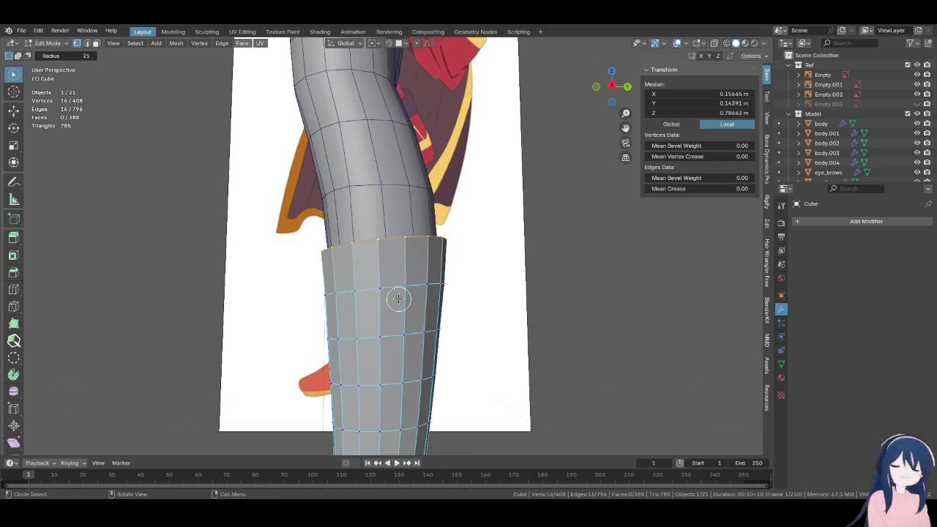
key("Escape")
key("KP_3")
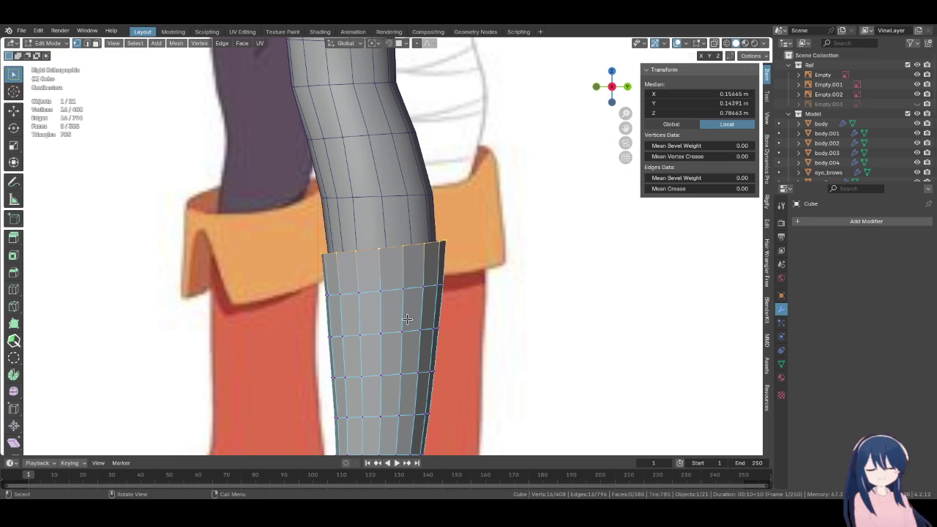
Extrude the top rim upward, flare it outward, and lower it slightly along Z
key("e")
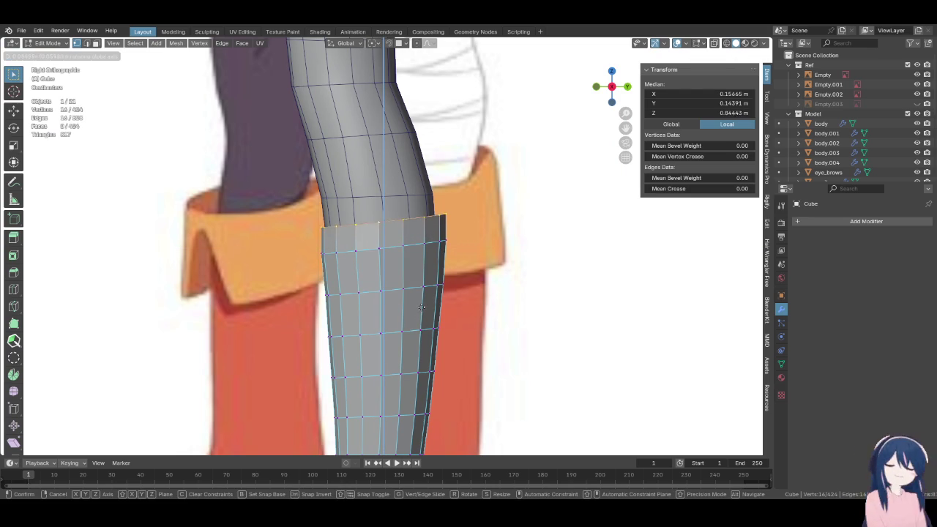
left_click(422, 307)
key("alt+s")
left_click(411, 256)
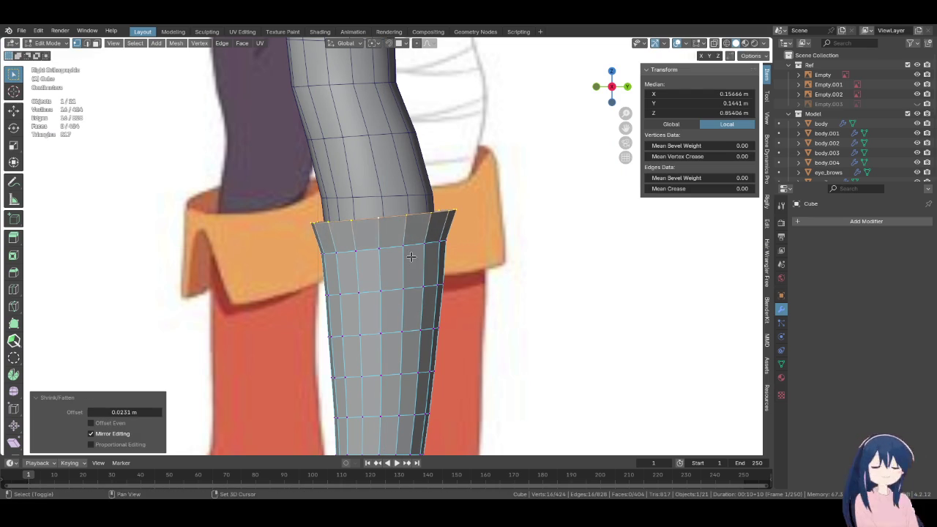
key("g")
key("z")
left_click(406, 230)
From front view, pull the rim slightly inward, then extrude a second ring and flare it
middle_click_drag(410, 242, 407, 230)
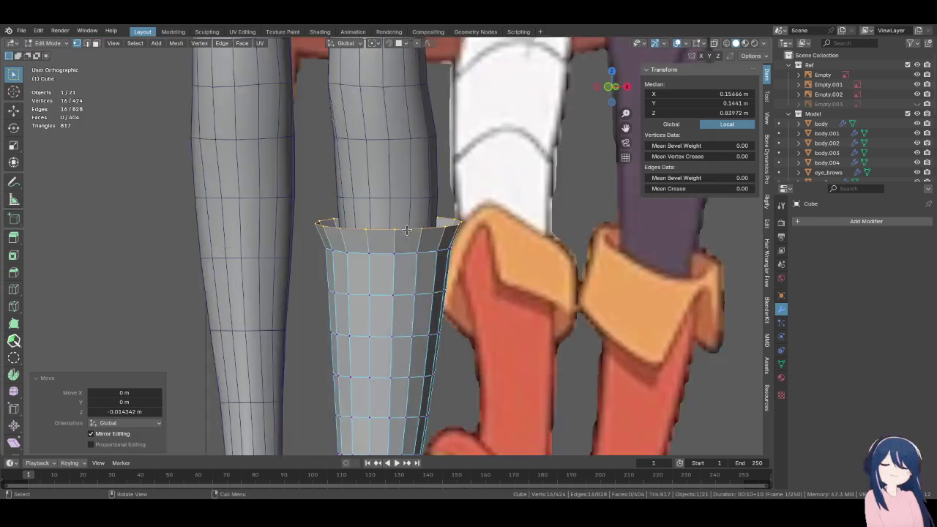
key("KP_1")
key("alt+s")
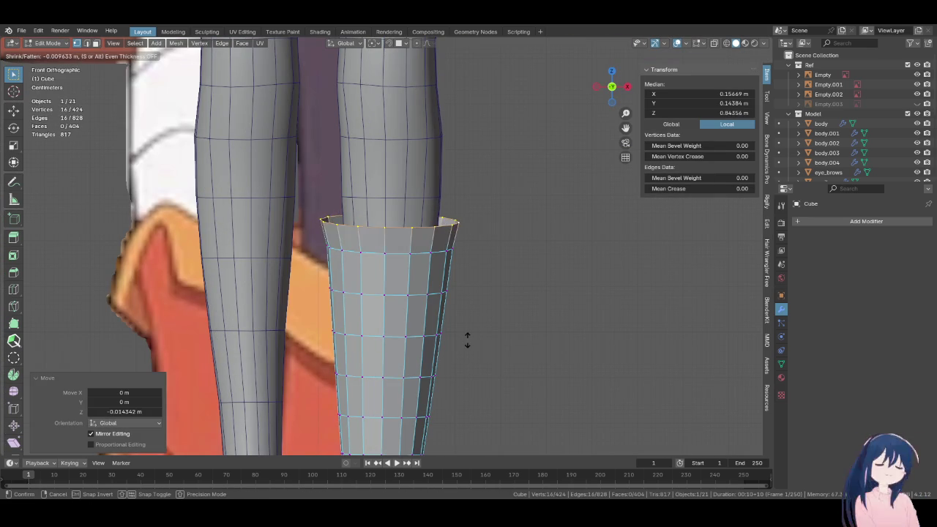
left_click(466, 338)
key("e")
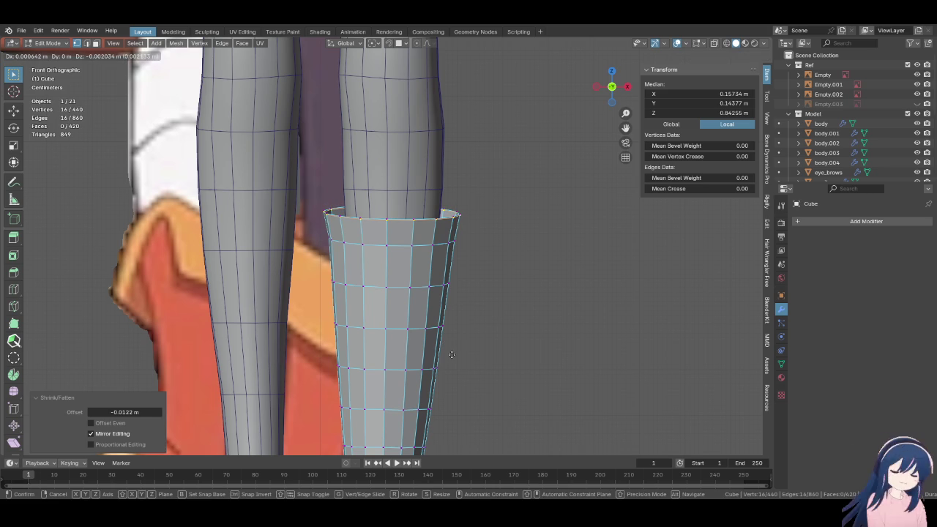
left_click(452, 354)
key("alt+s")
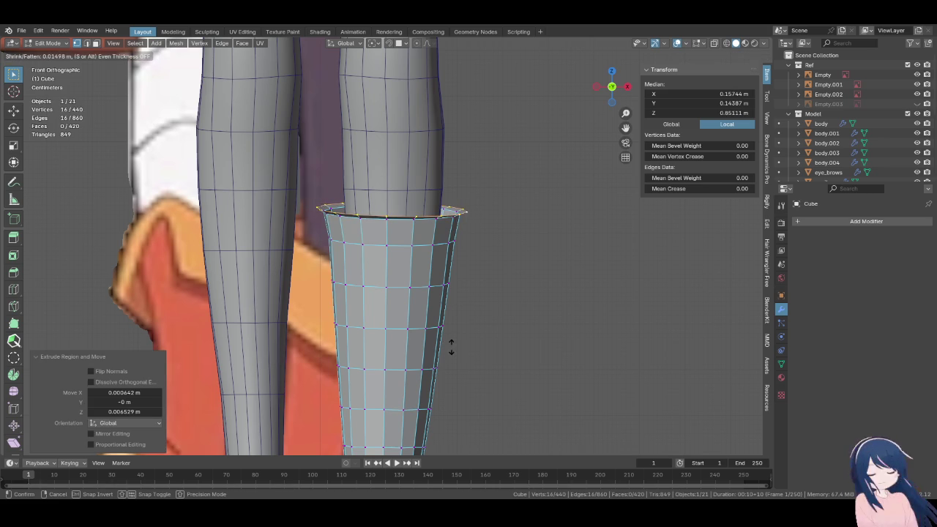